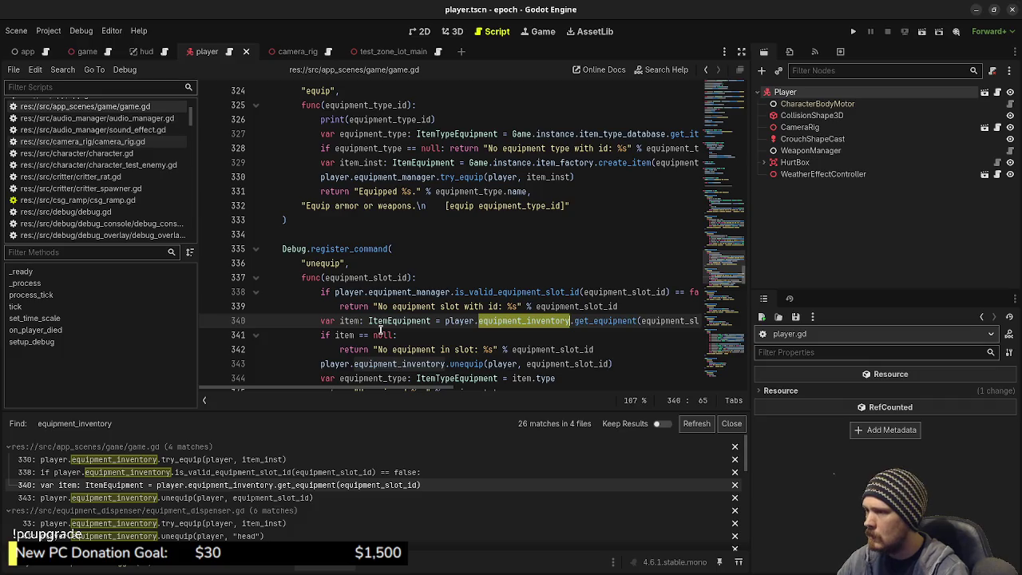
# - Replace equipment_inventory with equipment_manager on game.gd lines 340 and 343, saving each
pyautogui.write('equipment_manager')
pyautogui.hotkey('ctrl', 's')
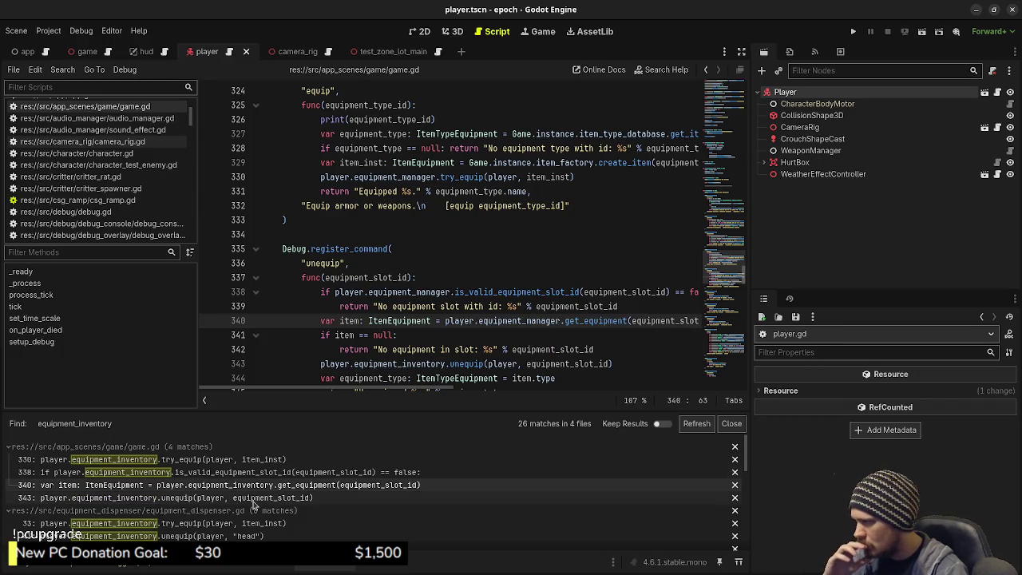
pyautogui.click(218, 500)
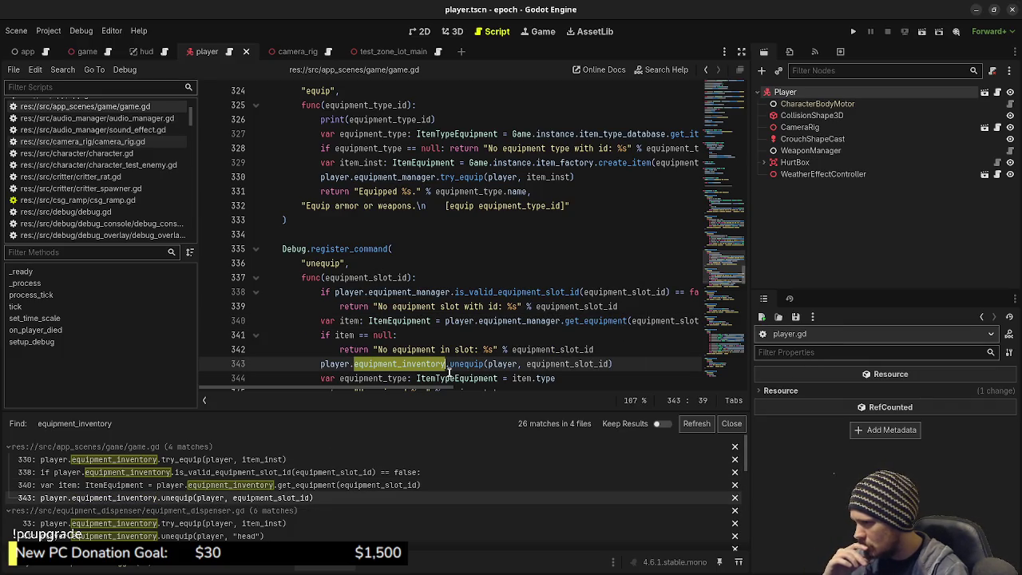
pyautogui.write('equipment_manager')
pyautogui.hotkey('ctrl', 's')
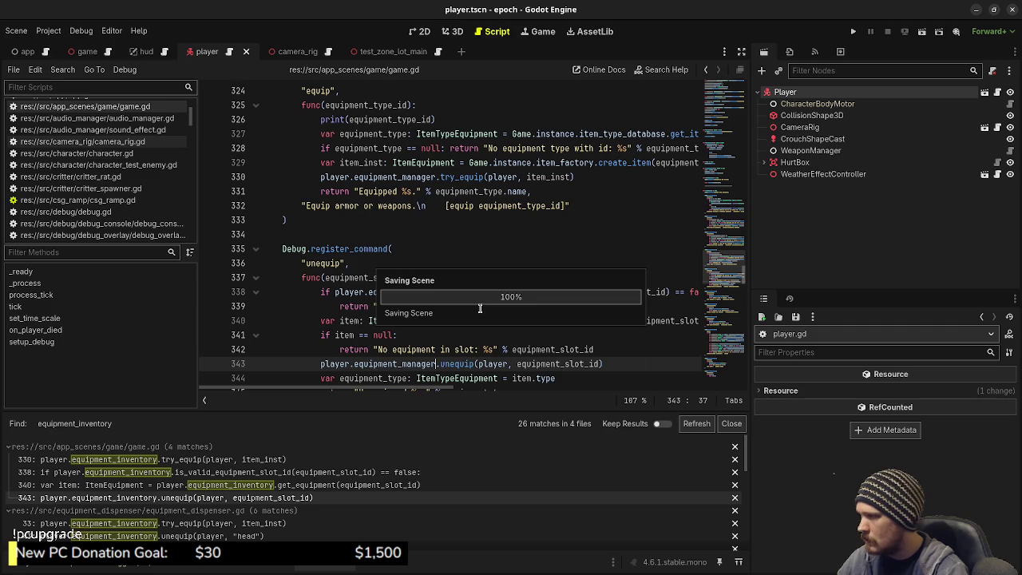
# - Open equipment_dispenser.gd at its line 33 match and multi-select the equipment_inventory occurrences
pyautogui.scroll(-1, 218, 517)
pyautogui.scroll(-1, 218, 517)
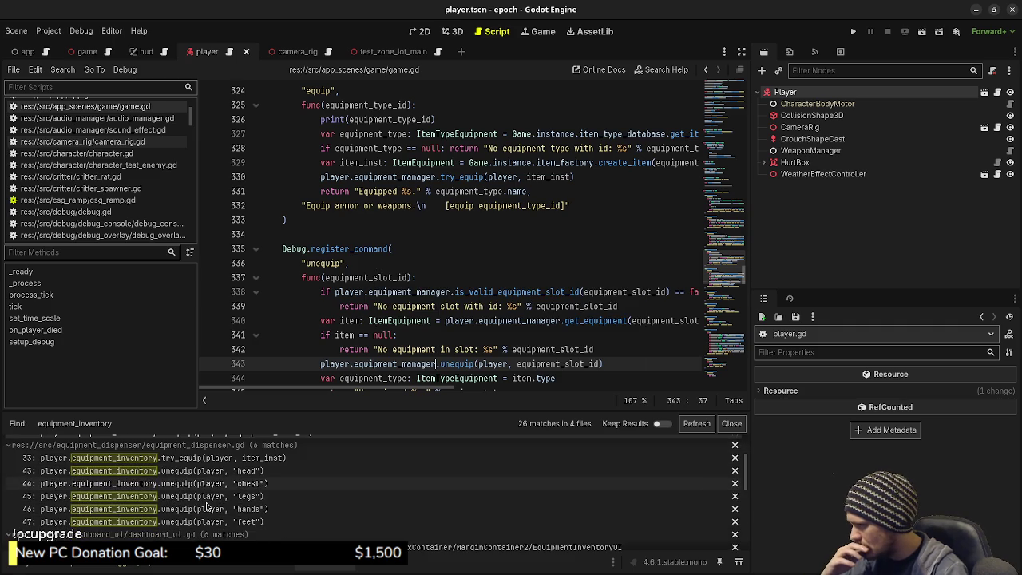
pyautogui.click(165, 457)
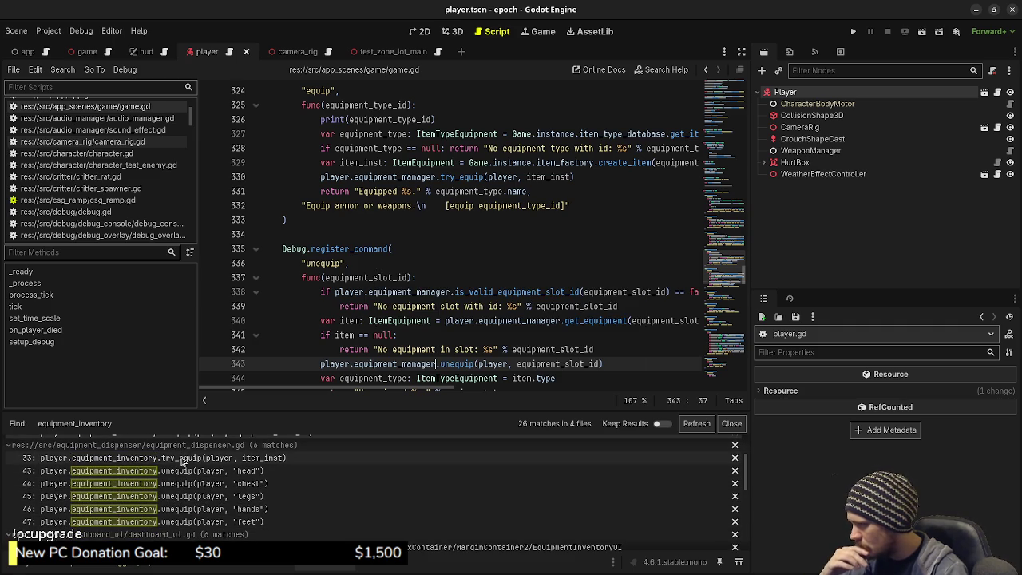
pyautogui.hotkey('ctrl', 'd')
pyautogui.hotkey('ctrl', 'd')
pyautogui.hotkey('ctrl', 'd')
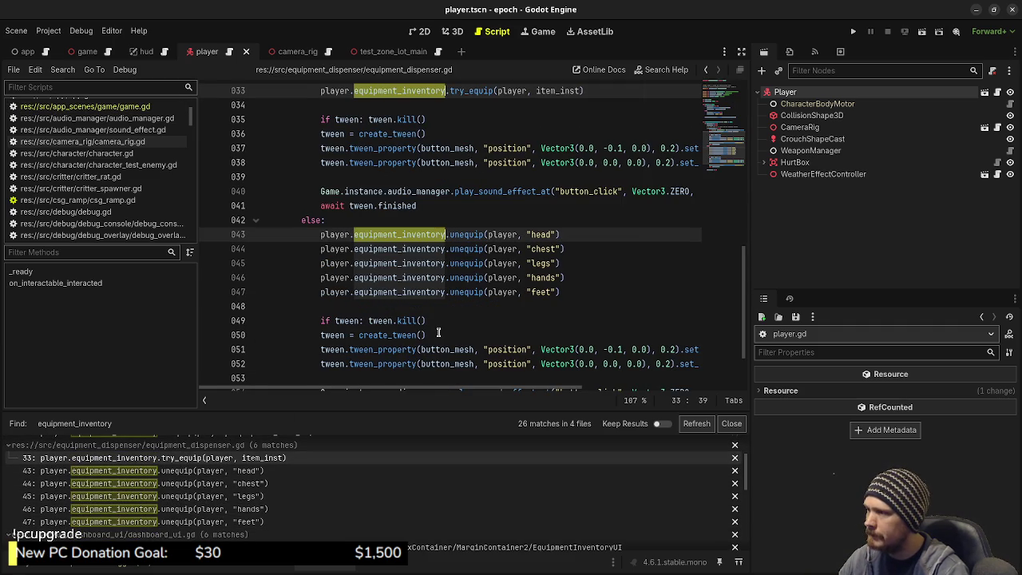
# - Replace all six selected equipment_inventory references with equipment_manager and save
pyautogui.write('equipment_manager')
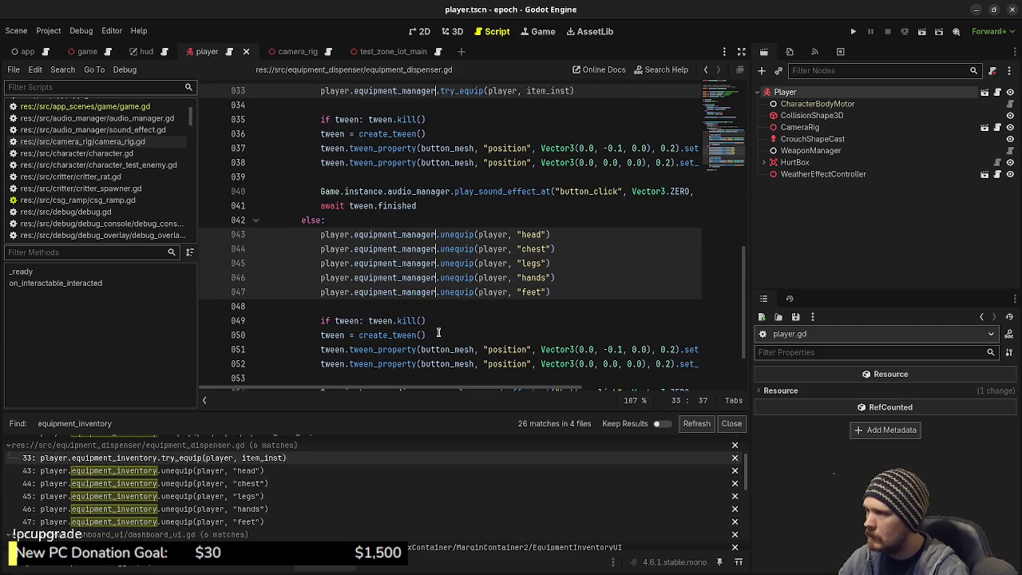
pyautogui.hotkey('ctrl', 's')
pyautogui.scroll(-3, 233, 515)
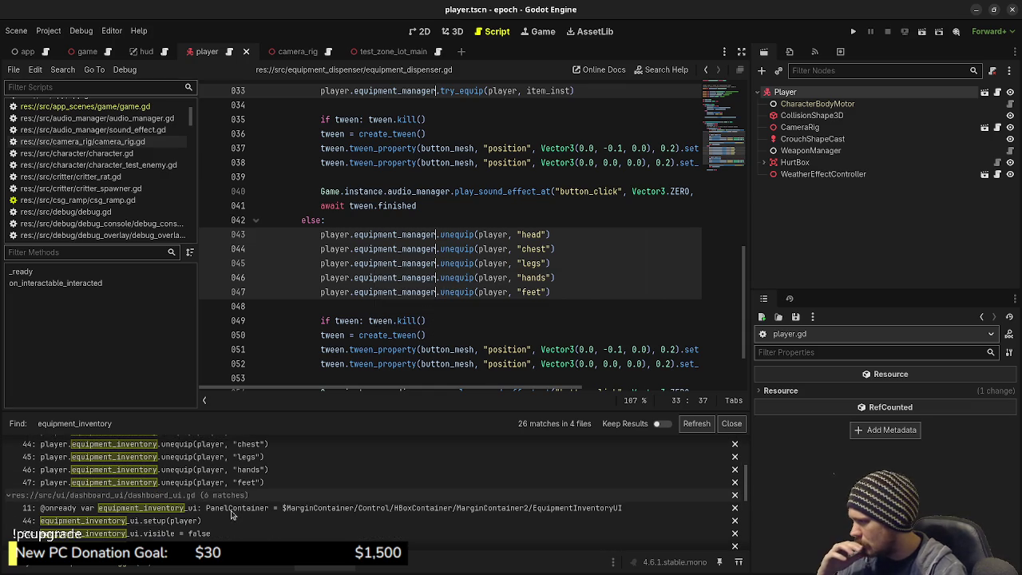
# - Open equipment_inventory_ui.gd at its line 34 match from the find results
pyautogui.scroll(-4, 181, 511)
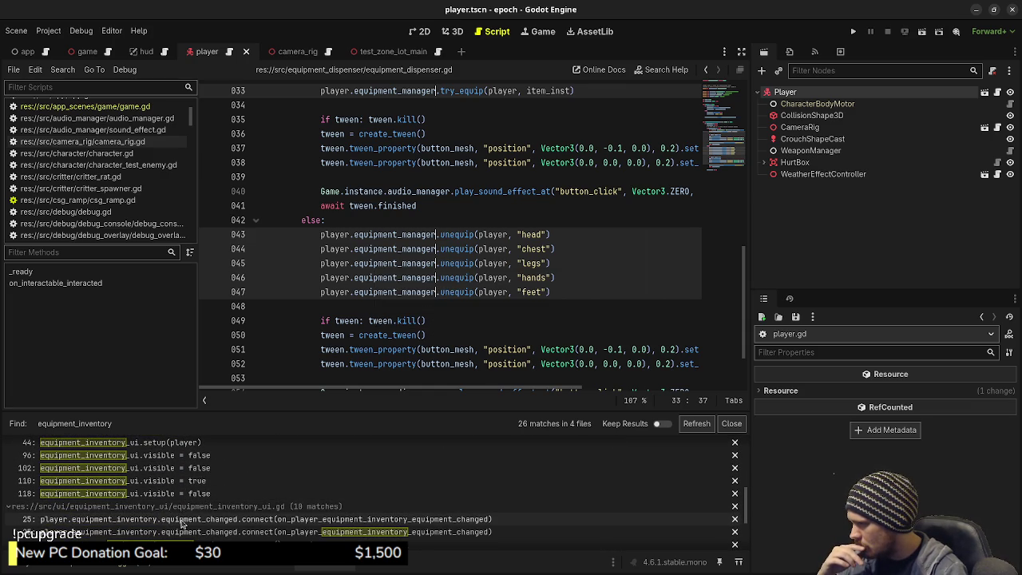
pyautogui.scroll(-2, 181, 519)
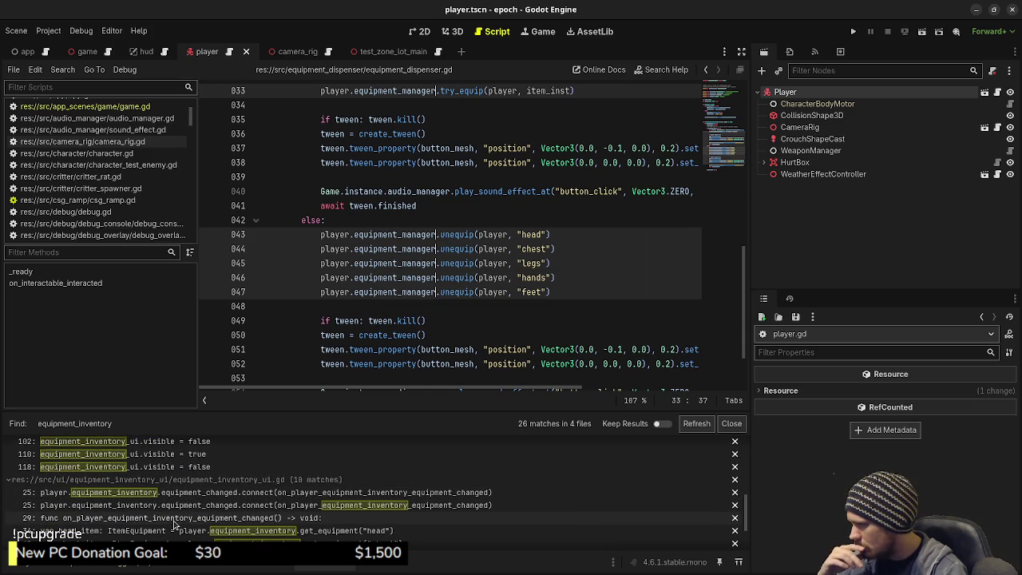
pyautogui.click(175, 531)
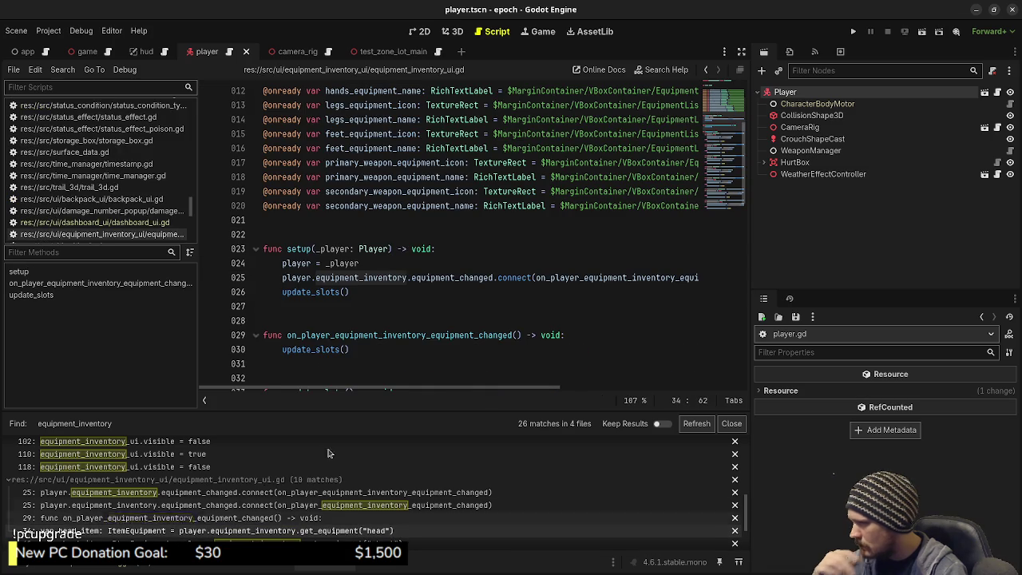
# - Replace equipment_inventory with equipment_manager on lines 34 and 25
pyautogui.write('equipment_manager')
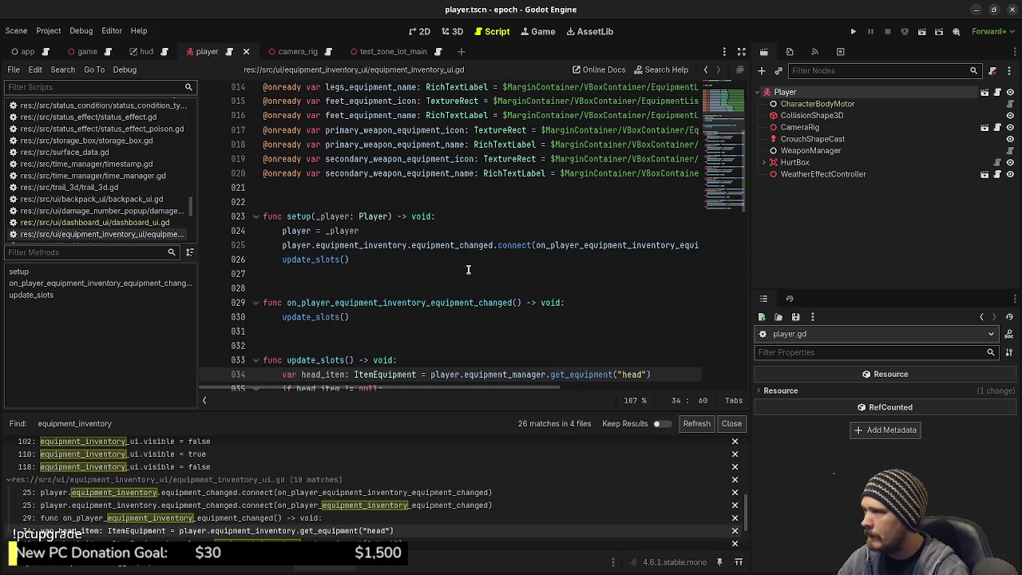
pyautogui.hotkey('ctrl', 'z')
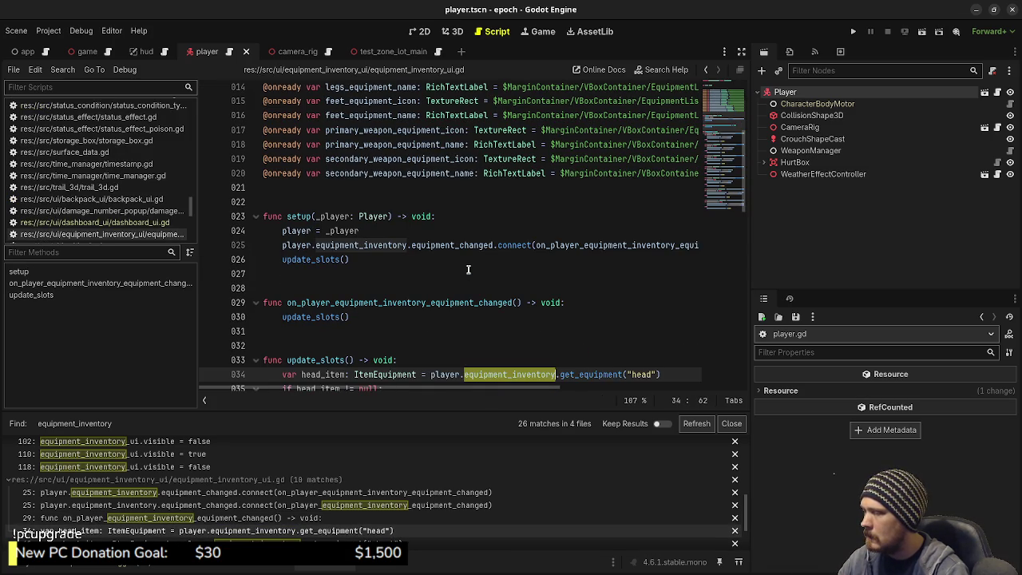
pyautogui.write('equipment_manager')
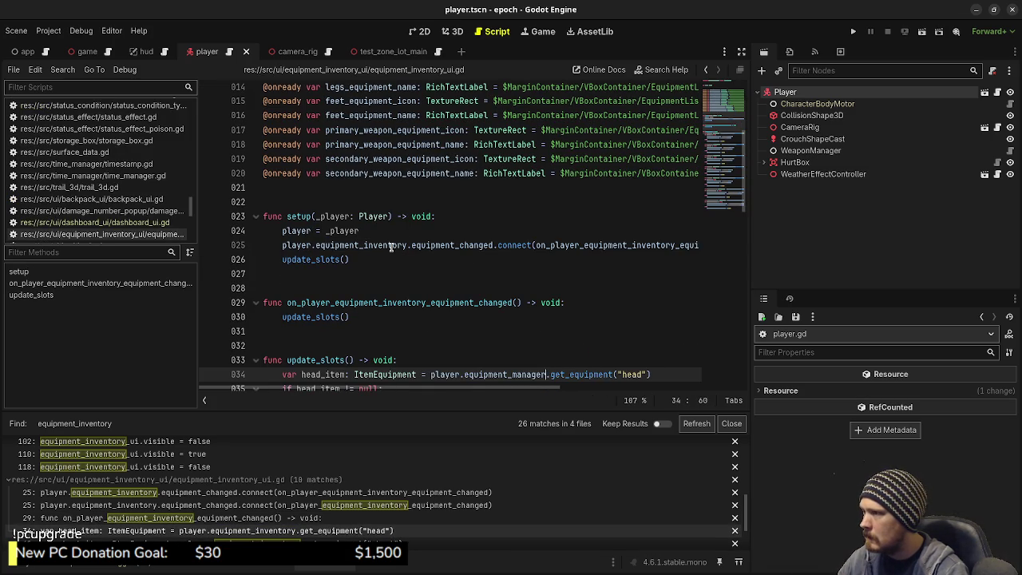
pyautogui.doubleClick(367, 242)
pyautogui.write('equipment_manager')
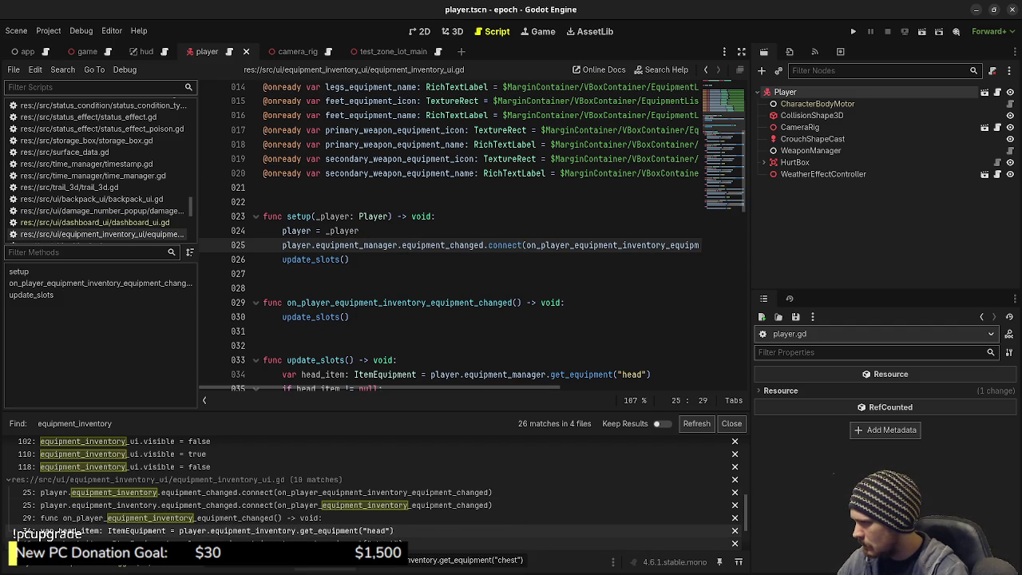
# - Replace the line 41 equipment_inventory reference with equipment_manager
pyautogui.click(479, 543)
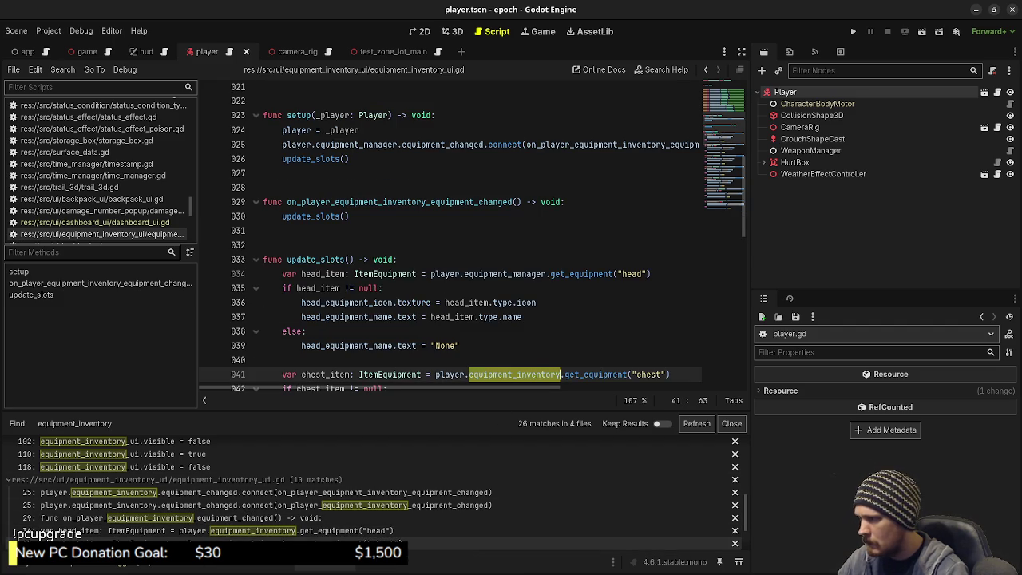
pyautogui.click(272, 534)
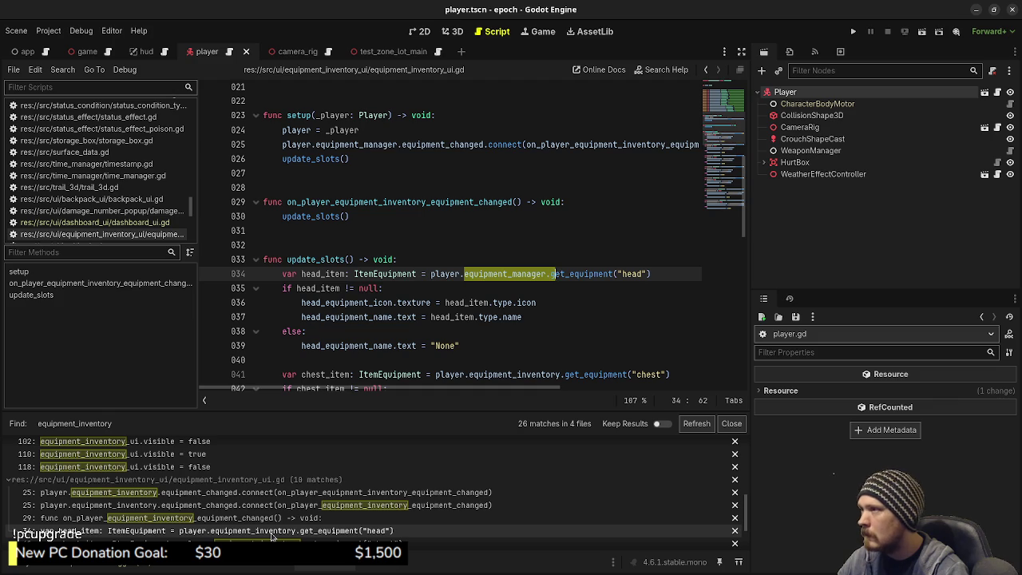
pyautogui.doubleClick(503, 373)
pyautogui.write('equipment_manager')
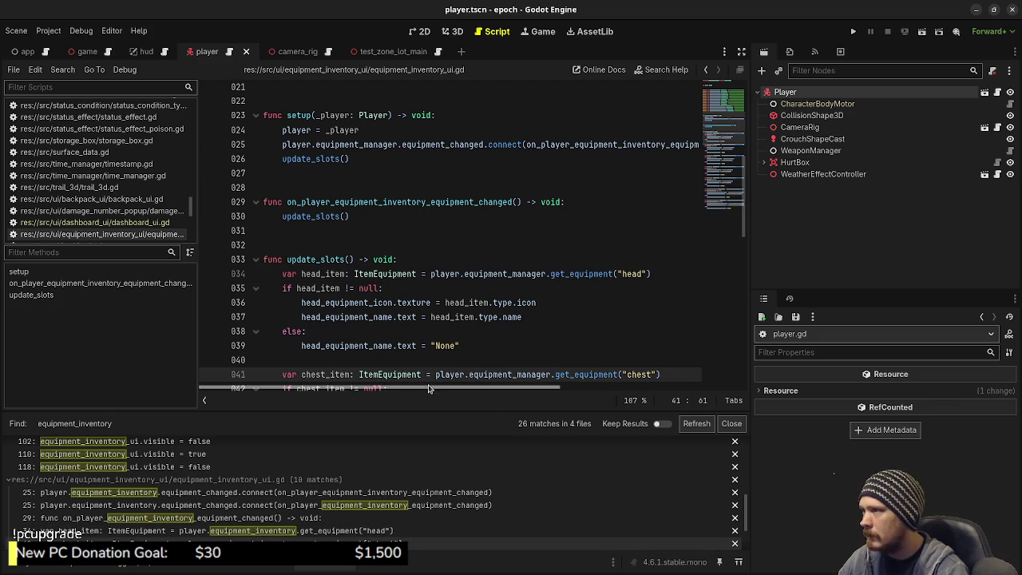
# - Review the find results for lines 25 through 55, including the hands and legs matches
pyautogui.scroll(-2, 459, 326)
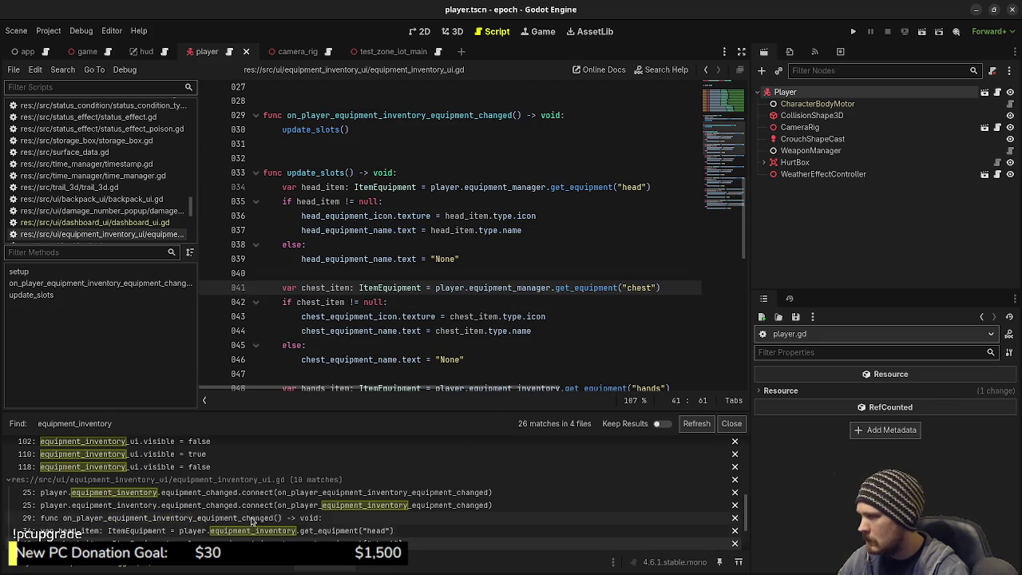
pyautogui.scroll(-1, 208, 520)
pyautogui.click(208, 519)
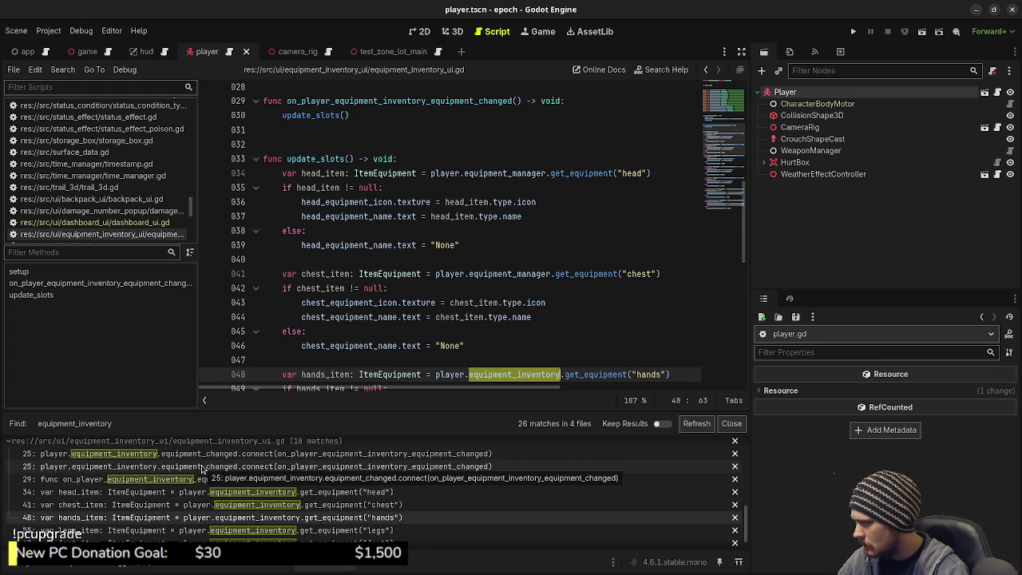
pyautogui.click(170, 455)
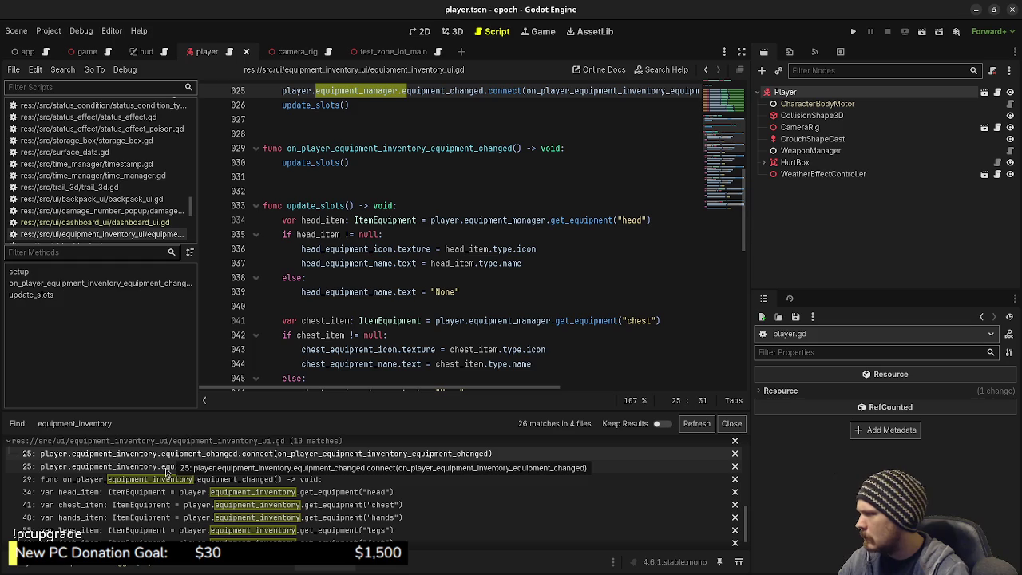
pyautogui.click(168, 467)
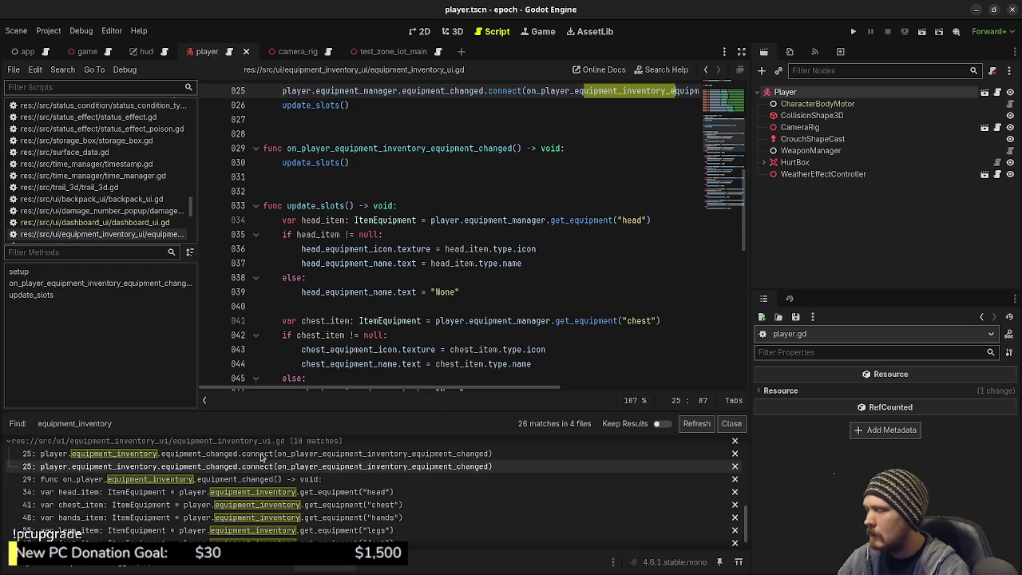
pyautogui.click(255, 492)
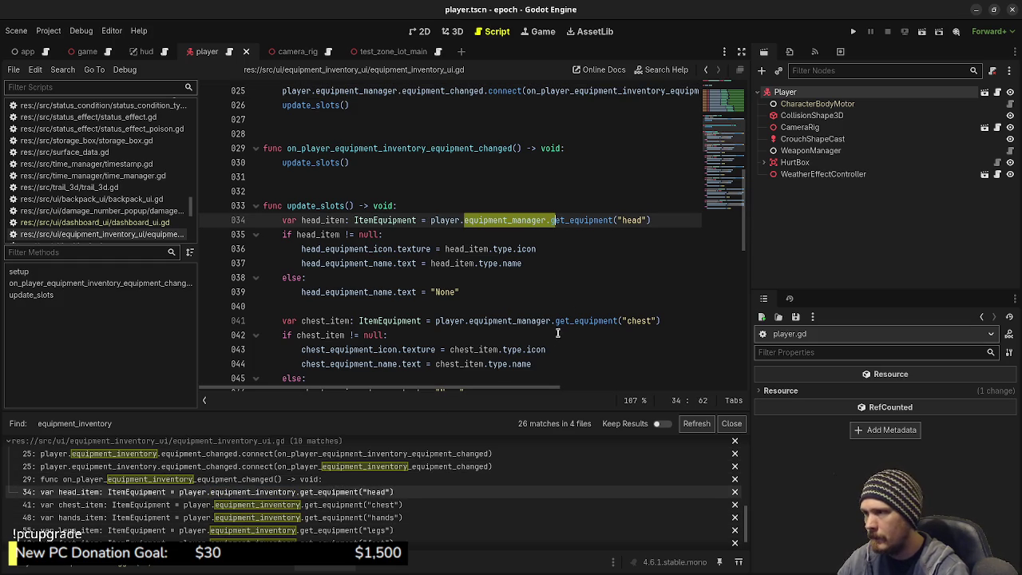
pyautogui.click(260, 505)
pyautogui.click(258, 518)
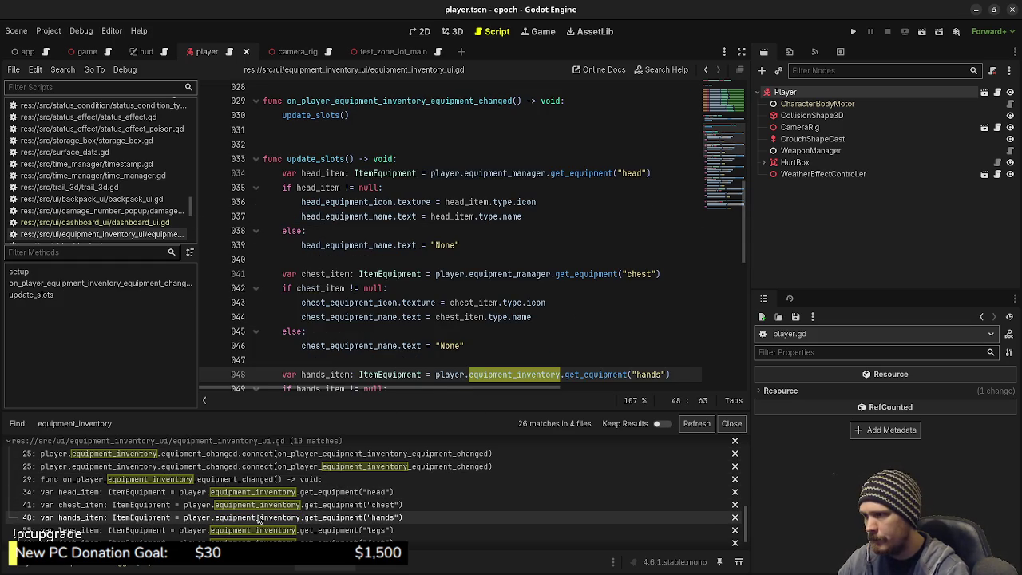
pyautogui.click(254, 530)
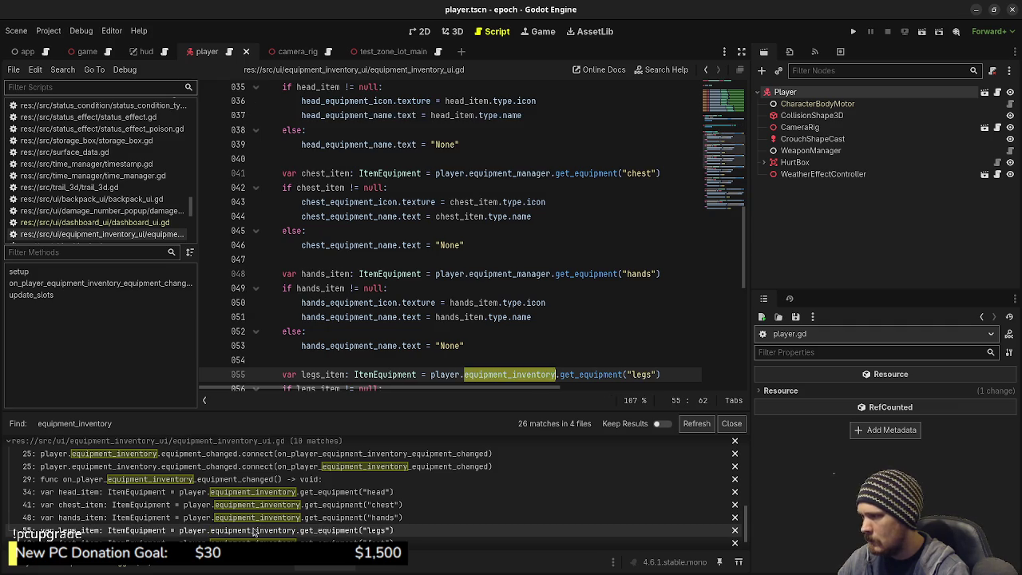
pyautogui.scroll(-1, 254, 530)
# - Replace the feet, primary_weapon and secondary_weapon matches on lines 62, 69 and 76, then save
pyautogui.click(254, 530)
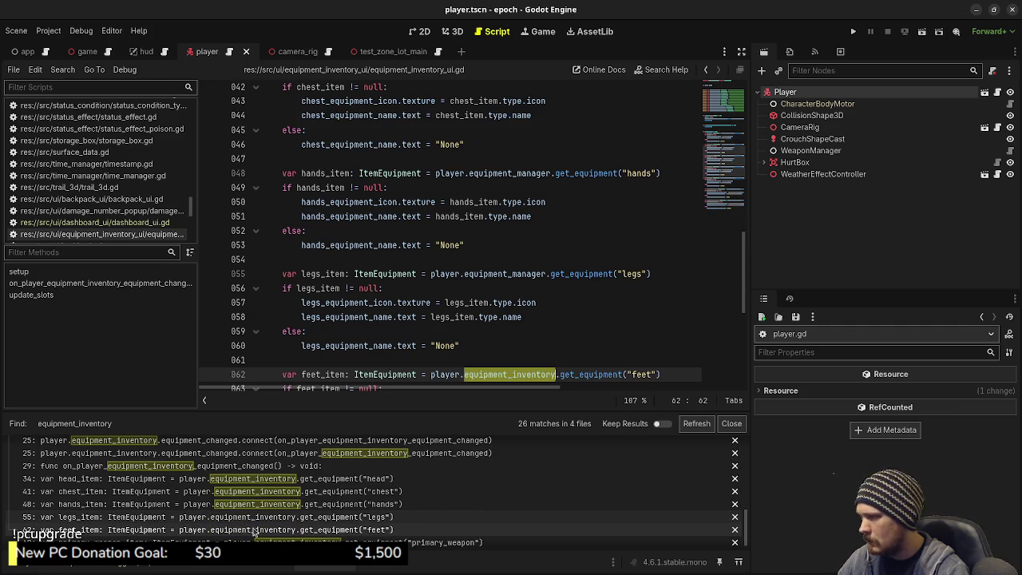
pyautogui.write('equipment_manager')
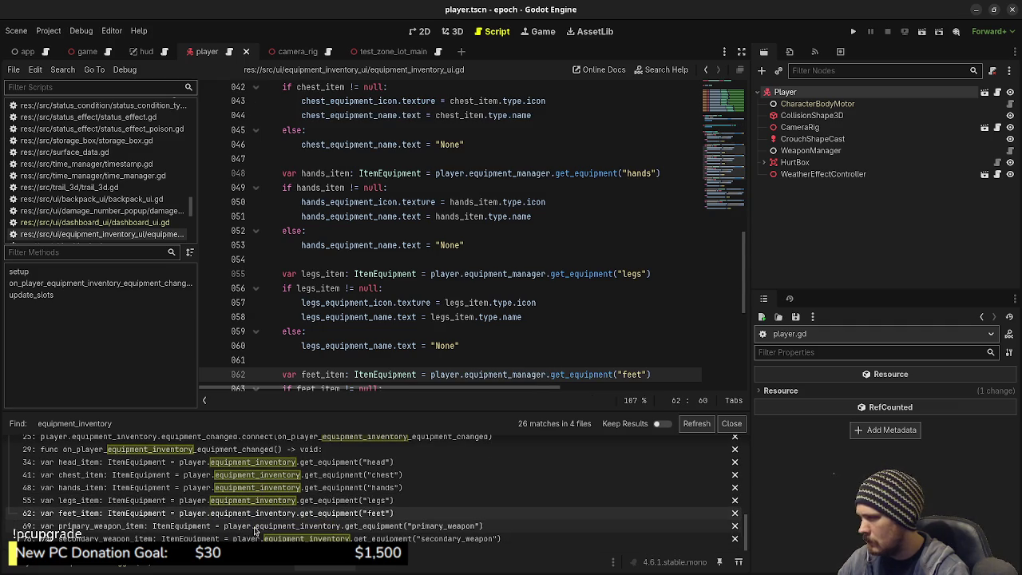
pyautogui.click(255, 527)
pyautogui.write('equipment_manager')
pyautogui.click(255, 538)
pyautogui.write('equipment_manager')
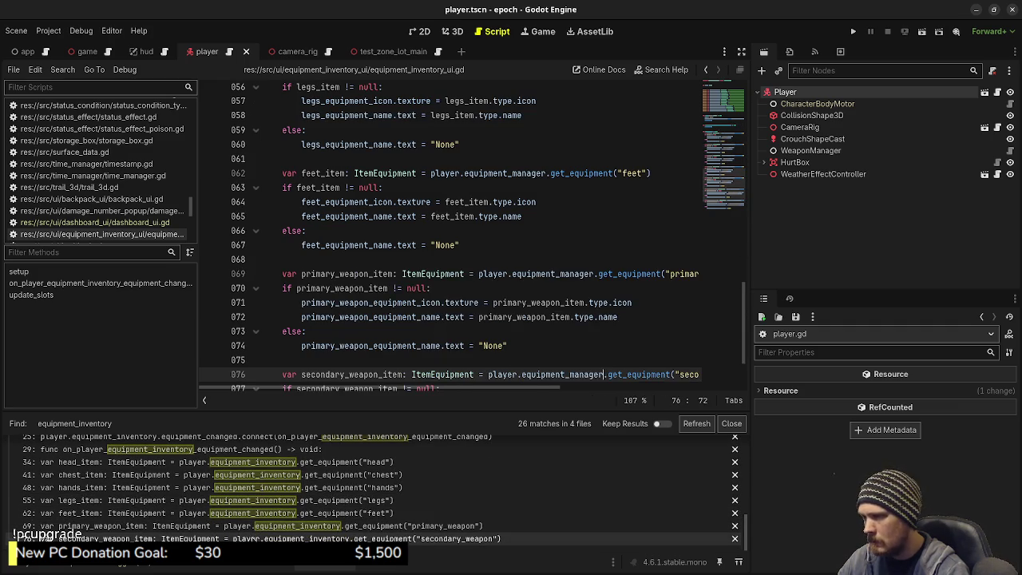
pyautogui.hotkey('ctrl', 's')
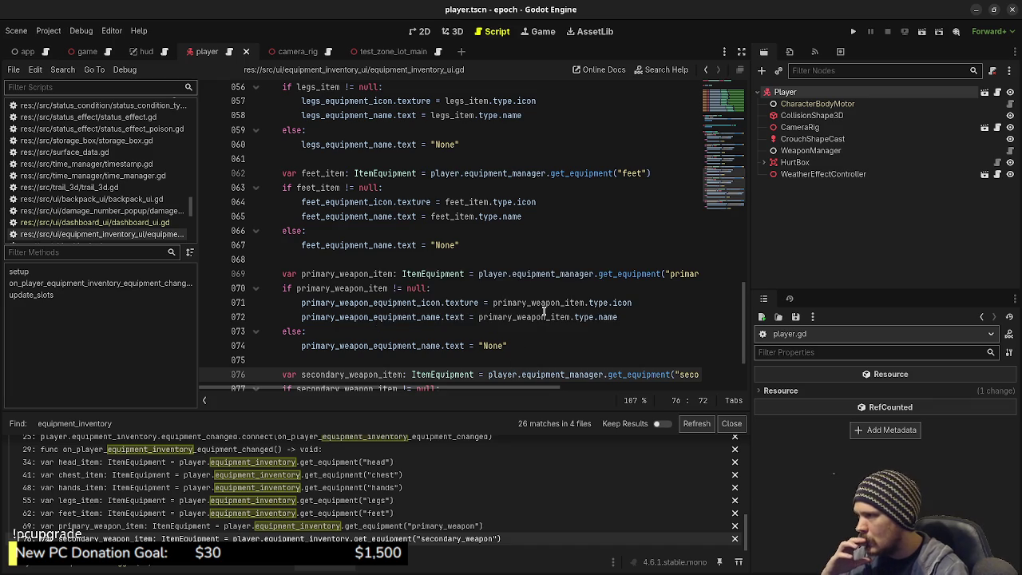
pyautogui.scroll(1, 203, 511)
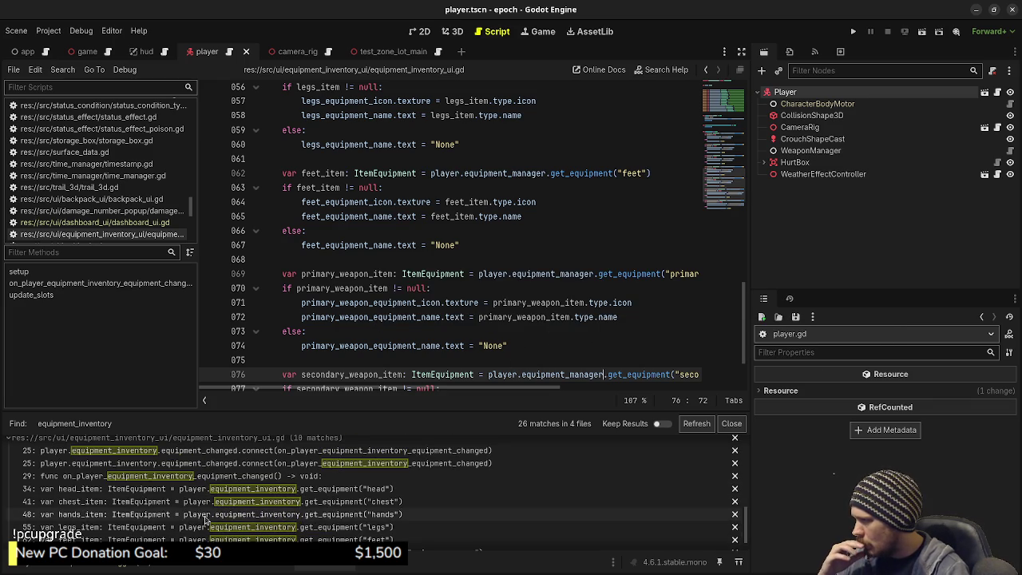
pyautogui.click(273, 476)
# - Change 'inventory' to 'manager' in the equipment-changed handler name on line 29
pyautogui.scroll(4, 558, 273)
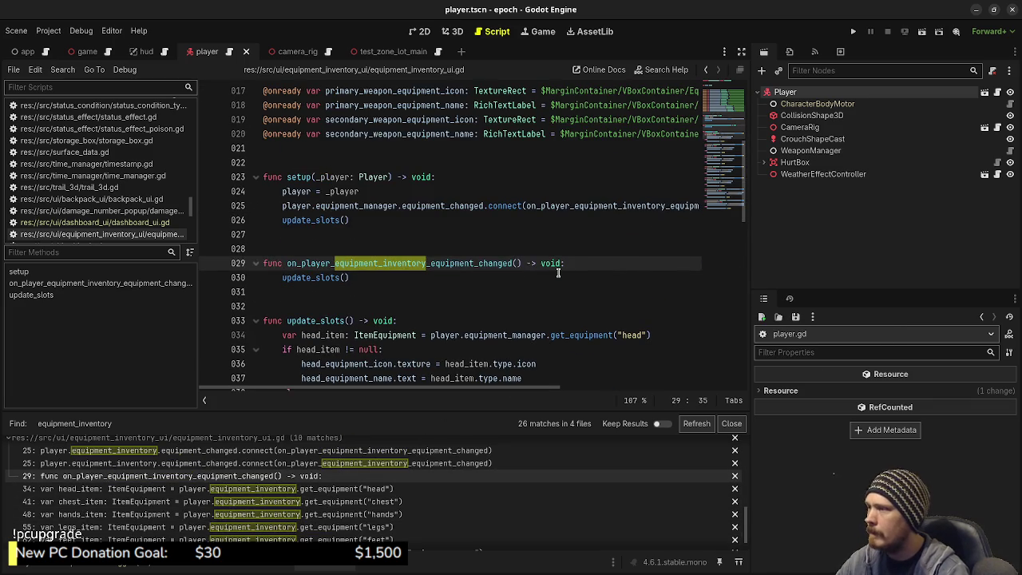
pyautogui.click(382, 266)
pyautogui.moveTo(382, 266); pyautogui.dragTo(424, 266)
pyautogui.write('manager')
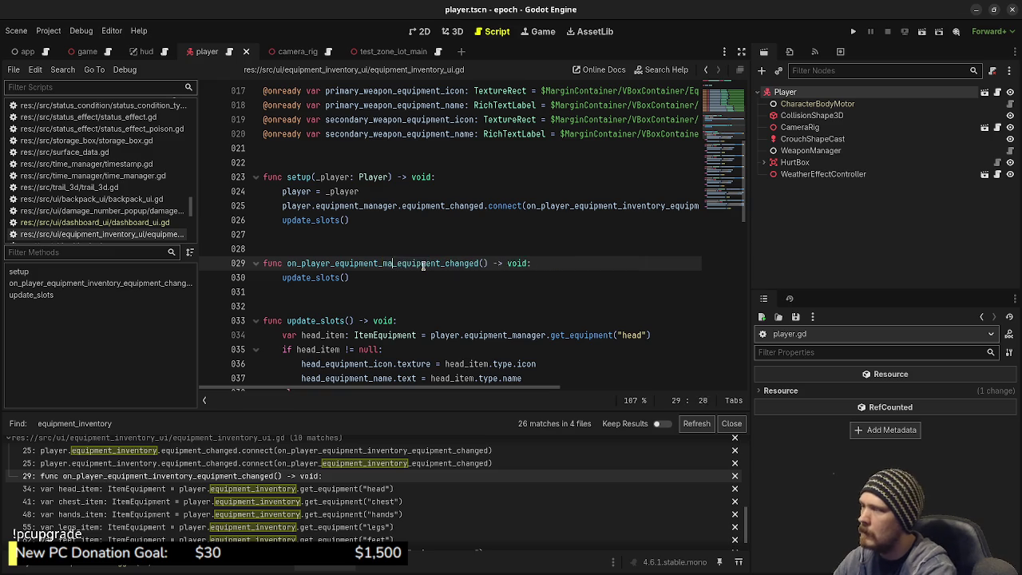
# - Paste the new handler name over the connect argument on line 25 and save
pyautogui.doubleClick(423, 264)
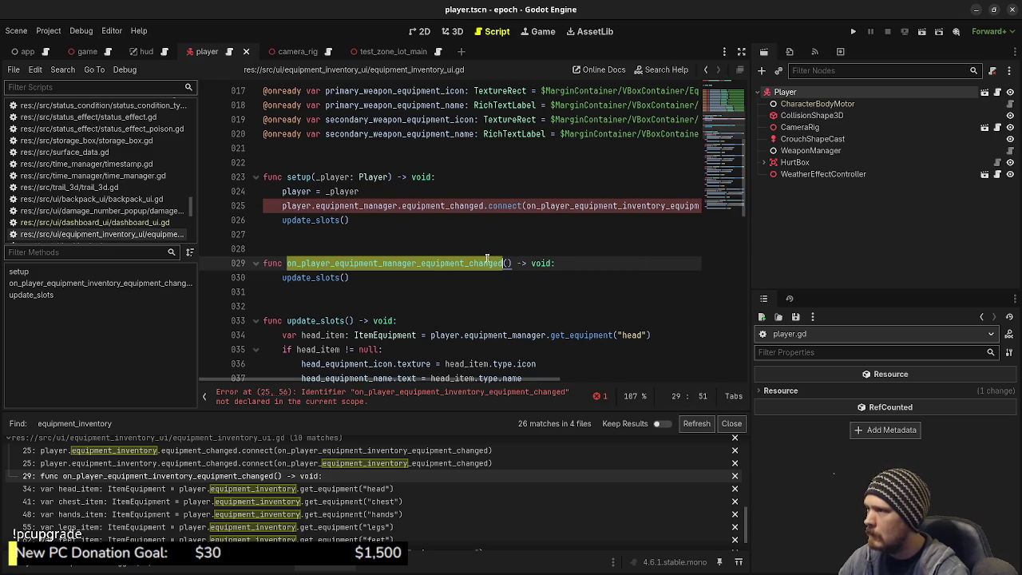
pyautogui.hotkey('ctrl', 'c')
pyautogui.doubleClick(603, 205)
pyautogui.hotkey('ctrl', 'v')
pyautogui.hotkey('ctrl', 's')
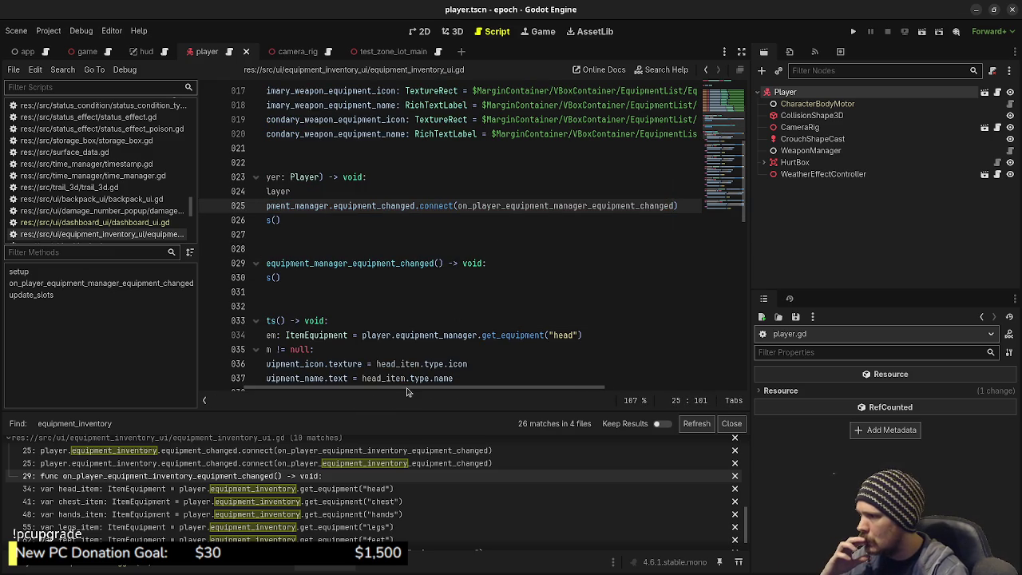
# - Open dashboard_ui.gd at its equipment_inventory_ui declaration from the find results
pyautogui.hscroll(-3, 407, 391)
pyautogui.scroll(-7, 359, 335)
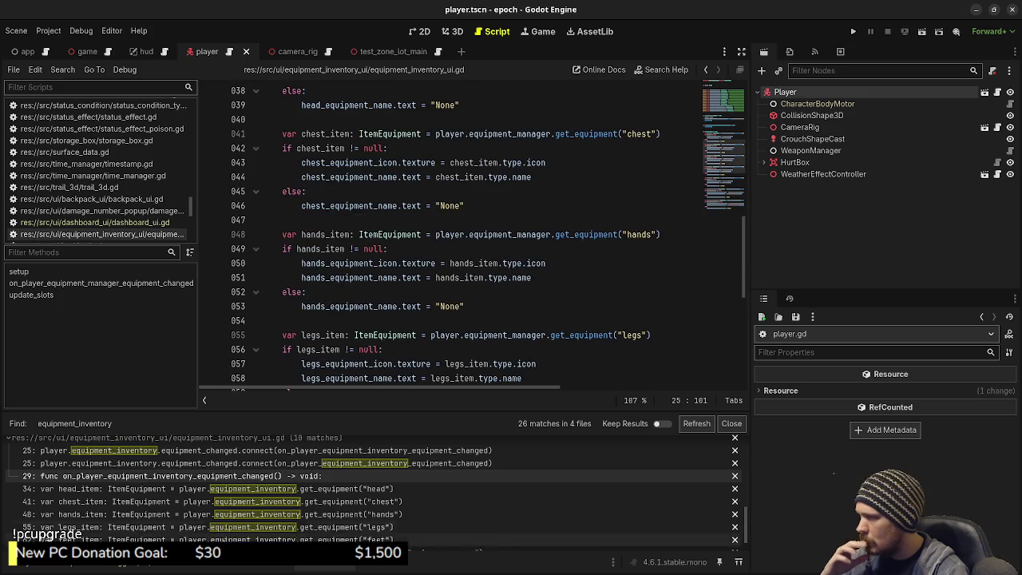
pyautogui.scroll(1, 184, 511)
pyautogui.scroll(3, 184, 511)
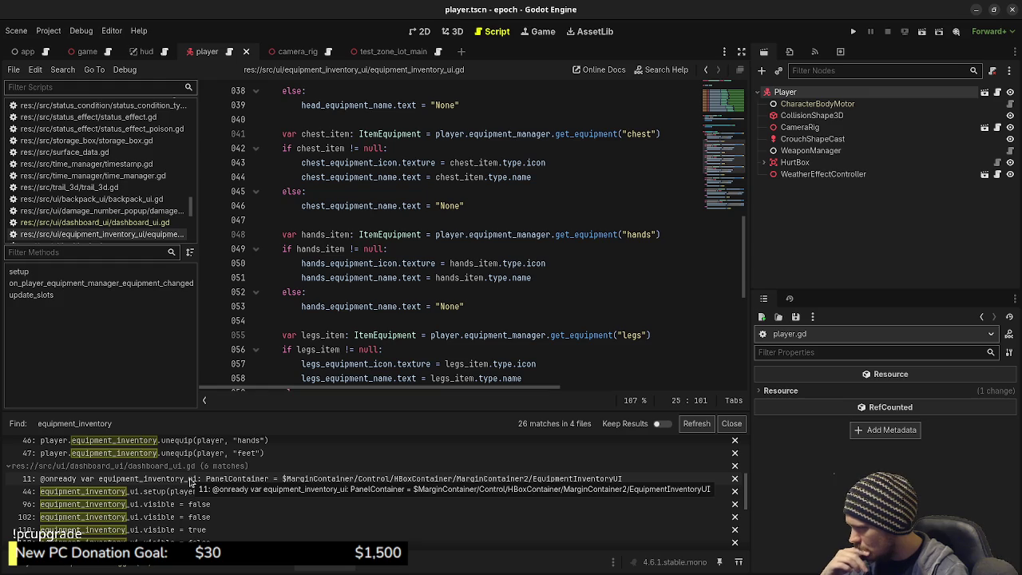
pyautogui.click(190, 479)
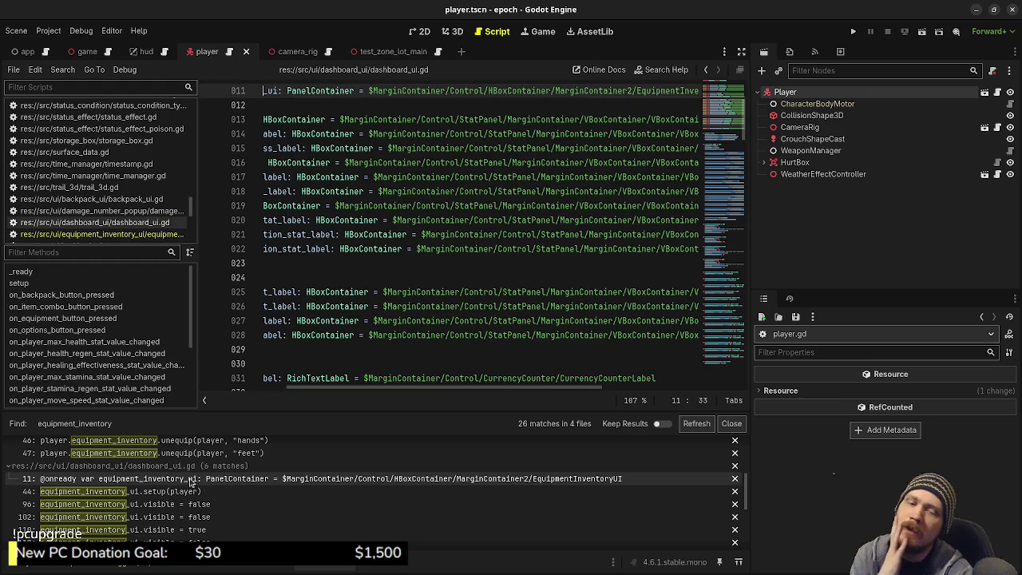
# - Look over dashboard_ui.gd's remaining equipment_inventory_ui references, then run the project
pyautogui.scroll(2, 164, 518)
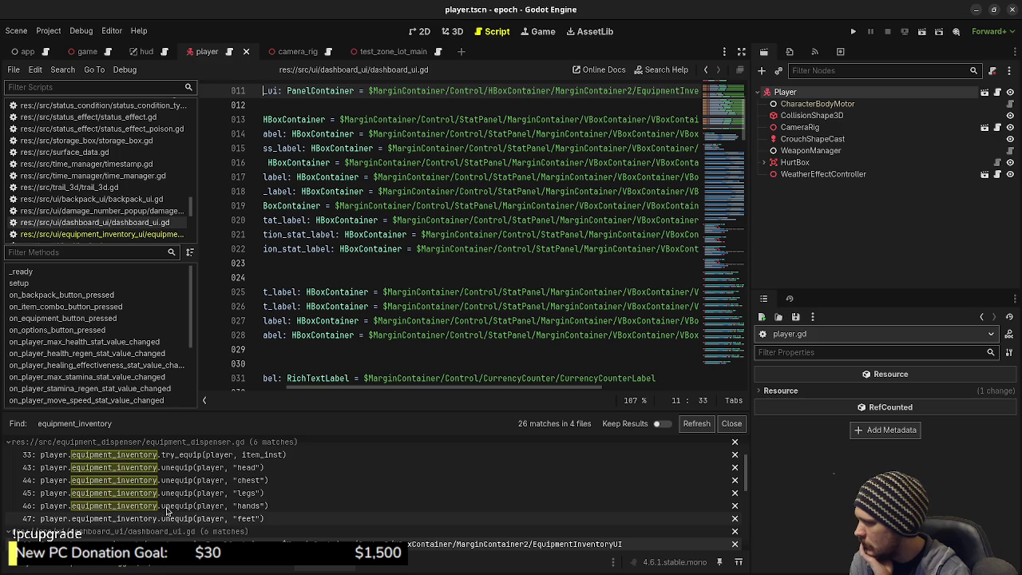
pyautogui.scroll(2, 168, 511)
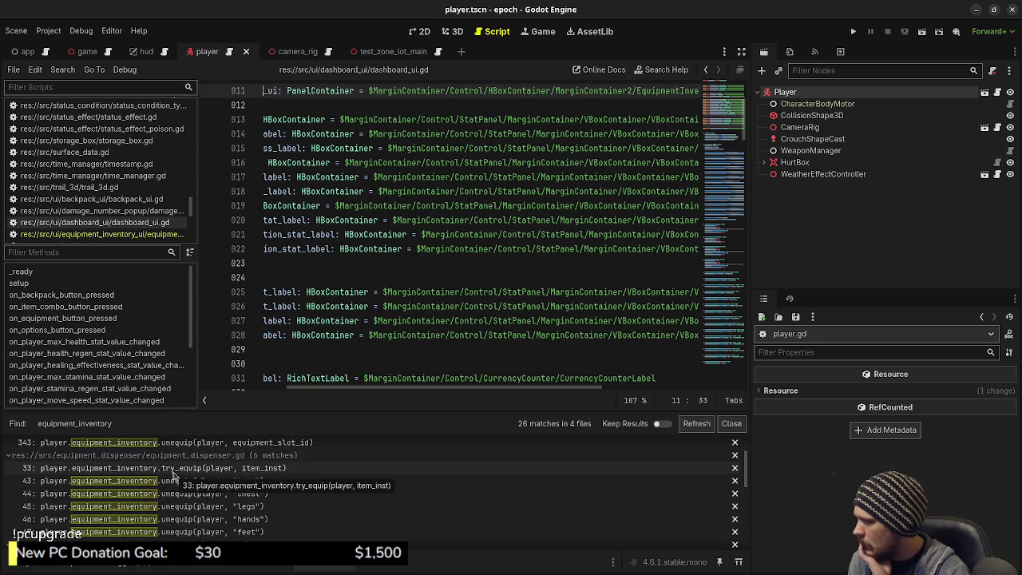
pyautogui.scroll(1, 182, 523)
pyautogui.scroll(1, 182, 523)
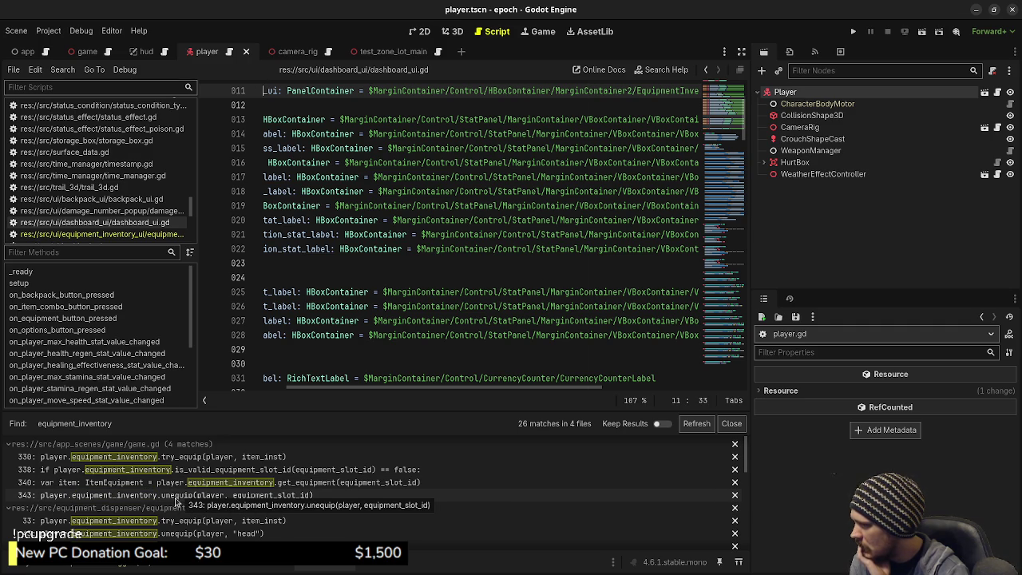
pyautogui.scroll(-10, 176, 501)
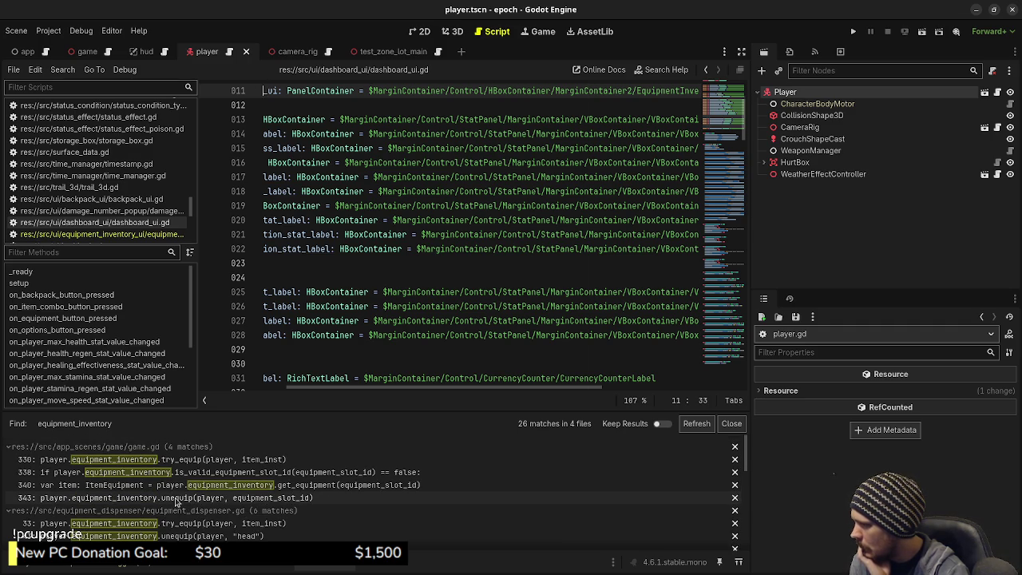
pyautogui.scroll(-1, 248, 519)
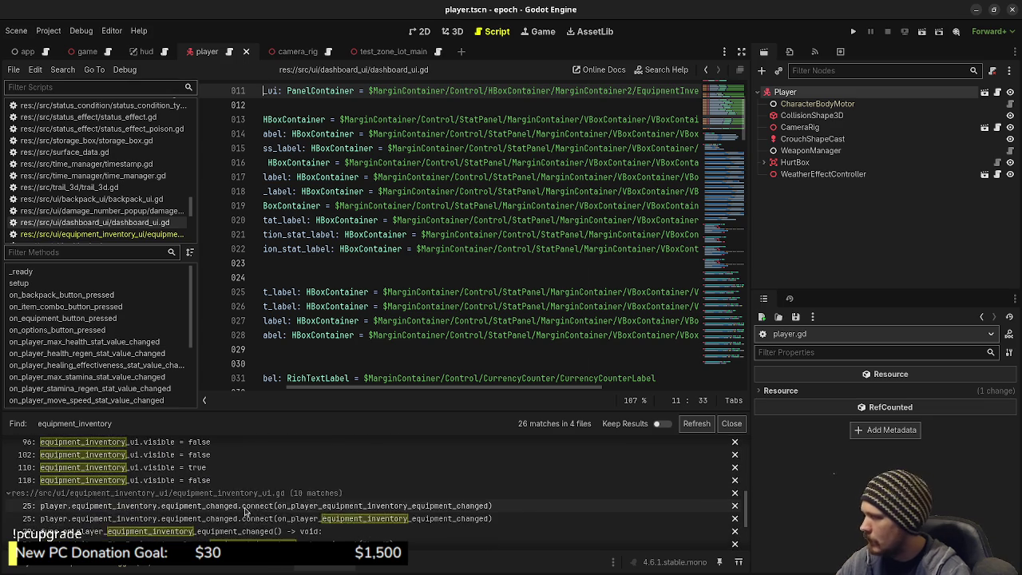
pyautogui.scroll(2, 191, 491)
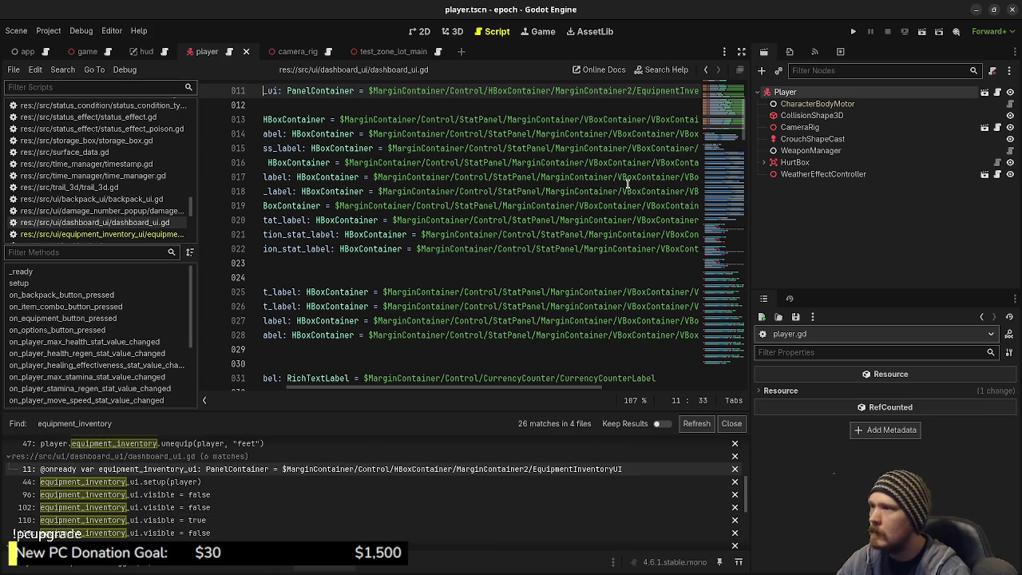
pyautogui.click(852, 31)
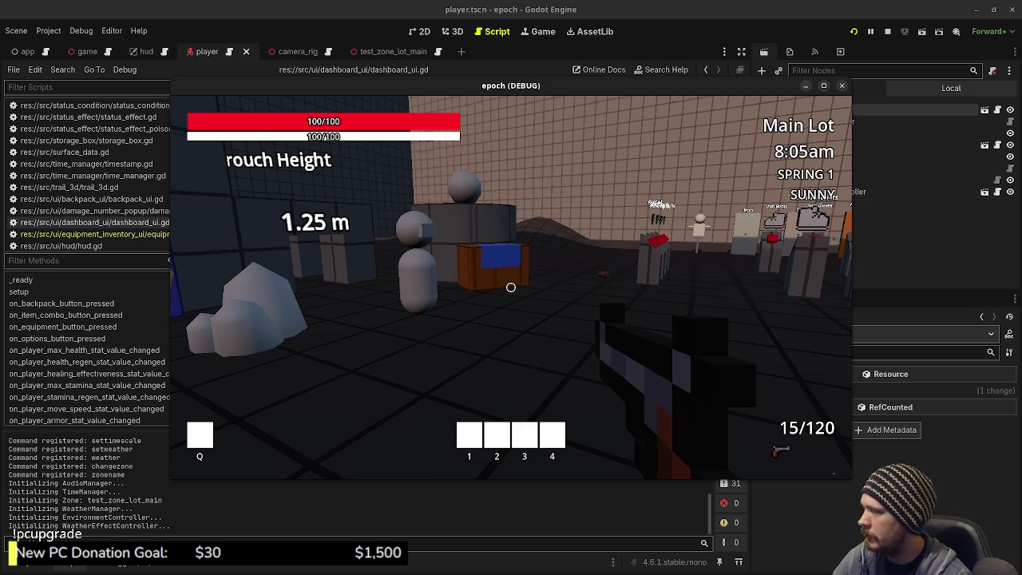
# - Move toward the armor stands and check the dashboard's Equipment tab
pyautogui.hotkey('shift', 'w')
pyautogui.press('w')
pyautogui.press('Tab')
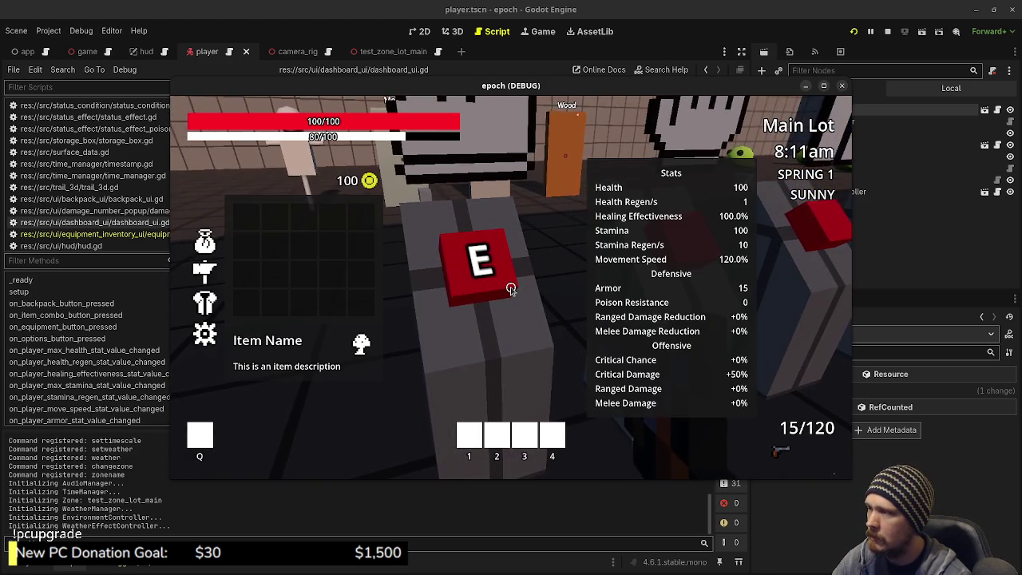
pyautogui.click(204, 302)
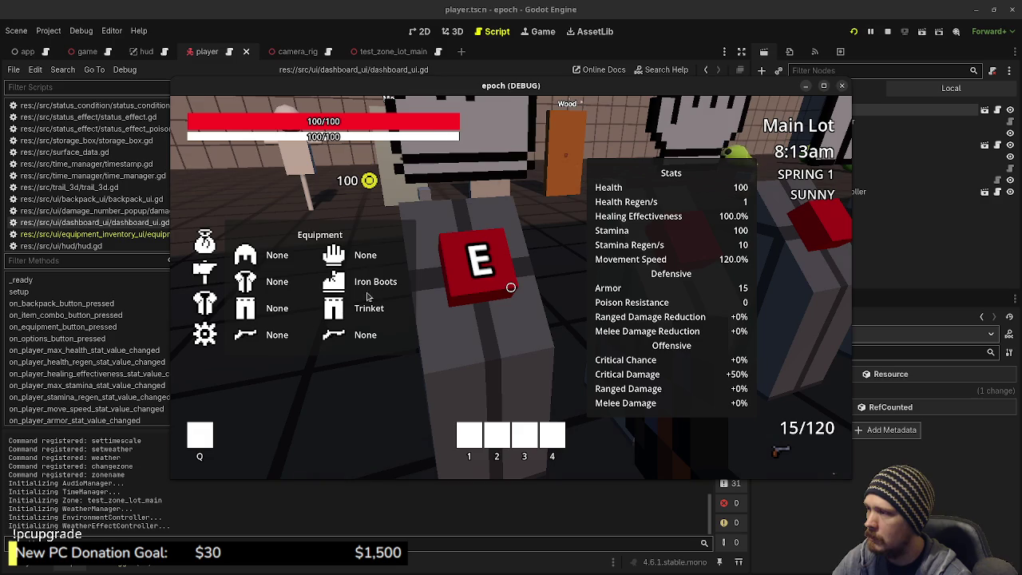
pyautogui.press('Tab')
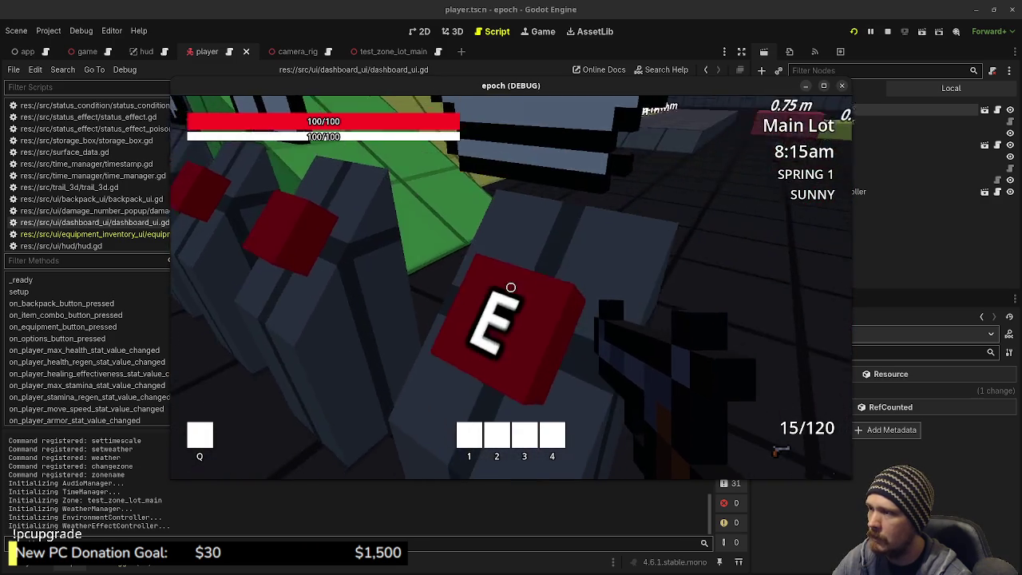
# - Walk into the armor stands to pick up gear, recheck the dashboard, and stop the game
pyautogui.press('w')
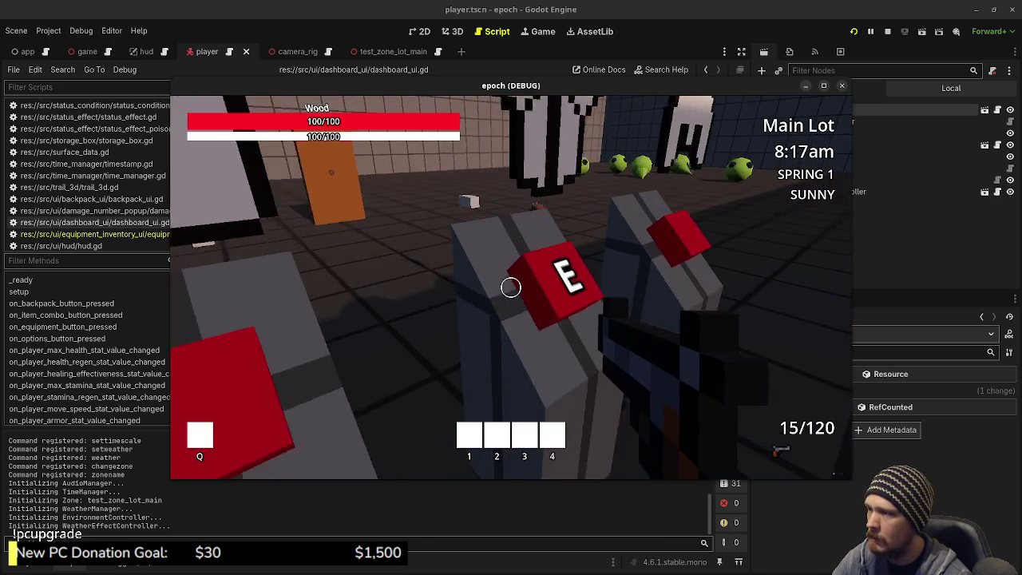
pyautogui.press('w')
pyautogui.press('Tab')
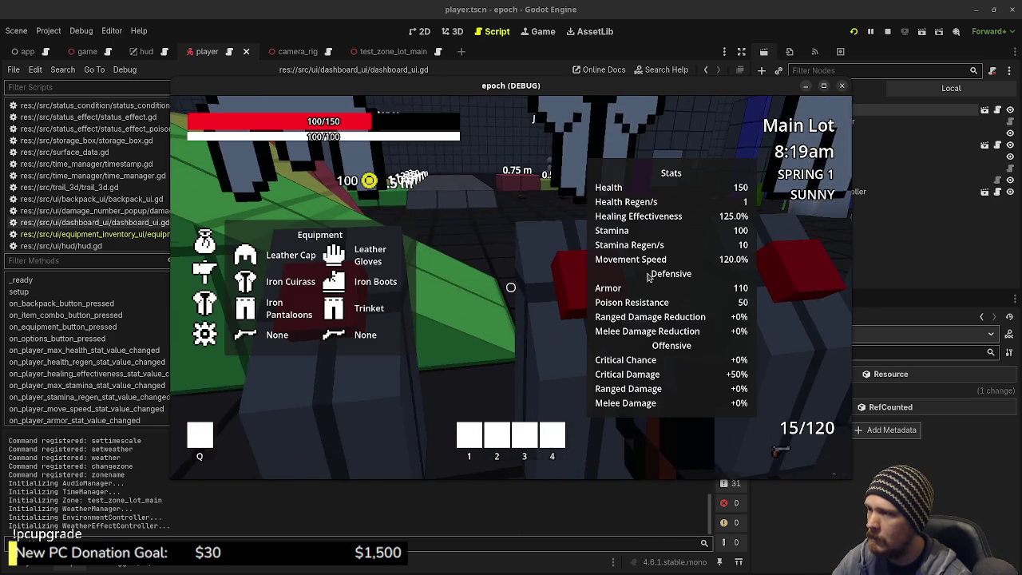
pyautogui.press('Tab')
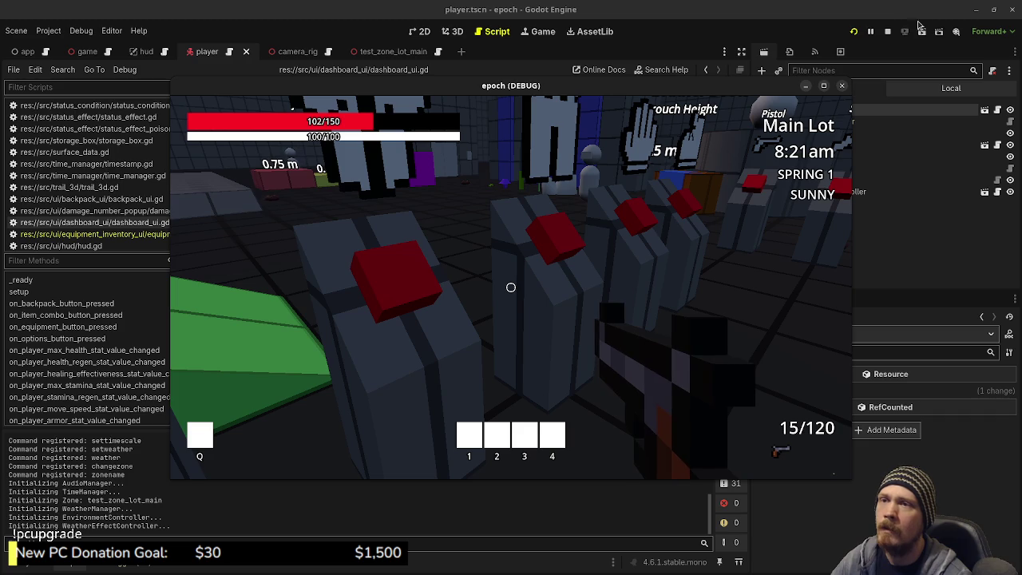
pyautogui.click(887, 31)
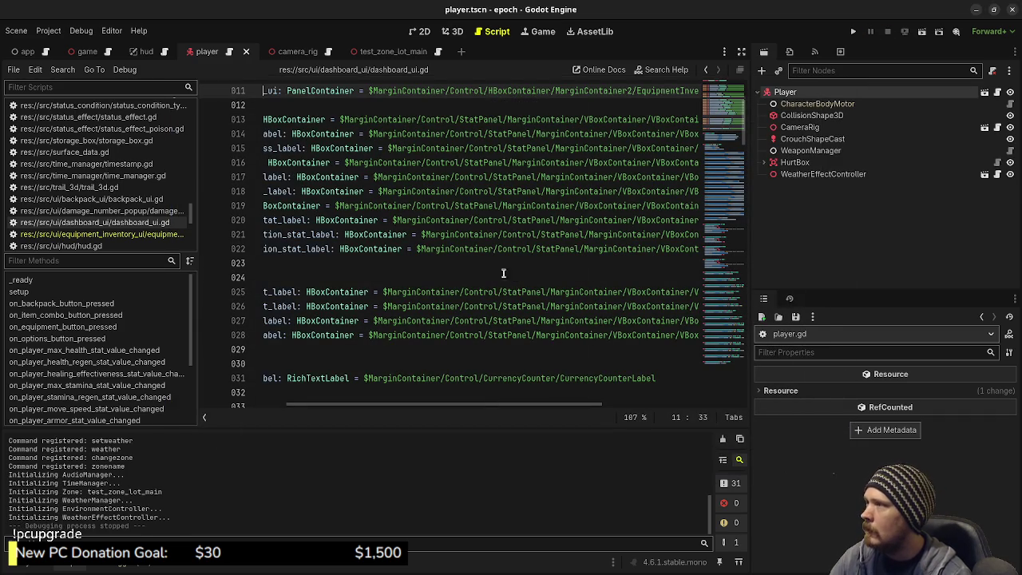
# - Show and enlarge the FileSystem dock, then right-click the equipment_inventory_ui folder in src/ui
pyautogui.moveTo(345, 415); pyautogui.dragTo(287, 415)
pyautogui.click(32, 570)
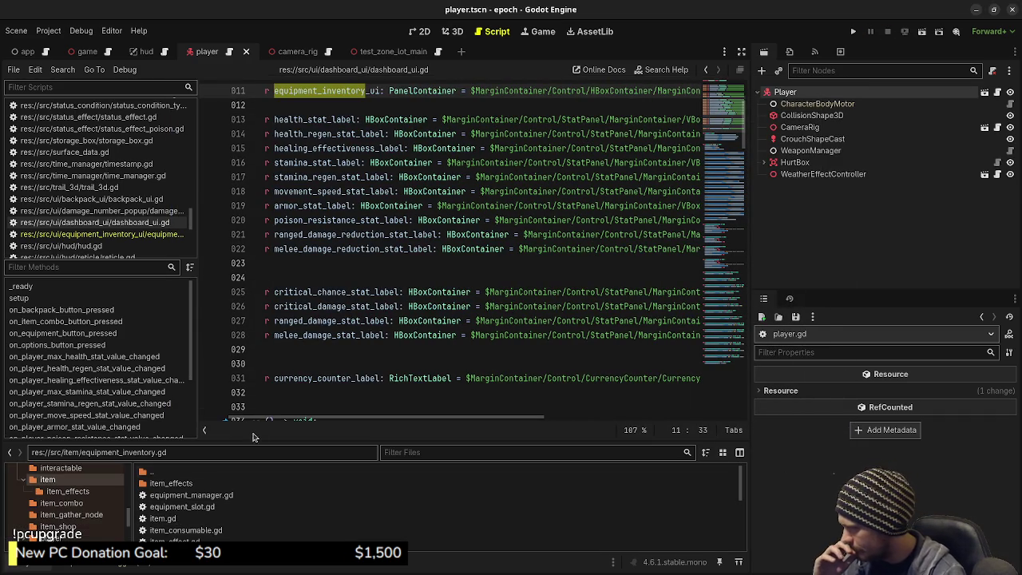
pyautogui.moveTo(252, 440); pyautogui.dragTo(264, 357)
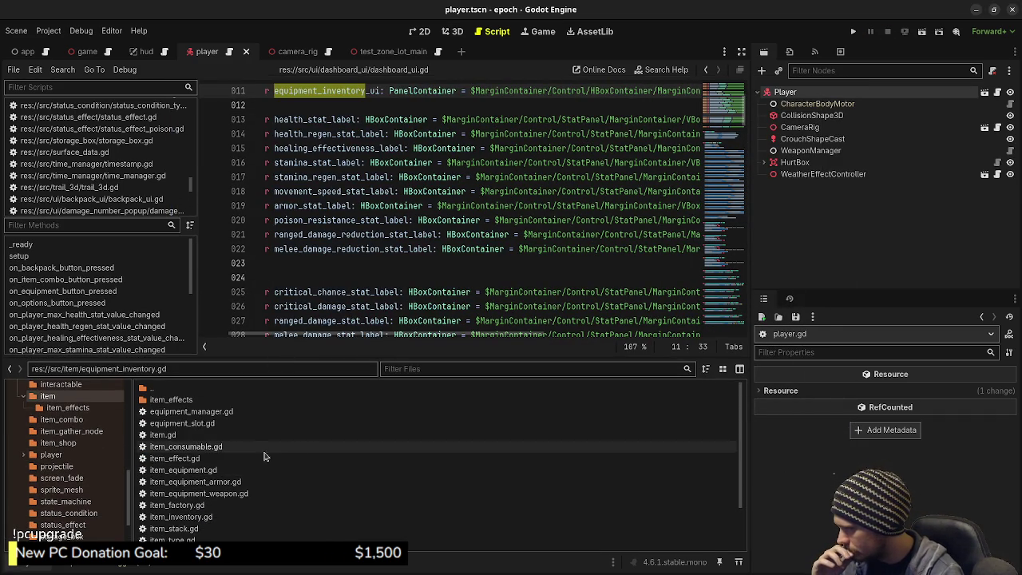
pyautogui.scroll(-3, 79, 469)
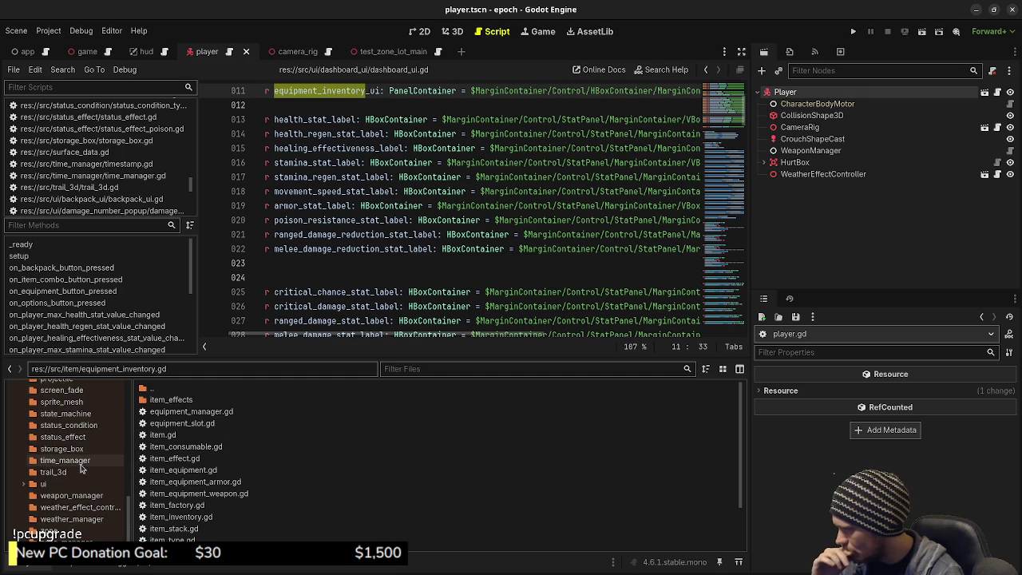
pyautogui.click(71, 485)
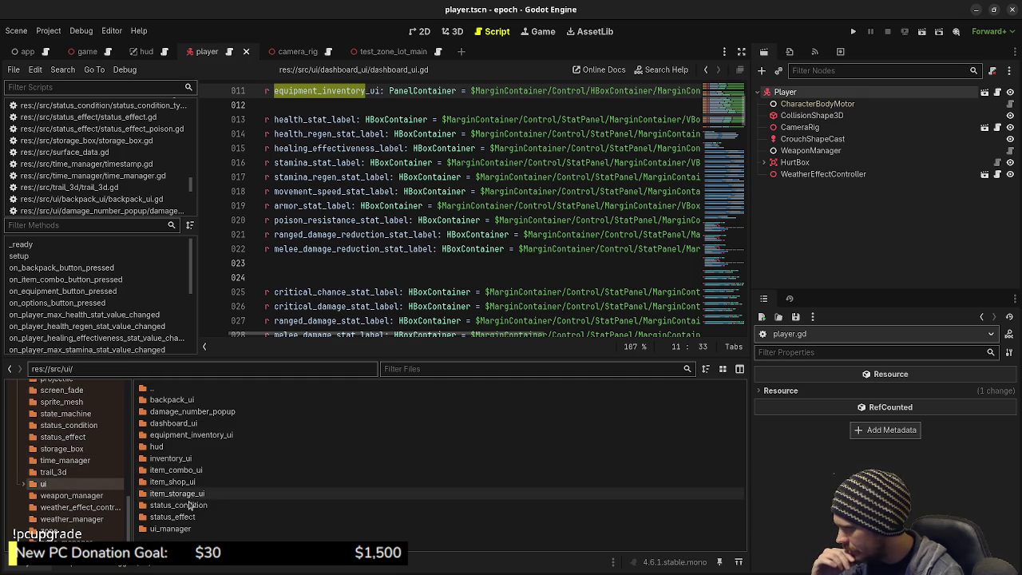
pyautogui.click(193, 439)
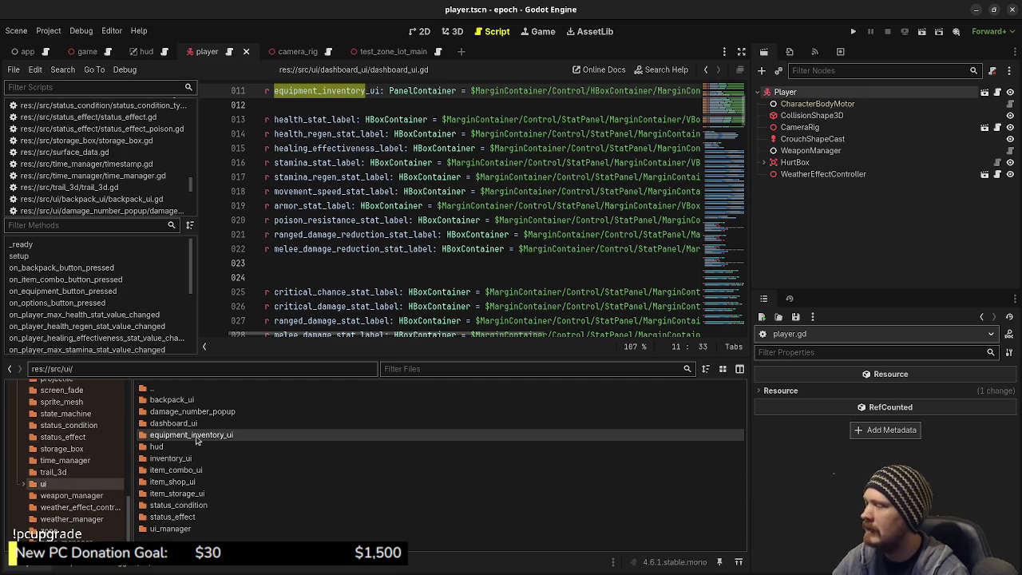
pyautogui.rightClick(196, 439)
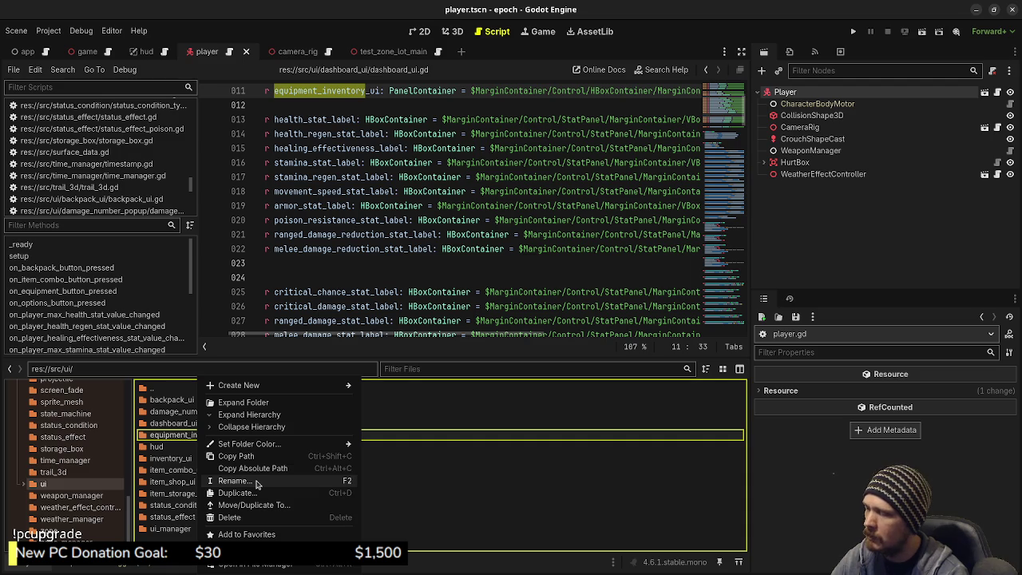
# - Rename the equipment_inventory_ui folder to equipment_ui
pyautogui.click(233, 480)
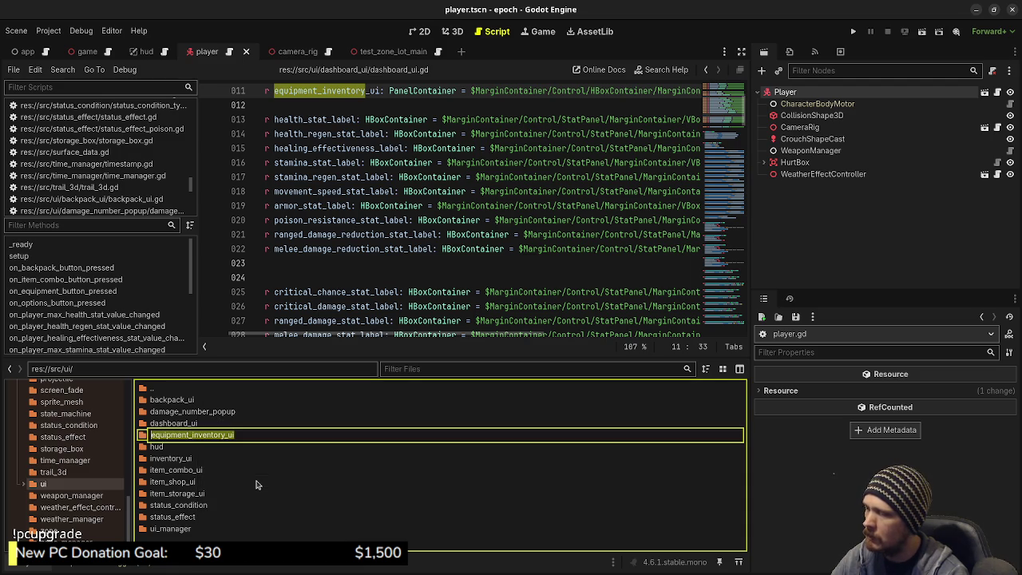
pyautogui.press('End')
pyautogui.hotkey('shift', 'Left')
pyautogui.hotkey('shift', 'Left')
pyautogui.hotkey('shift', 'Left')
pyautogui.press('BackSpace')
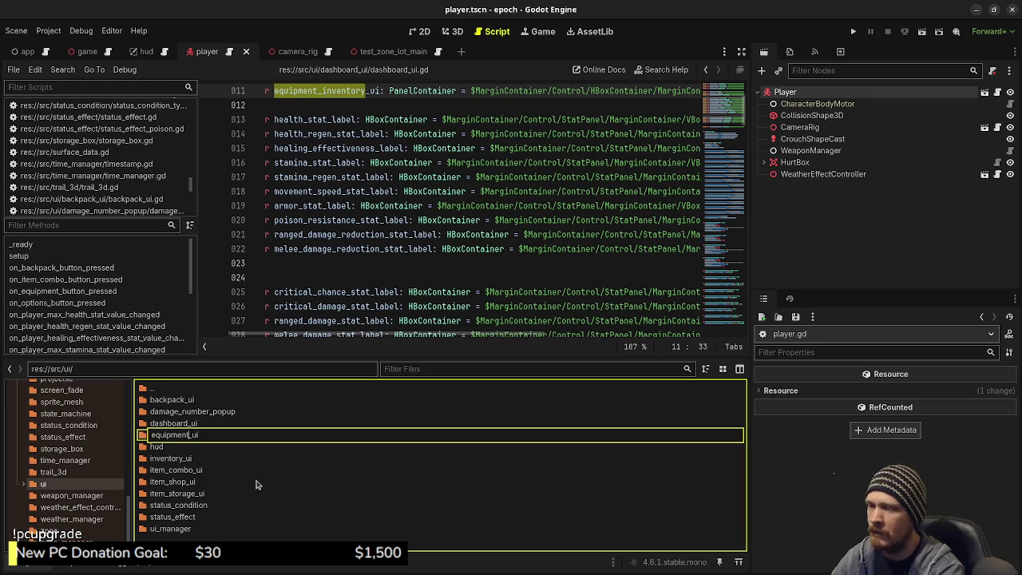
pyautogui.write('_inventory')
pyautogui.press('Return')
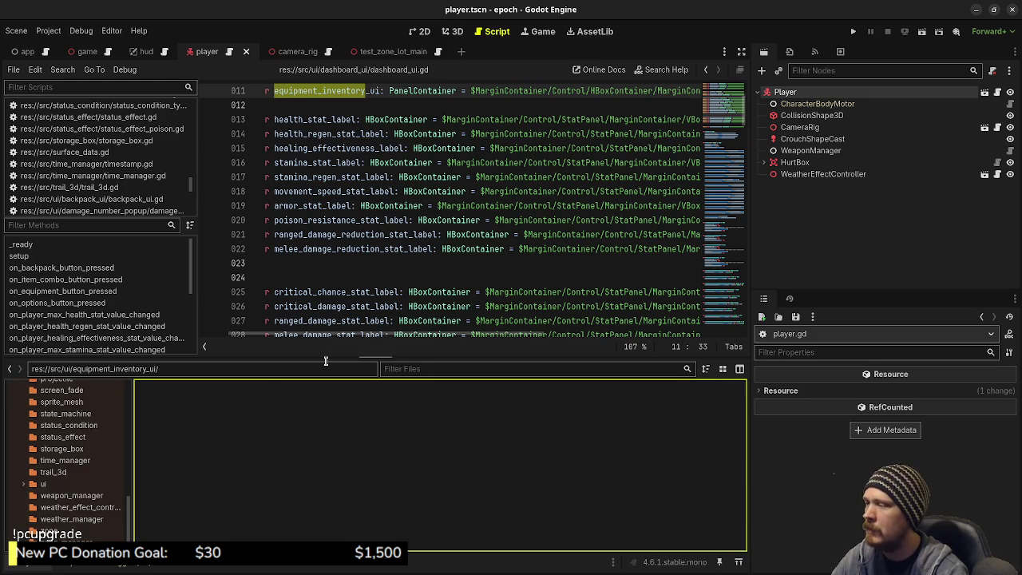
# - Rename the script equipment_inventory_ui.gd to equipment_ui.gd inside the equipment_ui folder
pyautogui.moveTo(330, 356); pyautogui.dragTo(331, 344)
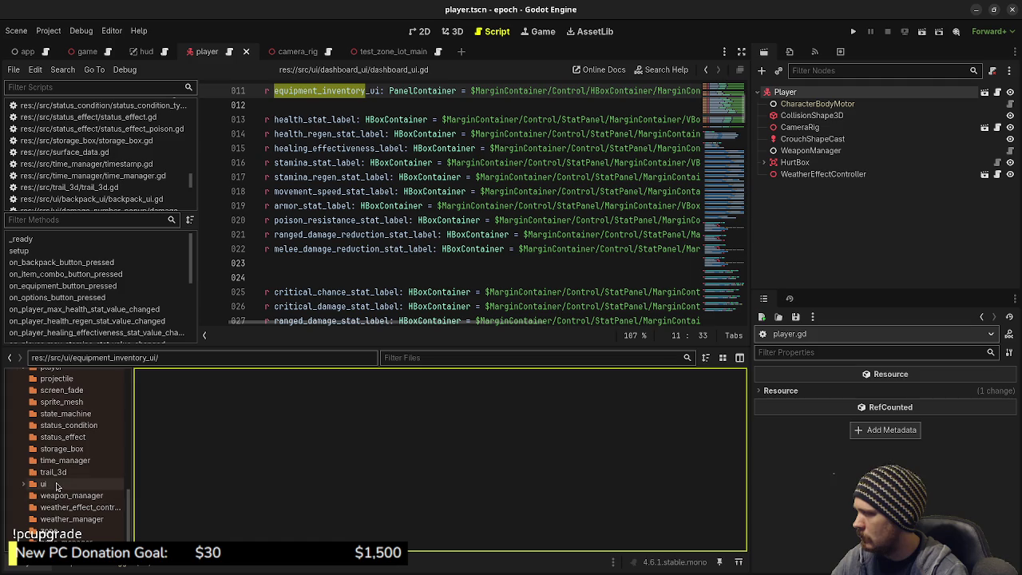
pyautogui.click(56, 484)
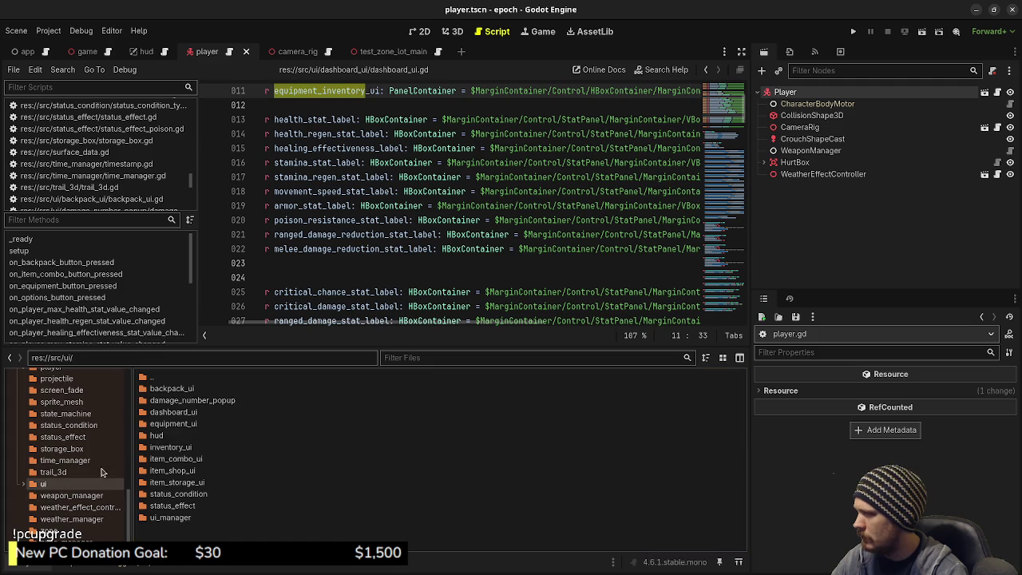
pyautogui.doubleClick(186, 424)
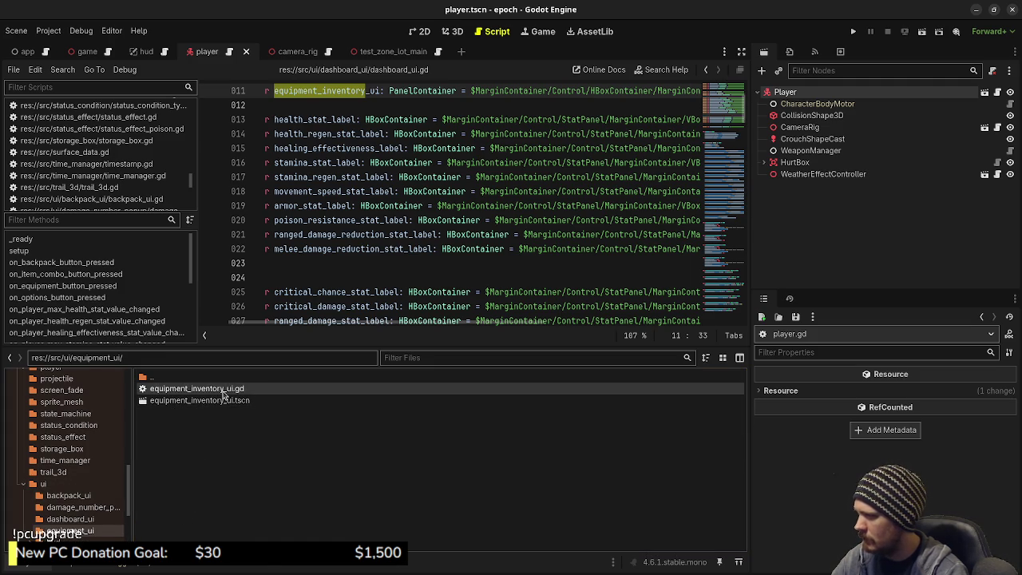
pyautogui.rightClick(224, 391)
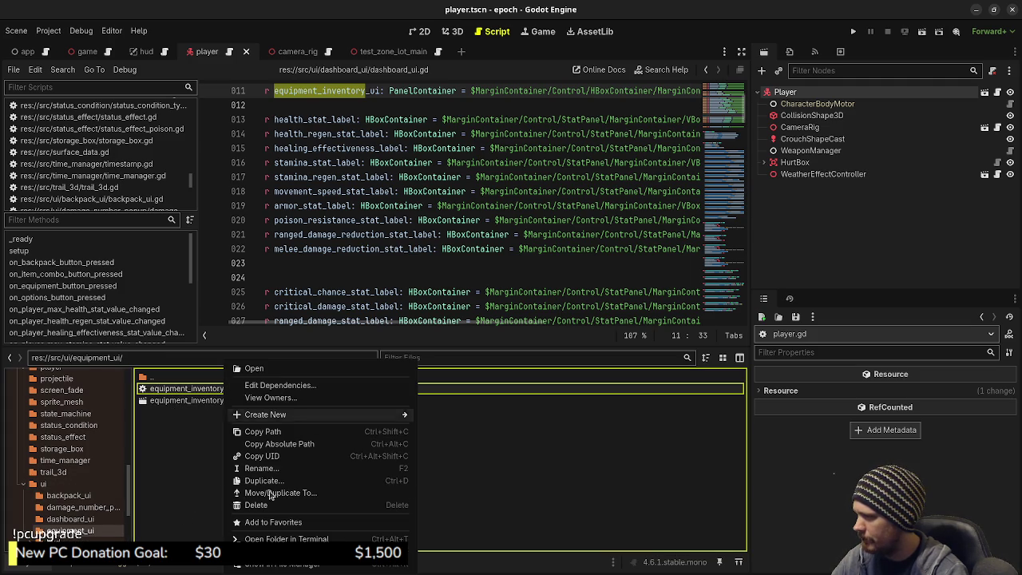
pyautogui.click(260, 467)
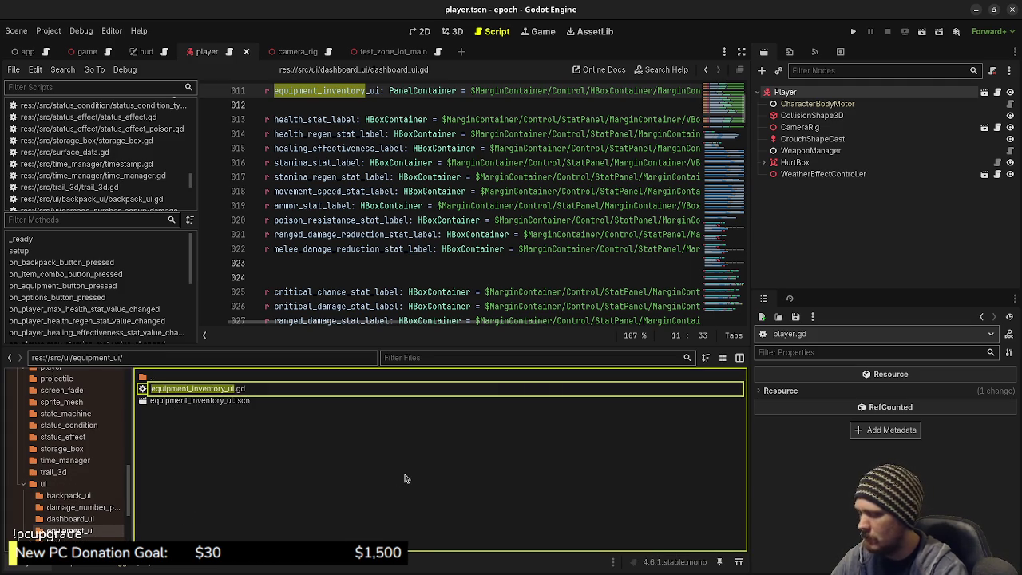
pyautogui.press('Right')
pyautogui.hotkey('shift', 'Left')
pyautogui.hotkey('shift', 'Left')
pyautogui.hotkey('shift', 'Left')
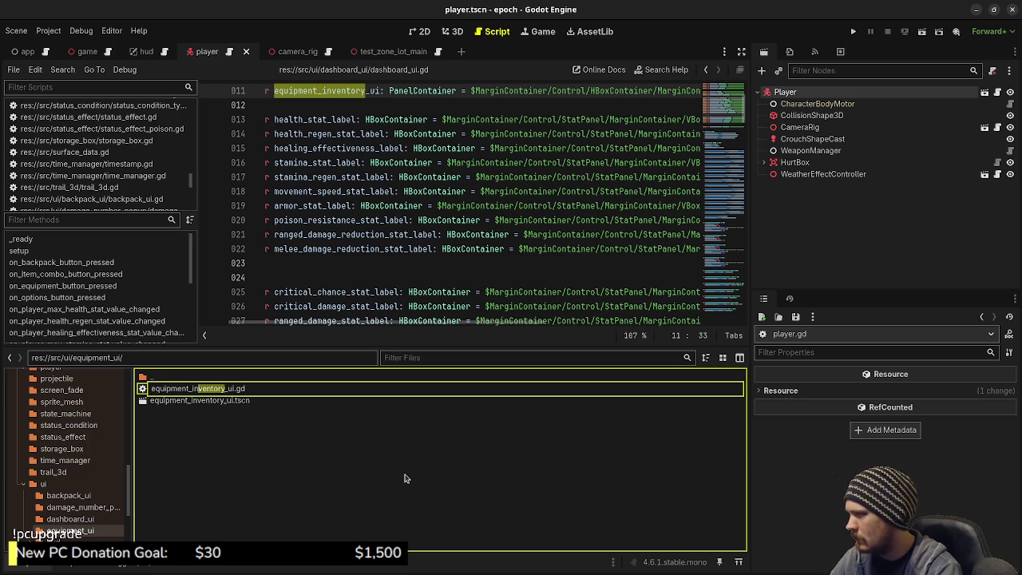
pyautogui.press('BackSpace')
pyautogui.press('BackSpace')
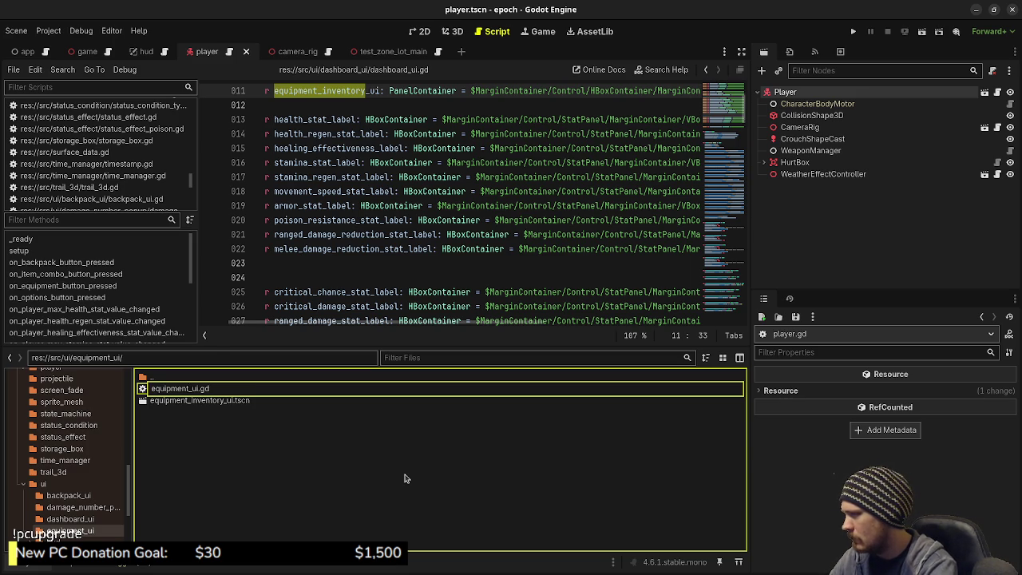
pyautogui.press('Return')
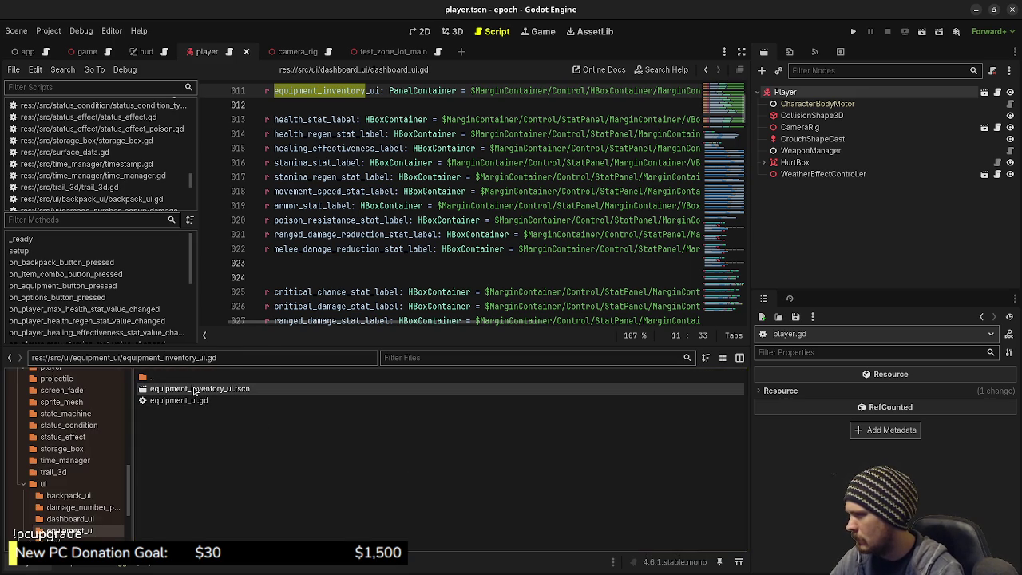
# - Rename the scene file to equipment_ui.tscn and open it
pyautogui.rightClick(220, 389)
pyautogui.click(235, 472)
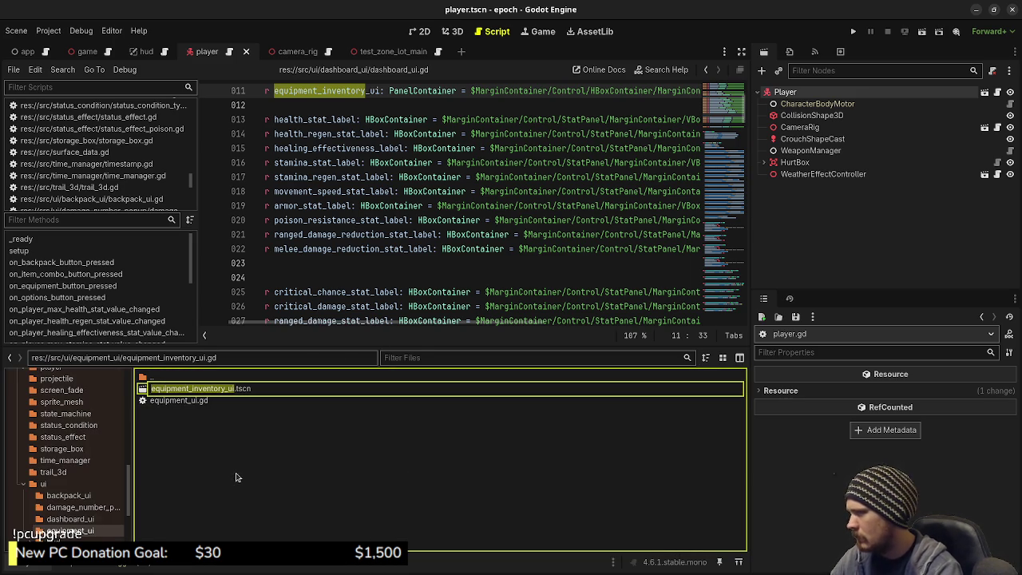
pyautogui.press('Right')
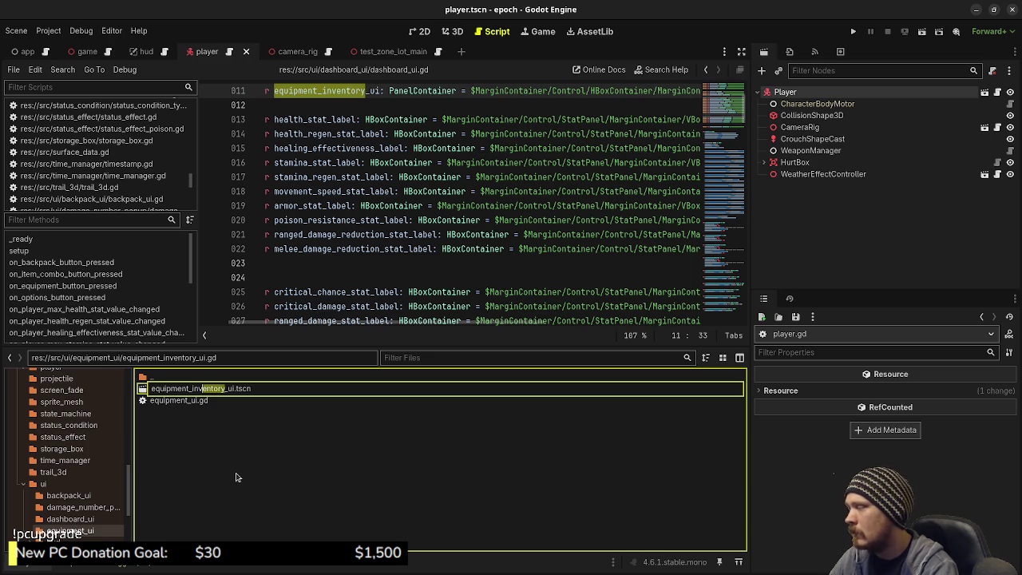
pyautogui.press('BackSpace')
pyautogui.press('Return')
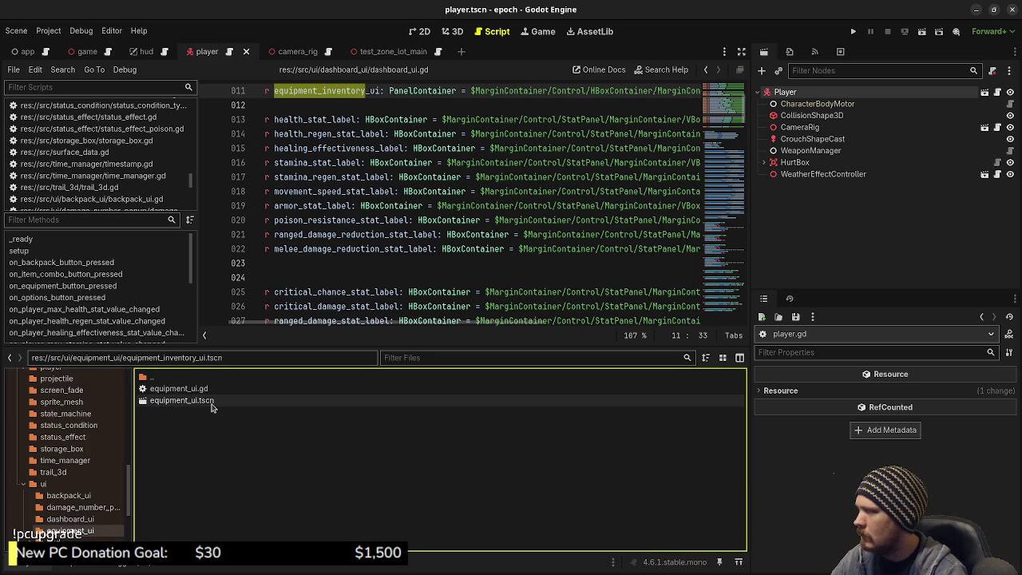
pyautogui.doubleClick(209, 402)
pyautogui.doubleClick(839, 94)
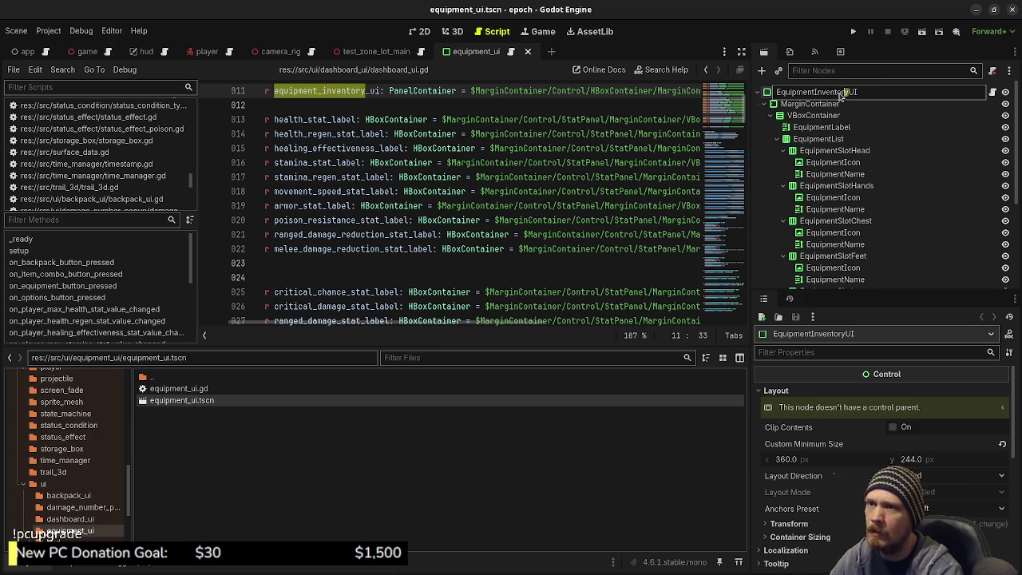
# - Rename the scene's root node to EquipmentUI and save the scene
pyautogui.press('BackSpace')
pyautogui.press('Return')
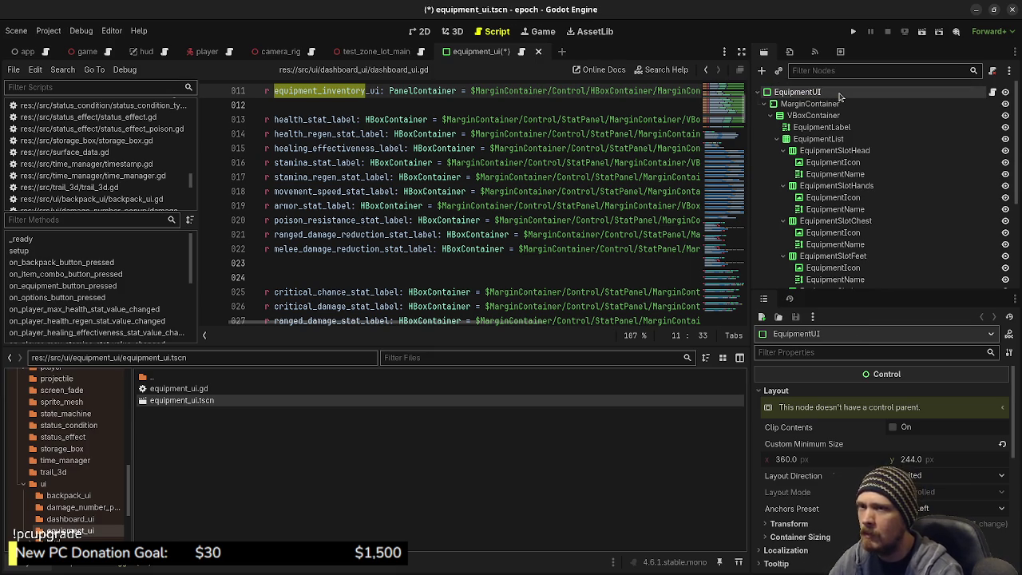
pyautogui.hotkey('ctrl', 's')
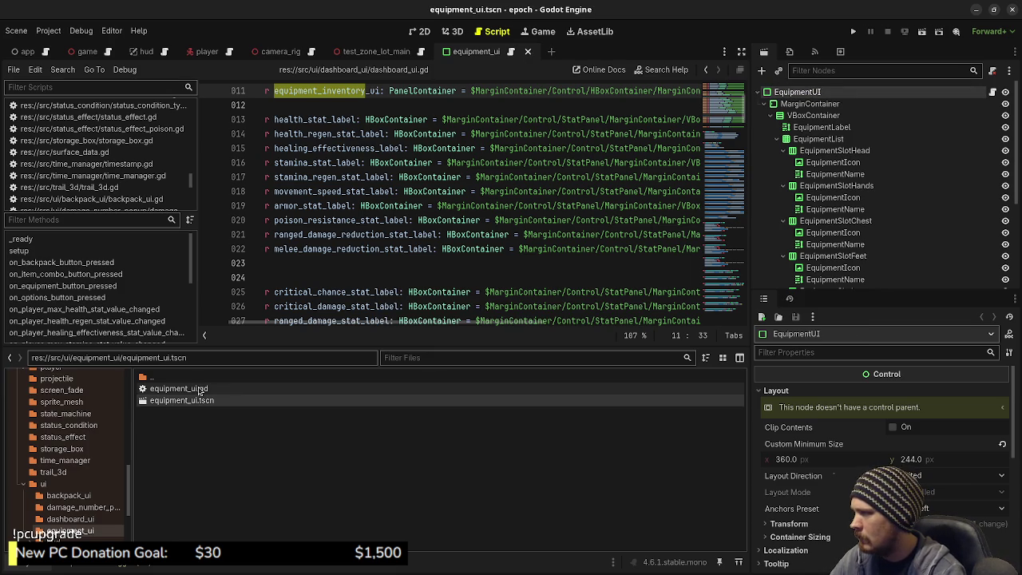
# - Change the class_name in equipment_ui.gd to EquipmentUI and save
pyautogui.click(199, 389)
pyautogui.doubleClick(199, 389)
pyautogui.scroll(10, 371, 177)
pyautogui.moveTo(358, 90); pyautogui.dragTo(401, 90)
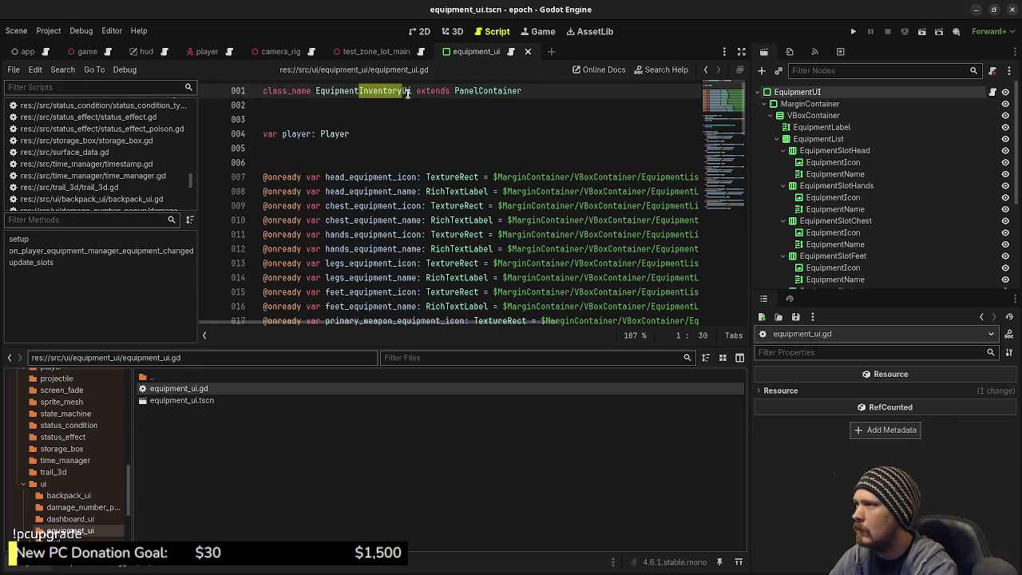
pyautogui.press('BackSpace')
pyautogui.hotkey('ctrl', 's')
# - Search all project files for remaining EquipmentInventoryUI references
pyautogui.click(63, 71)
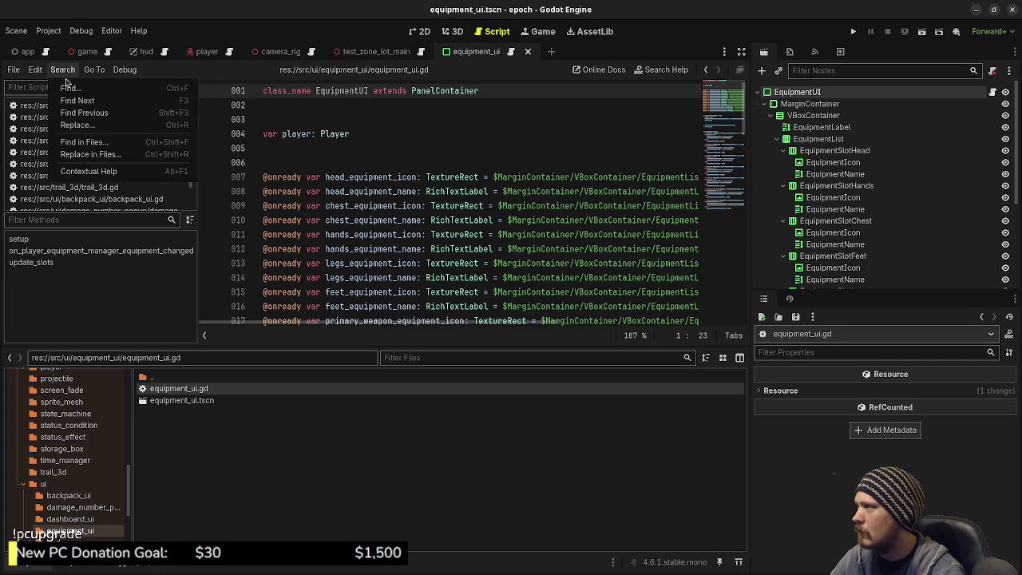
pyautogui.click(83, 141)
pyautogui.write('Equ')
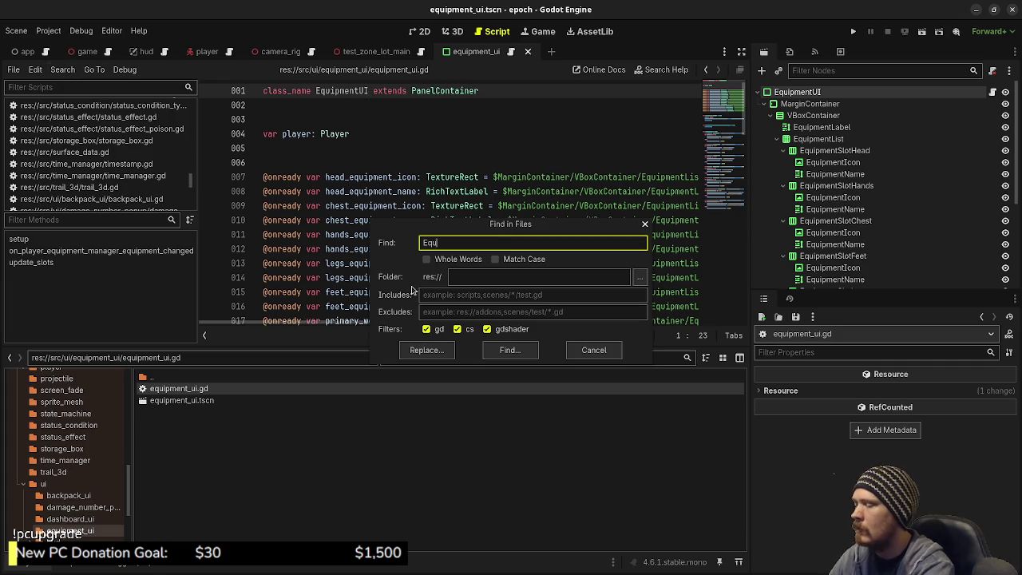
pyautogui.write('ipmentInventoryUI')
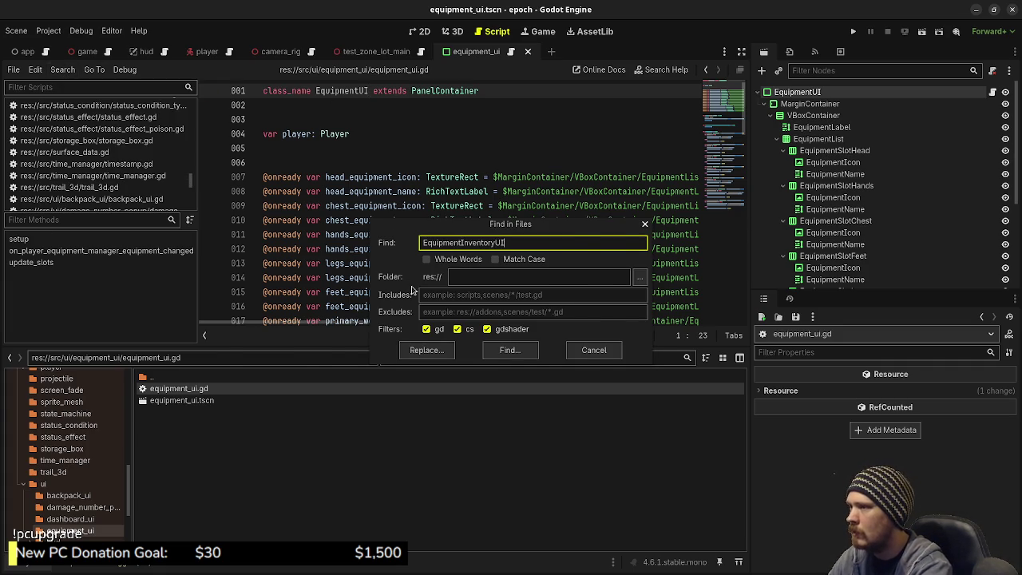
pyautogui.press('Return')
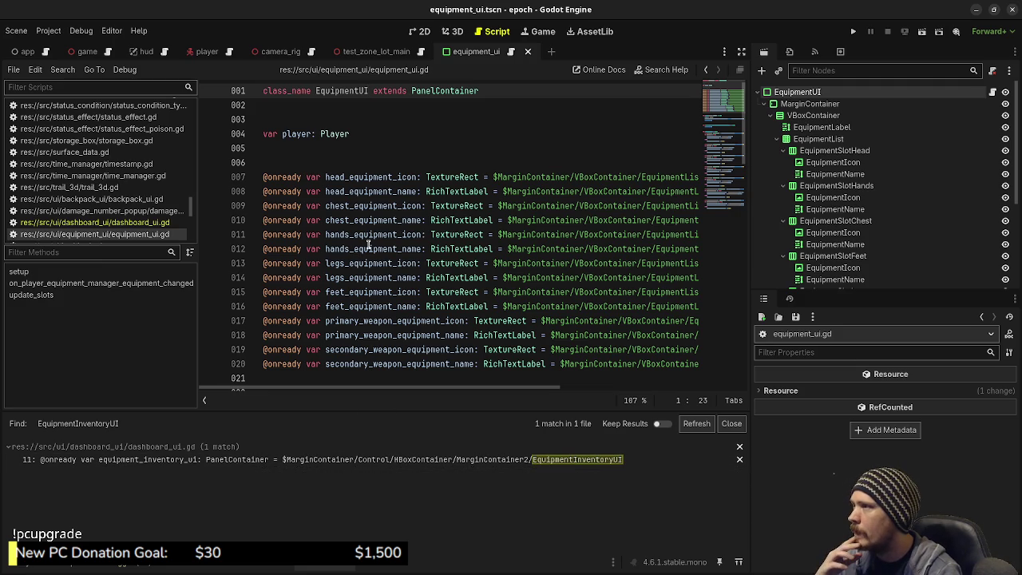
pyautogui.click(426, 138)
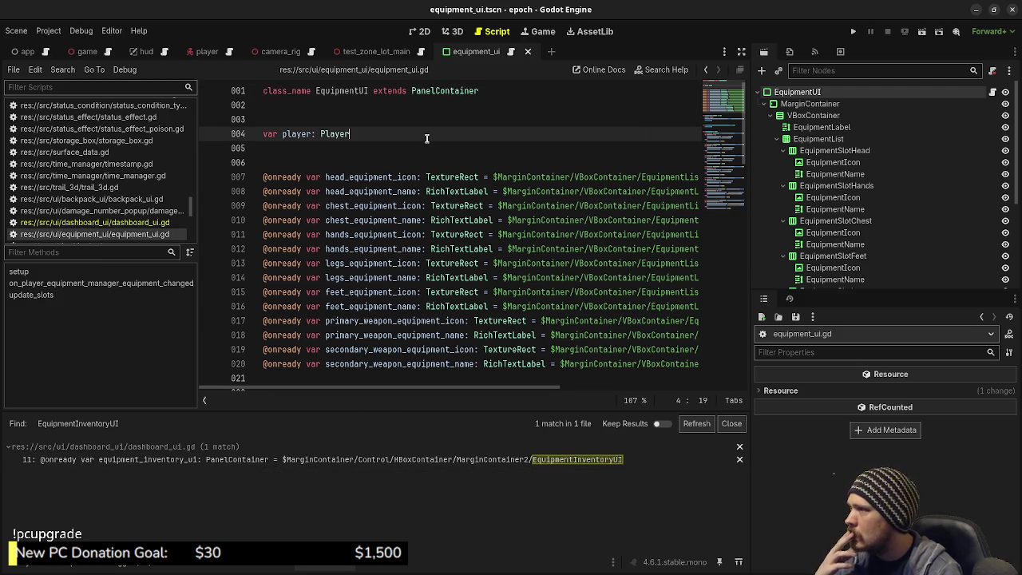
# - Rename the line 11 declaration in dashboard_ui.gd from equipment_inventory_ui to equipment_ui
pyautogui.click(427, 459)
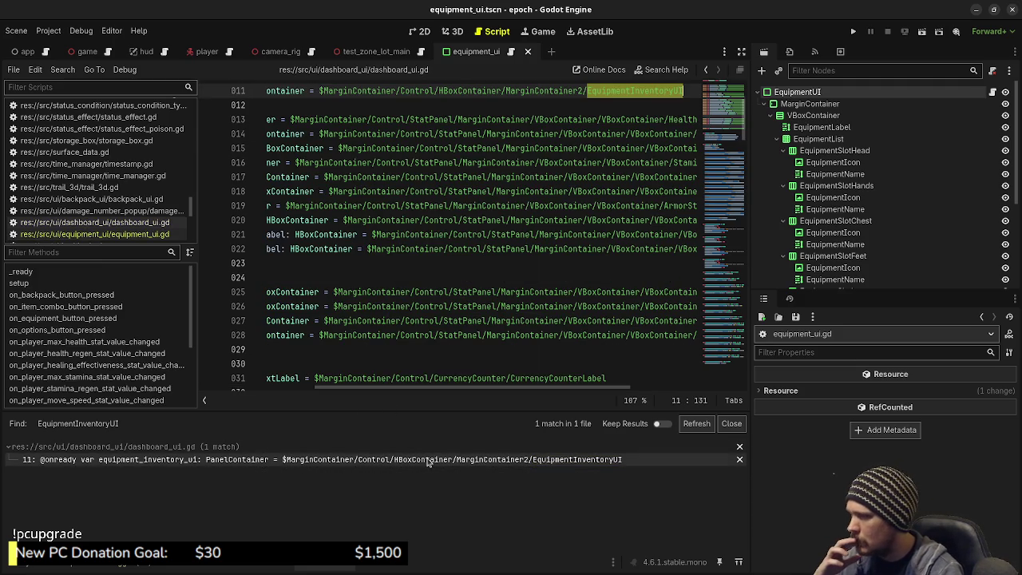
pyautogui.click(684, 91)
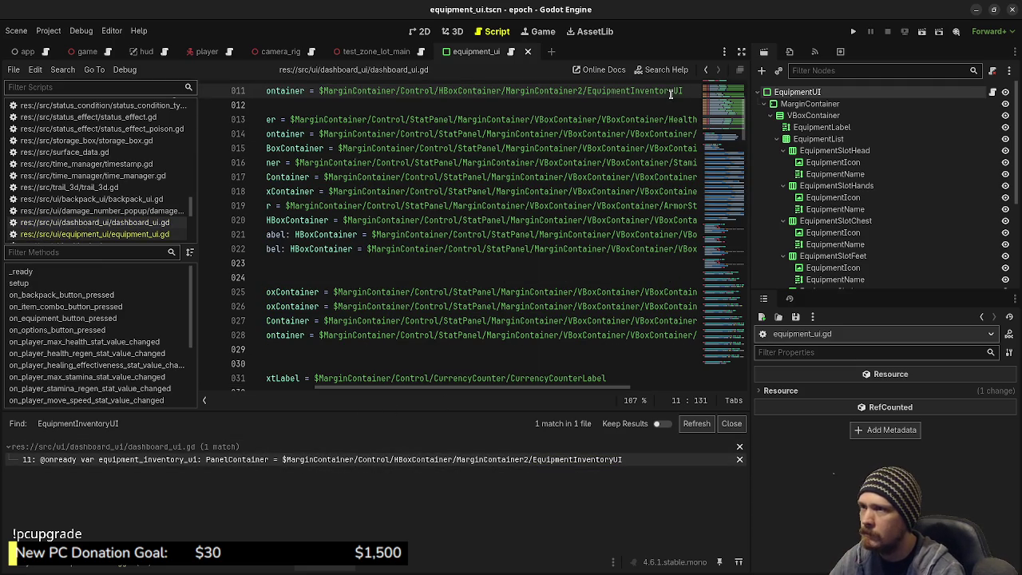
pyautogui.hotkey('shift', 'Left')
pyautogui.hotkey('shift', 'Left')
pyautogui.hotkey('shift', 'Left')
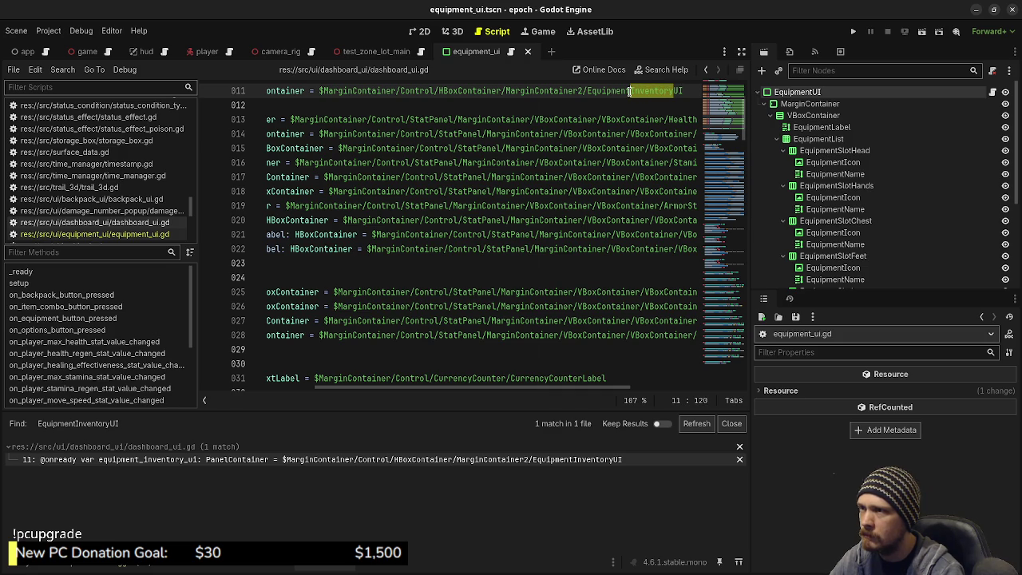
pyautogui.moveTo(408, 389); pyautogui.dragTo(264, 412)
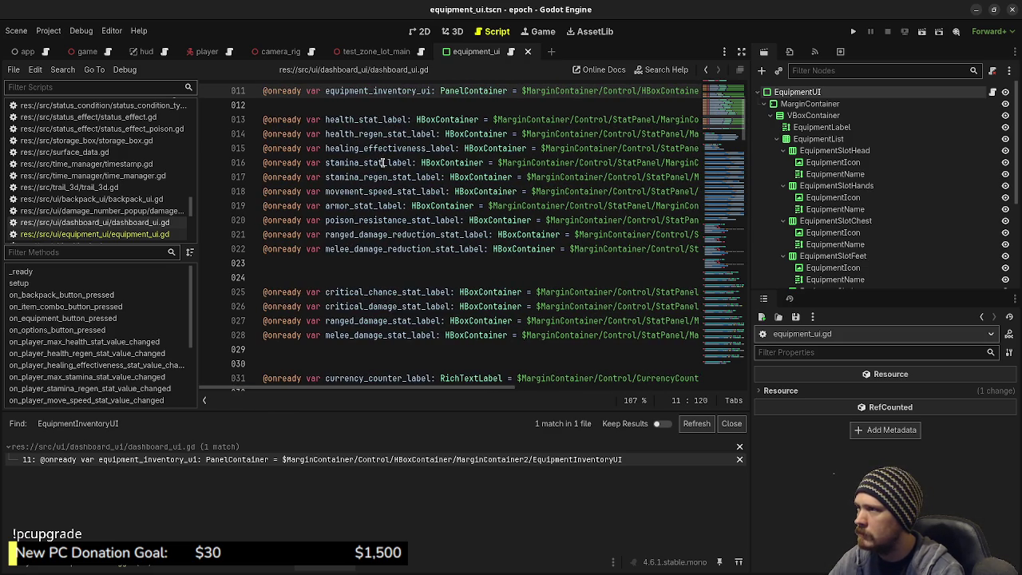
pyautogui.scroll(3, 381, 196)
pyautogui.moveTo(373, 219); pyautogui.dragTo(421, 220)
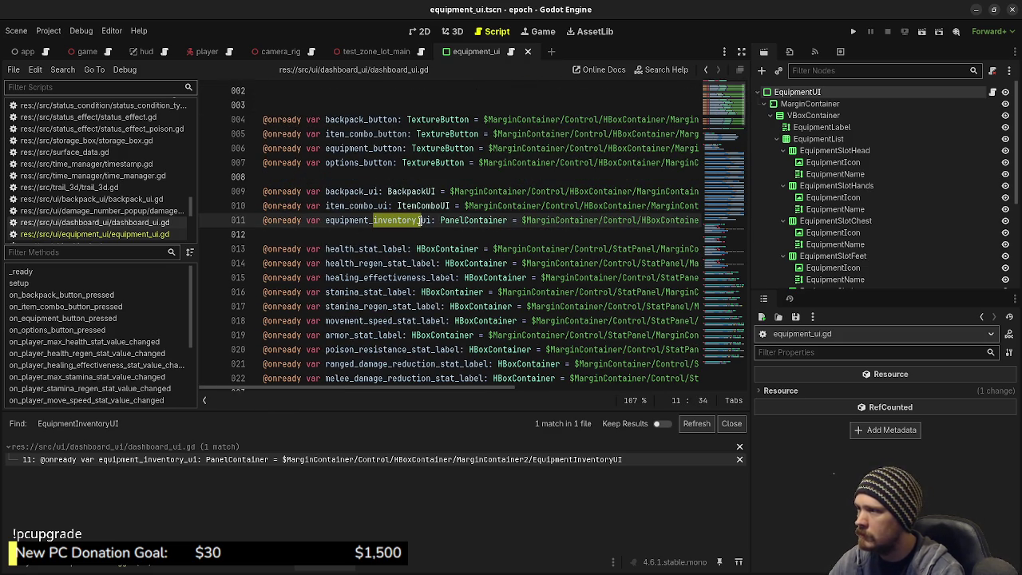
pyautogui.press('Delete')
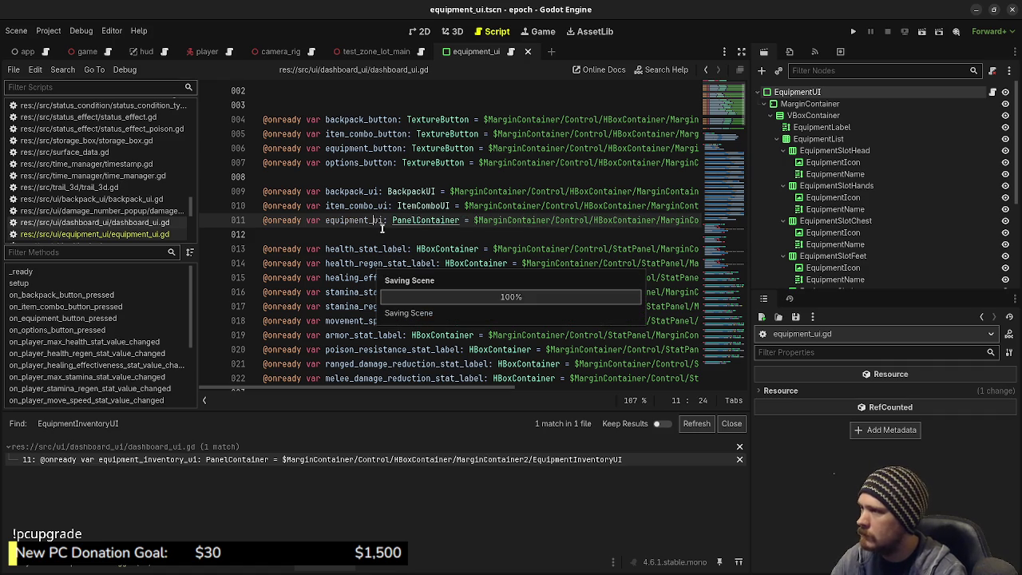
pyautogui.click(357, 220)
pyautogui.doubleClick(356, 221)
pyautogui.hotkey('ctrl', 'c')
# - Replace equipment_inventory_ui with equipment_ui on lines 44, 96 and 102
pyautogui.scroll(-12, 376, 199)
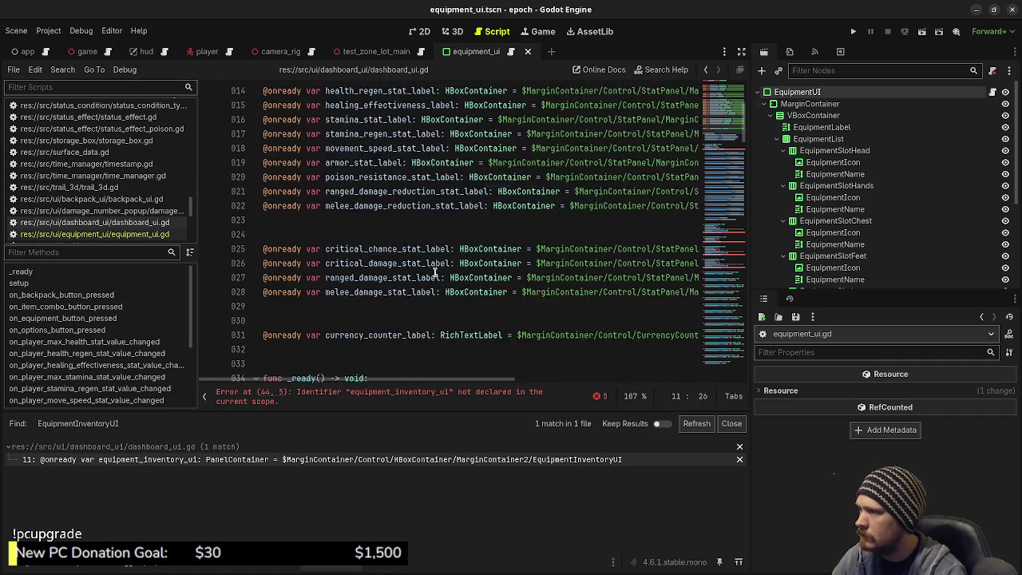
pyautogui.doubleClick(378, 179)
pyautogui.hotkey('ctrl', 'v')
pyautogui.scroll(-3, 403, 234)
pyautogui.scroll(-14, 403, 234)
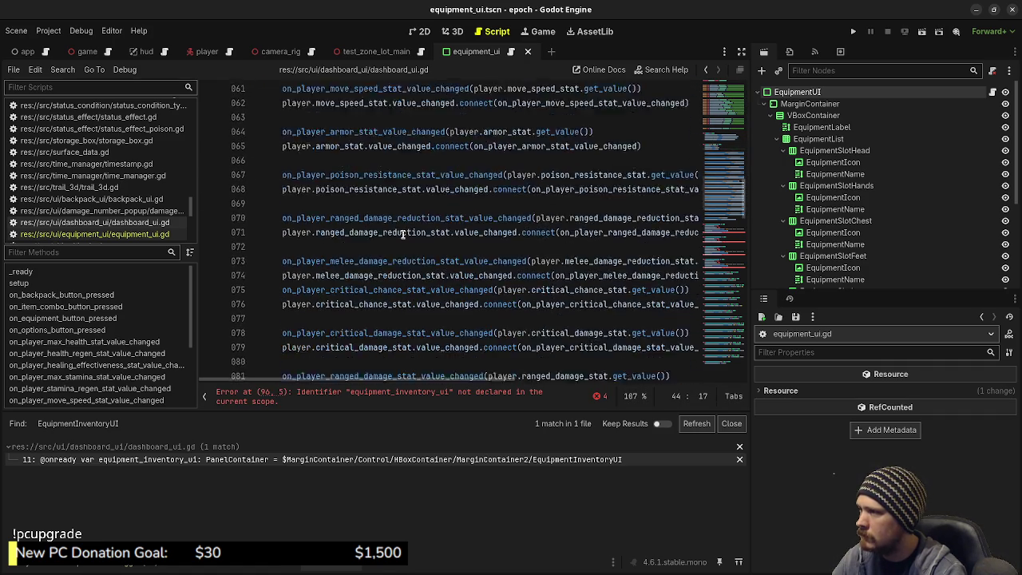
pyautogui.click(347, 192)
pyautogui.doubleClick(348, 191)
pyautogui.hotkey('ctrl', 'v')
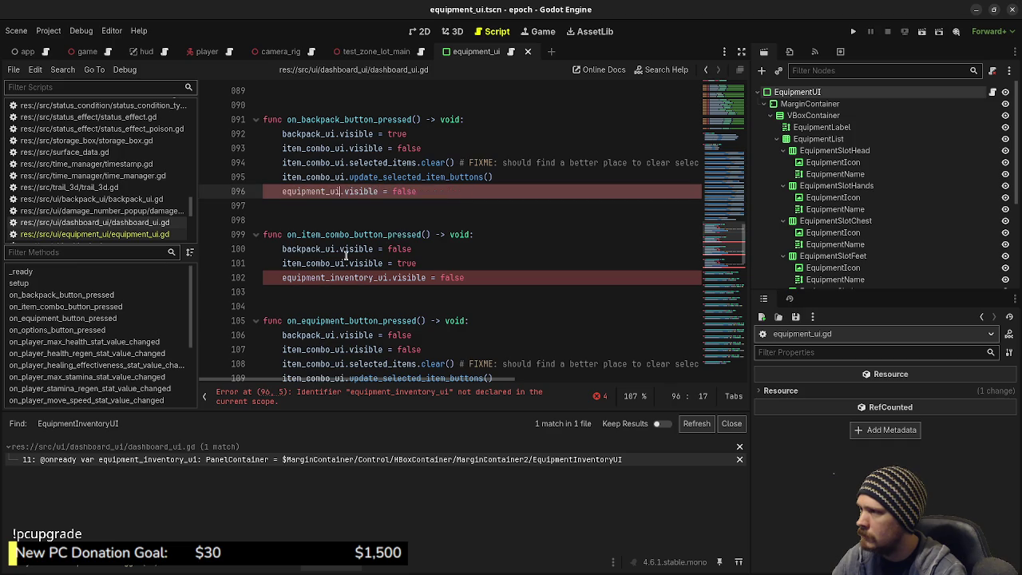
pyautogui.doubleClick(343, 277)
pyautogui.hotkey('ctrl', 'v')
# - Replace the remaining uses on lines 110 and 118 with equipment_ui and save the script
pyautogui.scroll(-4, 342, 273)
pyautogui.doubleClick(349, 222)
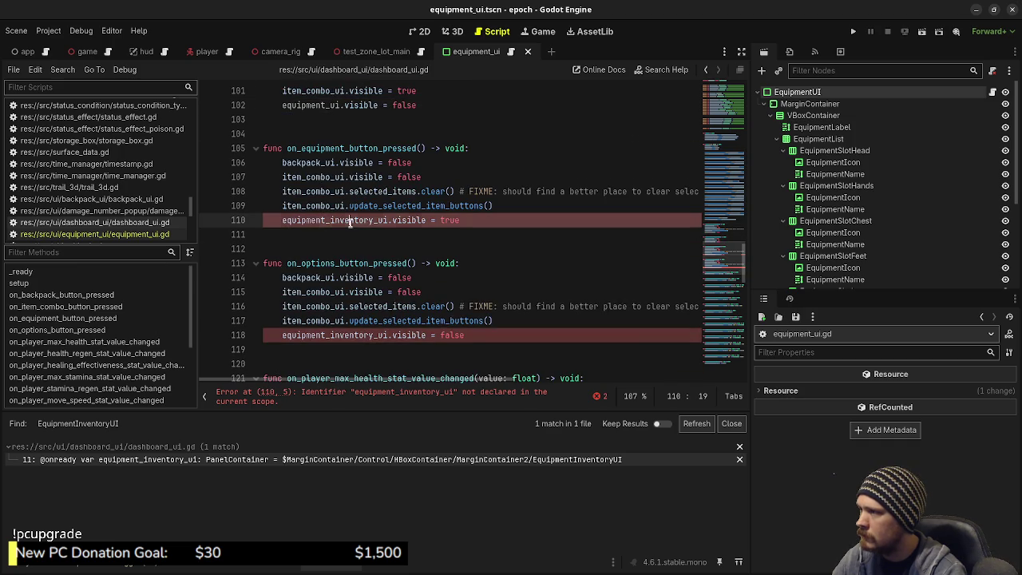
pyautogui.hotkey('ctrl', 'v')
pyautogui.doubleClick(351, 336)
pyautogui.hotkey('ctrl', 'v')
pyautogui.scroll(-3, 370, 279)
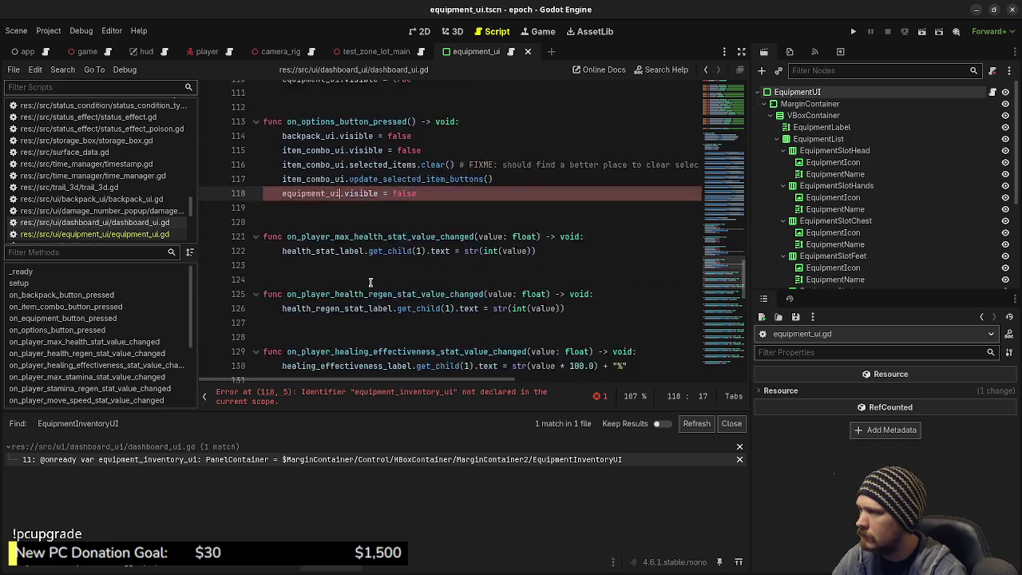
pyautogui.scroll(-17, 370, 281)
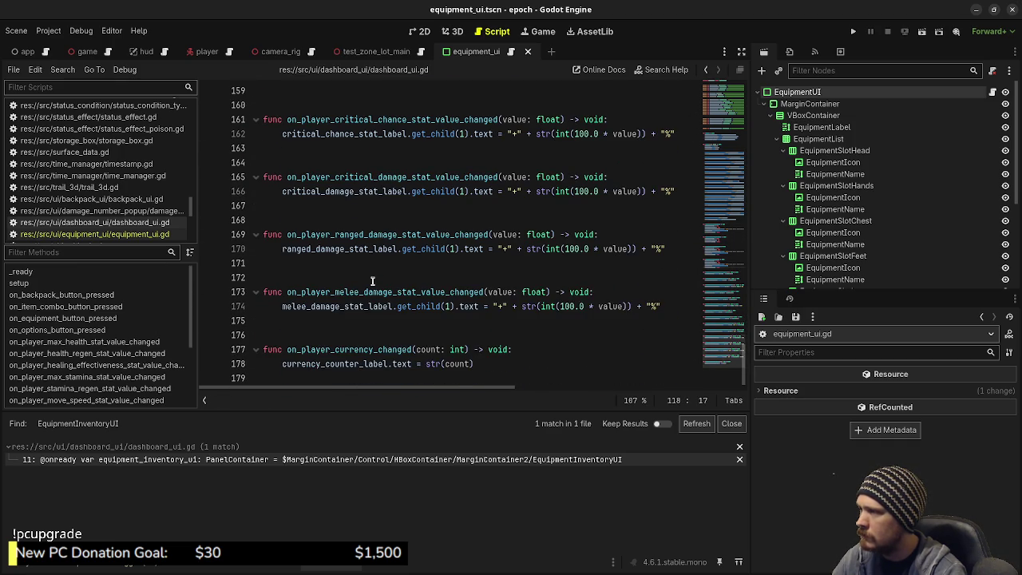
pyautogui.hotkey('ctrl', 's')
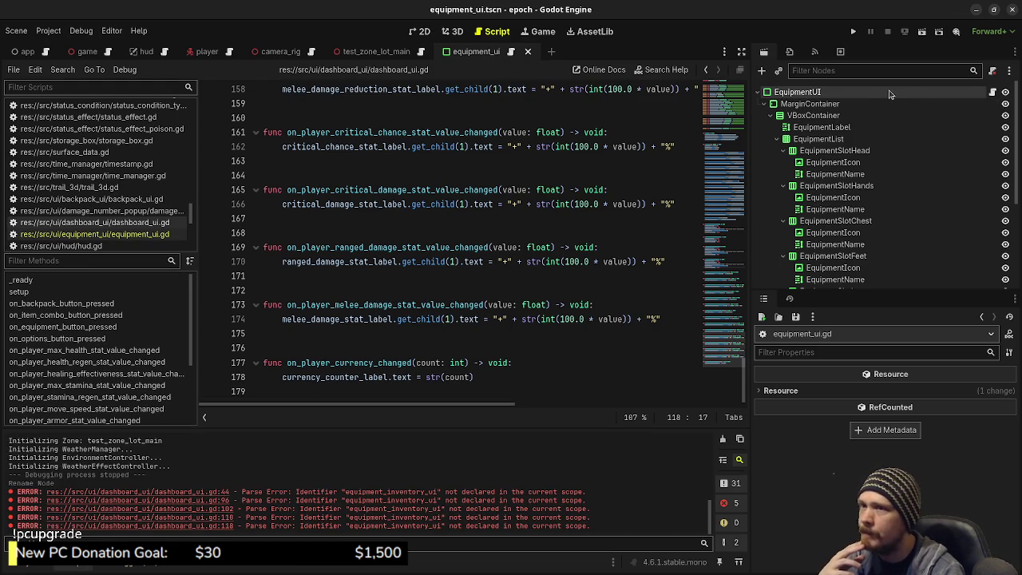
# - Open equipment_ui.gd from the script icon on the EquipmentUI node
pyautogui.click(992, 93)
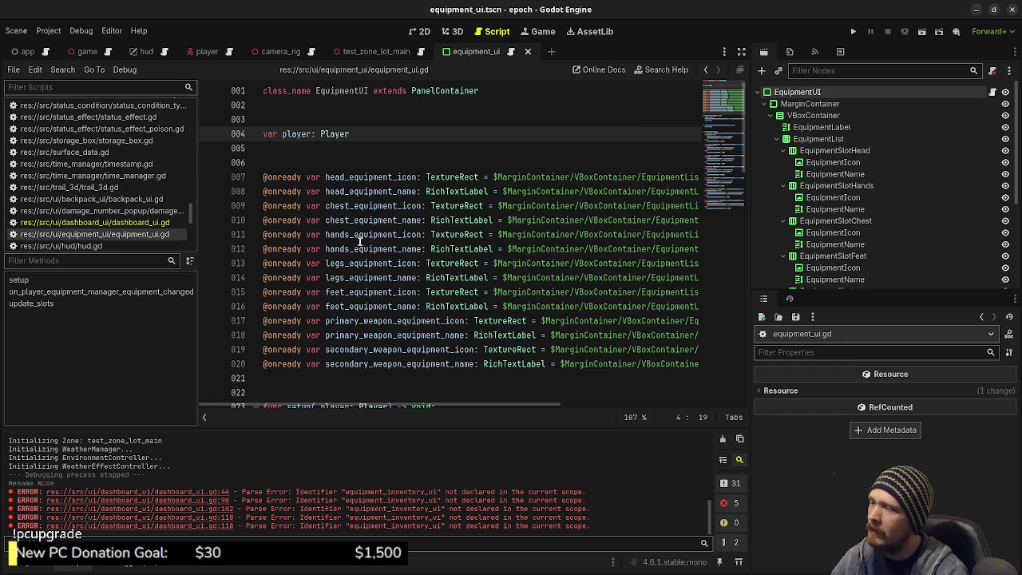
pyautogui.click(852, 31)
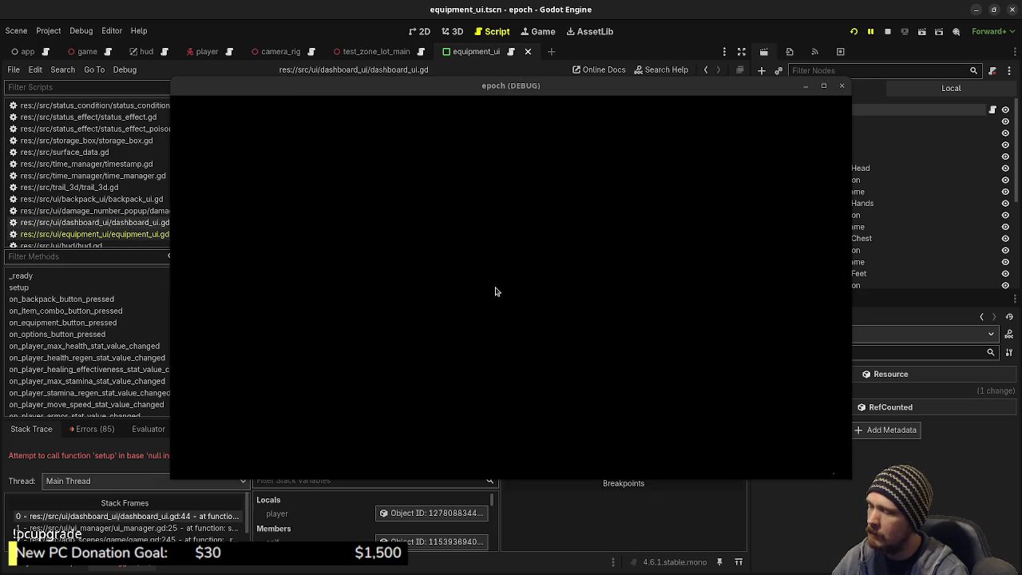
pyautogui.moveTo(433, 91)
pyautogui.mouseDown()
pyautogui.moveTo(449, 264)
pyautogui.moveTo(423, 517)
pyautogui.mouseUp()
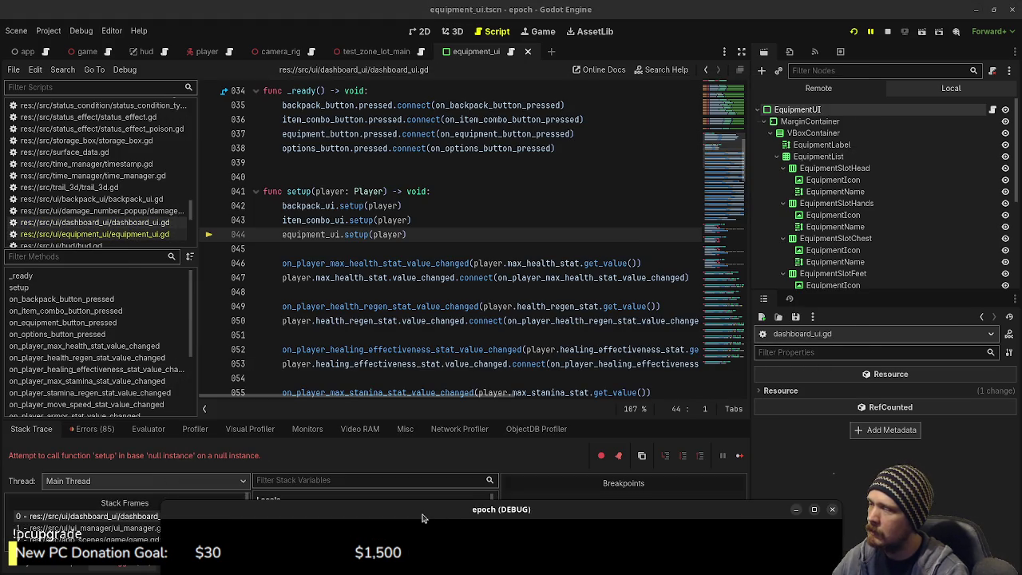
pyautogui.scroll(10, 448, 371)
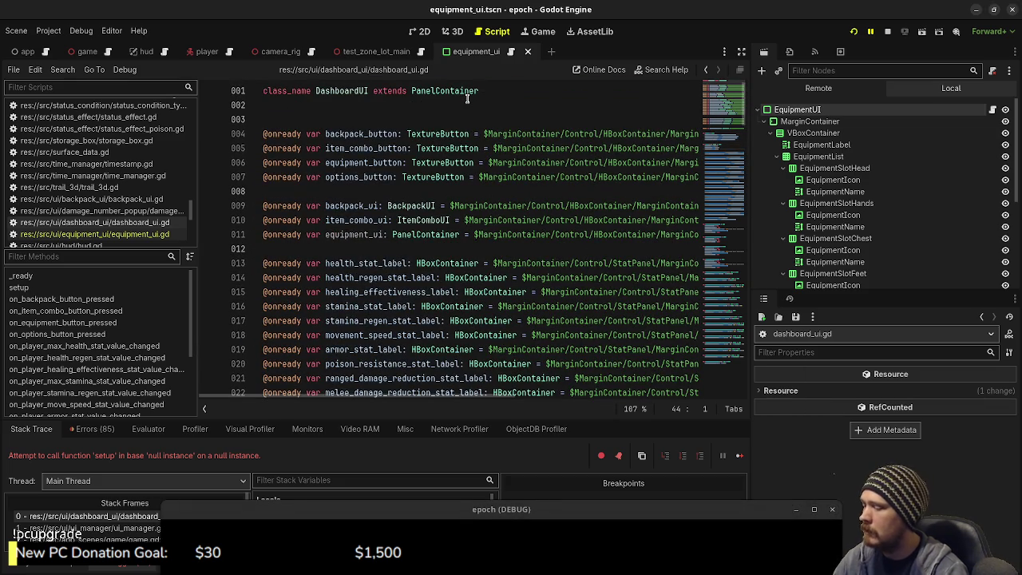
pyautogui.hotkey('ctrl', 'shift', 'o')
# - Quick-open dashboard_ui.tscn and expand the Scene tree down to MarginContainer2
pyautogui.write('dash')
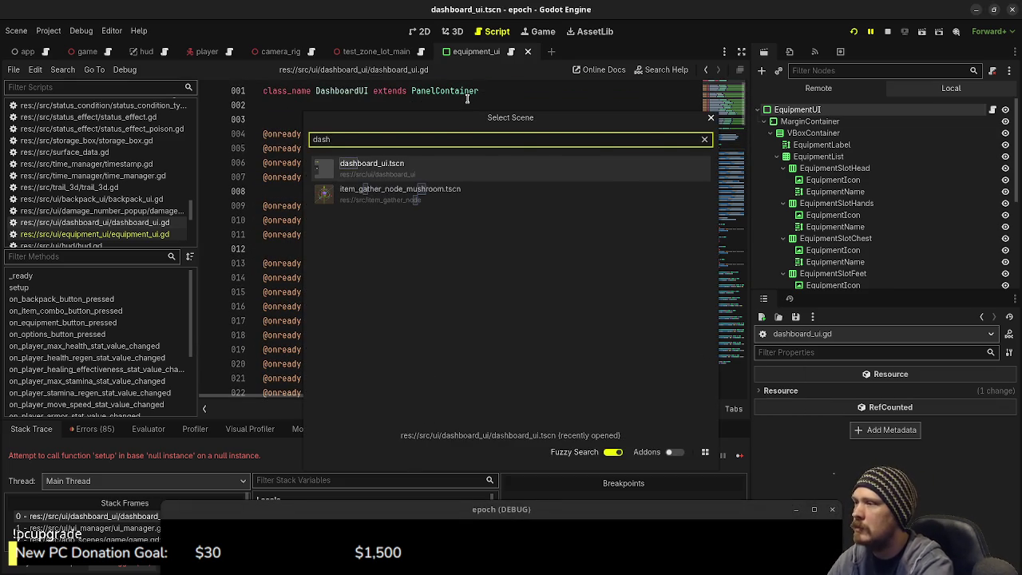
pyautogui.press('Return')
pyautogui.scroll(-3, 850, 221)
pyautogui.scroll(-3, 862, 263)
pyautogui.scroll(5, 862, 273)
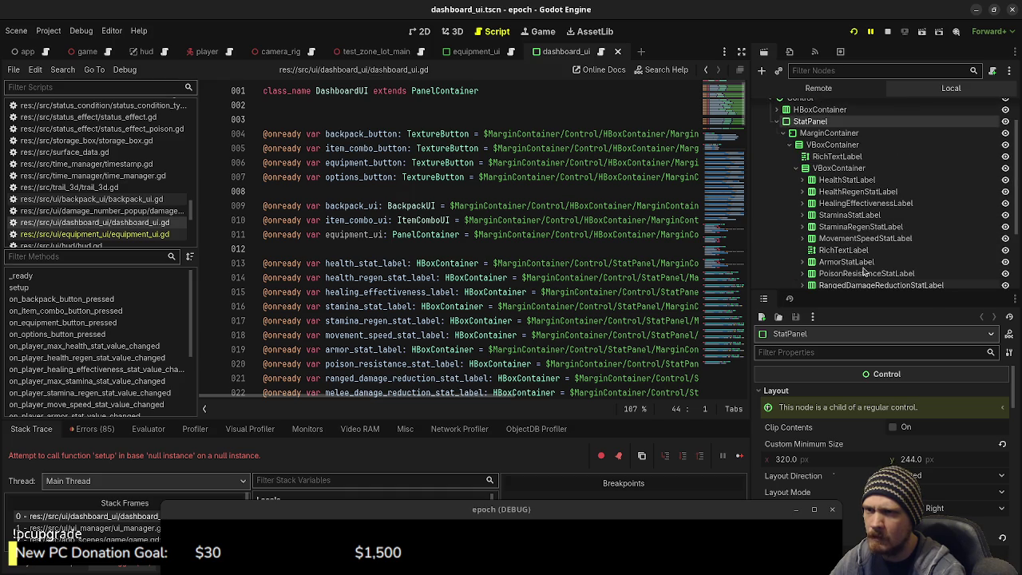
pyautogui.click(779, 145)
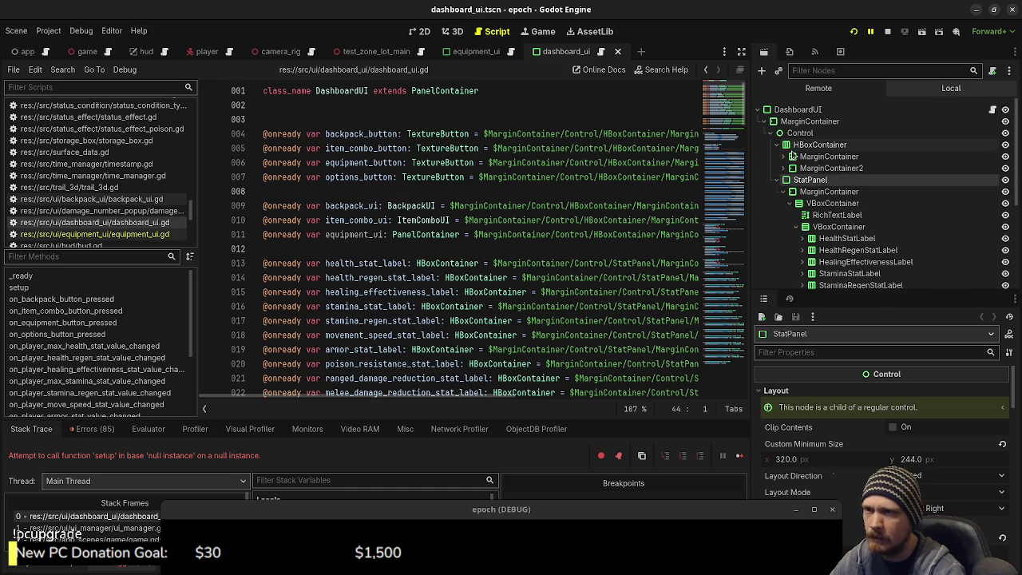
pyautogui.click(785, 157)
pyautogui.click(788, 167)
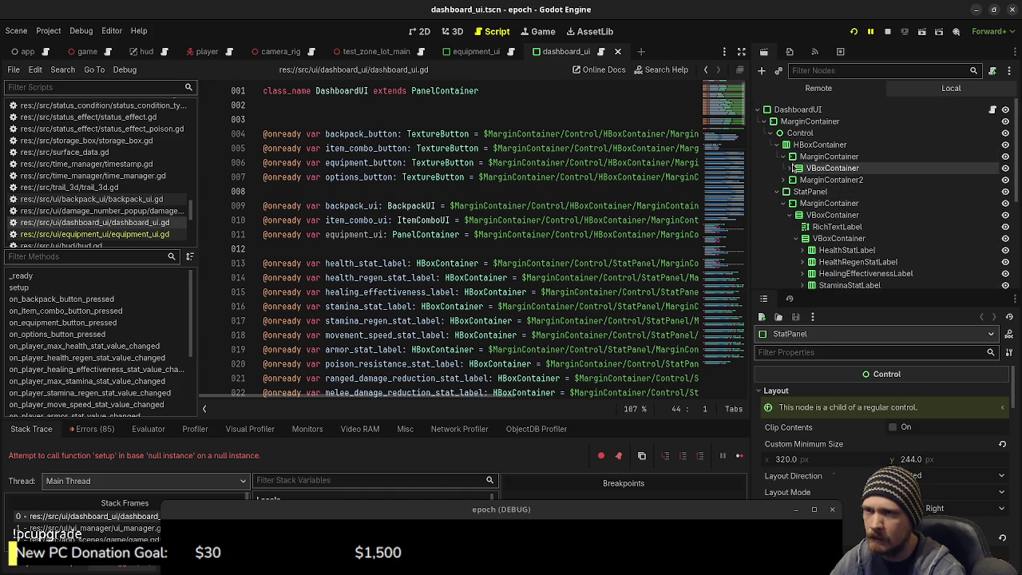
pyautogui.click(788, 169)
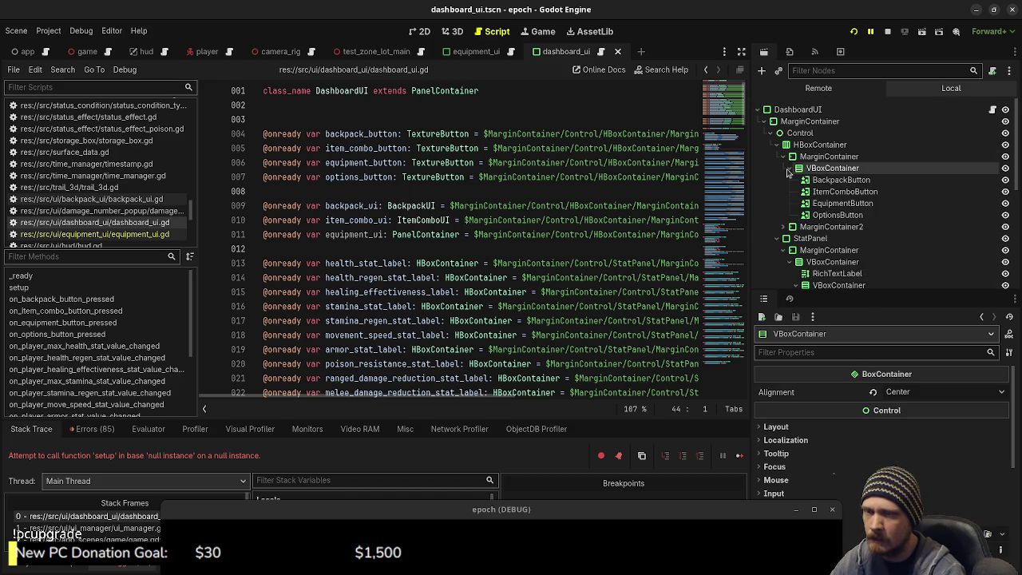
pyautogui.click(787, 169)
pyautogui.click(784, 179)
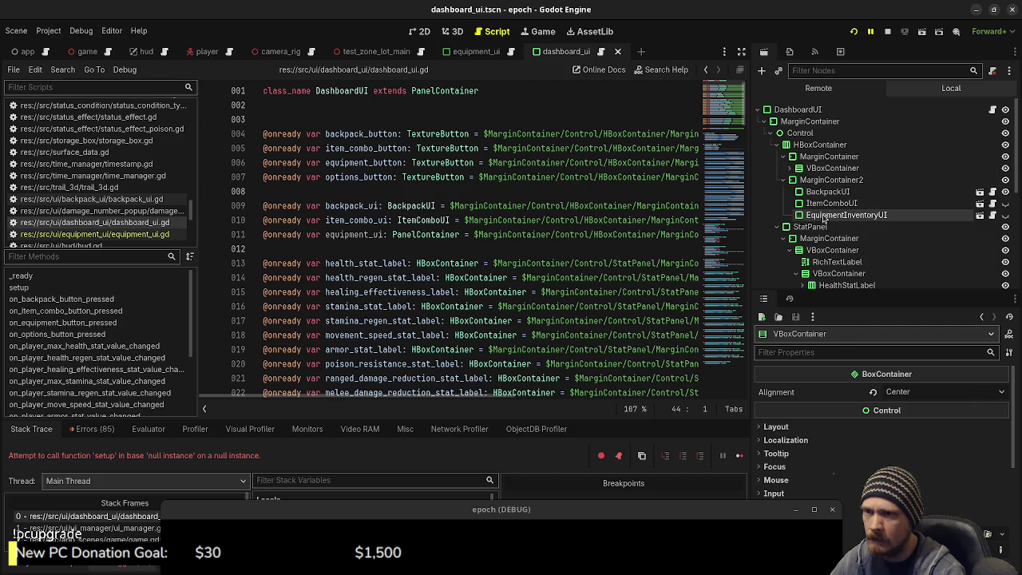
# - Rename the EquipmentInventoryUI node to EquipmentUI, save the scene, and relaunch the game
pyautogui.click(823, 216)
pyautogui.click(826, 215)
pyautogui.hotkey('shift', 'Left')
pyautogui.hotkey('shift', 'Left')
pyautogui.hotkey('shift', 'Left')
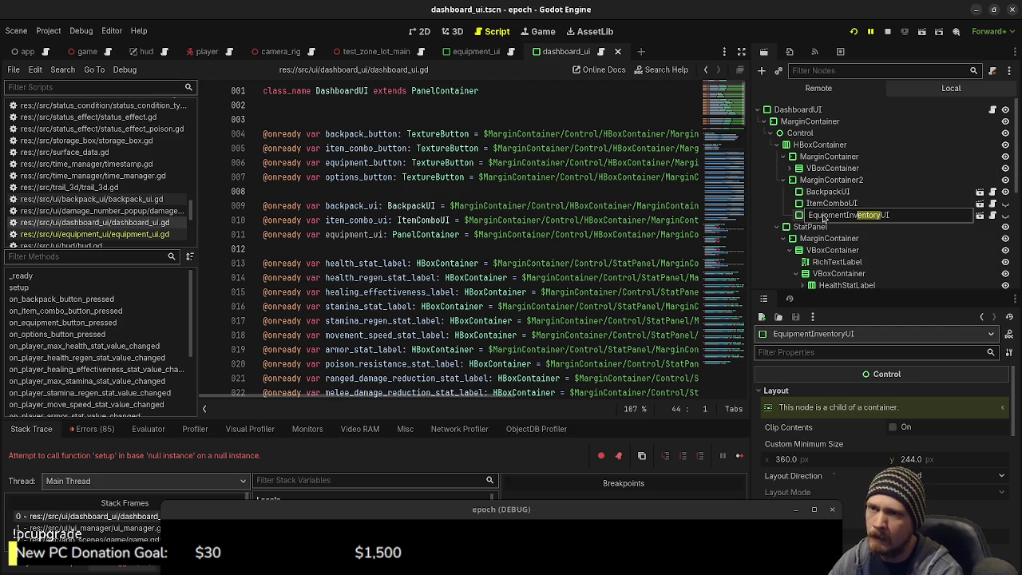
pyautogui.hotkey('shift', 'Left')
pyautogui.press('BackSpace')
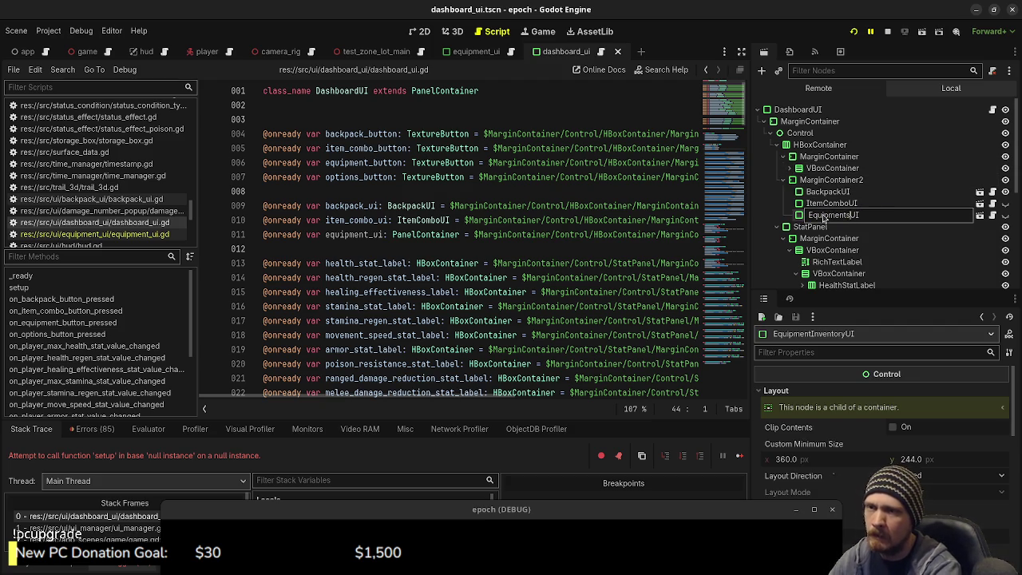
pyautogui.press('Return')
pyautogui.hotkey('ctrl', 's')
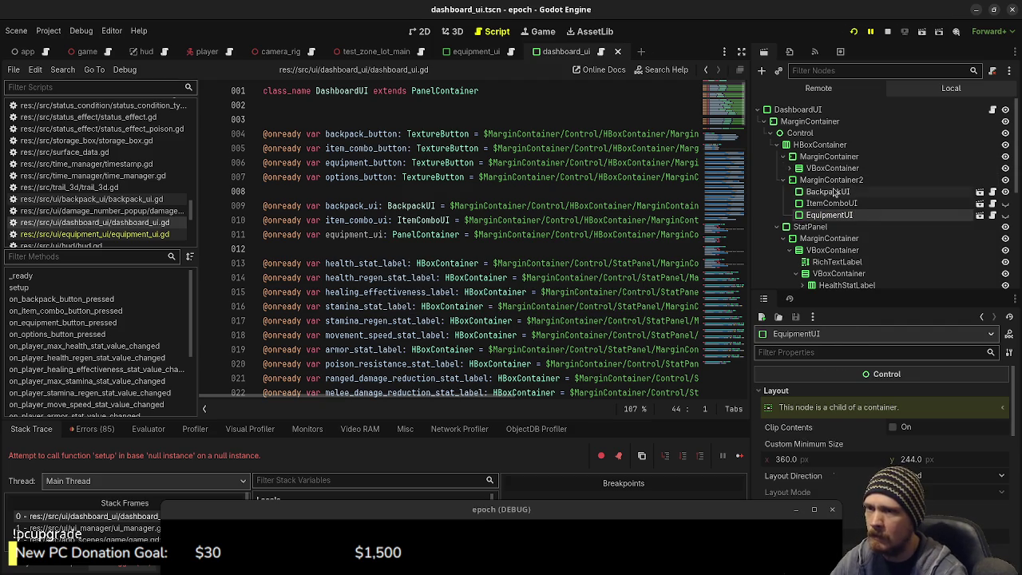
pyautogui.click(853, 32)
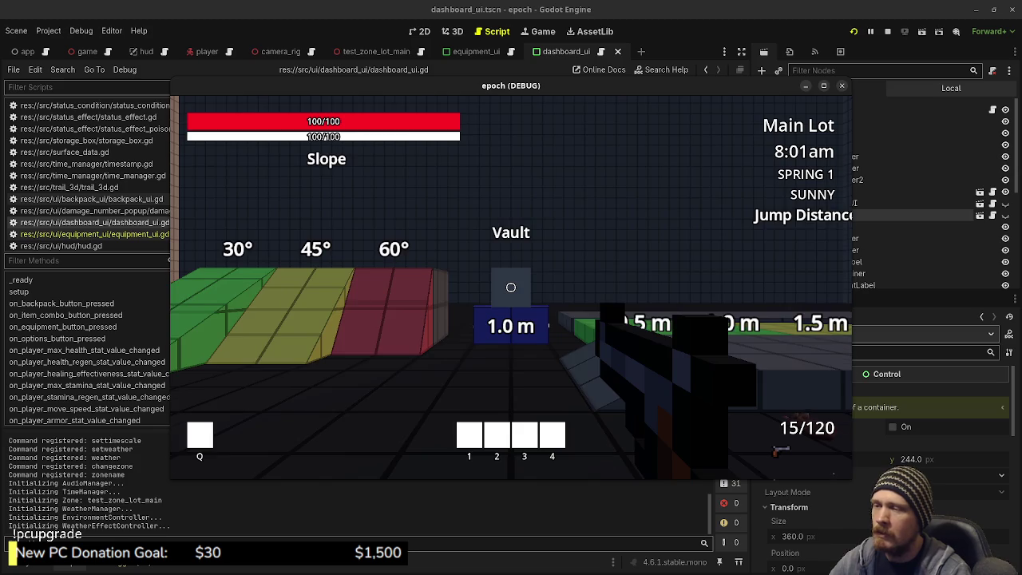
# - Walk to the pedestals, pick up an item, view the Equipment panel, then stop the game
pyautogui.press('space')
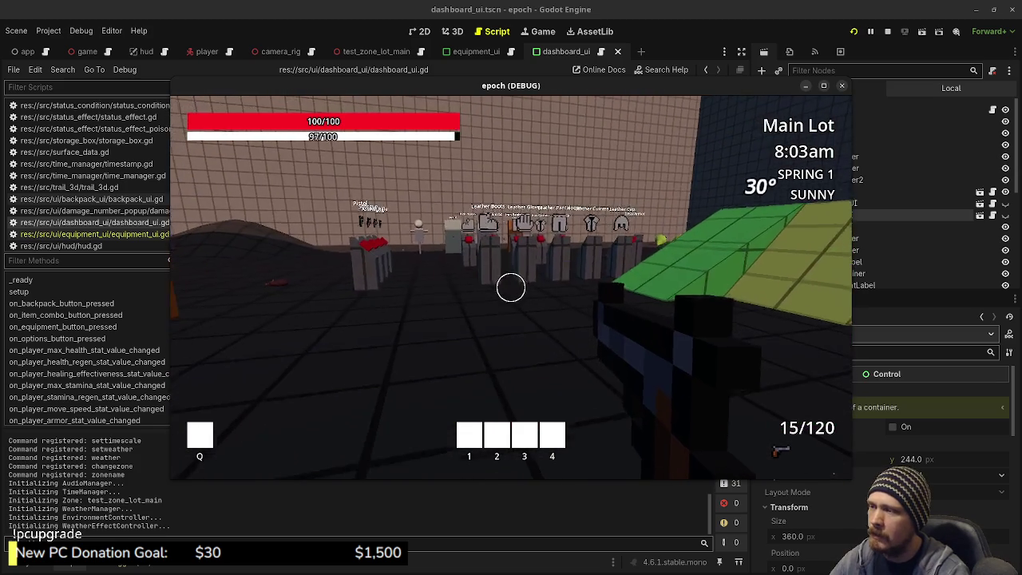
pyautogui.press('w')
pyautogui.press('w')
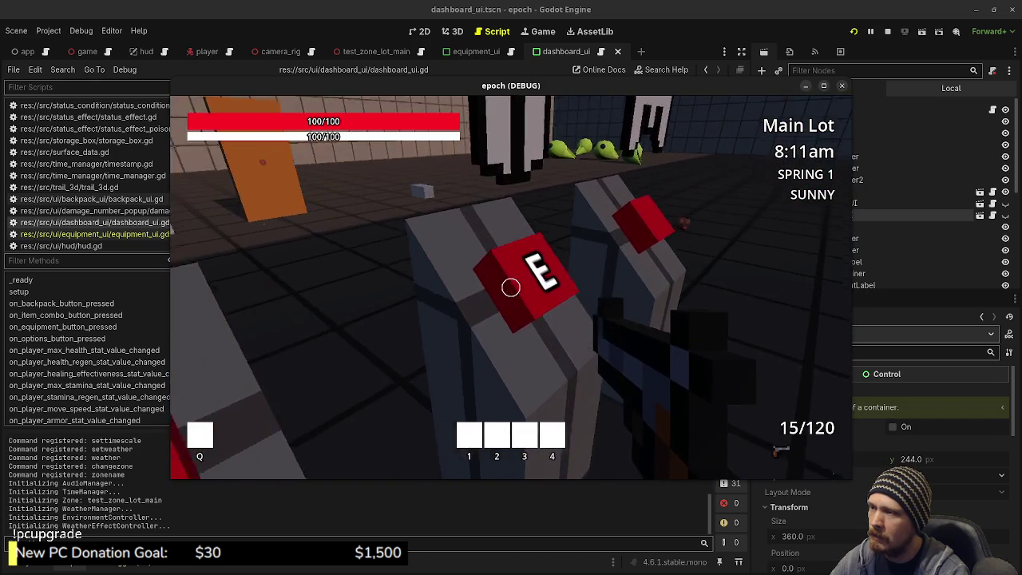
pyautogui.press('e')
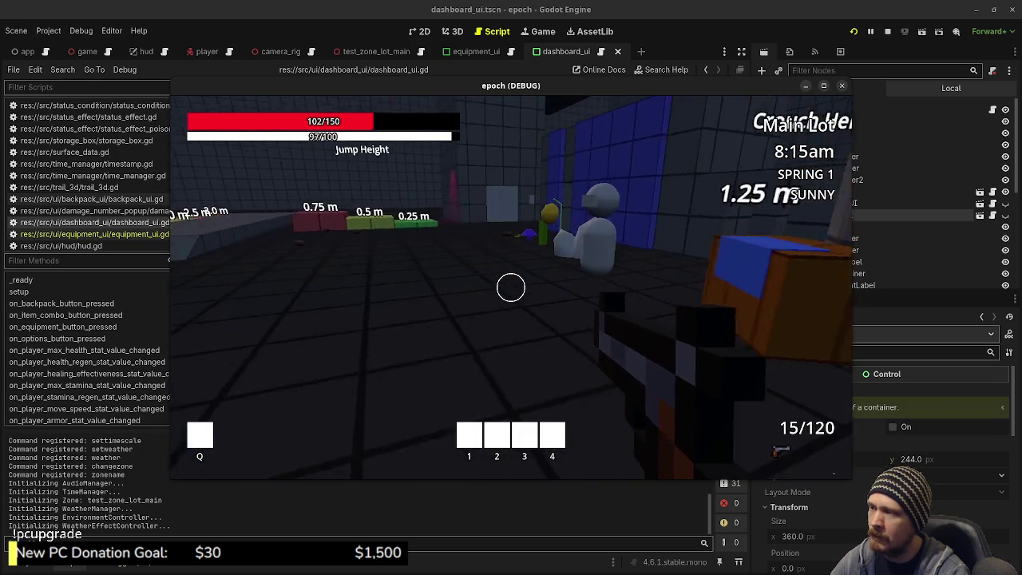
pyautogui.press('Tab')
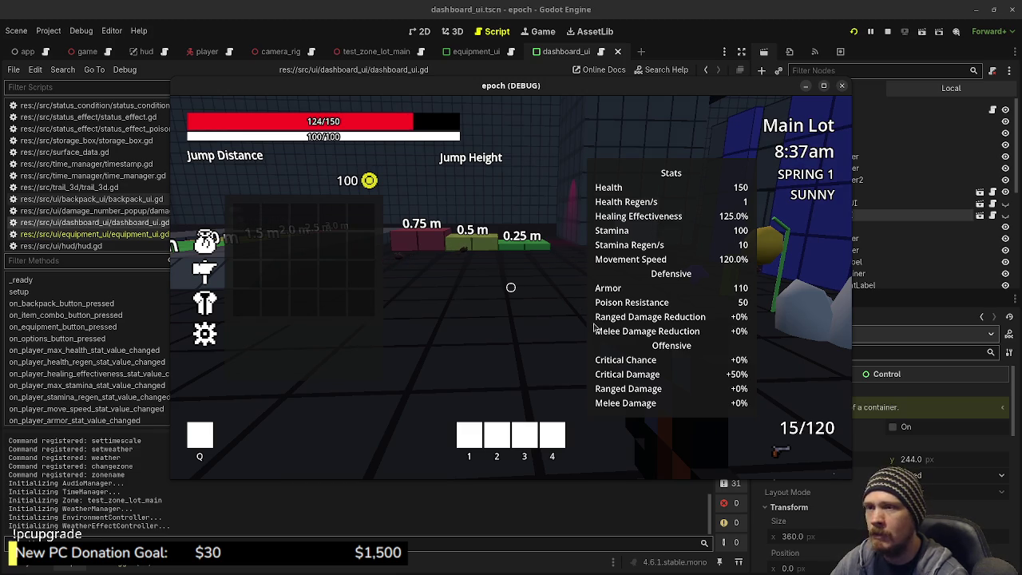
pyautogui.click(206, 303)
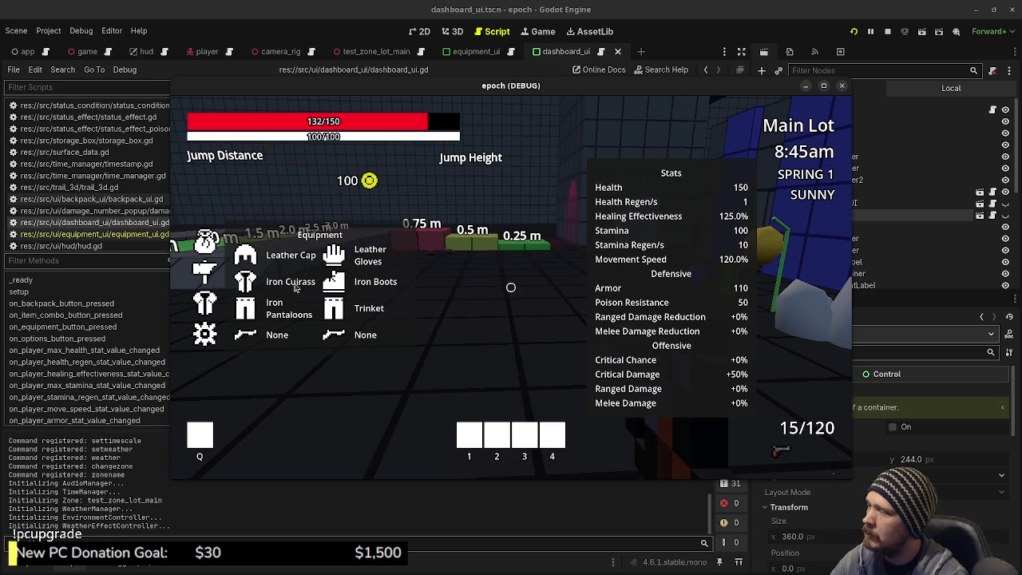
pyautogui.click(889, 33)
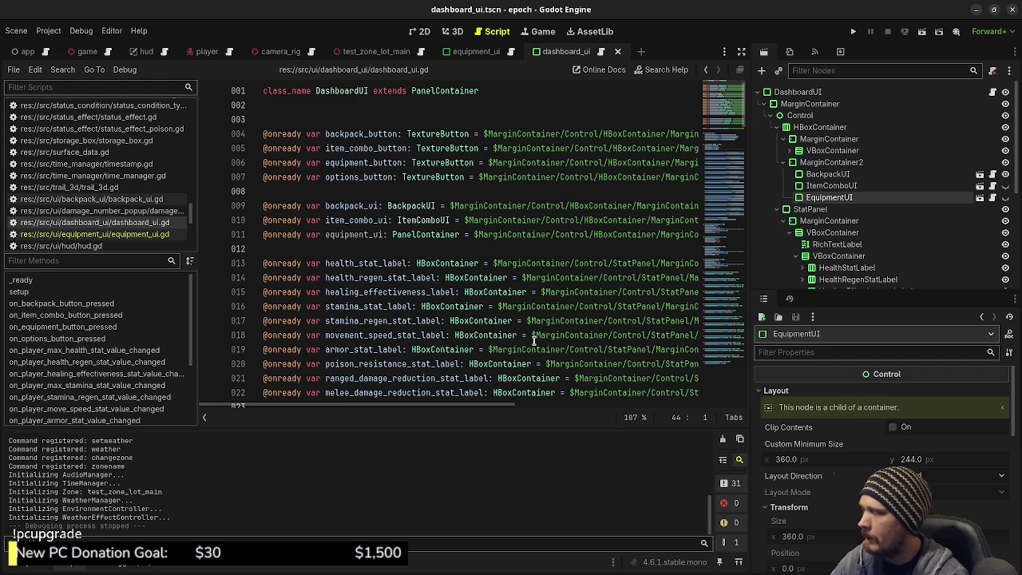
# - Search the project files for equipment_inventory, then for EquipmentInventory
pyautogui.click(35, 568)
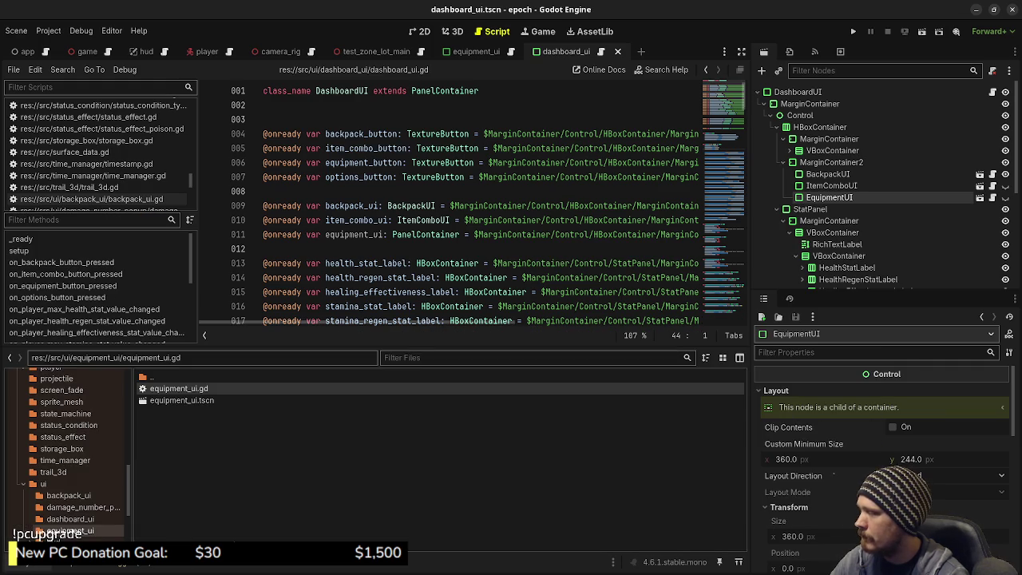
pyautogui.click(62, 71)
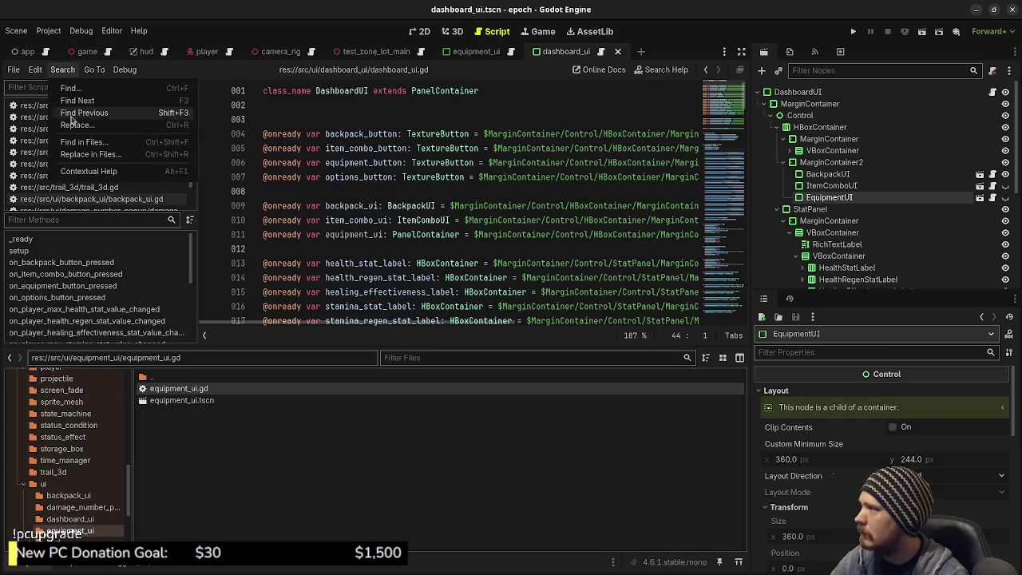
pyautogui.click(87, 142)
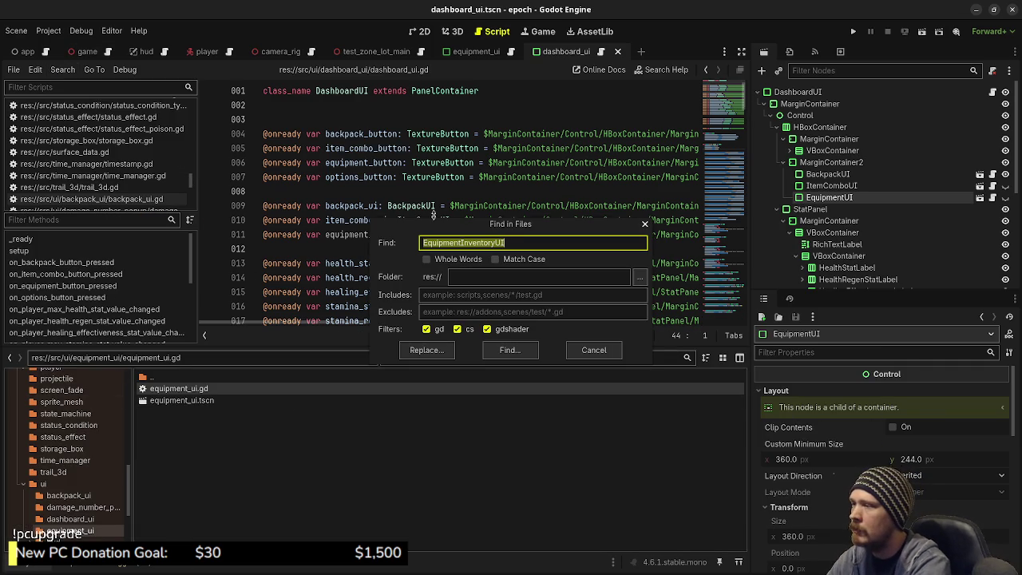
pyautogui.write('ent_inven')
pyautogui.press('Return')
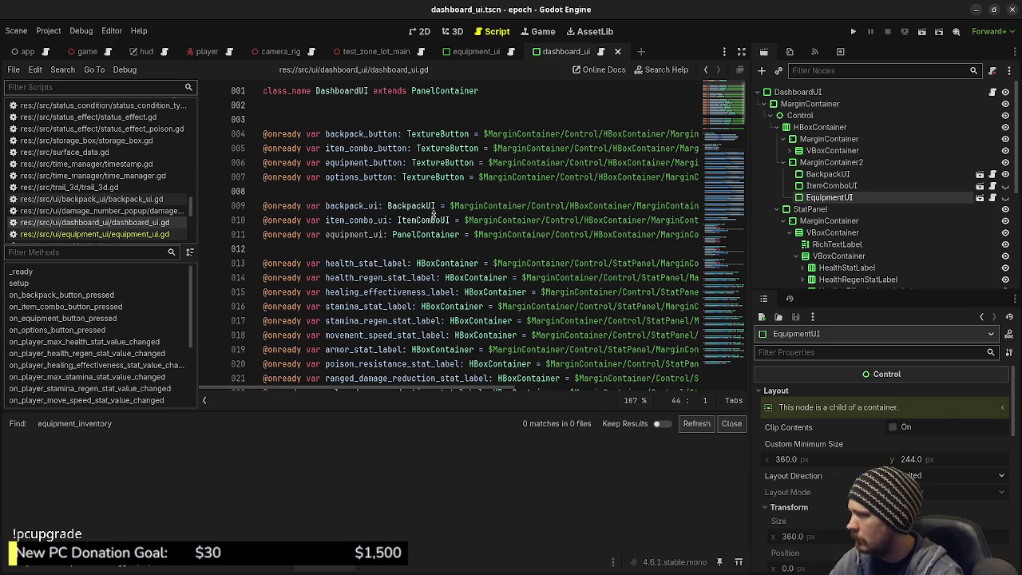
pyautogui.click(731, 423)
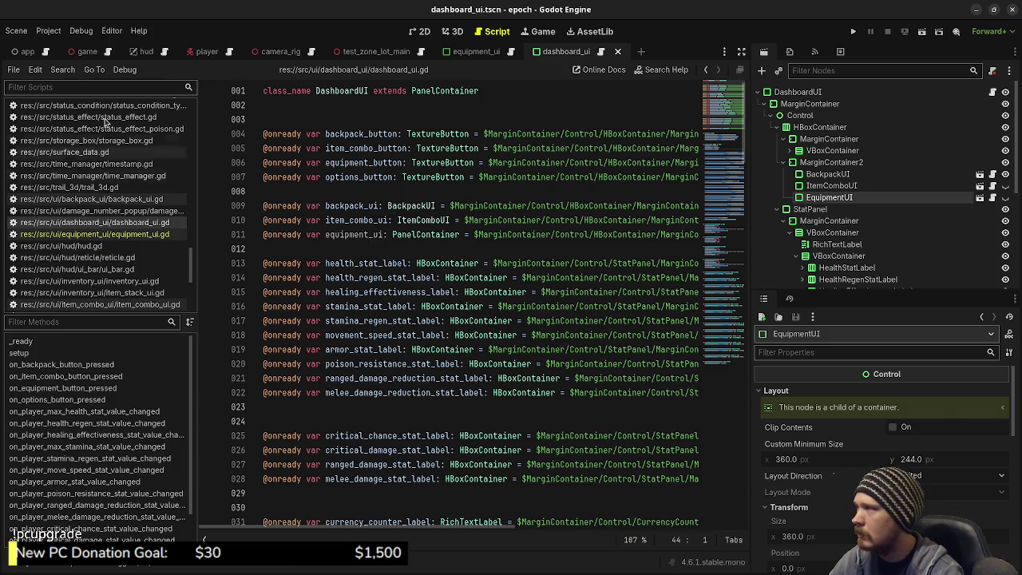
pyautogui.click(62, 69)
pyautogui.click(79, 141)
pyautogui.write('E')
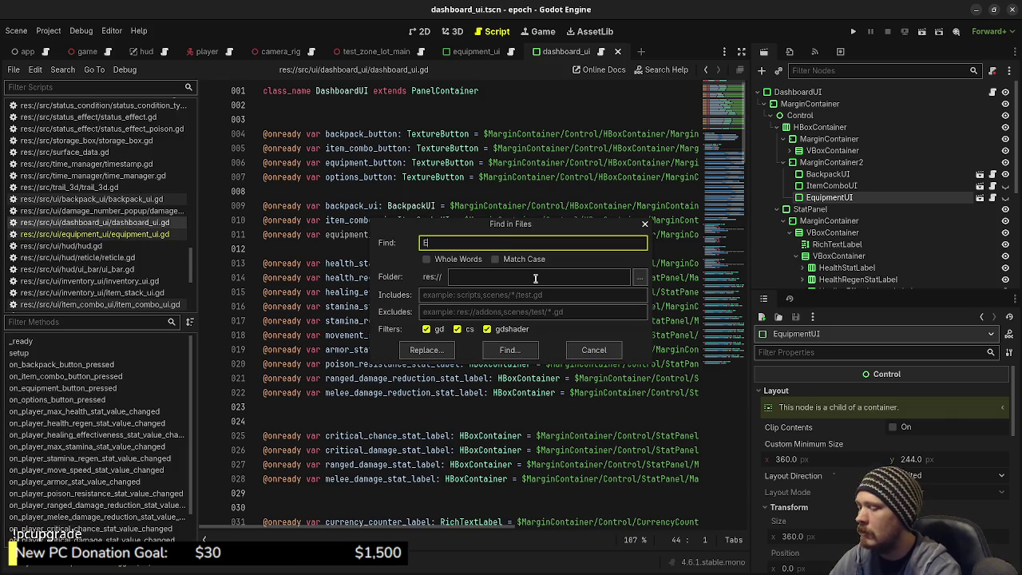
pyautogui.write('quipmentInventory')
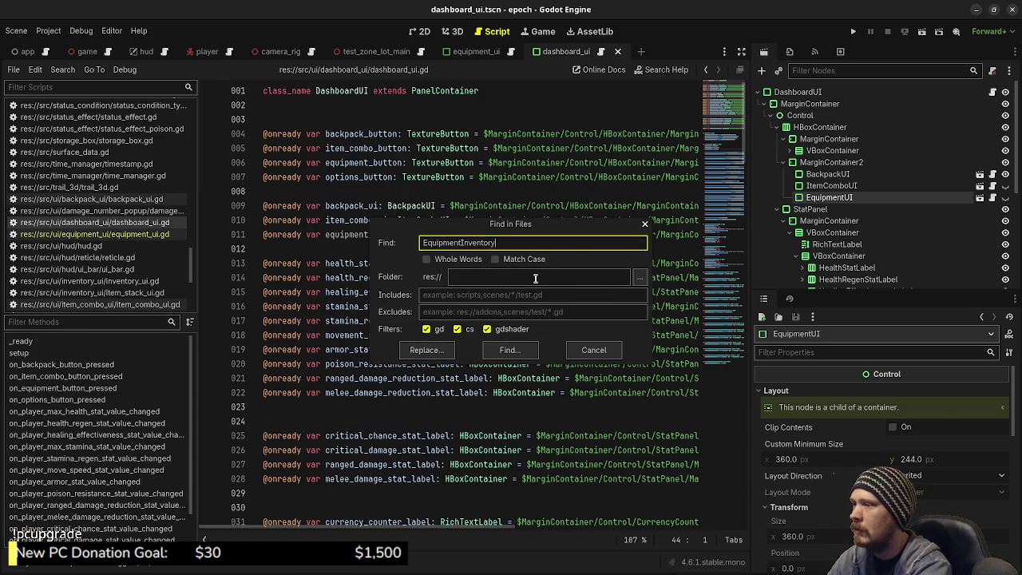
pyautogui.press('Return')
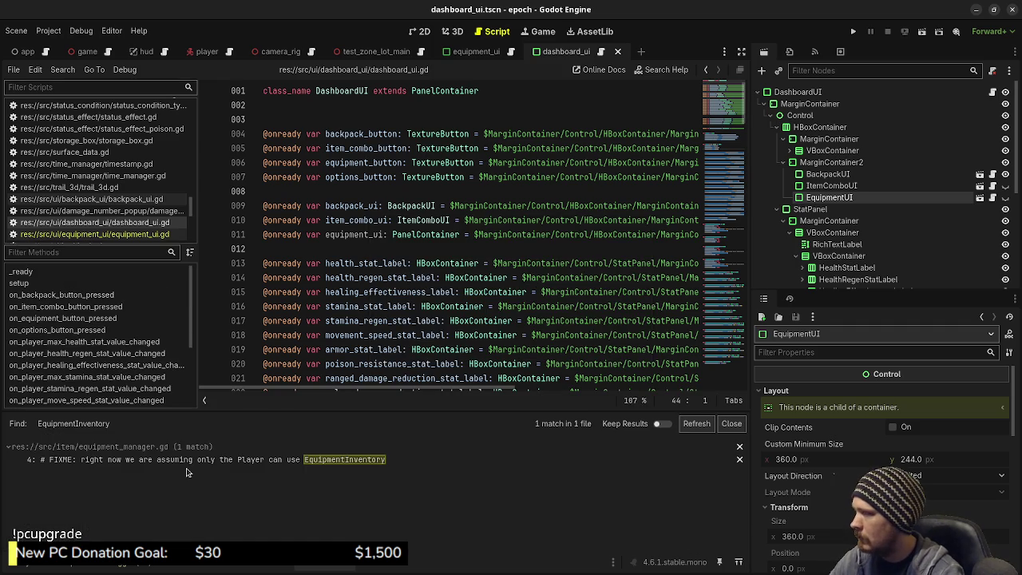
# - Change the line 4 FIXME comment in equipment_manager.gd from EquipmentInventory to EquipmentManager
pyautogui.click(189, 463)
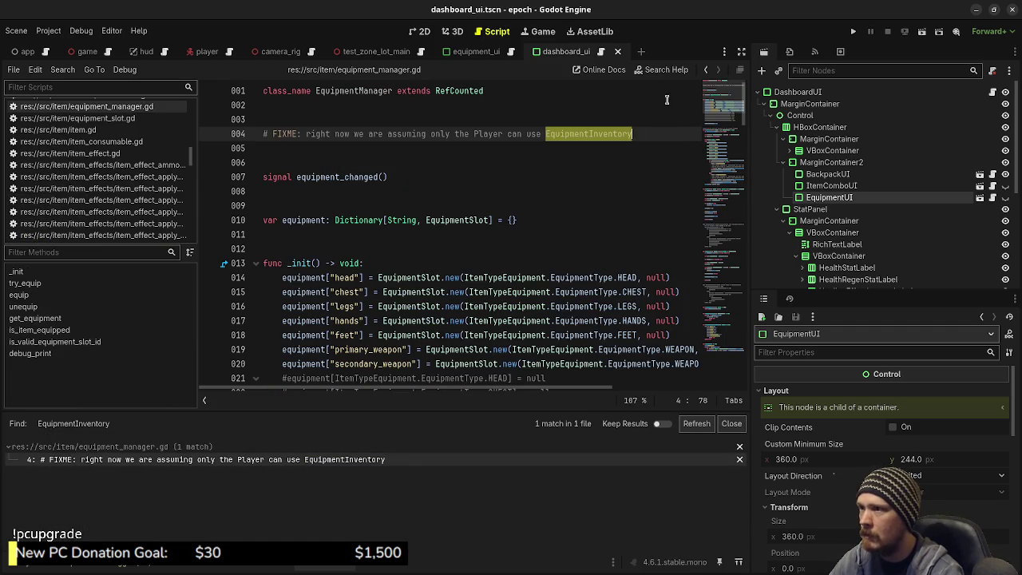
pyautogui.click(633, 134)
pyautogui.moveTo(633, 134); pyautogui.dragTo(592, 134)
pyautogui.press('BackSpace')
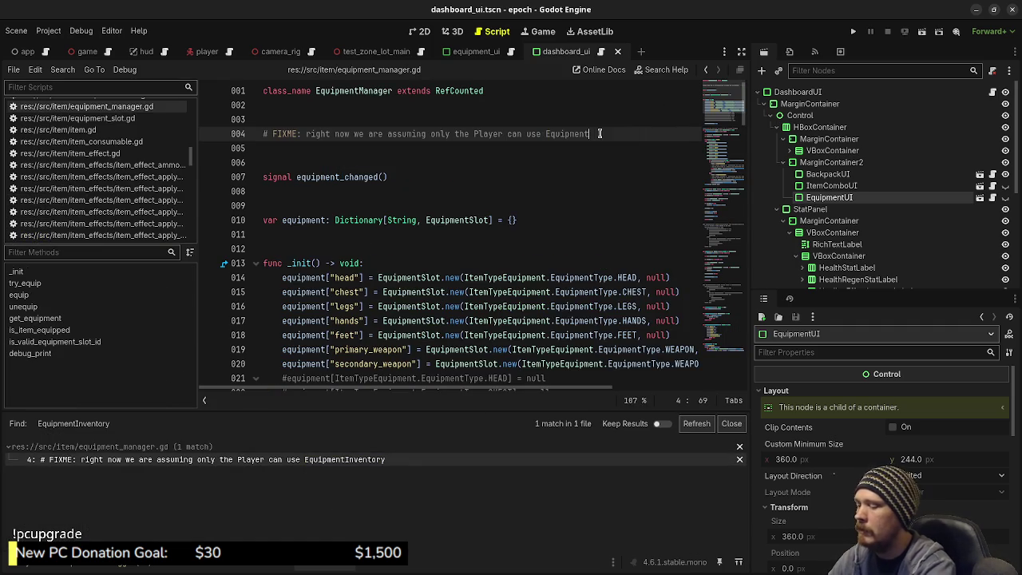
pyautogui.write('Manager')
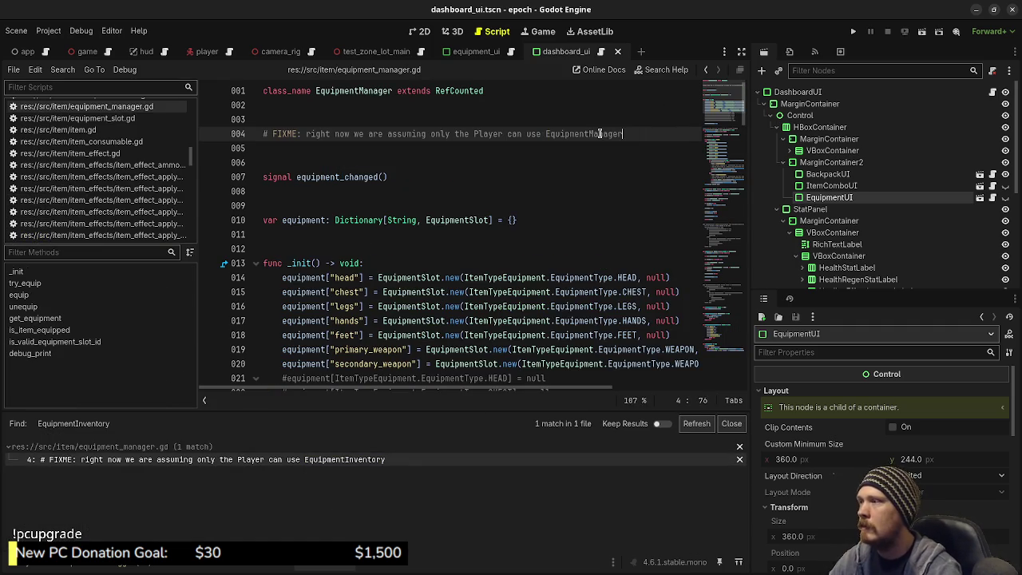
pyautogui.click(520, 199)
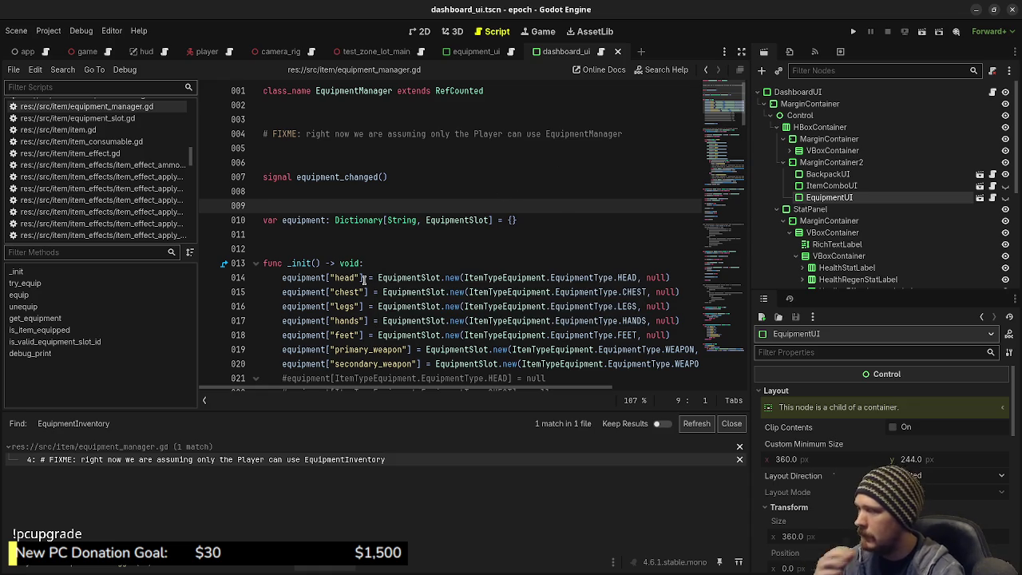
pyautogui.hotkey('alt', 'f')
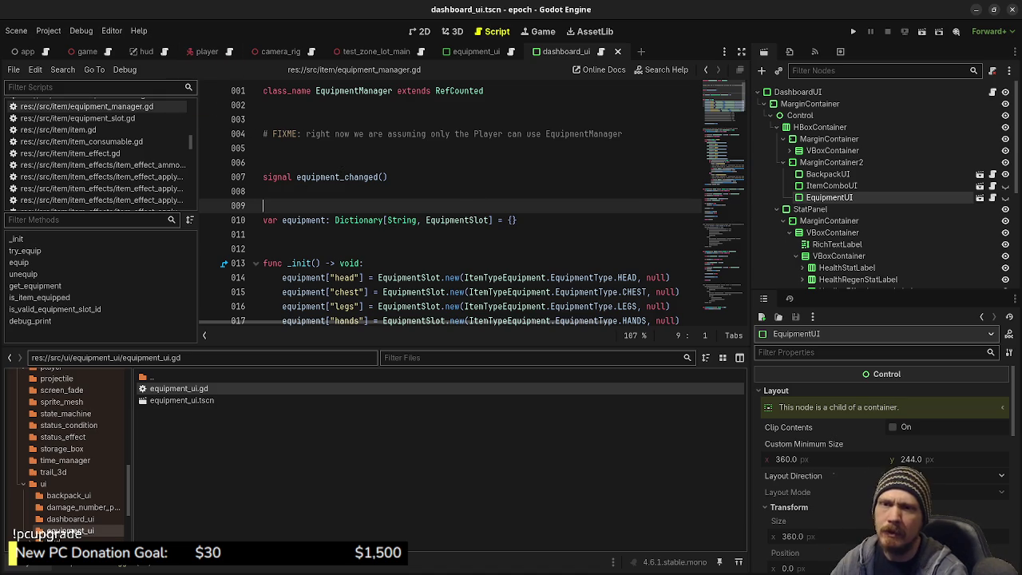
pyautogui.hotkey('alt', 'Tab')
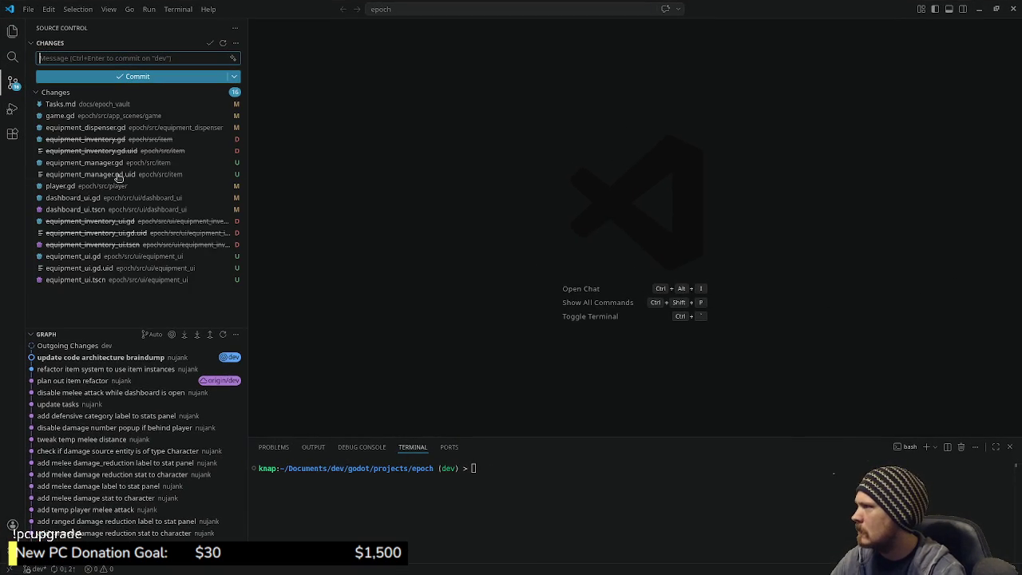
# - Review the game.gd and player.gd diffs, check the task board, and type git add . in the terminal
pyautogui.click(73, 119)
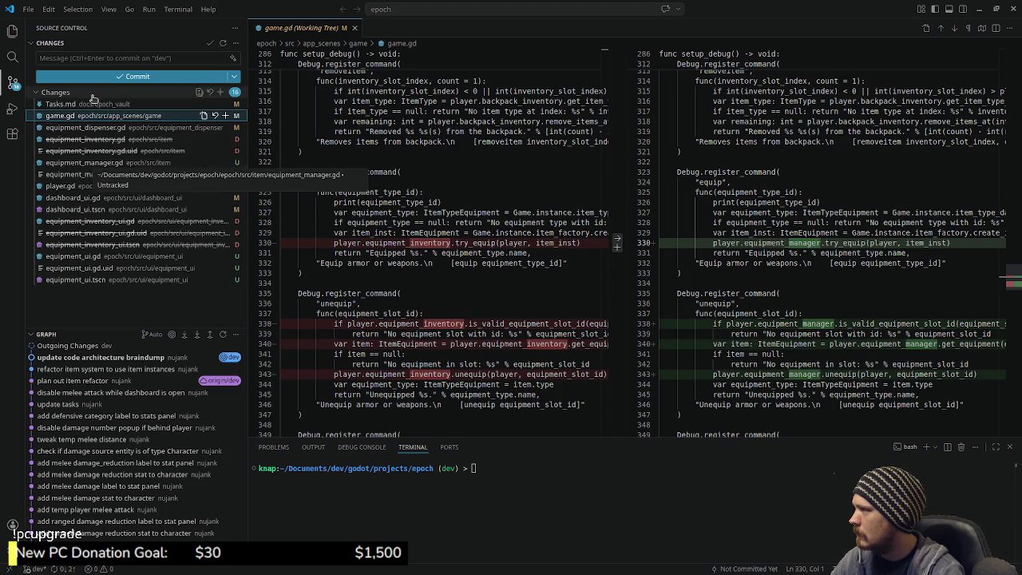
pyautogui.click(84, 185)
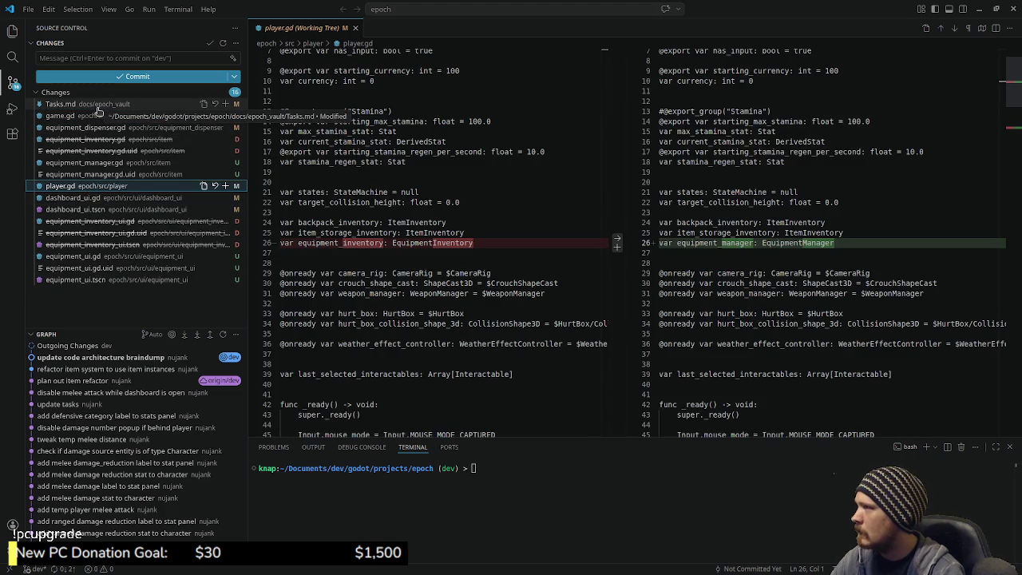
pyautogui.hotkey('alt', 'Tab')
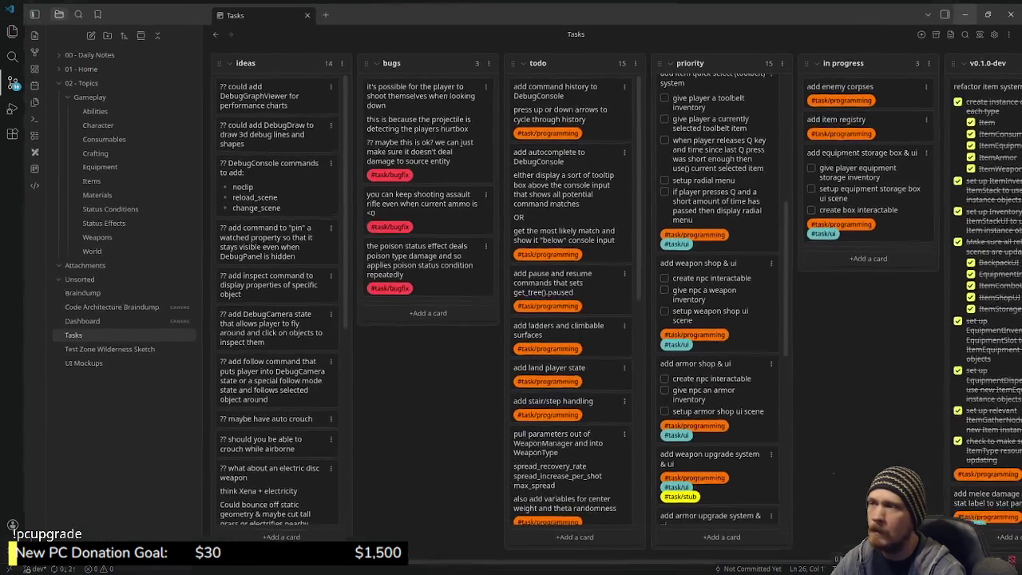
pyautogui.click(963, 14)
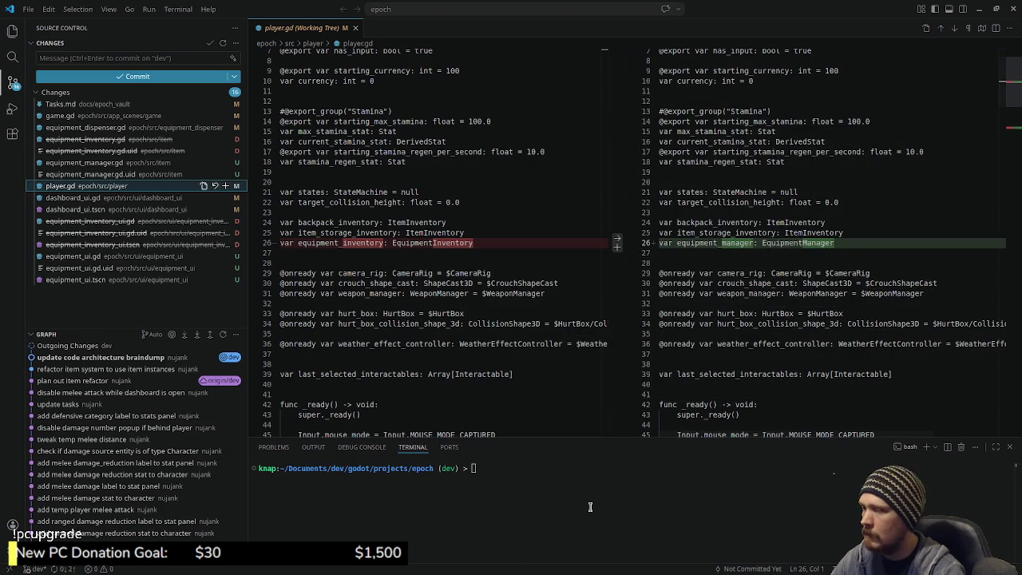
pyautogui.write('git add .')
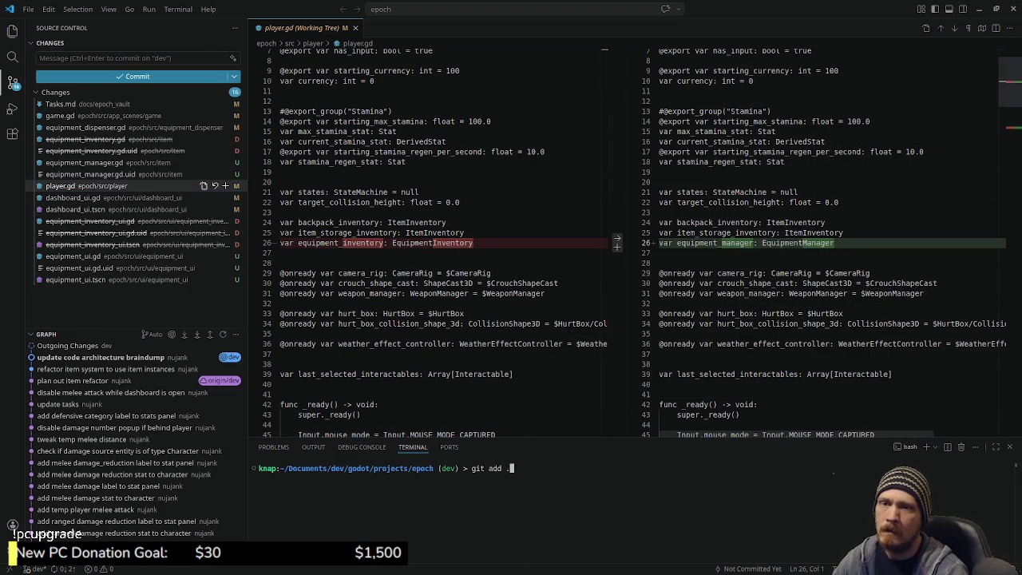
pyautogui.hotkey('alt', 'Tab')
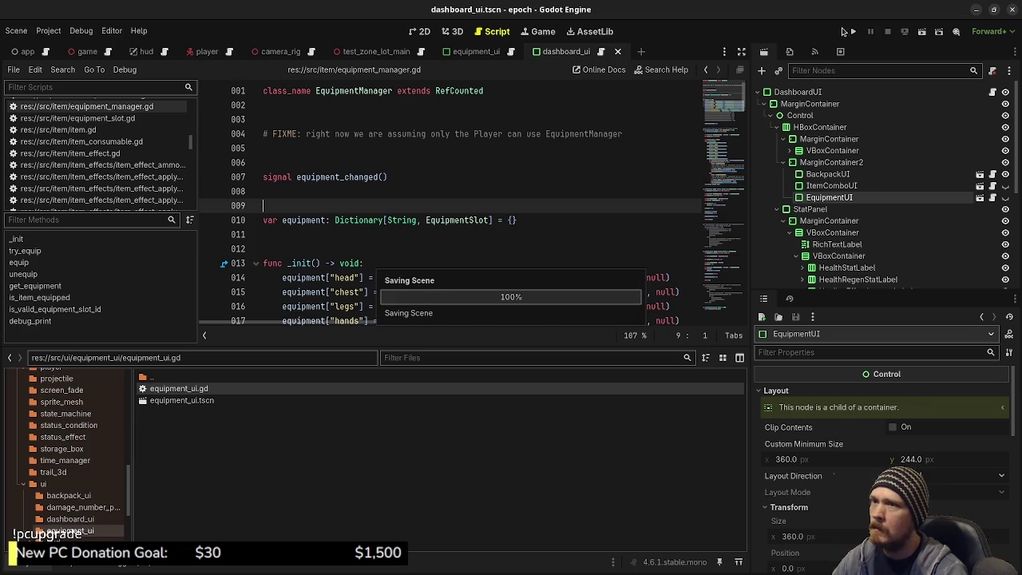
# - Run the game, sprint to the pedestals, toggle the equipment panel, then stop the game
pyautogui.press('F5')
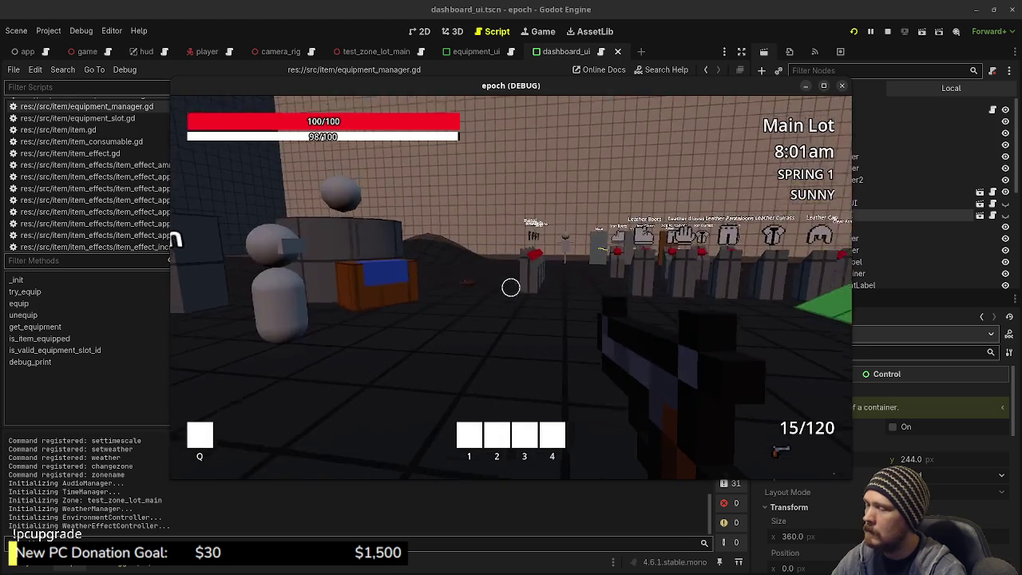
pyautogui.hotkey('shift', 'w')
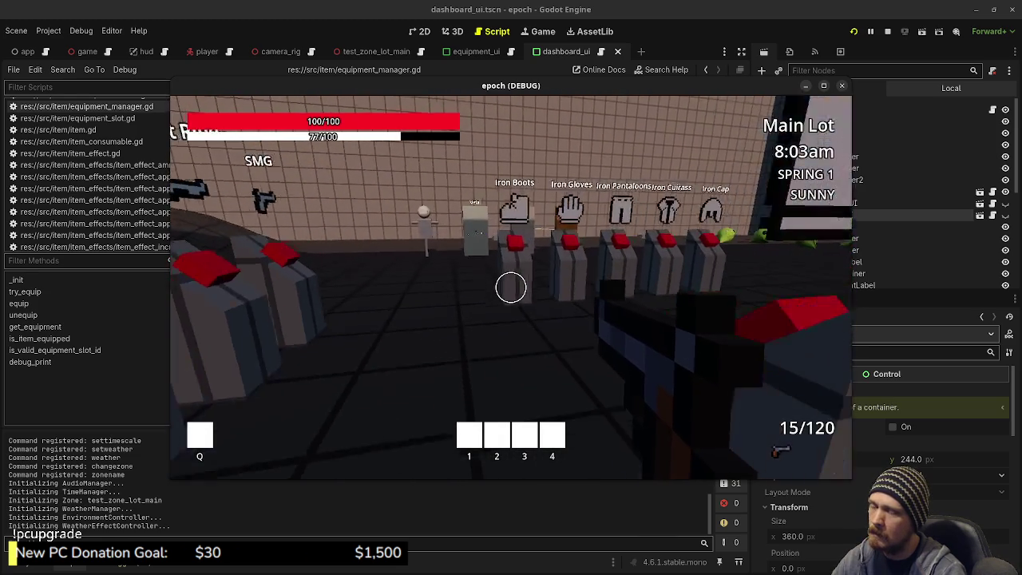
pyautogui.press('Tab')
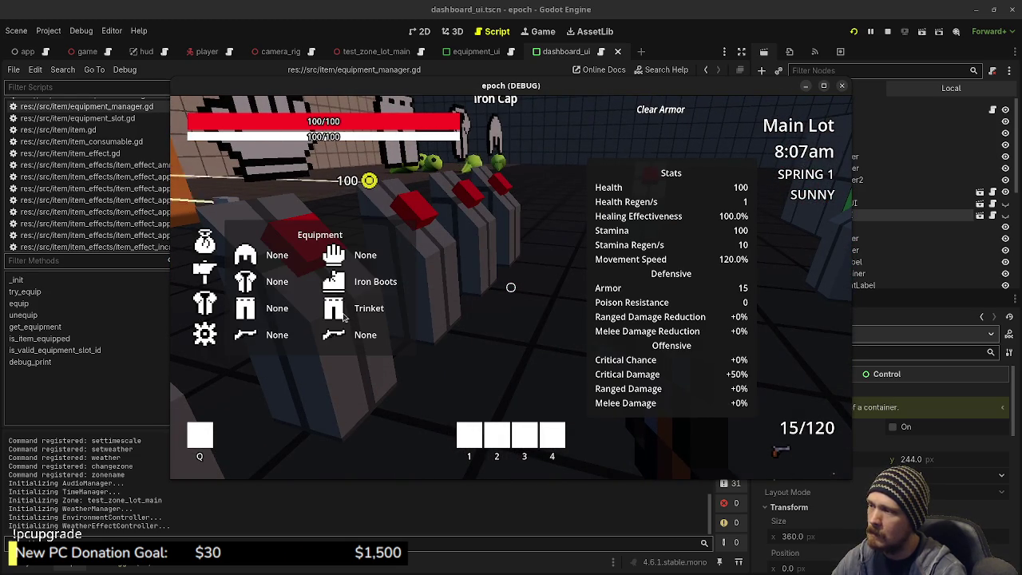
pyautogui.press('Tab')
pyautogui.press('F8')
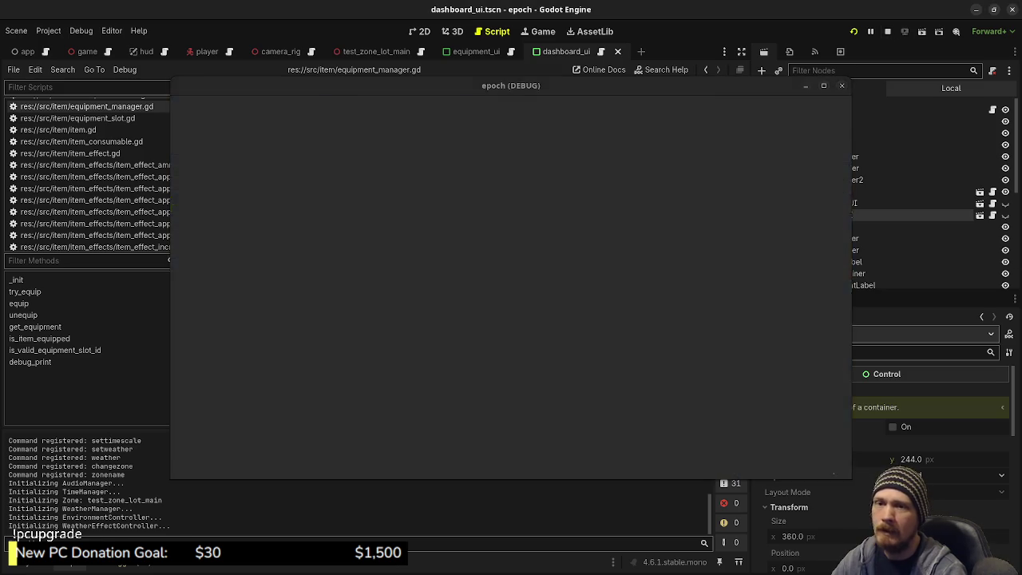
pyautogui.hotkey('alt', 'Tab')
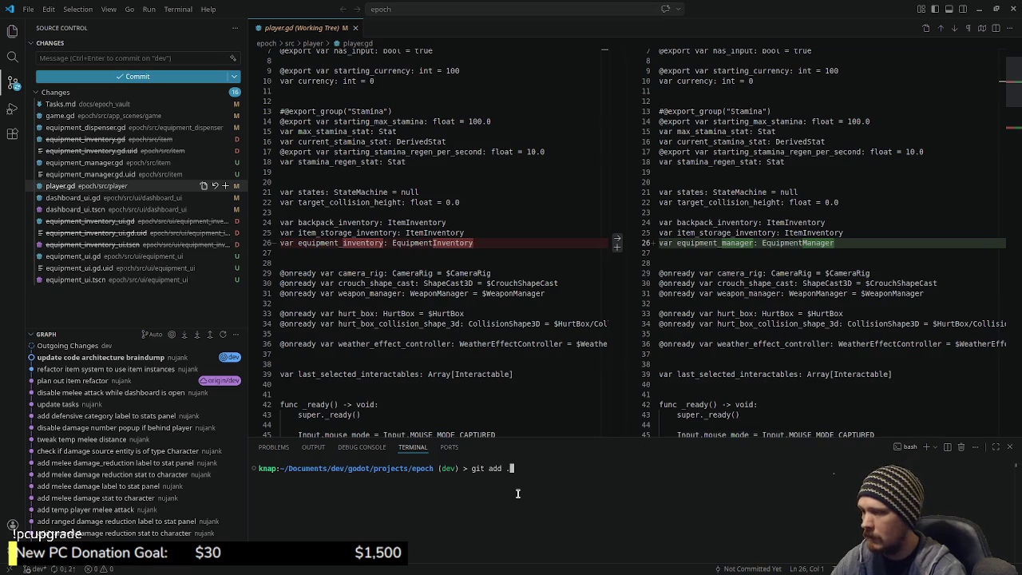
# - Stage all files, commit with message 'rename EquipmentInventory to EquipmentManager', and close the player.gd diff
pyautogui.press('Return')
pyautogui.write('git comm')
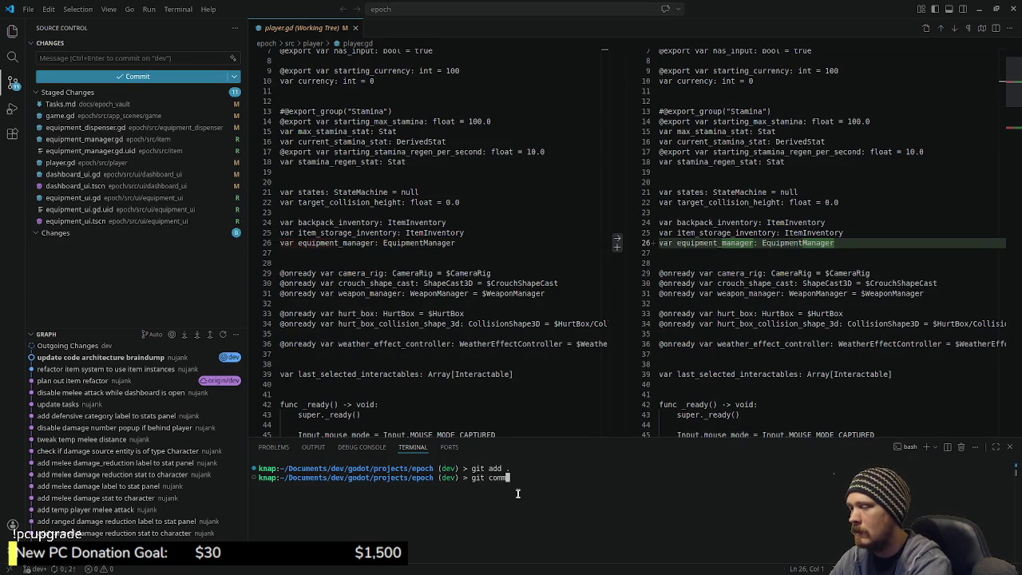
pyautogui.write('it -m "rename ')
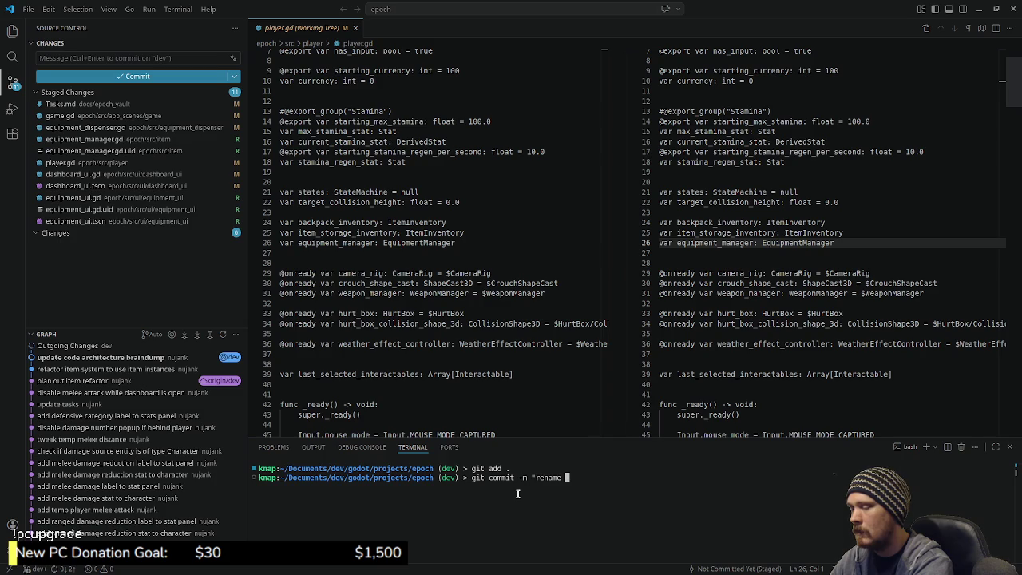
pyautogui.write('Equipment')
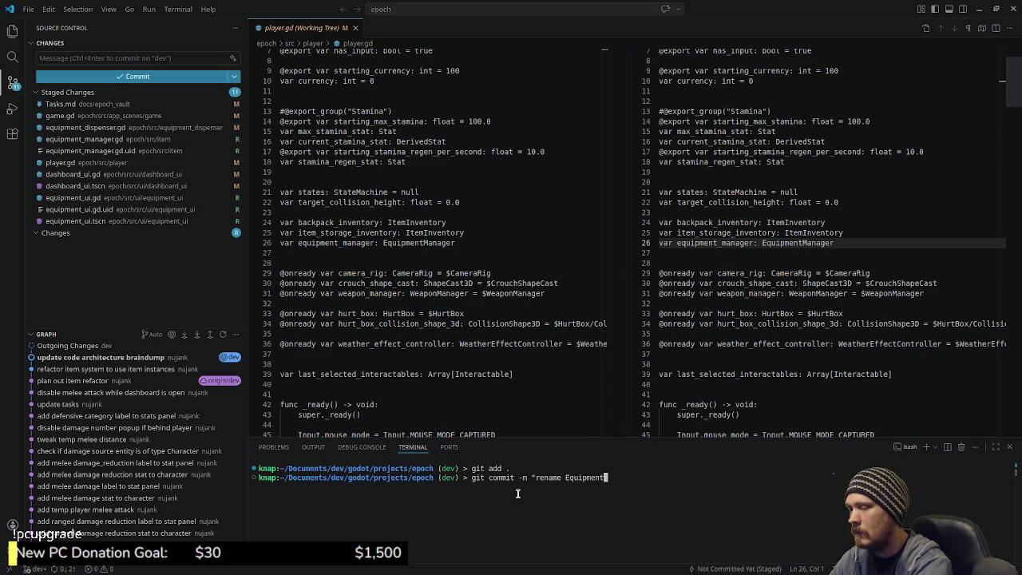
pyautogui.write('Inventory to ')
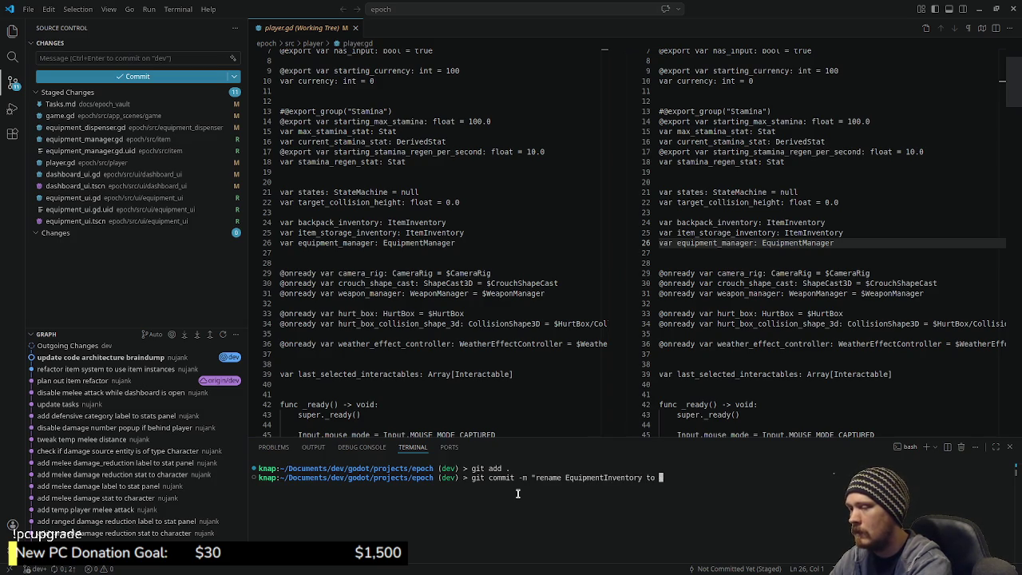
pyautogui.write('EquipmentMana')
pyautogui.write('ger"')
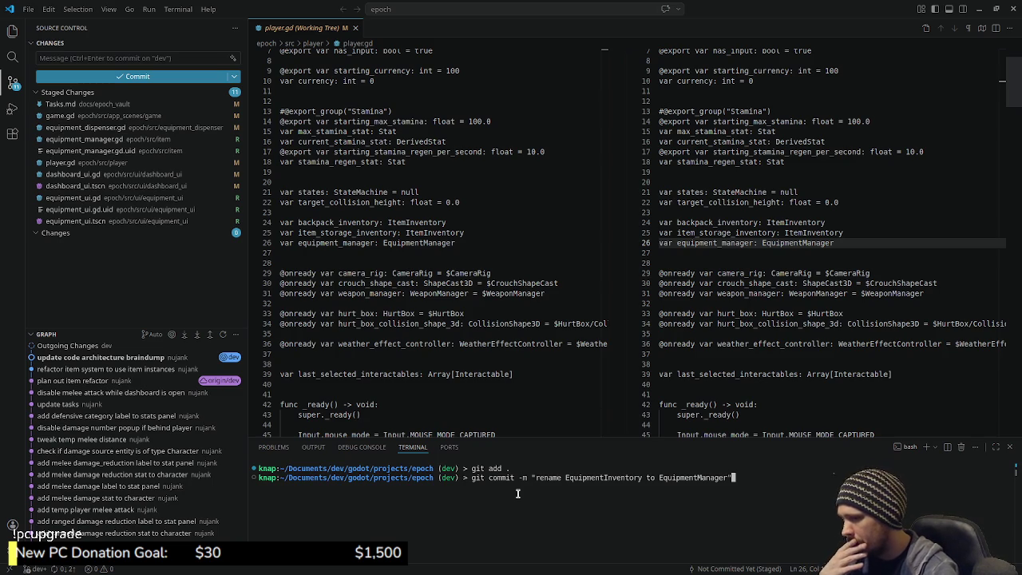
pyautogui.hotkey('alt', 'Tab')
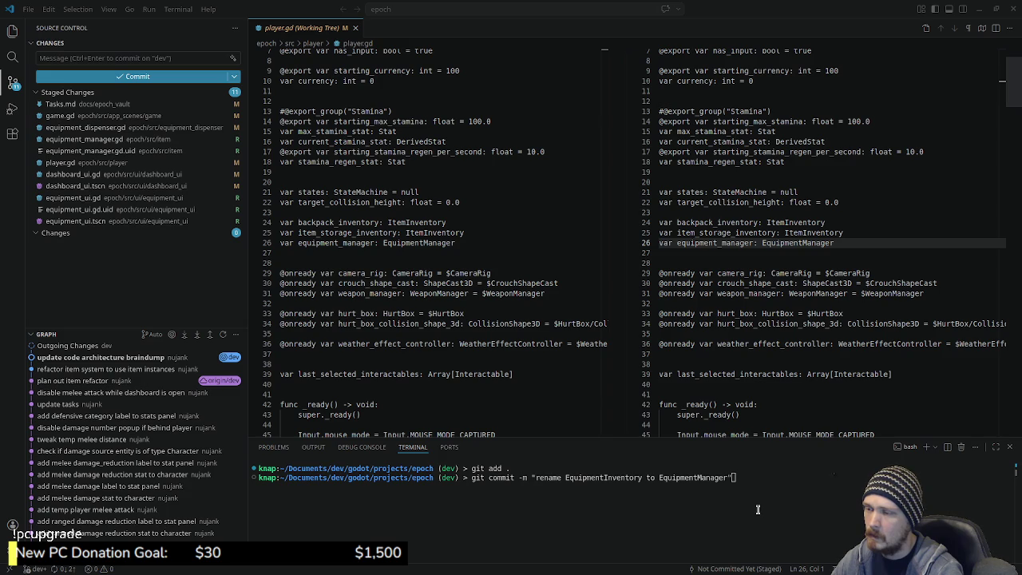
pyautogui.click(811, 502)
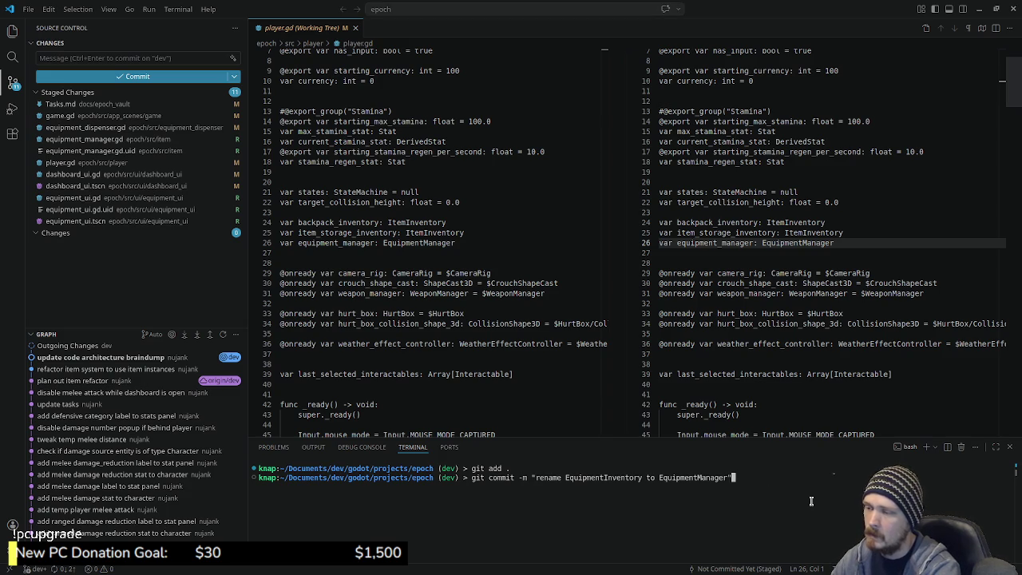
pyautogui.press('Return')
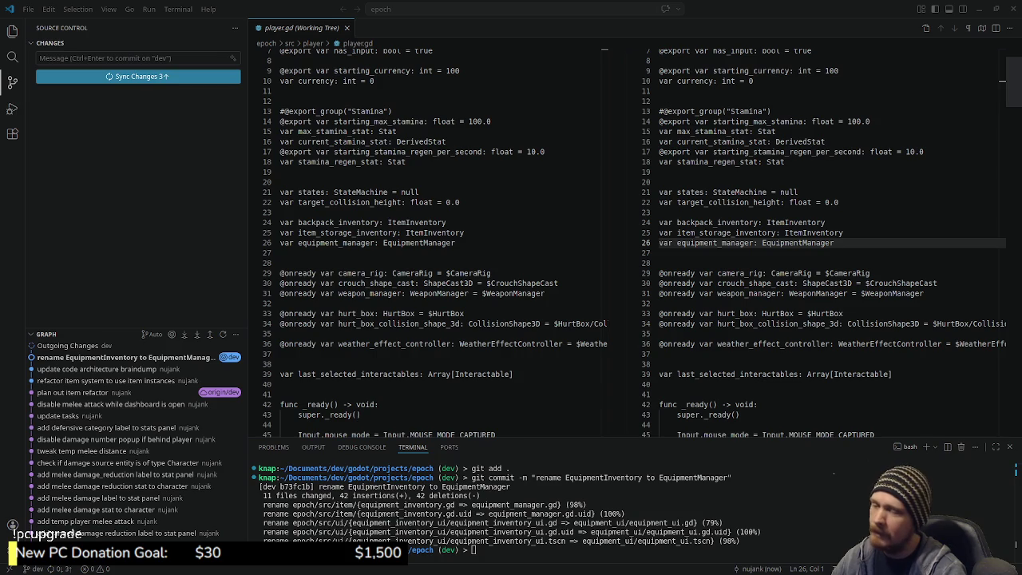
pyautogui.click(348, 29)
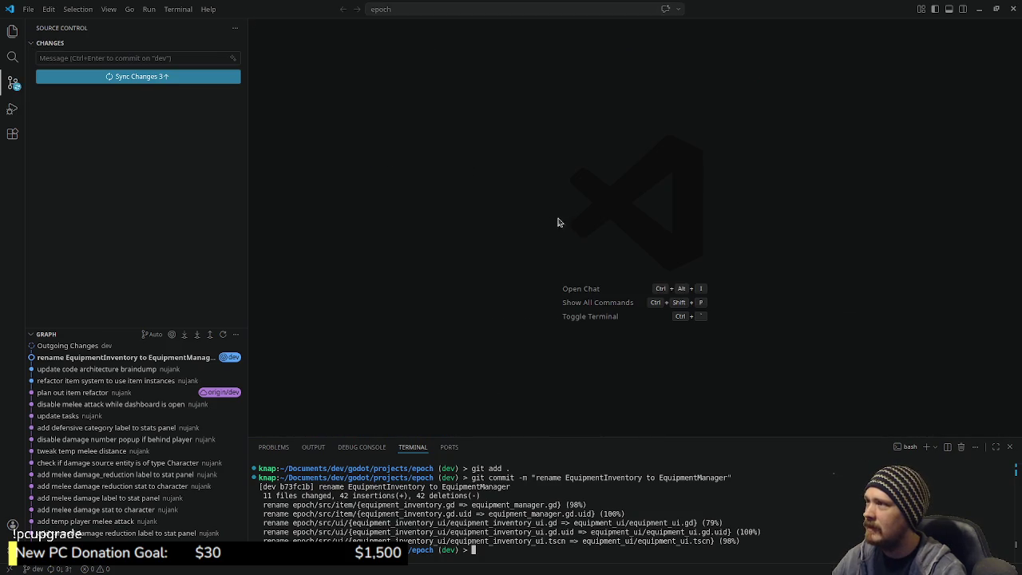
pyautogui.click(981, 14)
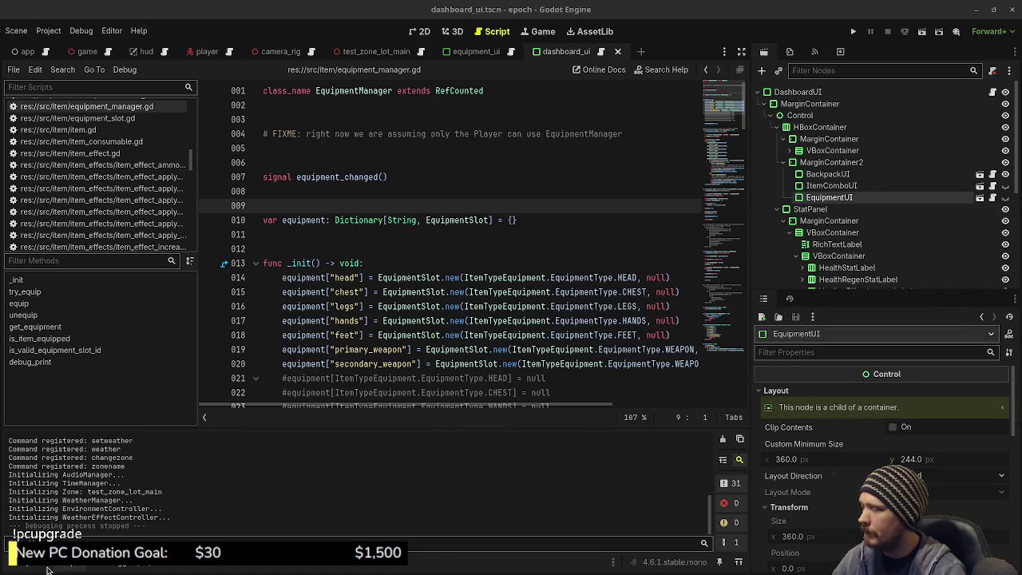
# - Open player.gd in the script editor and scroll to the inventory declarations
pyautogui.click(35, 566)
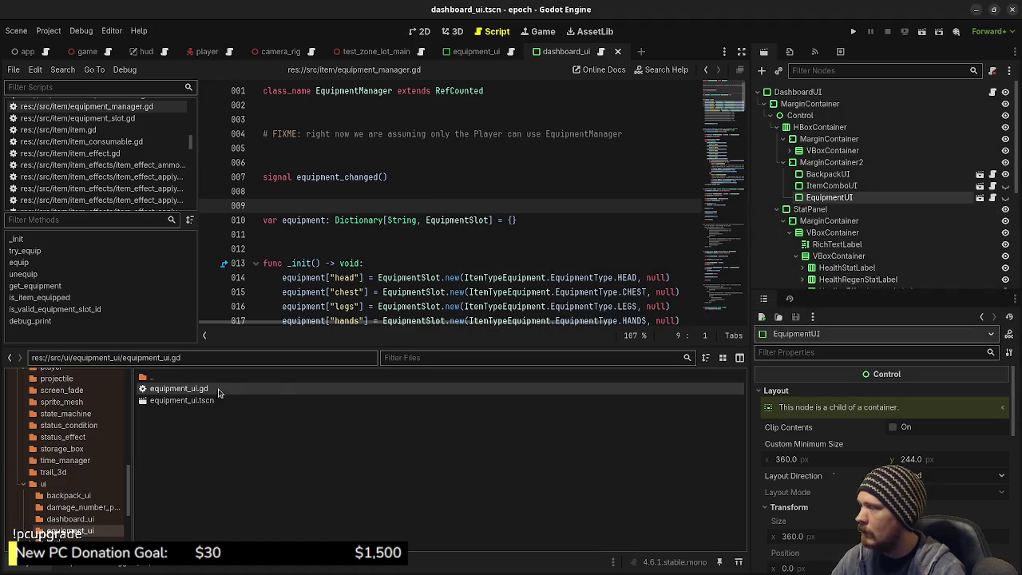
pyautogui.click(223, 51)
pyautogui.scroll(9, 415, 271)
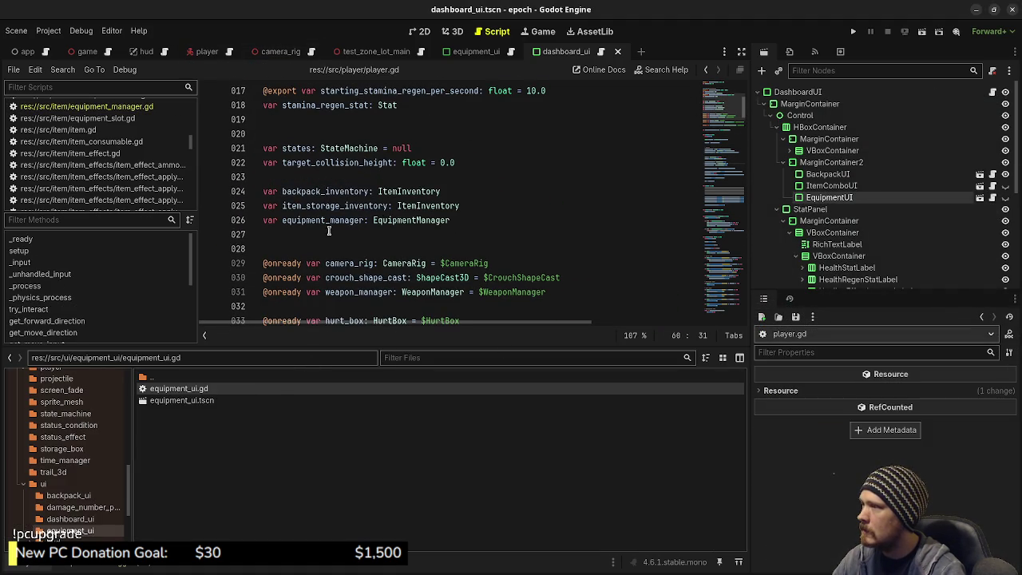
pyautogui.scroll(2, 407, 227)
pyautogui.moveTo(375, 346); pyautogui.dragTo(377, 518)
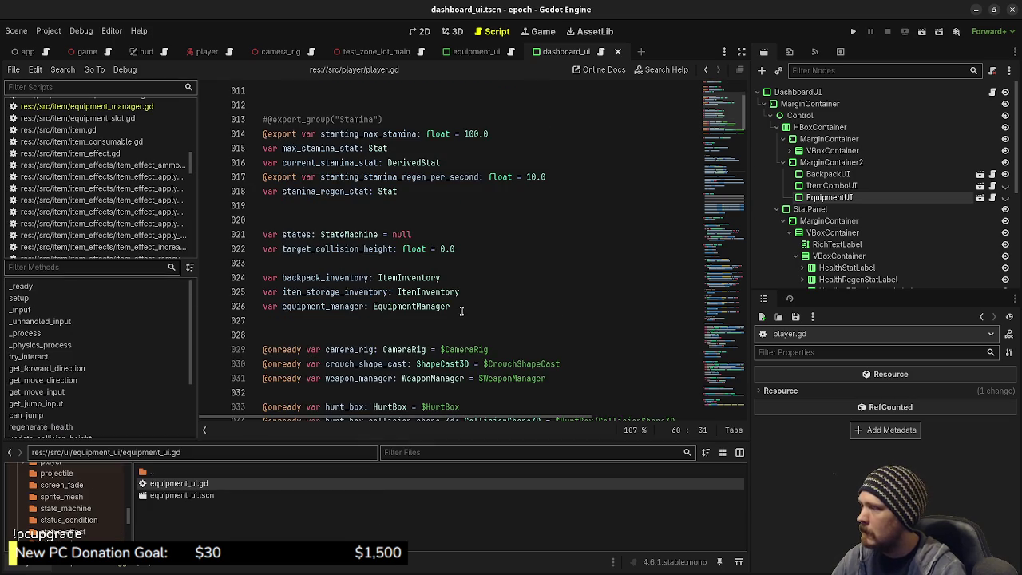
pyautogui.scroll(-6, 459, 317)
pyautogui.scroll(3, 469, 311)
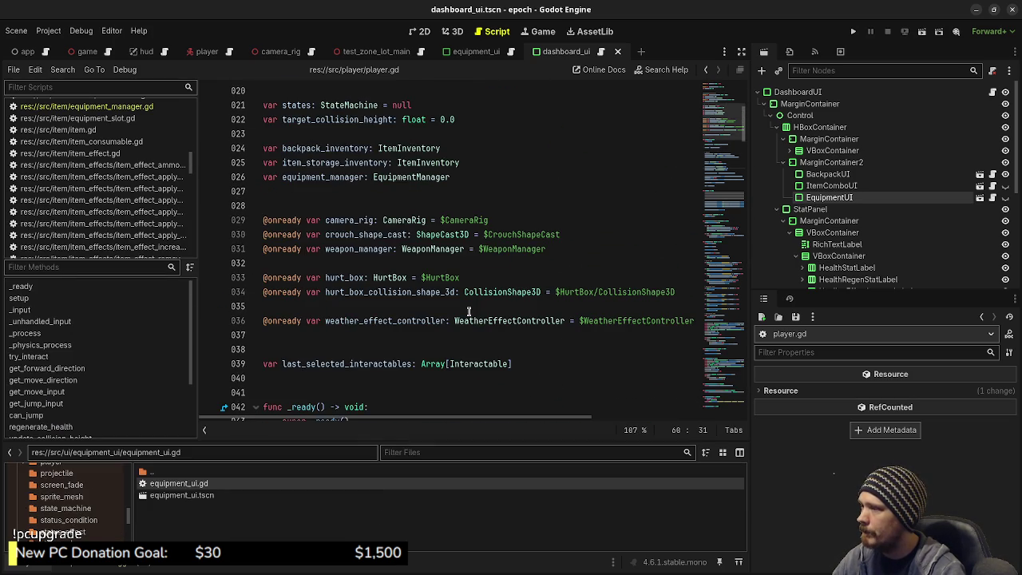
pyautogui.scroll(1, 469, 312)
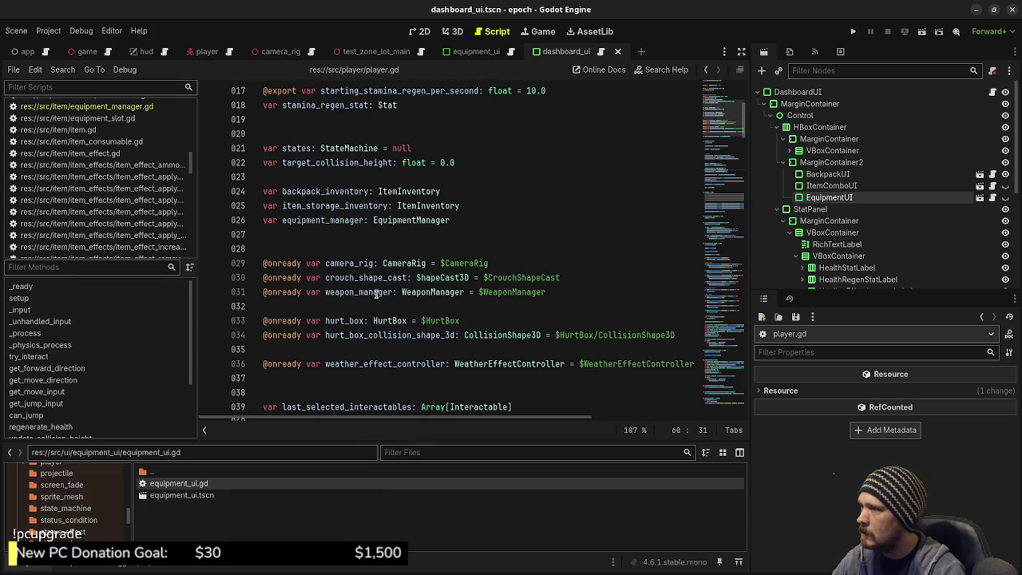
pyautogui.scroll(1, 375, 294)
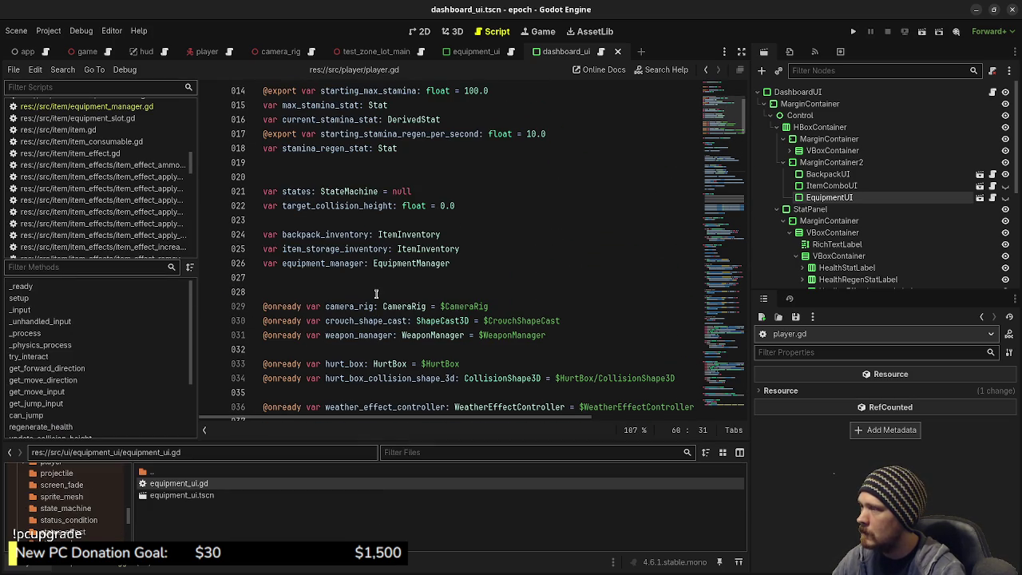
# - Add 'var armor_inventory: ItemInventory' on line 26 above equipment_manager and save
pyautogui.click(266, 263)
pyautogui.press('Return')
pyautogui.press('Return')
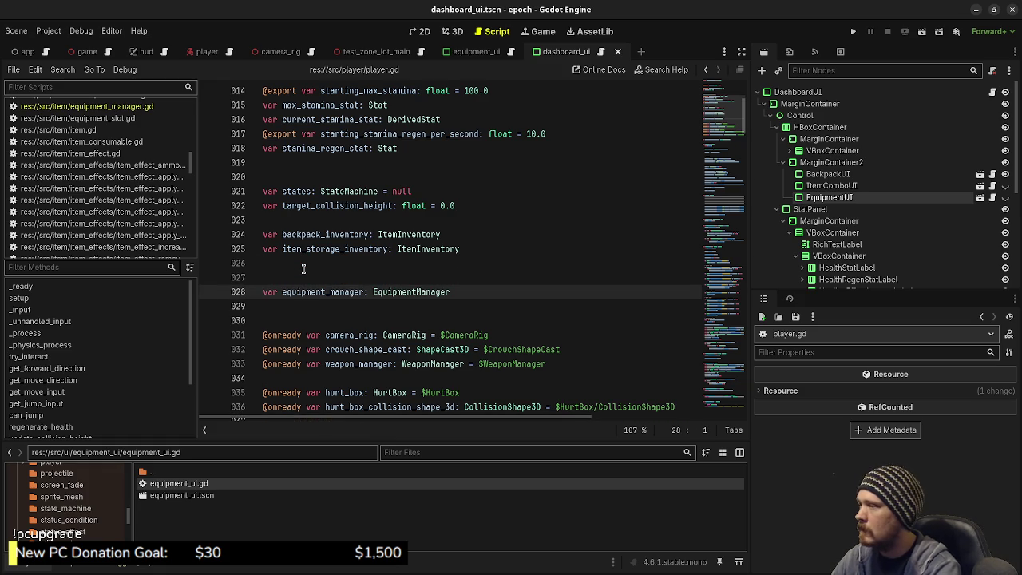
pyautogui.press('Up')
pyautogui.press('Up')
pyautogui.write('var eq')
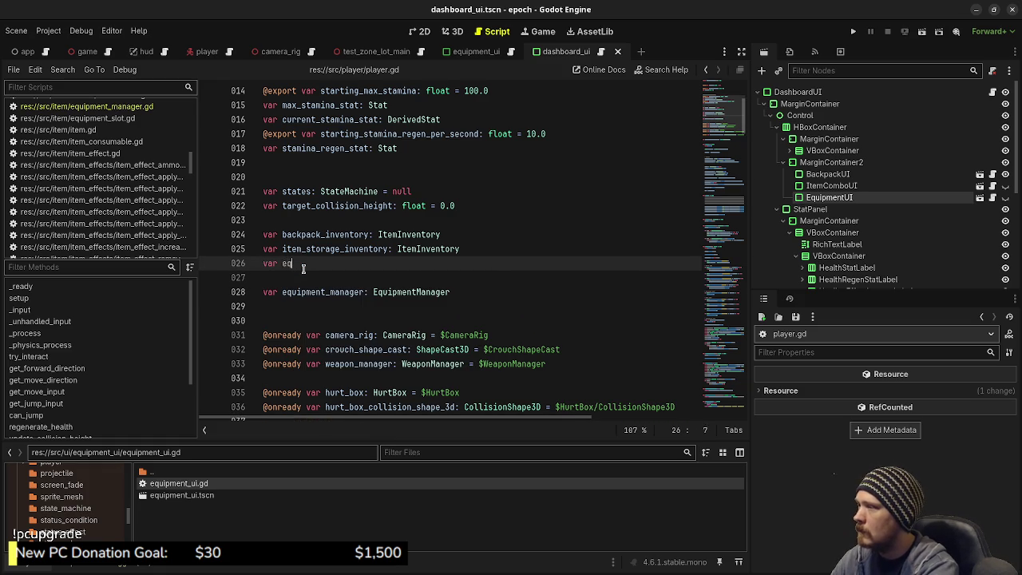
pyautogui.write('uipment_')
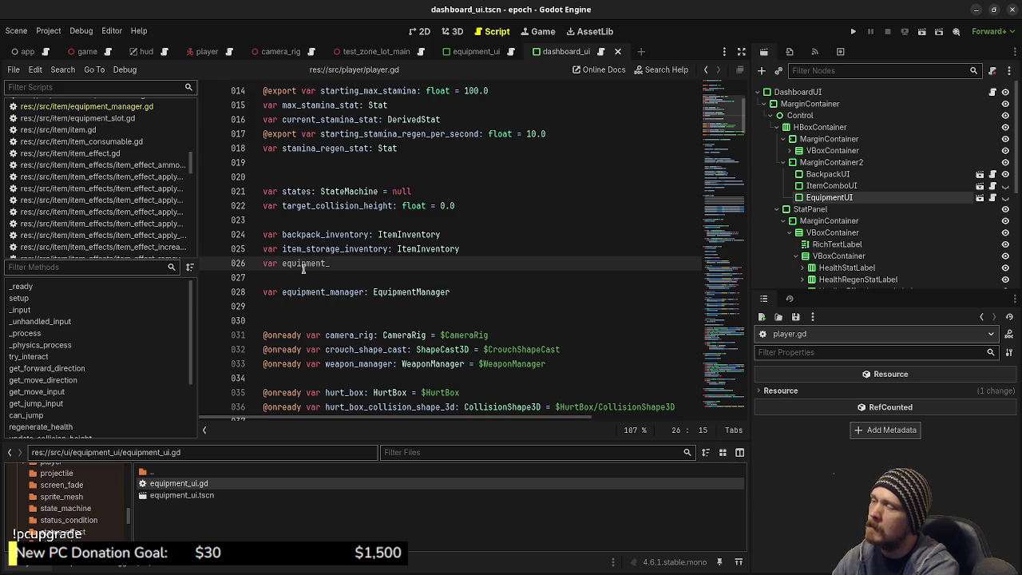
pyautogui.press('BackSpace')
pyautogui.press('BackSpace')
pyautogui.press('BackSpace')
pyautogui.write('armor_')
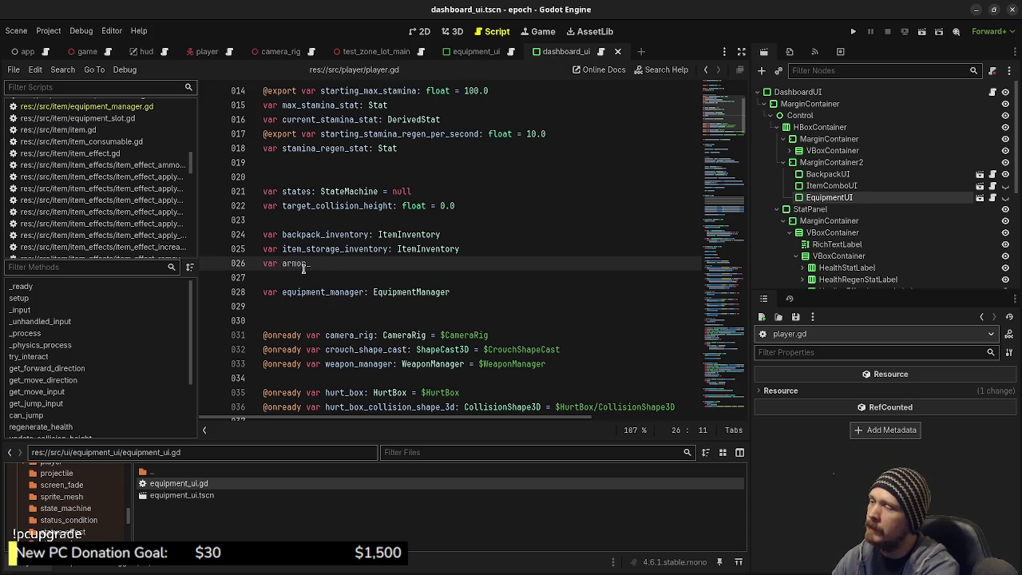
pyautogui.write(' inventory: ')
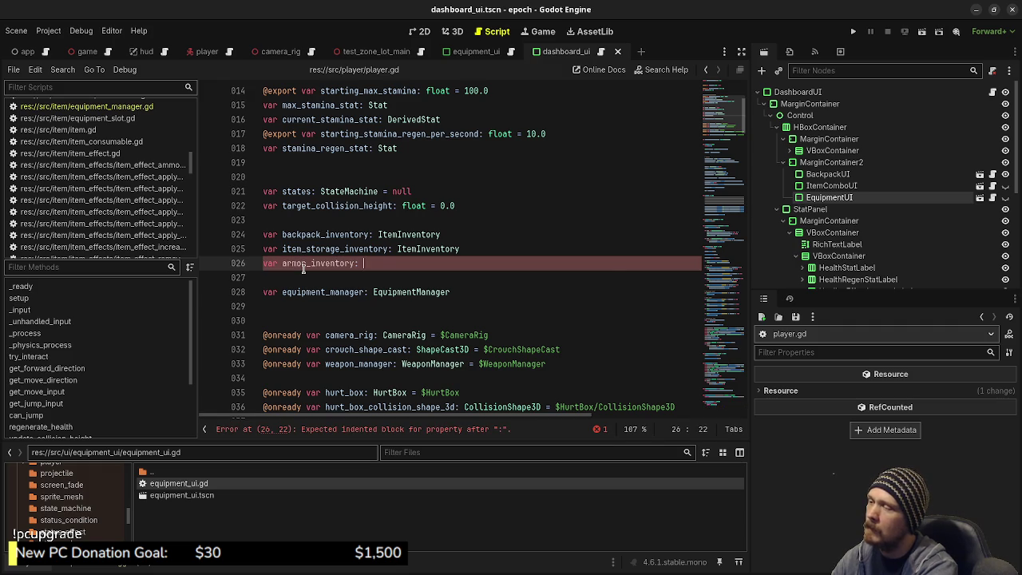
pyautogui.write('ItemInventor')
pyautogui.press('Return')
pyautogui.hotkey('ctrl', 's')
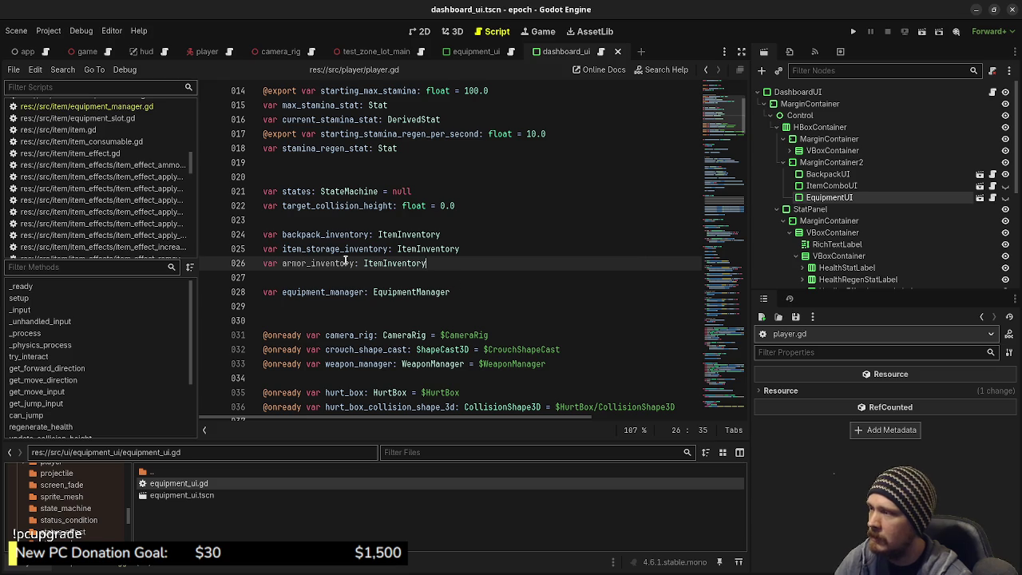
# - Select the armor_inventory variable name on line 26 of player.gd
pyautogui.doubleClick(312, 264)
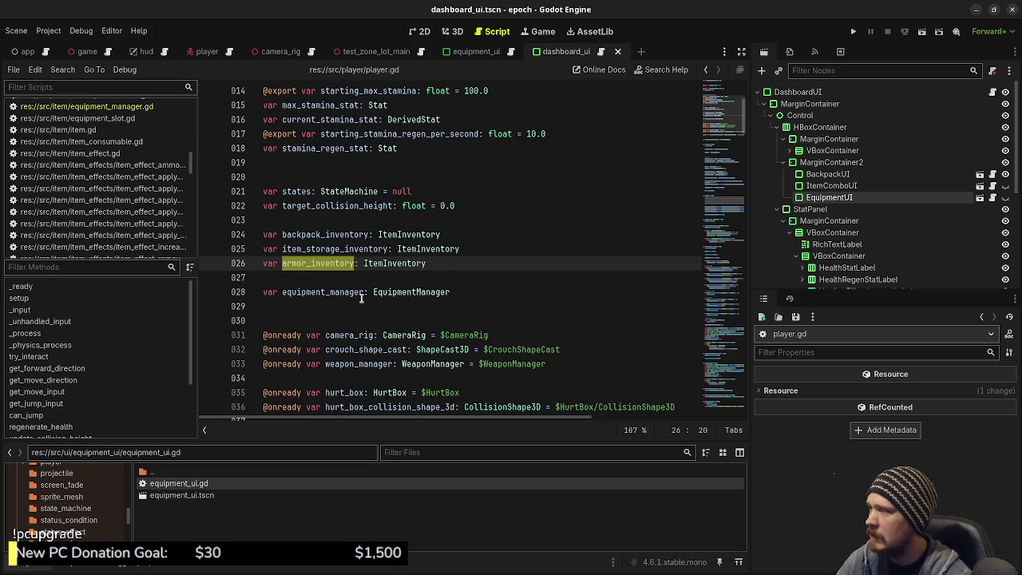
# - Add 'armor_inventory = ItemInventory.new()' below the item_storage_inventory line in _ready and save
pyautogui.scroll(-3, 363, 300)
pyautogui.scroll(-7, 348, 257)
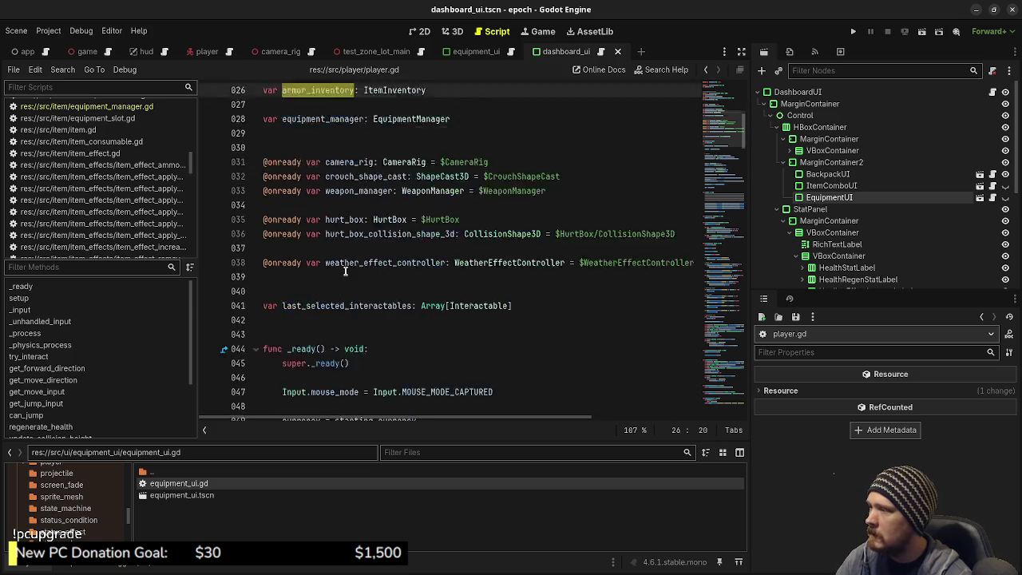
pyautogui.scroll(-1, 336, 288)
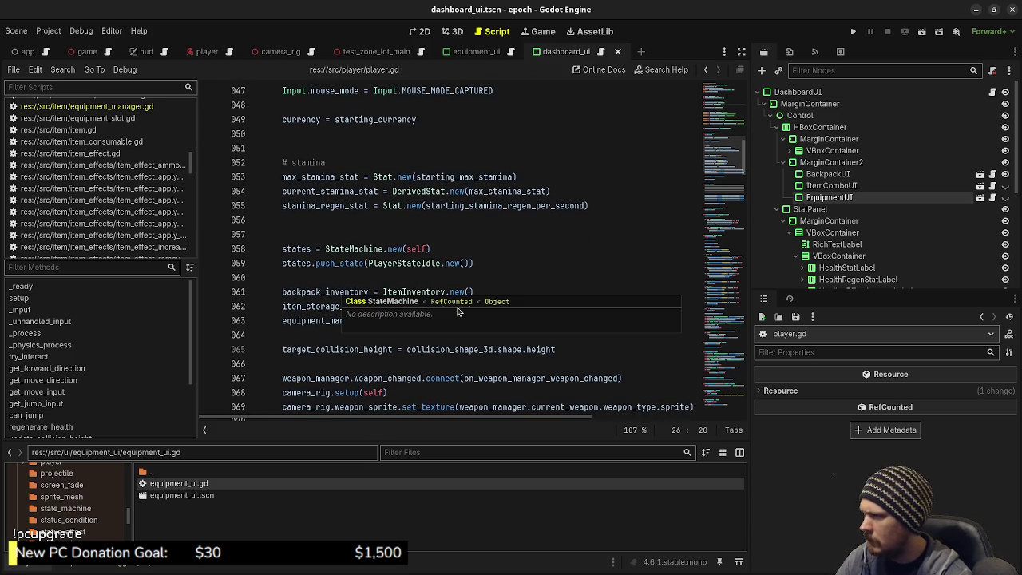
pyautogui.click(593, 277)
pyautogui.click(526, 302)
pyautogui.press('Return')
pyautogui.write('armor_inventory = ItemInventory.')
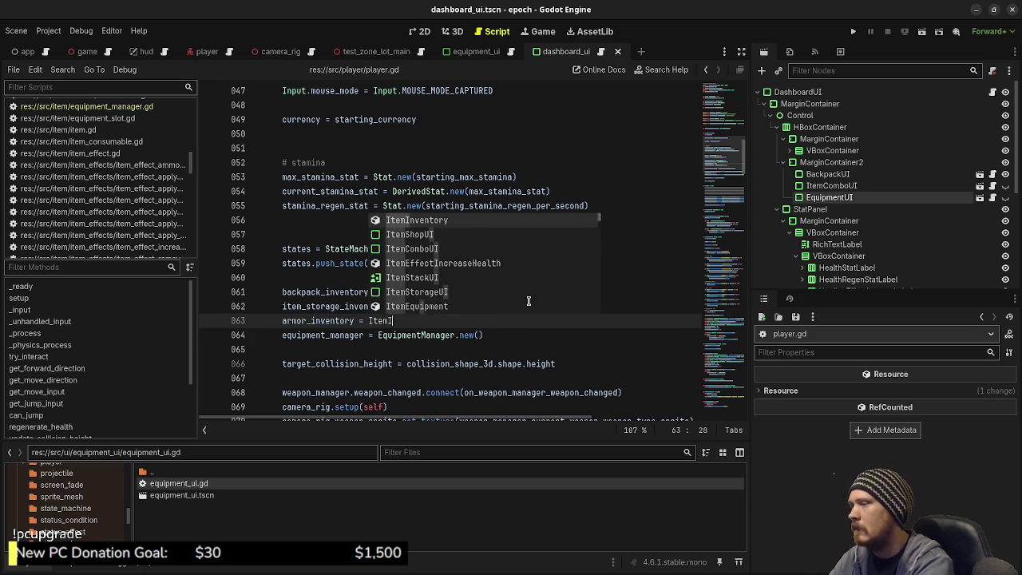
pyautogui.press('Return')
pyautogui.press('Return')
pyautogui.press('Return')
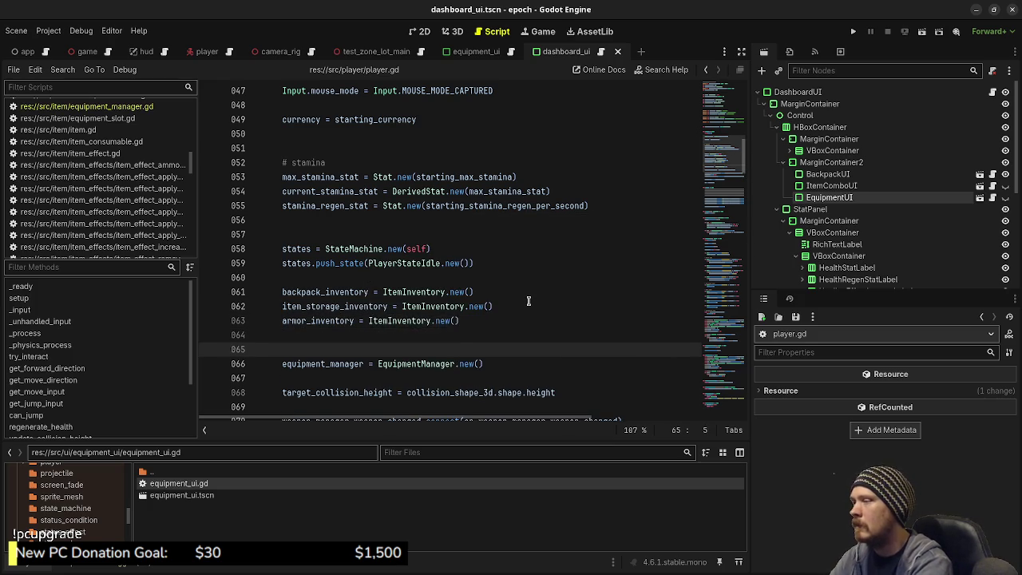
pyautogui.hotkey('ctrl', 's')
pyautogui.press('BackSpace')
pyautogui.hotkey('ctrl', 's')
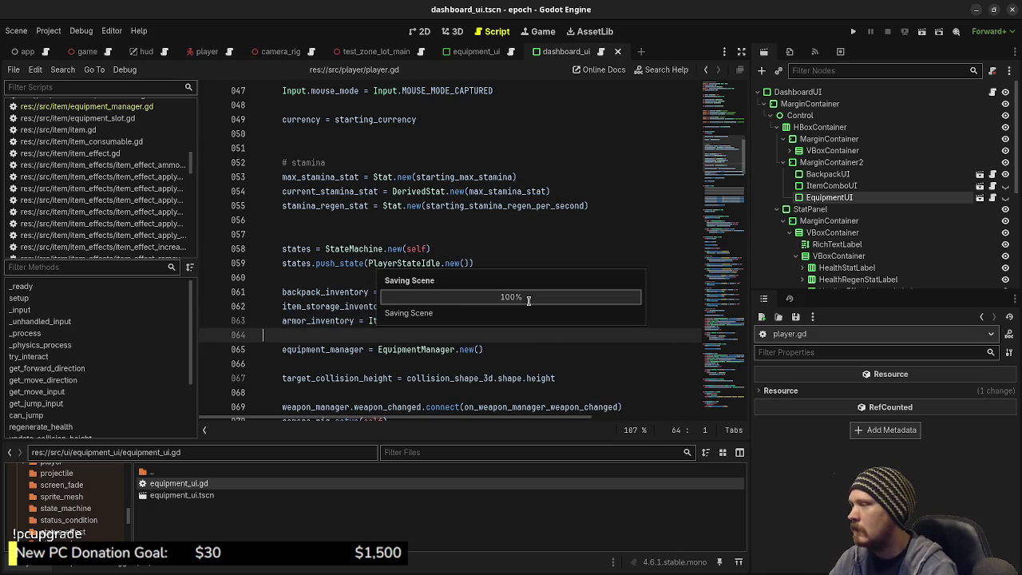
pyautogui.scroll(-1, 411, 351)
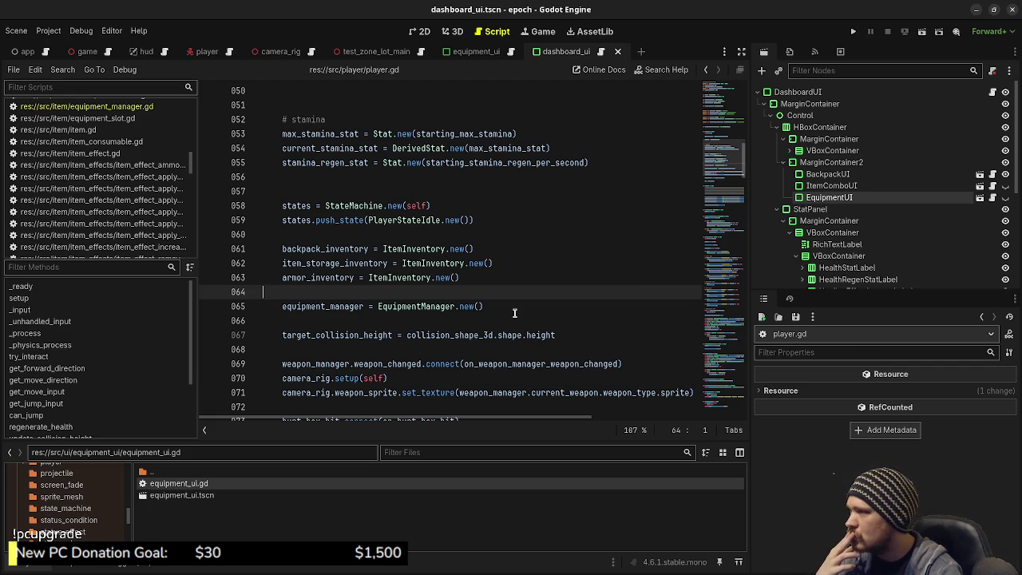
# - Search player.gd for item_storage_inventory and jump to its seeding code in setup()
pyautogui.doubleClick(342, 264)
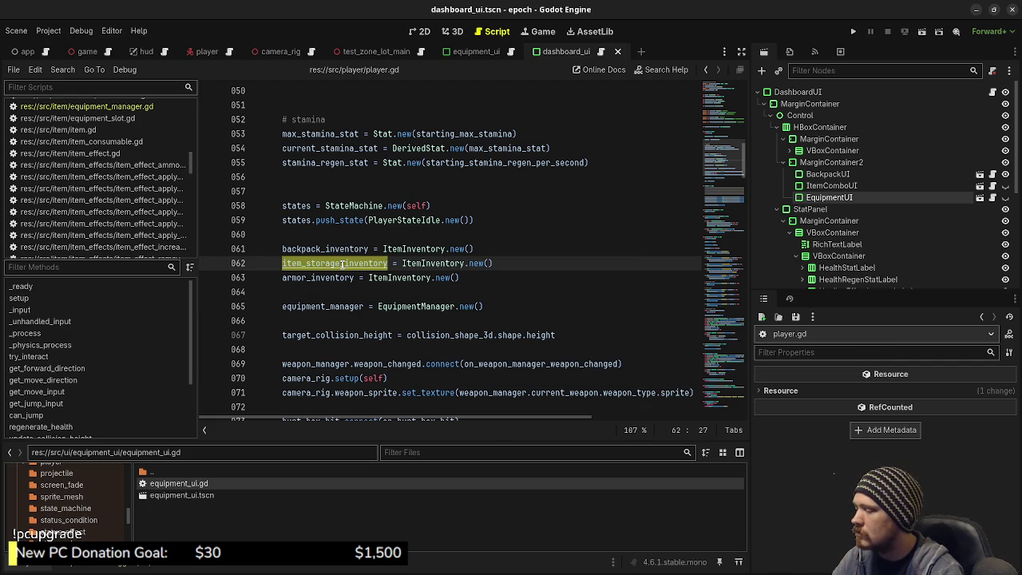
pyautogui.hotkey('ctrl', 'f')
pyautogui.click(592, 431)
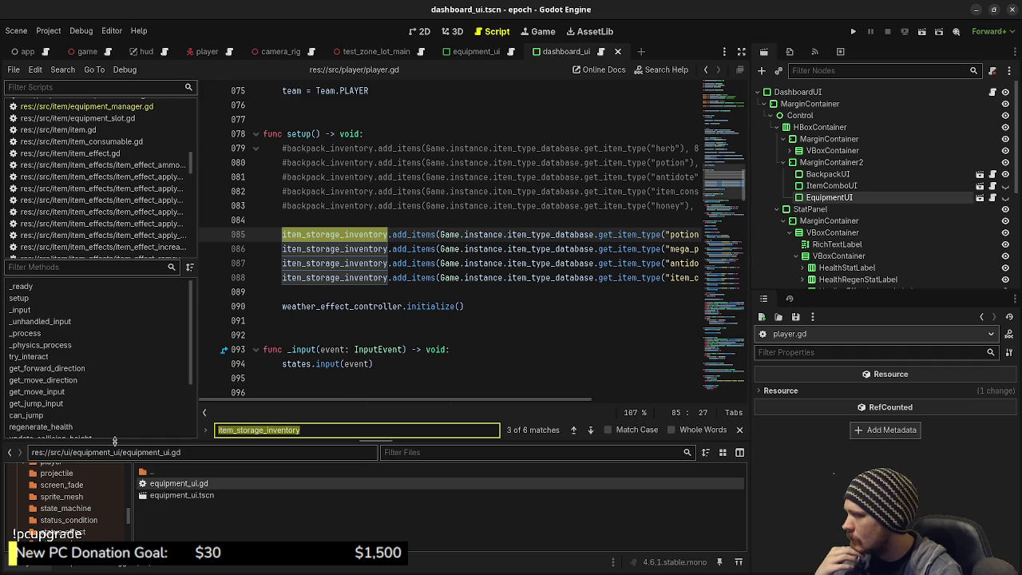
# - Browse to res://data/items/equipment and inspect the leather legs and head armor resources
pyautogui.moveTo(114, 441); pyautogui.dragTo(111, 344)
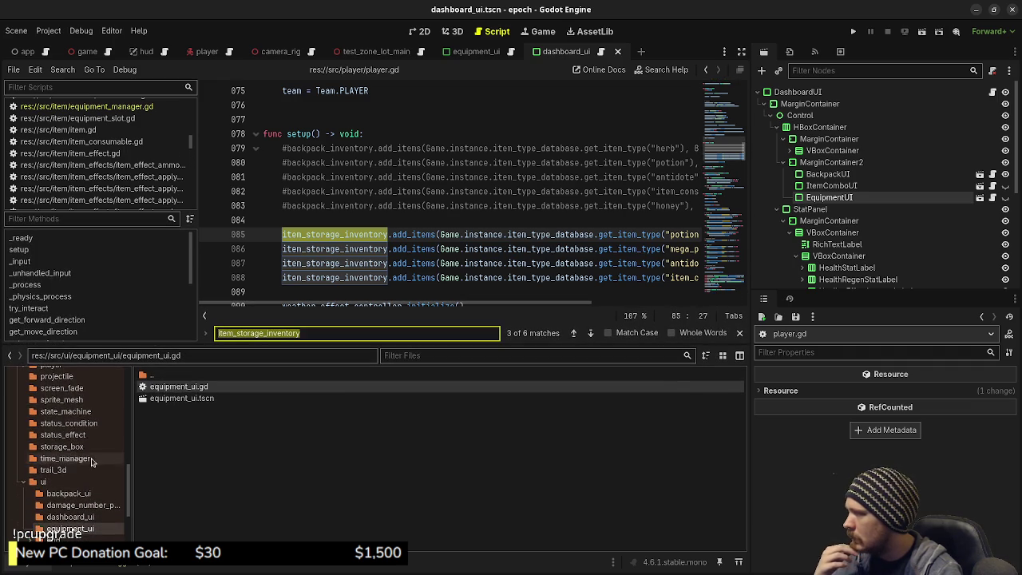
pyautogui.scroll(10, 93, 464)
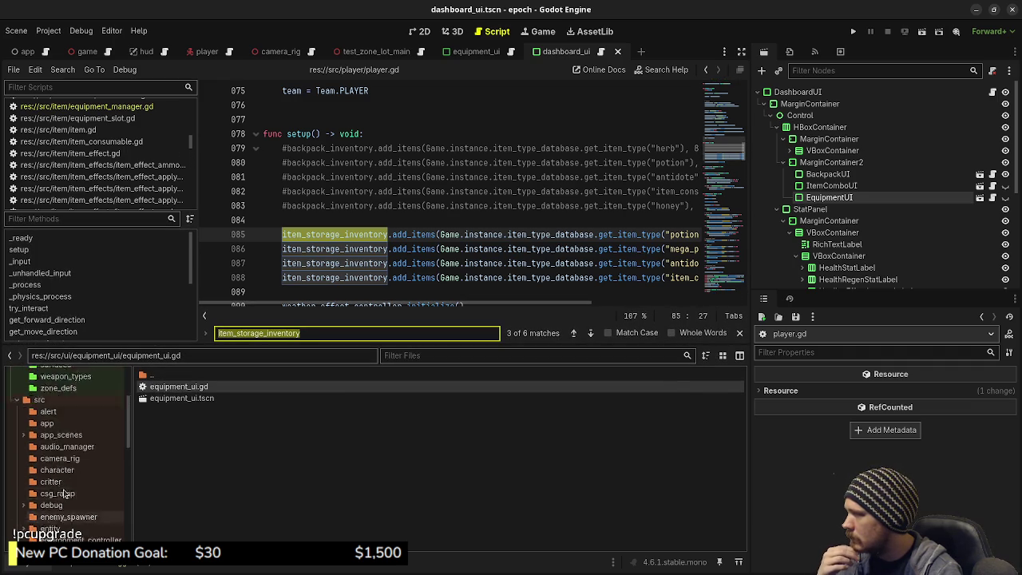
pyautogui.click(56, 435)
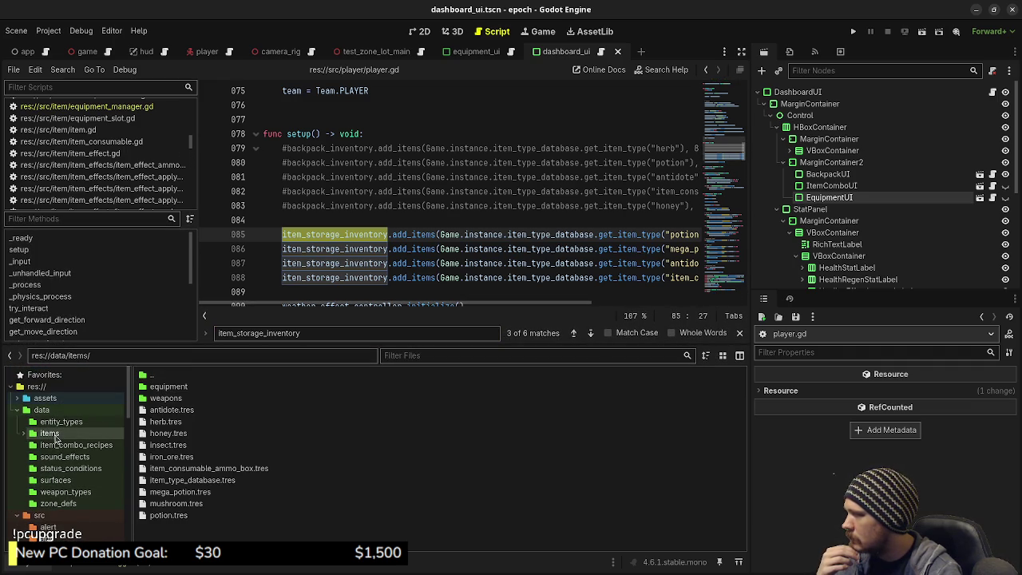
pyautogui.doubleClick(171, 387)
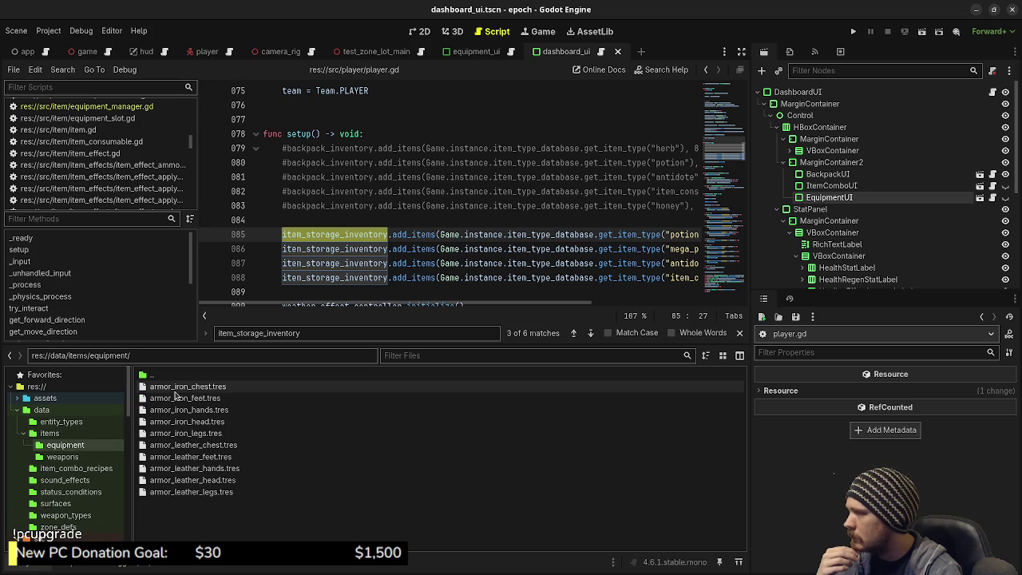
pyautogui.click(198, 493)
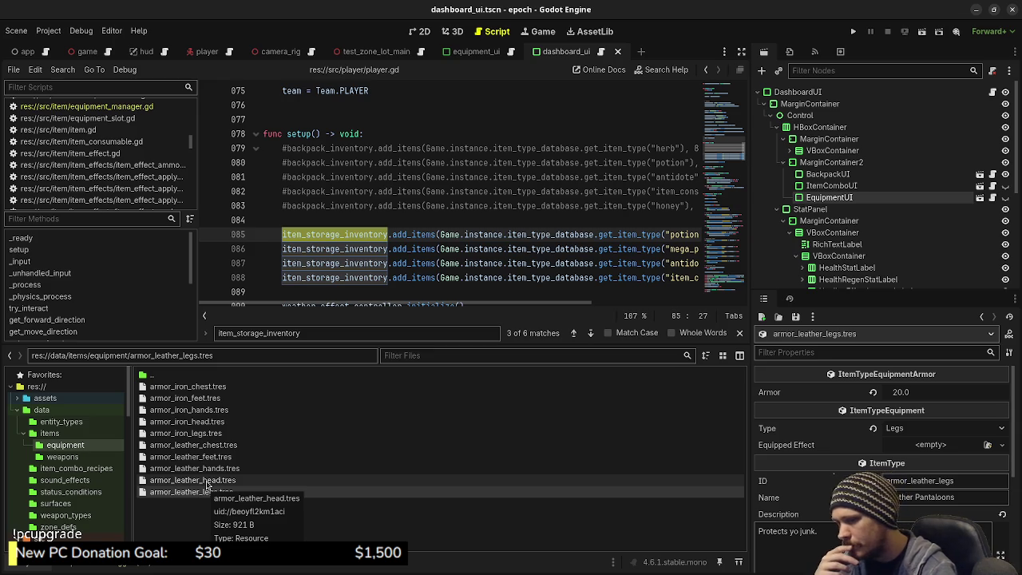
pyautogui.click(206, 481)
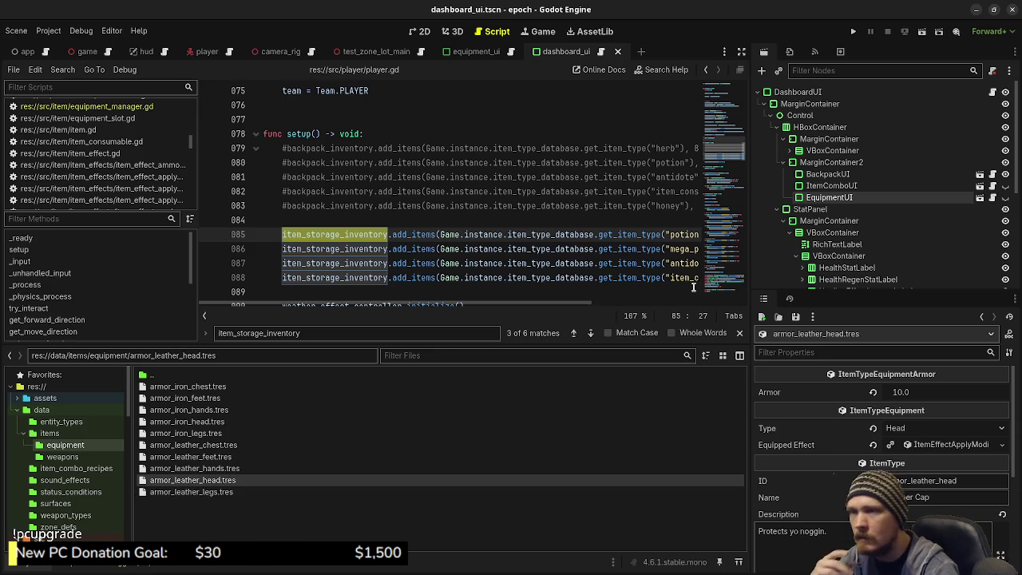
# - Switch to distraction-free mode and move to the end of the storage seeding lines
pyautogui.click(741, 51)
pyautogui.scroll(-2, 591, 257)
pyautogui.click(488, 222)
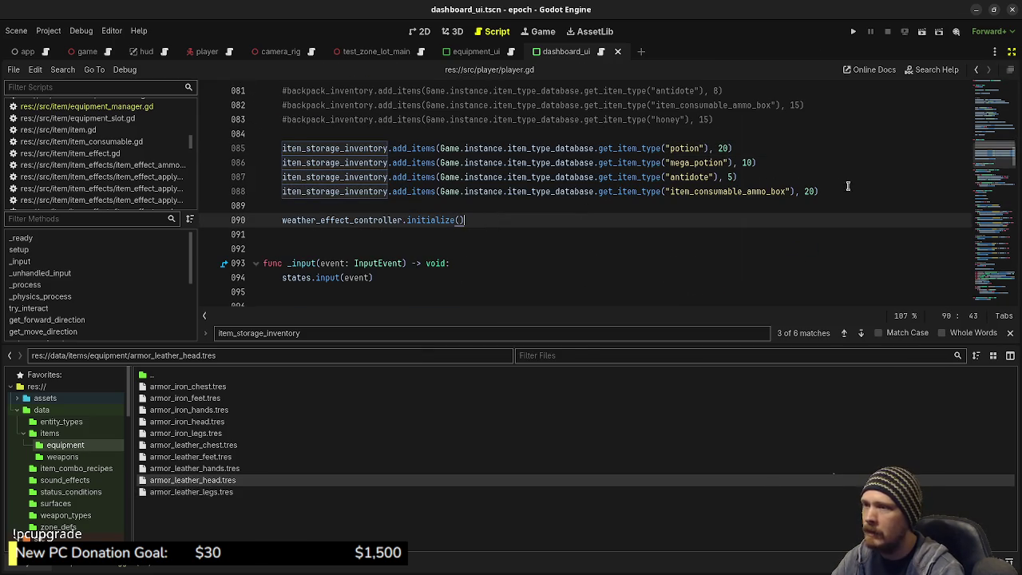
# - Write an armor_inventory.add_items line for the armor_leather_head item type
pyautogui.click(846, 186)
pyautogui.press('Return')
pyautogui.press('Return')
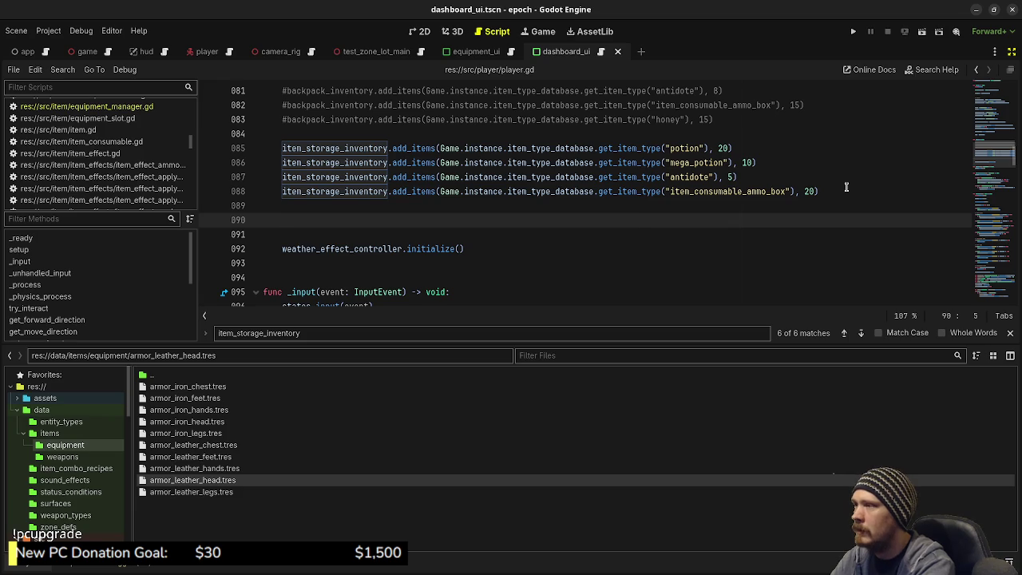
pyautogui.write('ar')
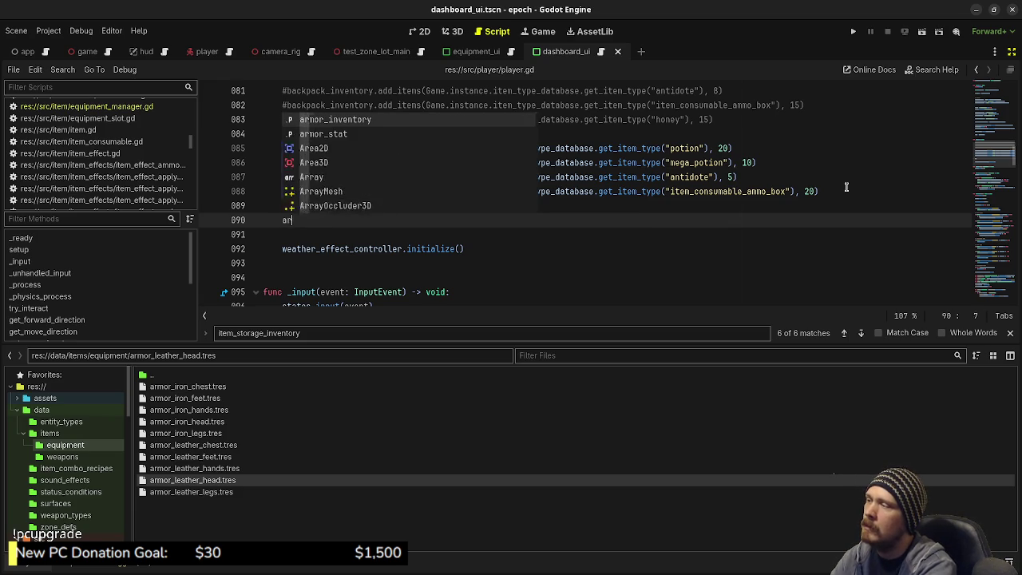
pyautogui.write('mor_inventory.add_item')
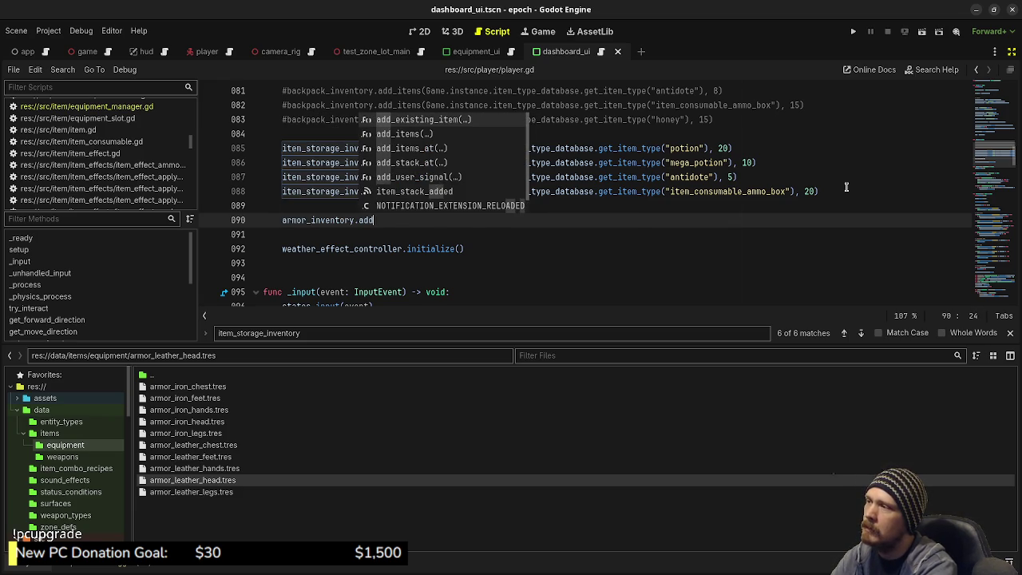
pyautogui.press('Return')
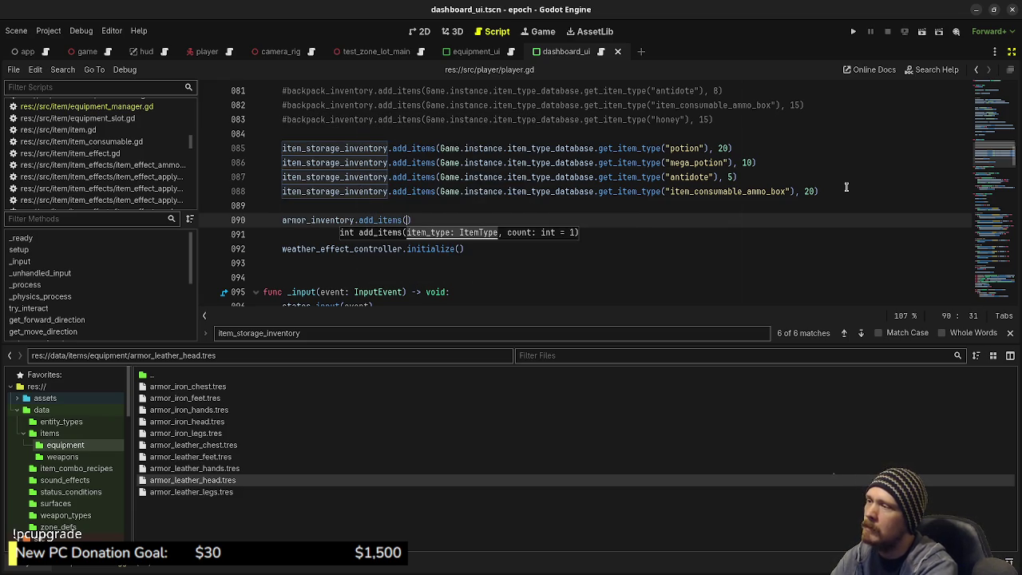
pyautogui.write('Game.instance.')
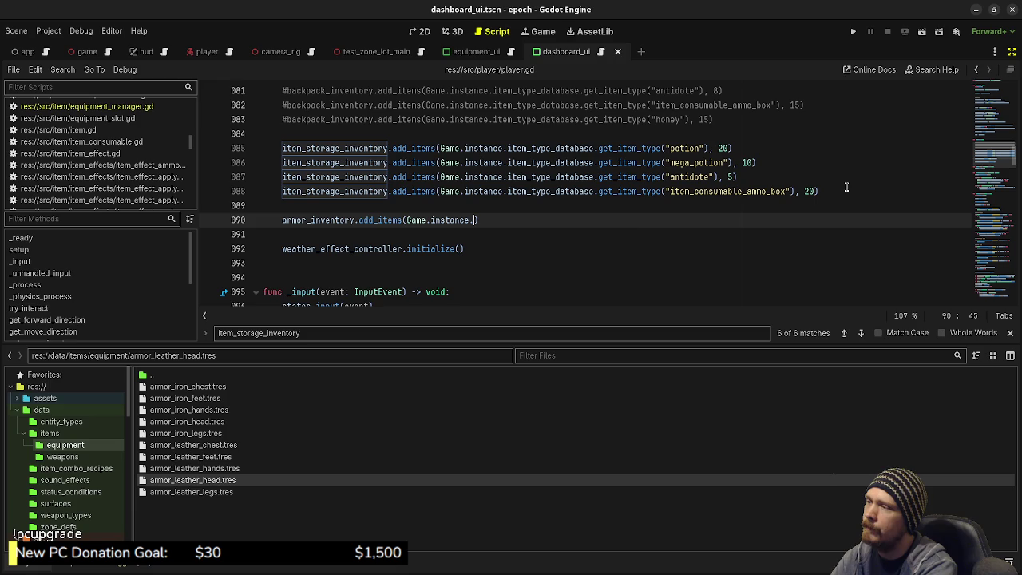
pyautogui.write('item_type_dat')
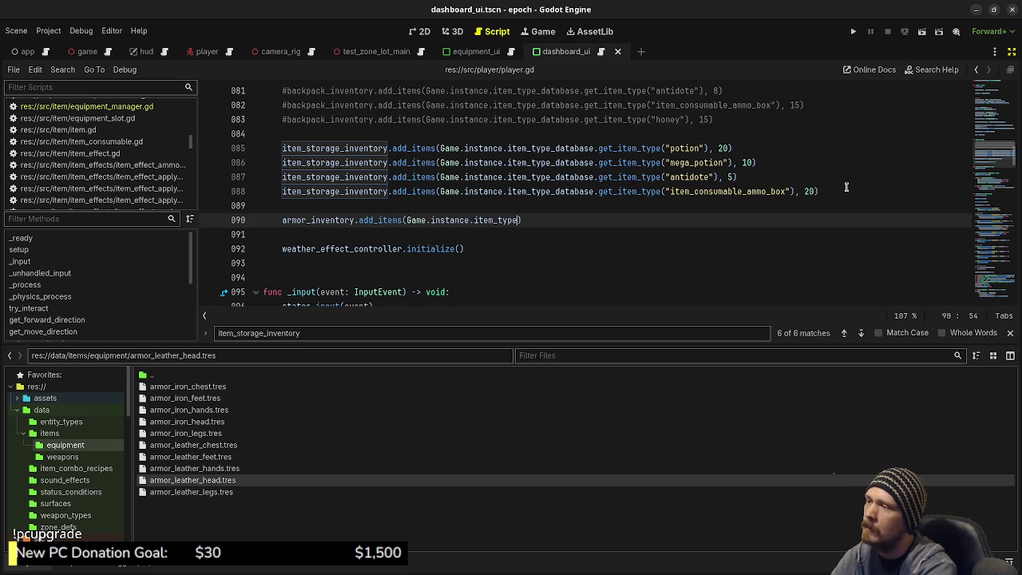
pyautogui.write('abase.get_item')
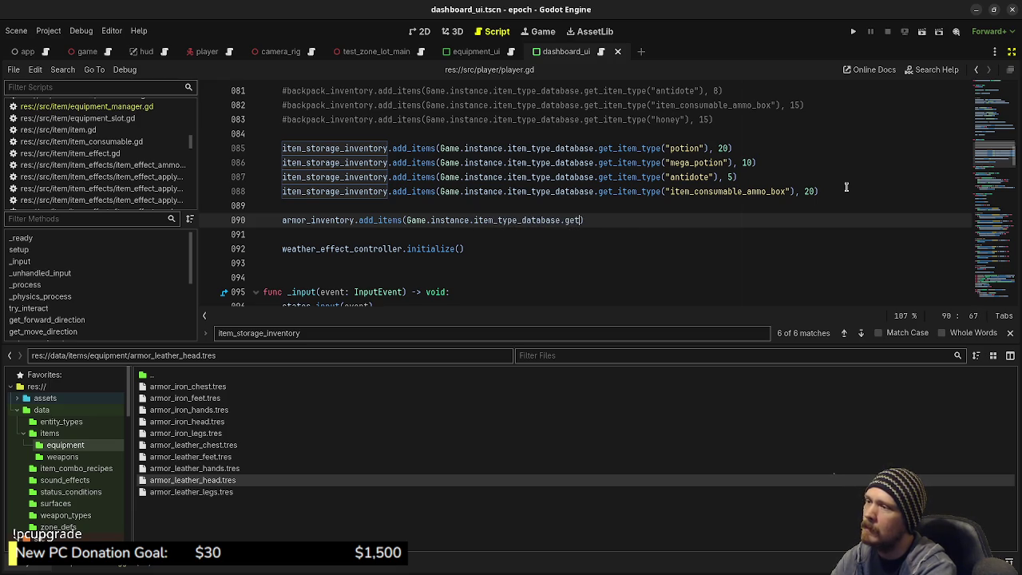
pyautogui.write('_type("')
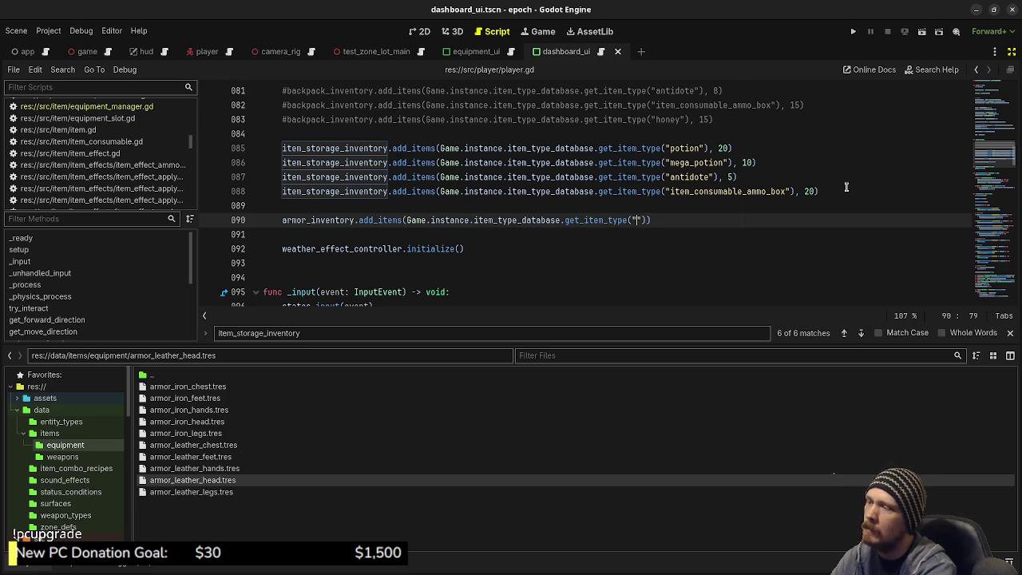
pyautogui.write('armor_')
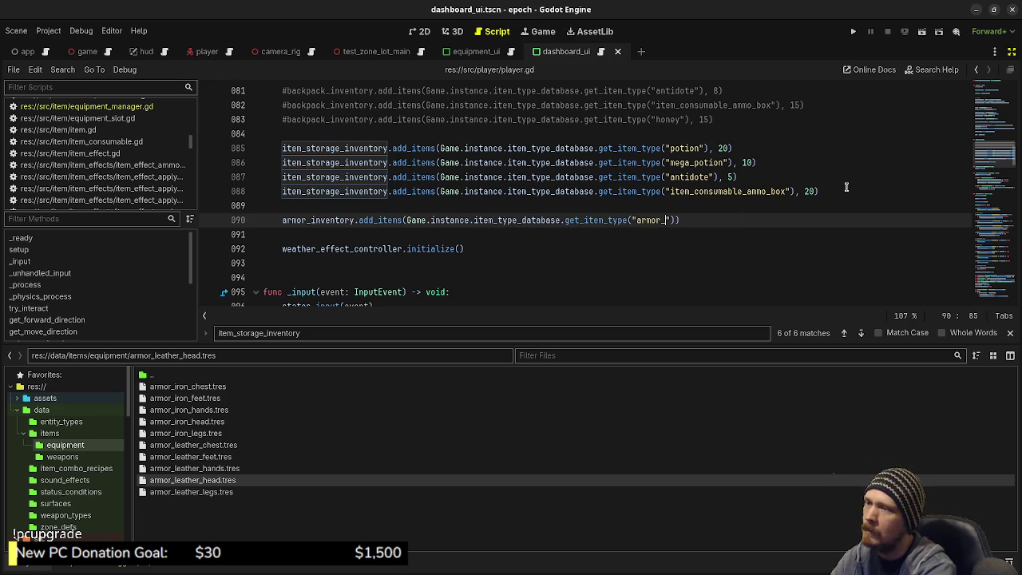
pyautogui.write('leather_')
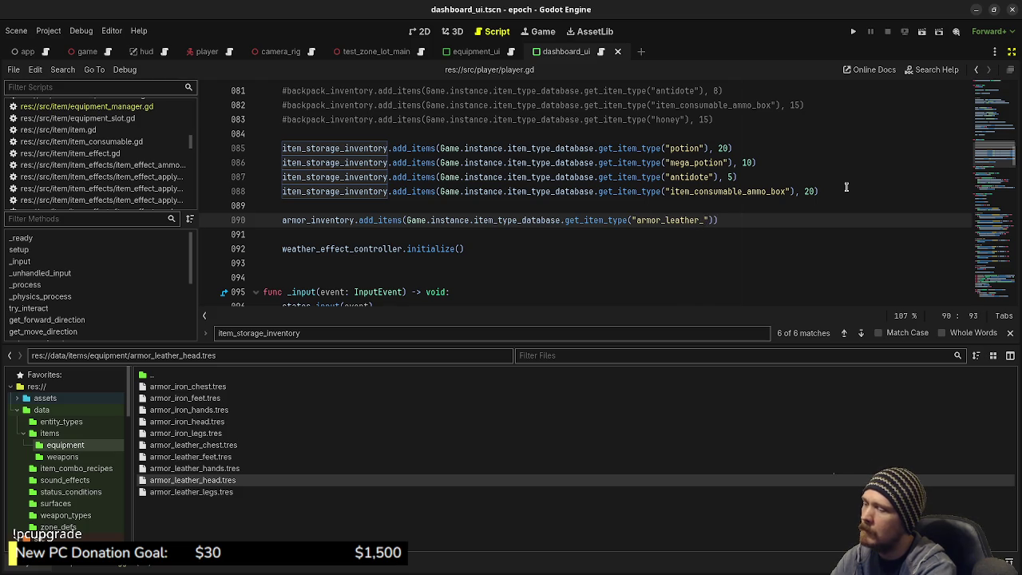
pyautogui.write('head')
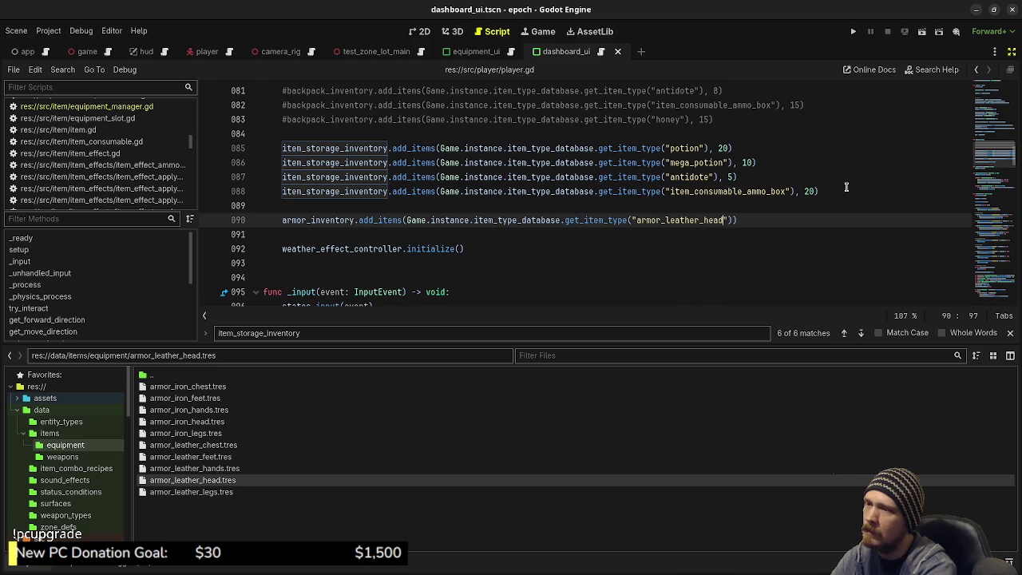
pyautogui.press('Right')
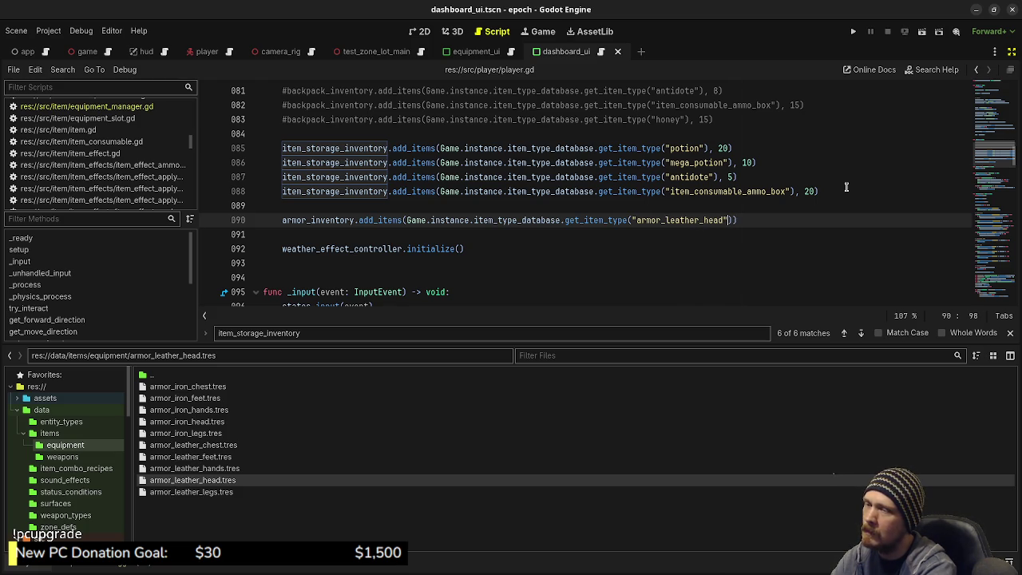
pyautogui.press('Delete')
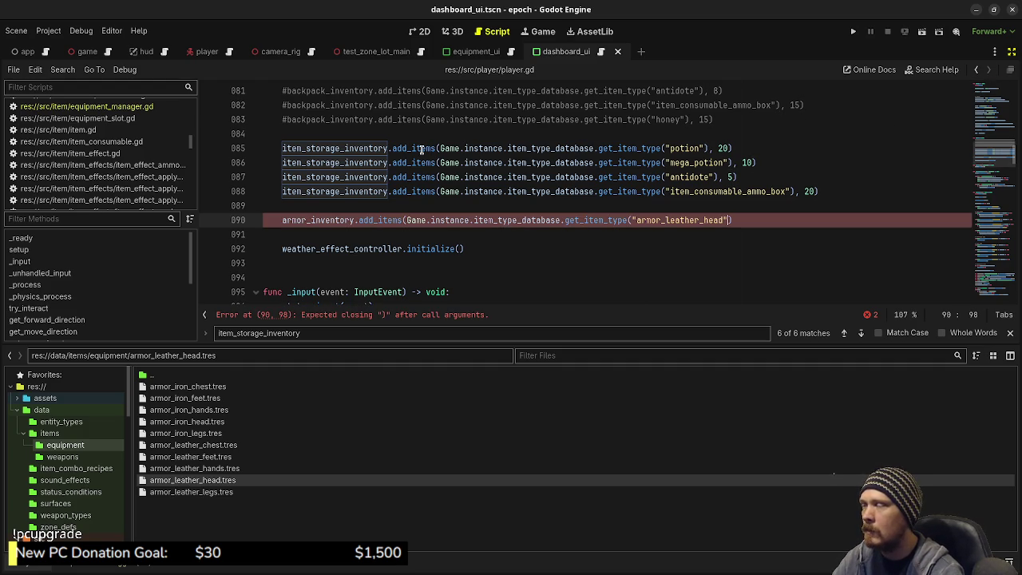
pyautogui.moveTo(422, 150)
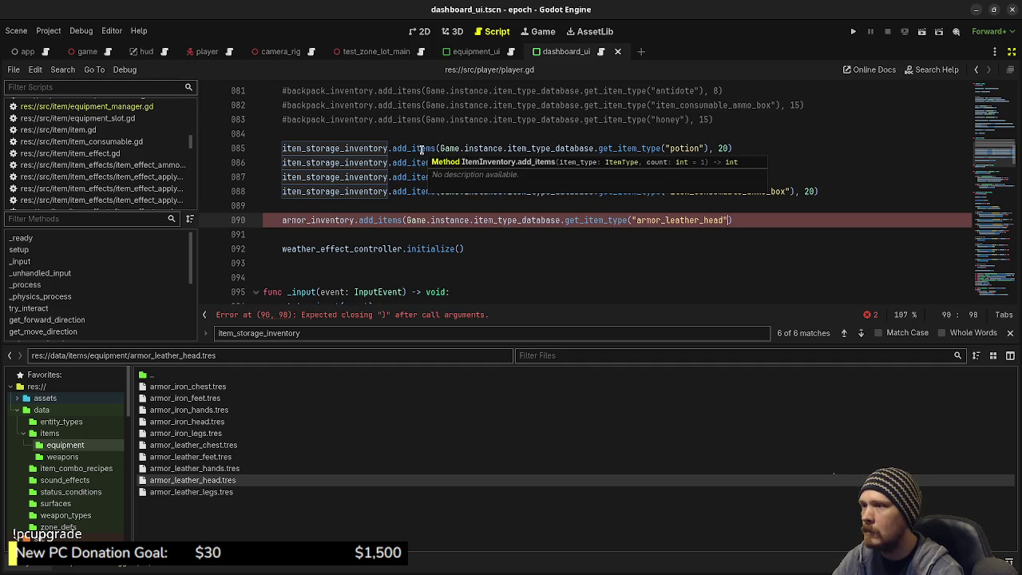
pyautogui.click(775, 219)
pyautogui.write(')')
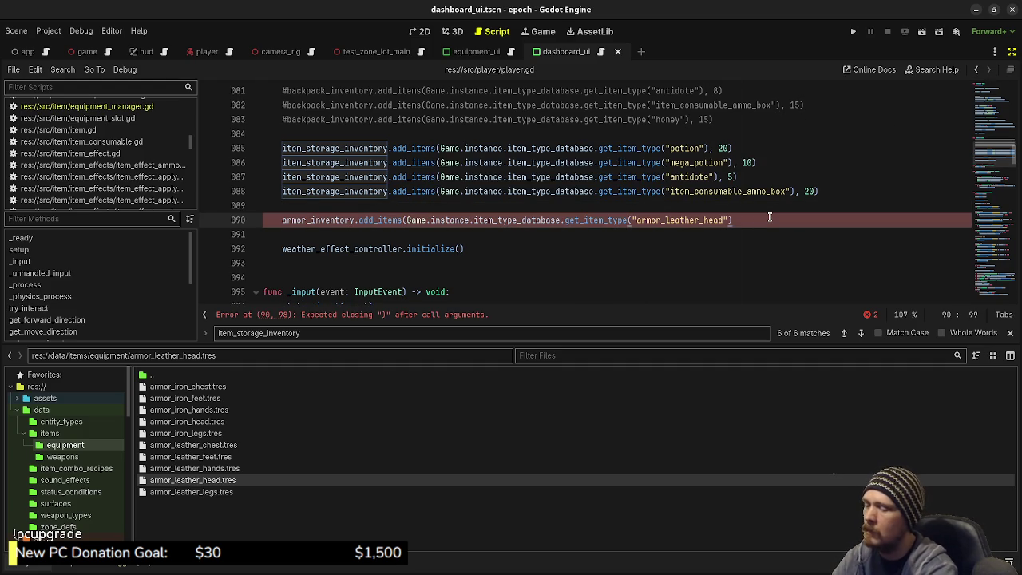
# - Duplicate the leather head armor line four times below it
pyautogui.moveTo(770, 218); pyautogui.dragTo(282, 221)
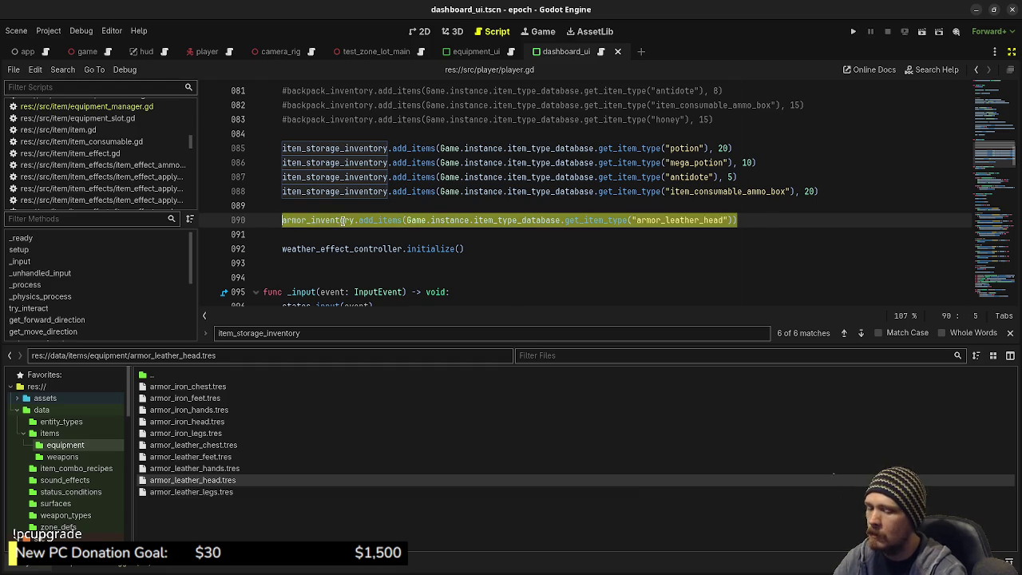
pyautogui.press('End')
pyautogui.press('Return')
pyautogui.write('armor_inventory.add_items(Game.instance.item_type_database.get_item_type("armor_leather_head"))')
pyautogui.press('Return')
pyautogui.write('armor_inventory.add_items(Game.instance.item_type_database.get_item_type("armor_leather_head"))')
pyautogui.press('Return')
pyautogui.write('armor_inventory.add_items(Game.instance.item_type_database.get_item_type("armor_leather_head"))')
pyautogui.press('Return')
pyautogui.write('armor_inventory.add_items(Game.instance.item_type_database.get_item_type("armor_leather_head"))')
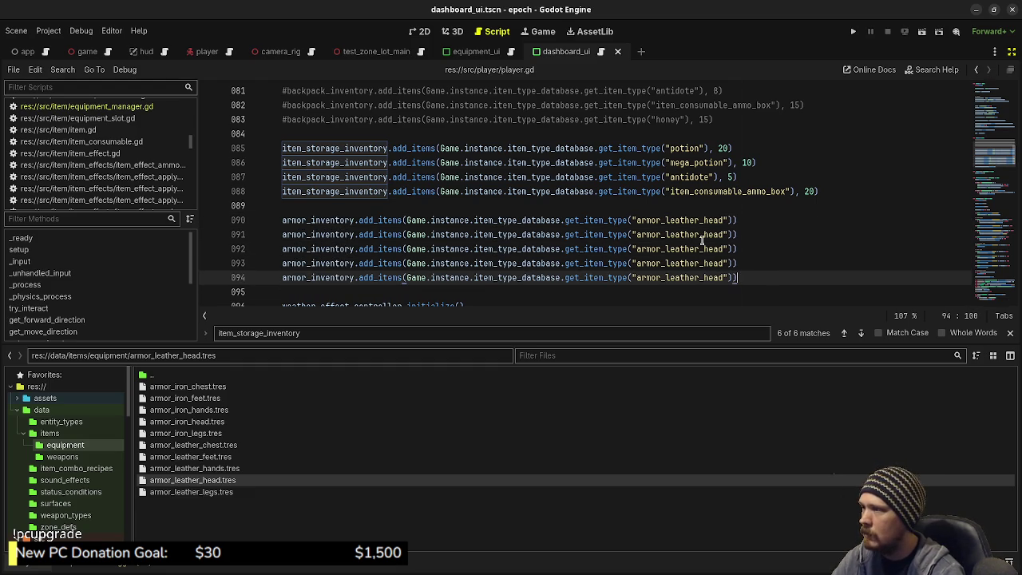
# - Change 'head' to chest, legs, feet and hands on lines 091–094 and save
pyautogui.moveTo(703, 237); pyautogui.dragTo(724, 237)
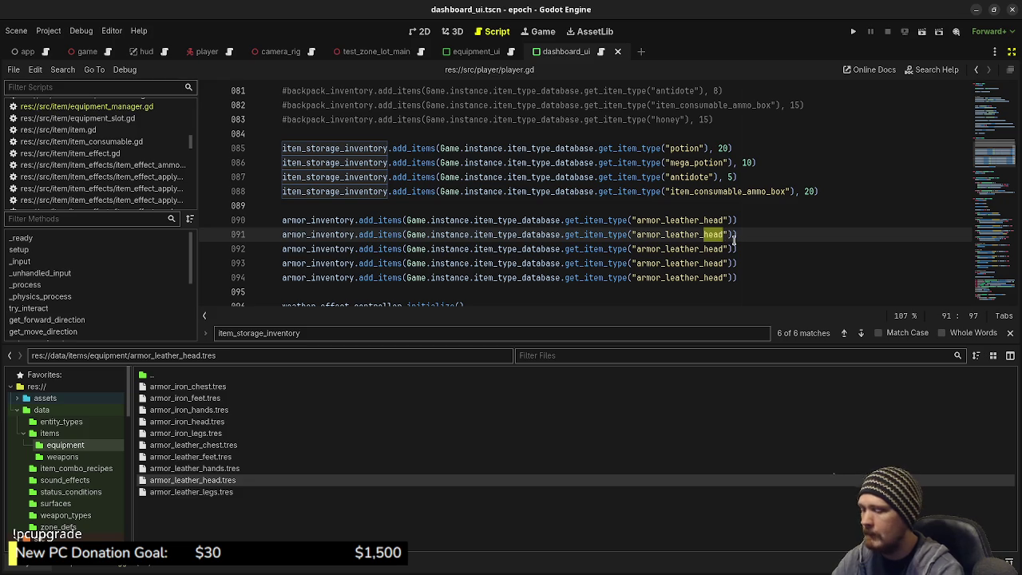
pyautogui.write('chest')
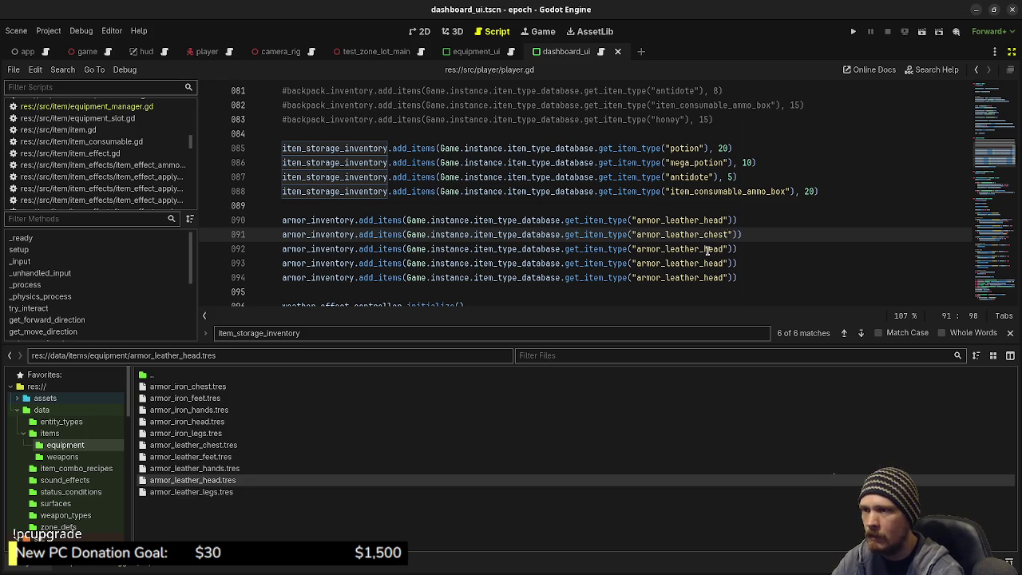
pyautogui.moveTo(703, 249); pyautogui.dragTo(724, 250)
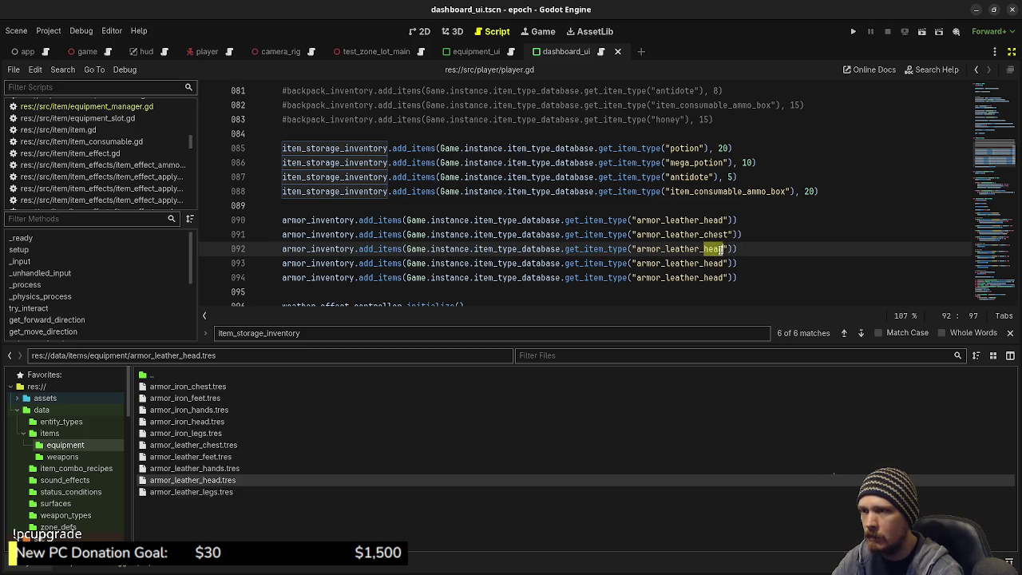
pyautogui.write('legs')
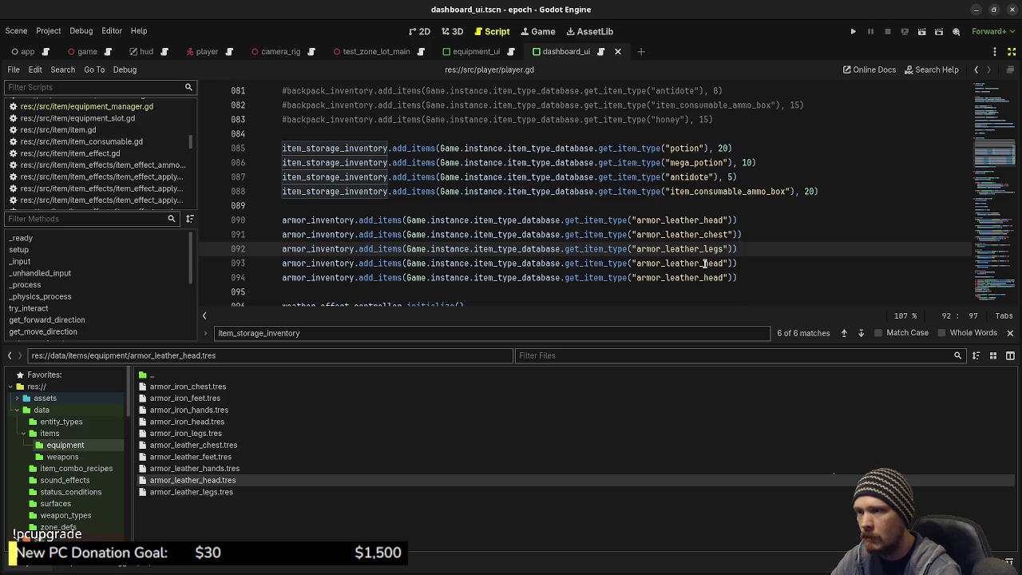
pyautogui.click(704, 263)
pyautogui.moveTo(704, 263)
pyautogui.mouseDown()
pyautogui.moveTo(724, 264)
pyautogui.moveTo(713, 278)
pyautogui.moveTo(724, 277)
pyautogui.mouseUp()
pyautogui.write('feet')
pyautogui.write('ands')
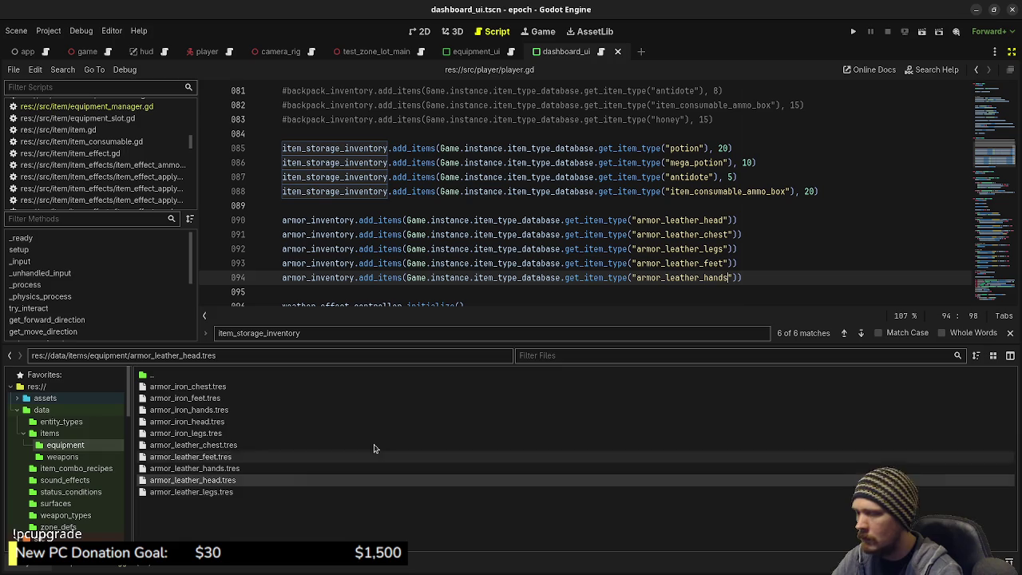
pyautogui.click(818, 249)
pyautogui.hotkey('ctrl', 's')
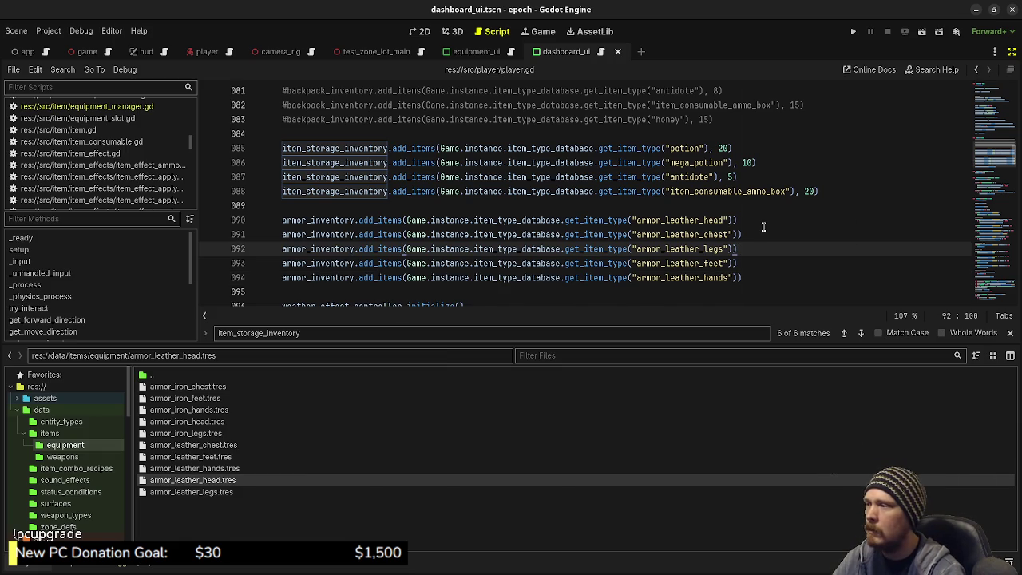
pyautogui.click(757, 277)
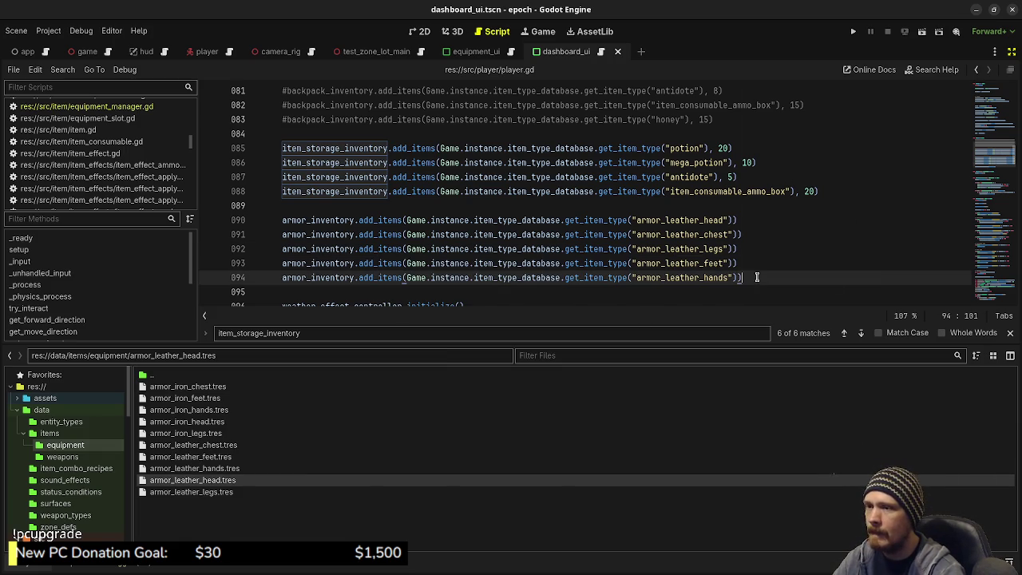
pyautogui.press('Return')
pyautogui.press('Return')
# - Add armor_inventory.debug_print() on line 96 after the leather armor lines and save
pyautogui.write('armor')
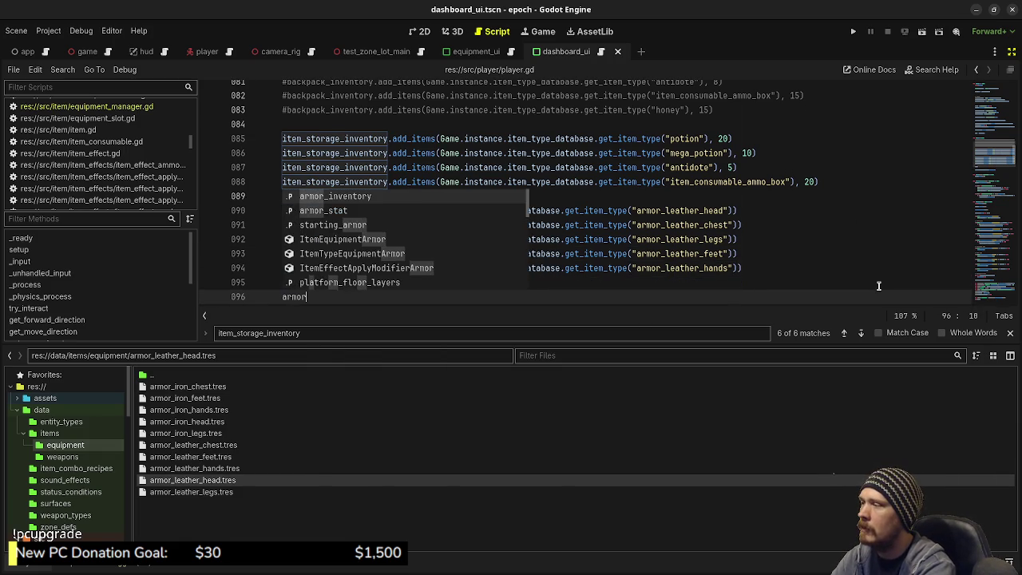
pyautogui.press('Return')
pyautogui.write('.de')
pyautogui.press('Return')
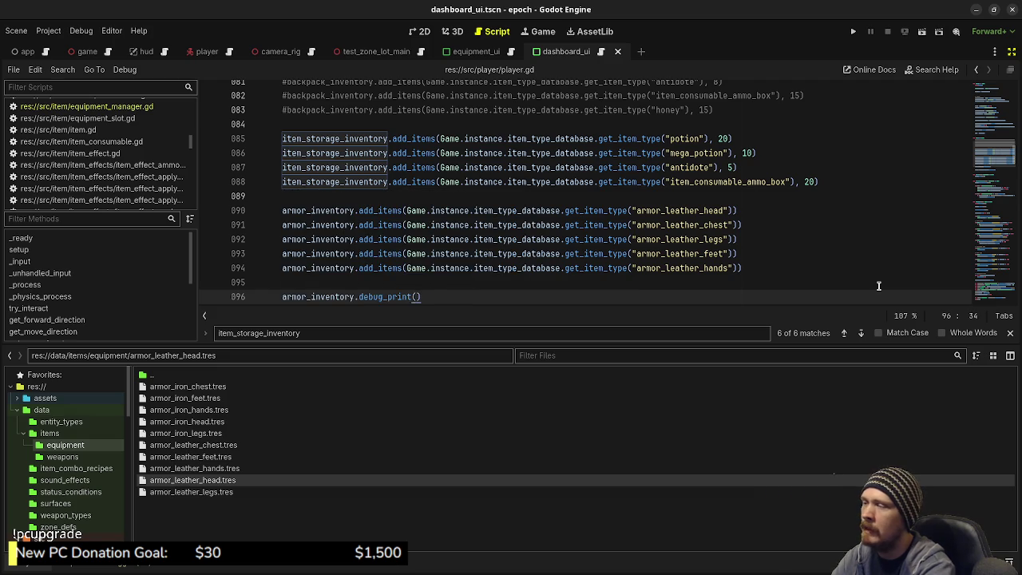
pyautogui.hotkey('ctrl', 's')
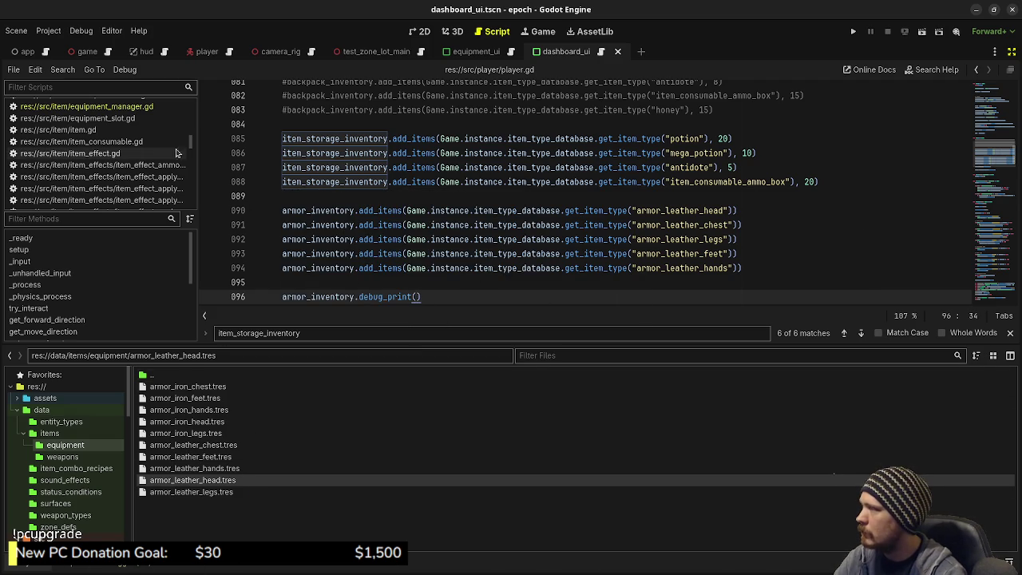
pyautogui.moveTo(192, 146); pyautogui.dragTo(192, 200)
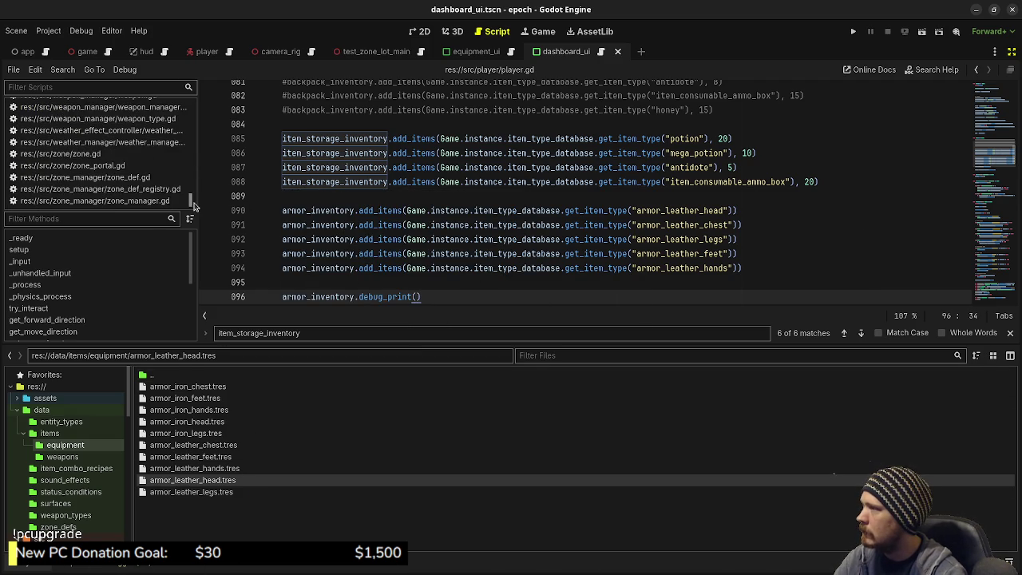
pyautogui.scroll(6, 122, 179)
pyautogui.scroll(3, 122, 179)
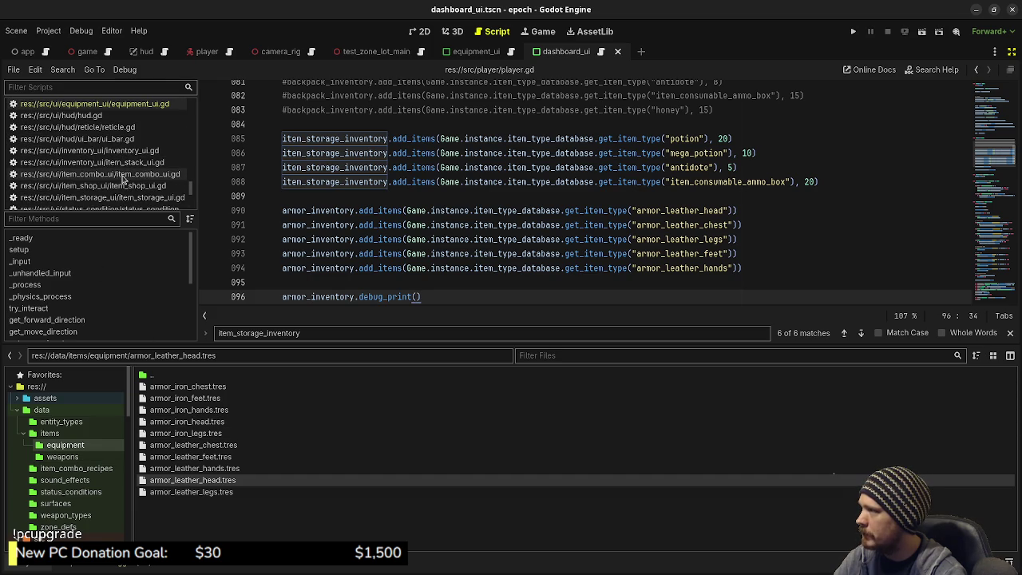
pyautogui.scroll(4, 104, 182)
pyautogui.scroll(10, 105, 182)
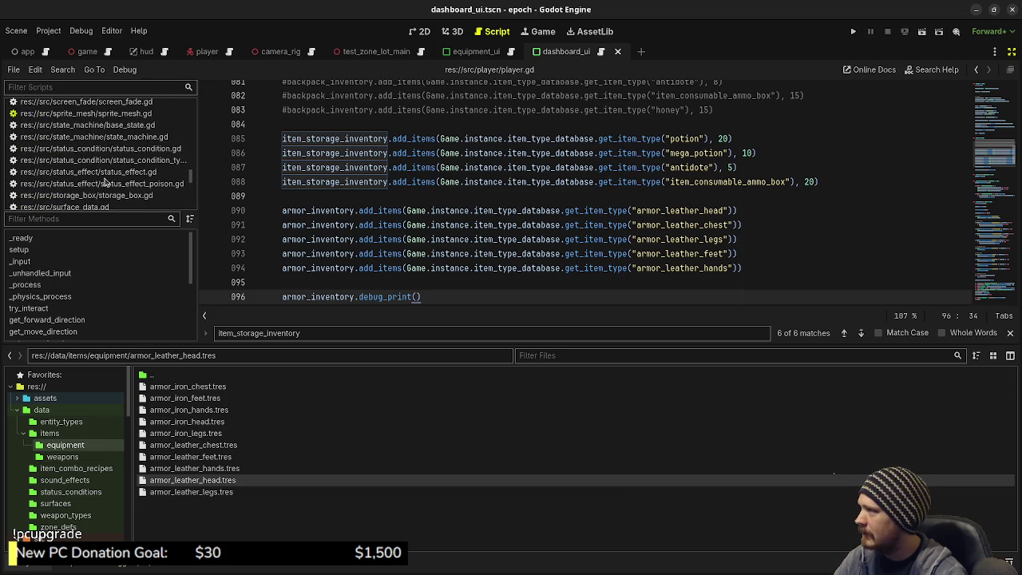
pyautogui.scroll(10, 119, 184)
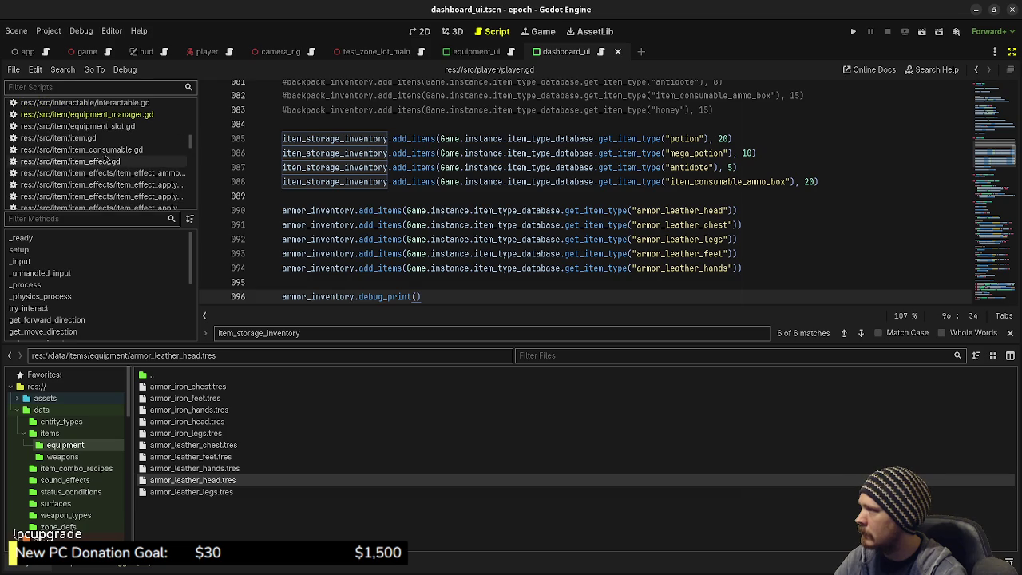
# - Open item.gd, then item_type.gd, and scroll to create_item
pyautogui.click(86, 139)
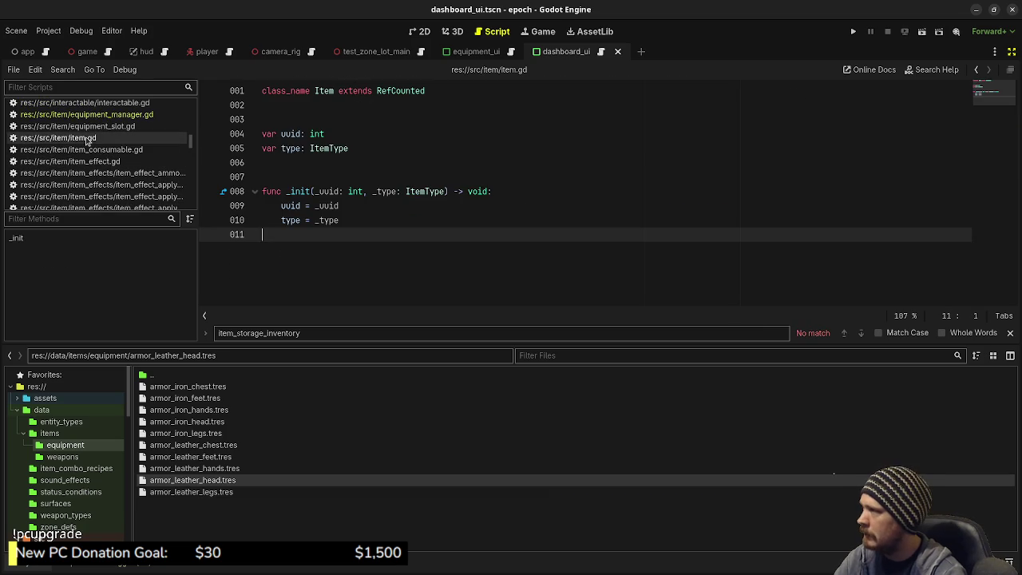
pyautogui.scroll(-5, 117, 183)
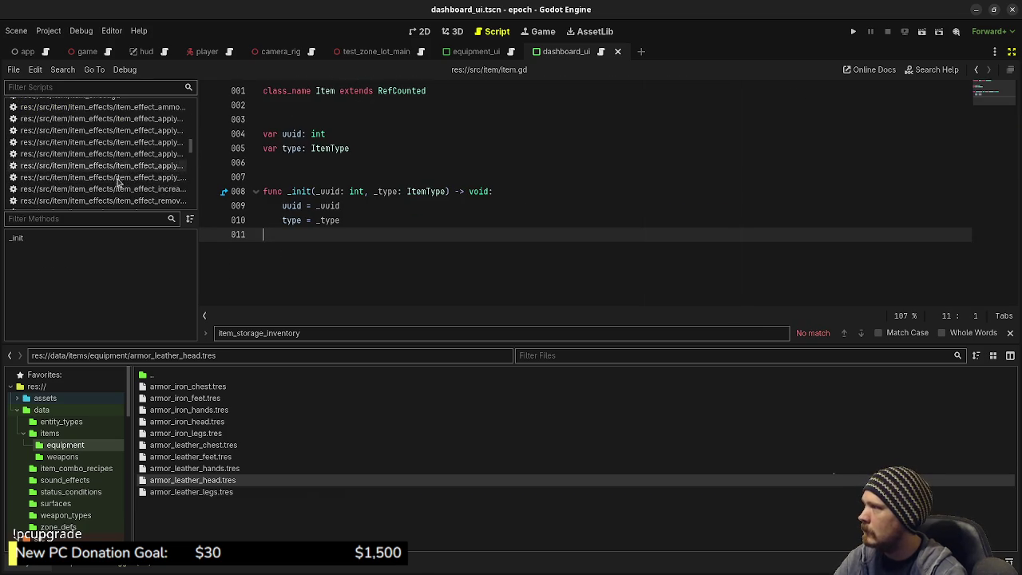
pyautogui.scroll(-2, 111, 191)
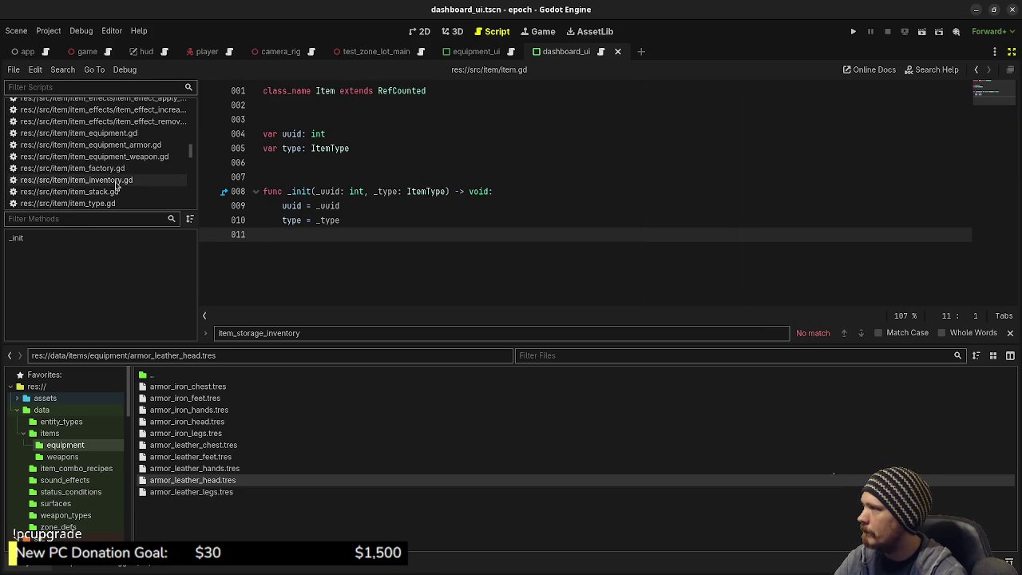
pyautogui.click(108, 204)
pyautogui.scroll(-3, 388, 168)
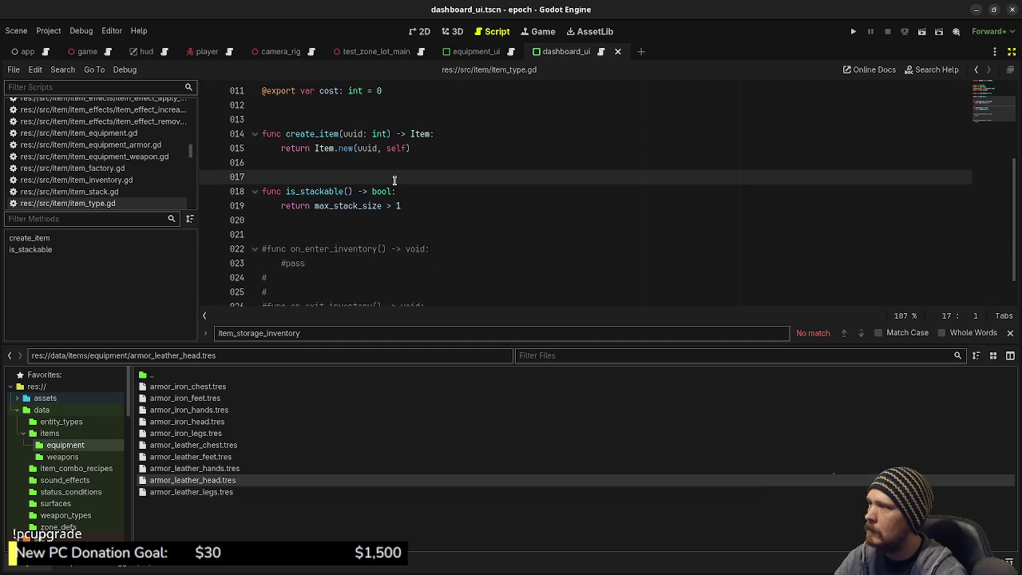
# - Try a print line in create_item, undo it, and save item_type.gd
pyautogui.click(412, 190)
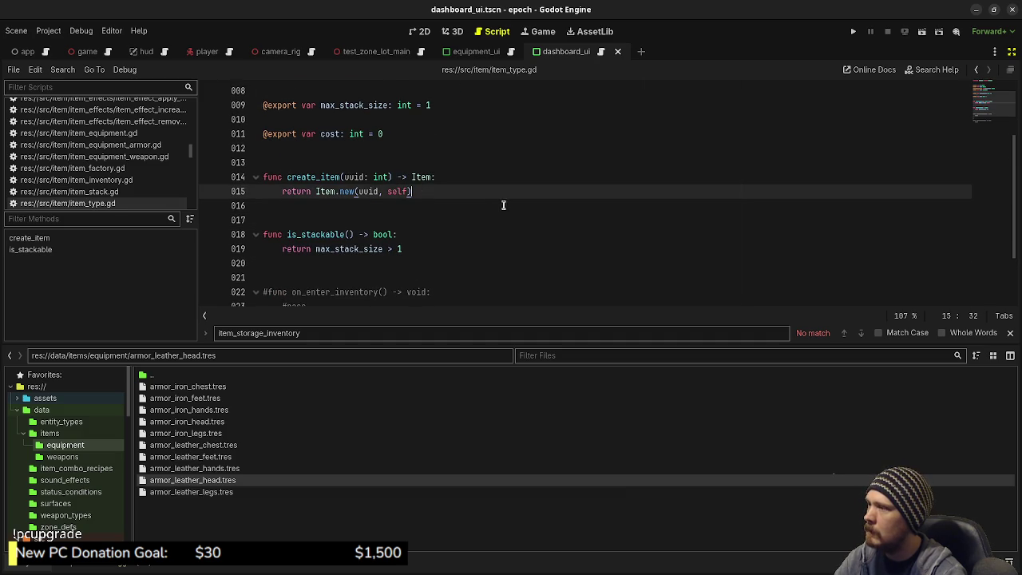
pyautogui.click(463, 166)
pyautogui.click(466, 176)
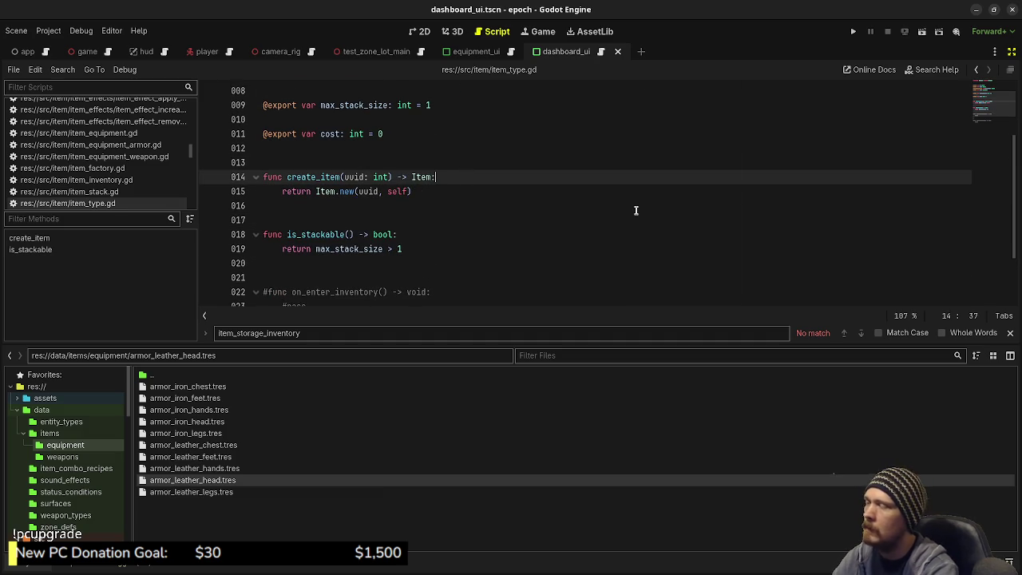
pyautogui.press('Return')
pyautogui.write('prin')
pyautogui.press('Return')
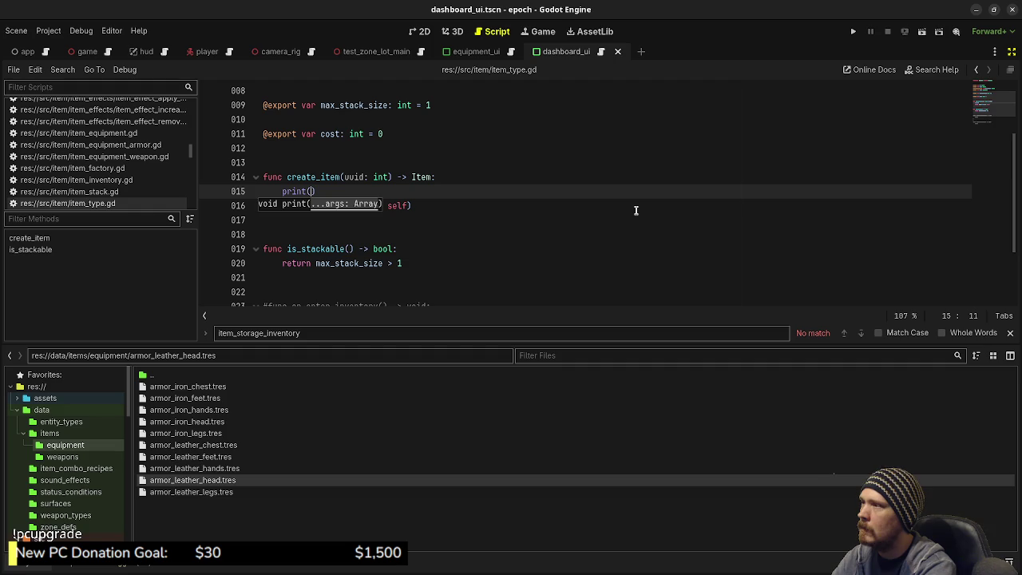
pyautogui.scroll(3, 637, 210)
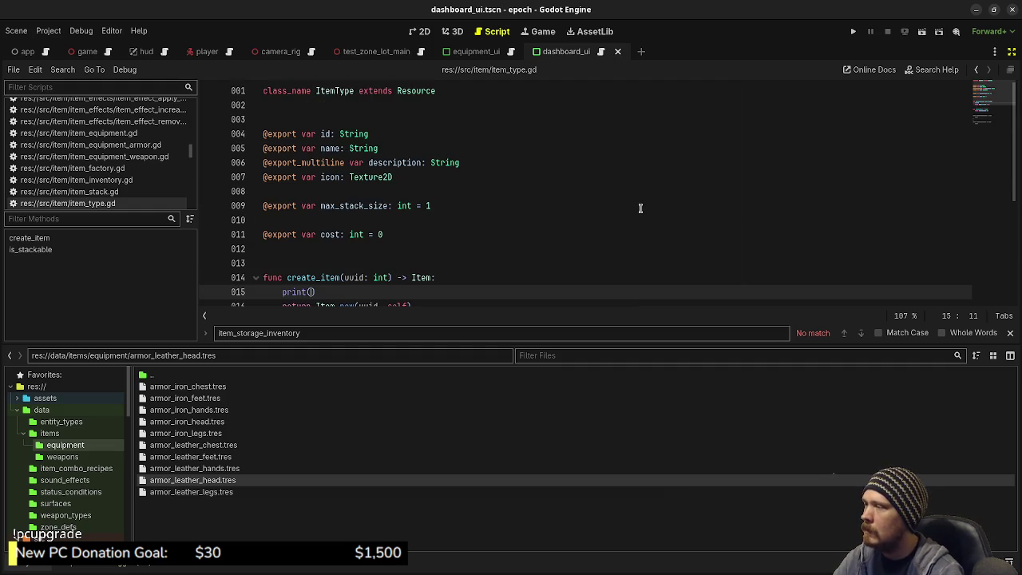
pyautogui.scroll(-1, 561, 209)
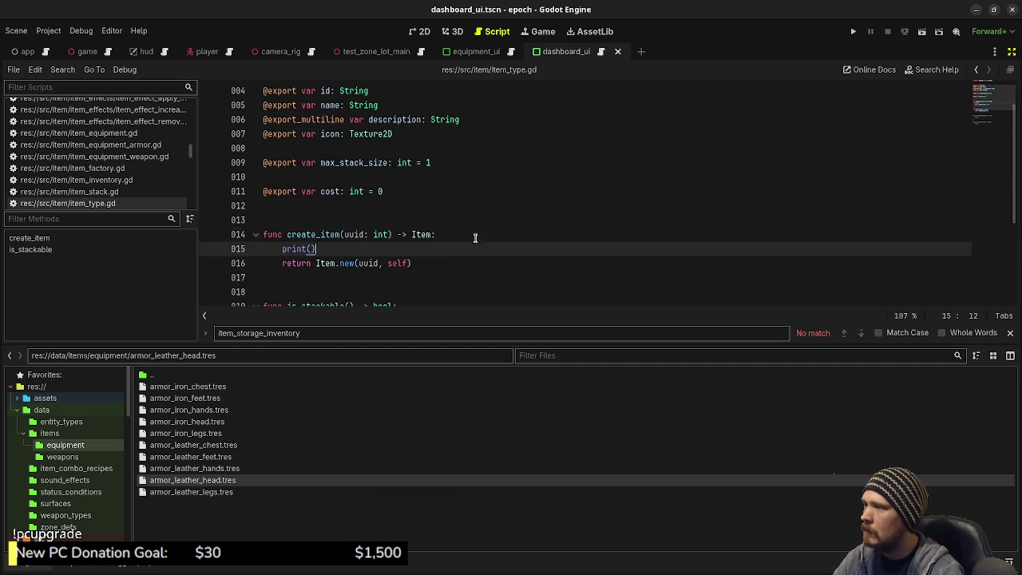
pyautogui.hotkey('ctrl', 'z')
pyautogui.hotkey('ctrl', 'z')
pyautogui.hotkey('ctrl', 's')
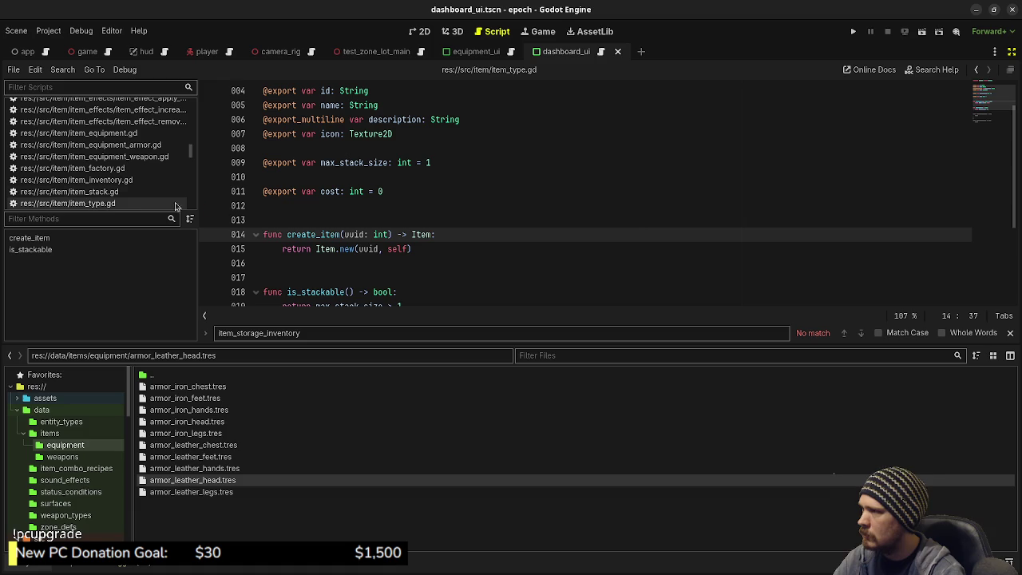
# - Add print(type.id + " " + str(uuid)) at the end of Item's _init, save, and run the game
pyautogui.keyDown('ctrl'); pyautogui.click(325, 248); pyautogui.keyUp('ctrl')
pyautogui.click(351, 222)
pyautogui.press('Return')
pyautogui.press('Return')
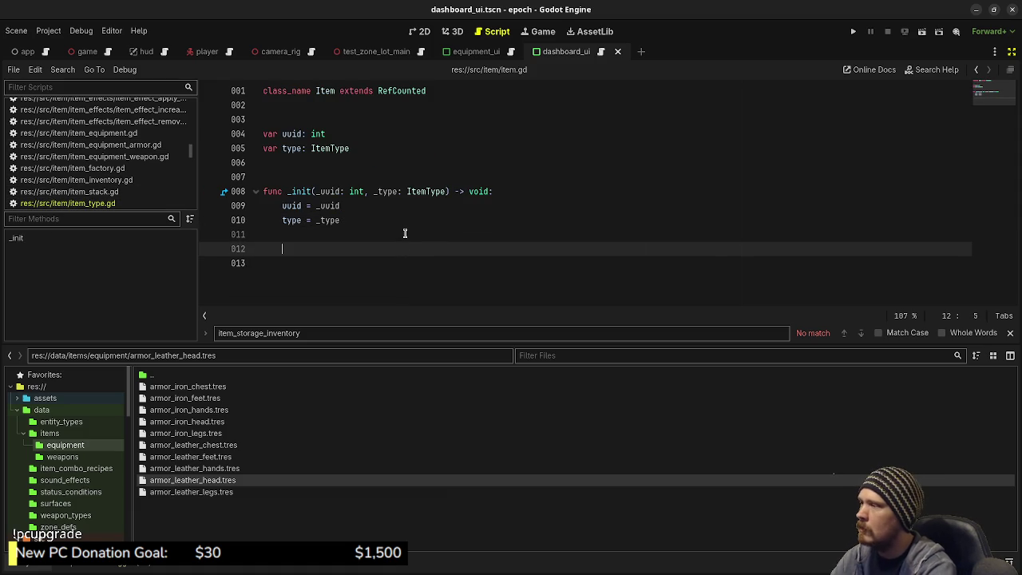
pyautogui.write('print("')
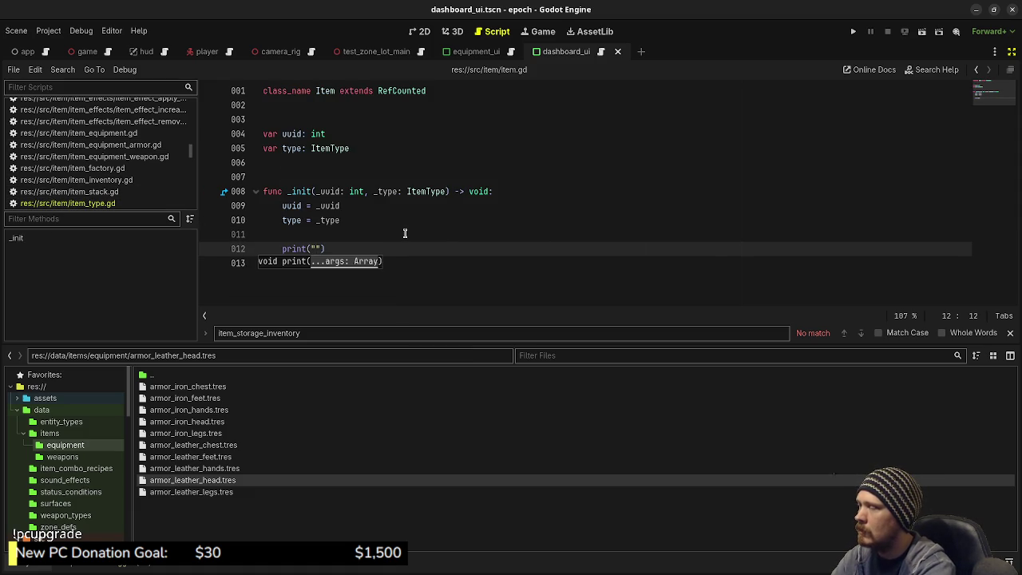
pyautogui.write('ype.id ')
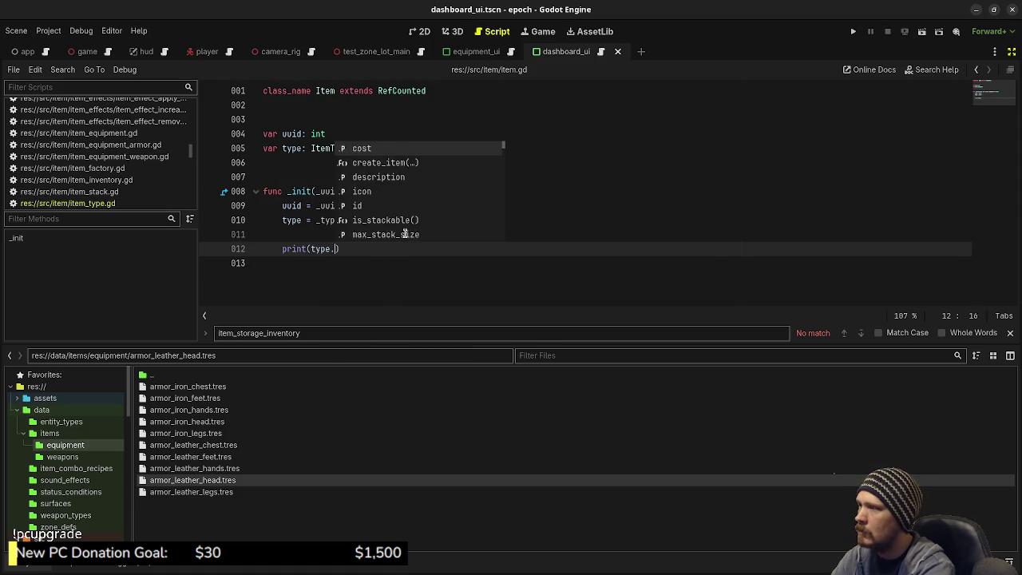
pyautogui.write('+ ')
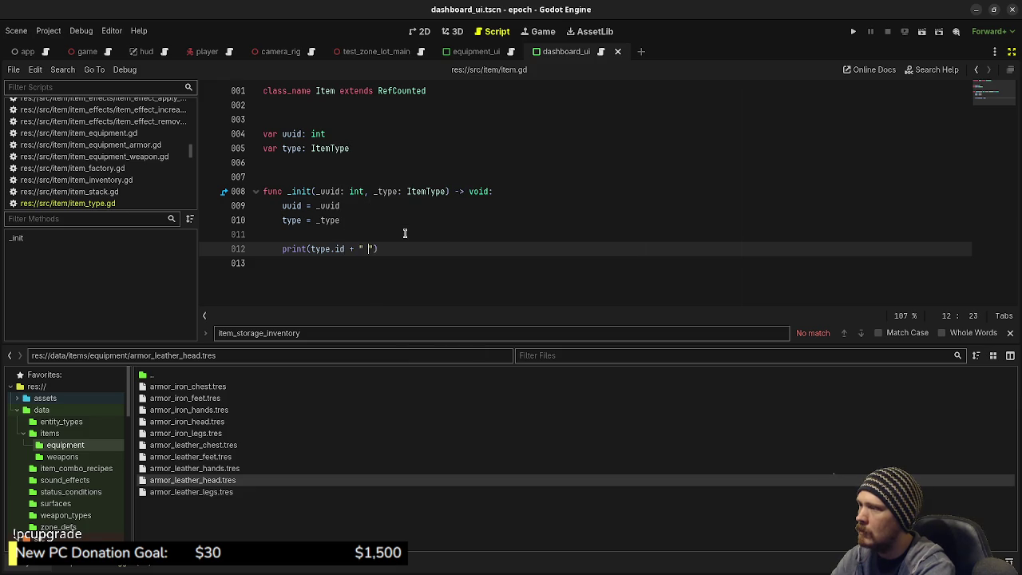
pyautogui.write('str(uuid)')
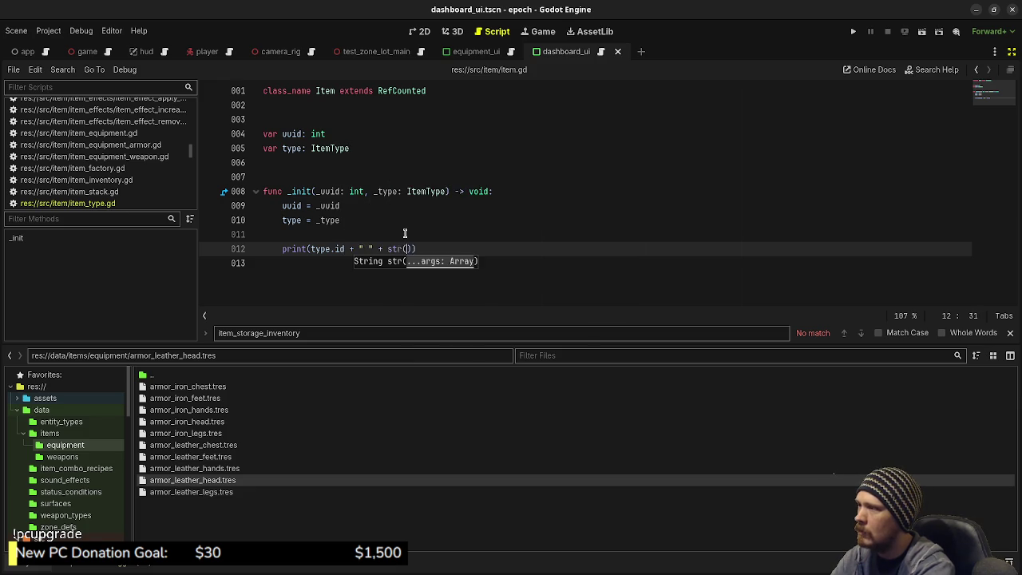
pyautogui.hotkey('ctrl', 's')
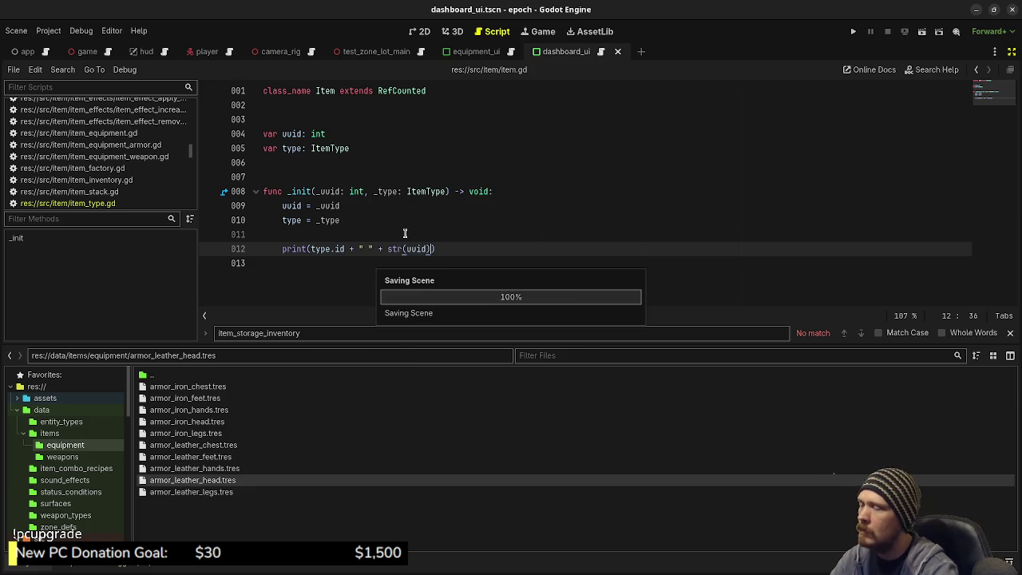
pyautogui.click(853, 31)
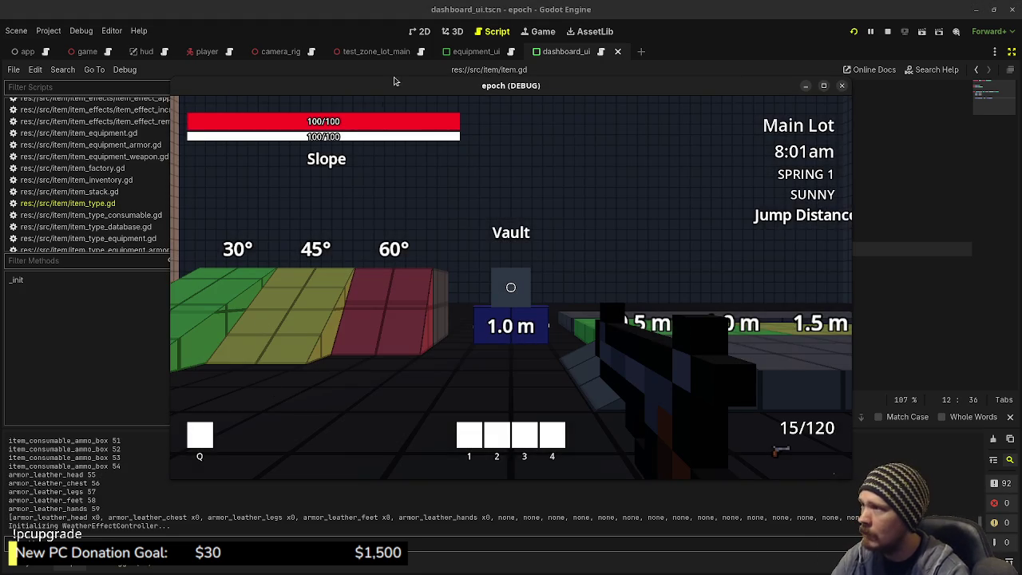
# - Move the game window up and enlarge the Output log to read the item creation lines
pyautogui.moveTo(384, 91); pyautogui.dragTo(483, 43)
pyautogui.moveTo(188, 426)
pyautogui.mouseDown()
pyautogui.moveTo(180, 248)
pyautogui.moveTo(164, 194)
pyautogui.mouseUp()
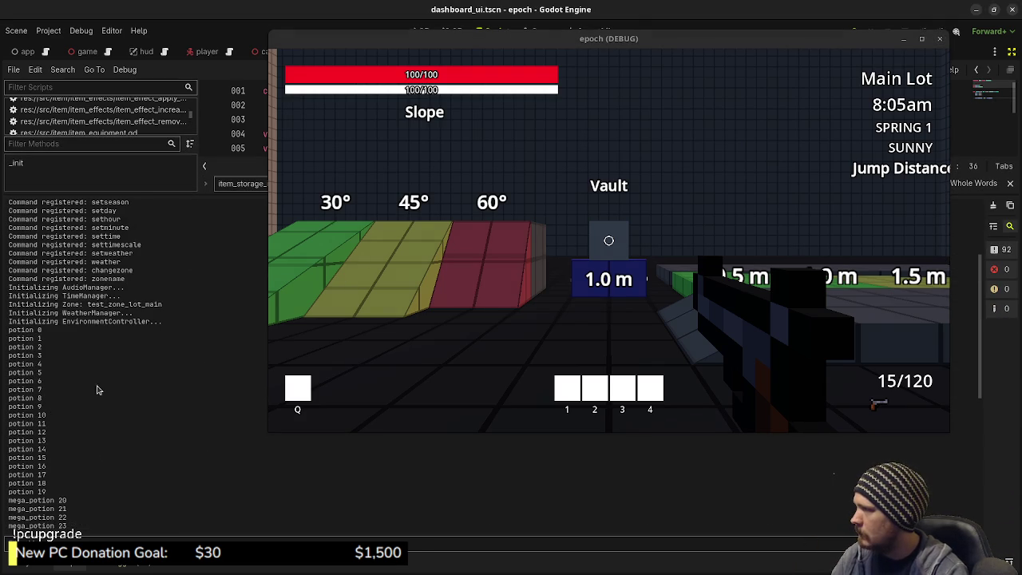
pyautogui.scroll(-3, 38, 439)
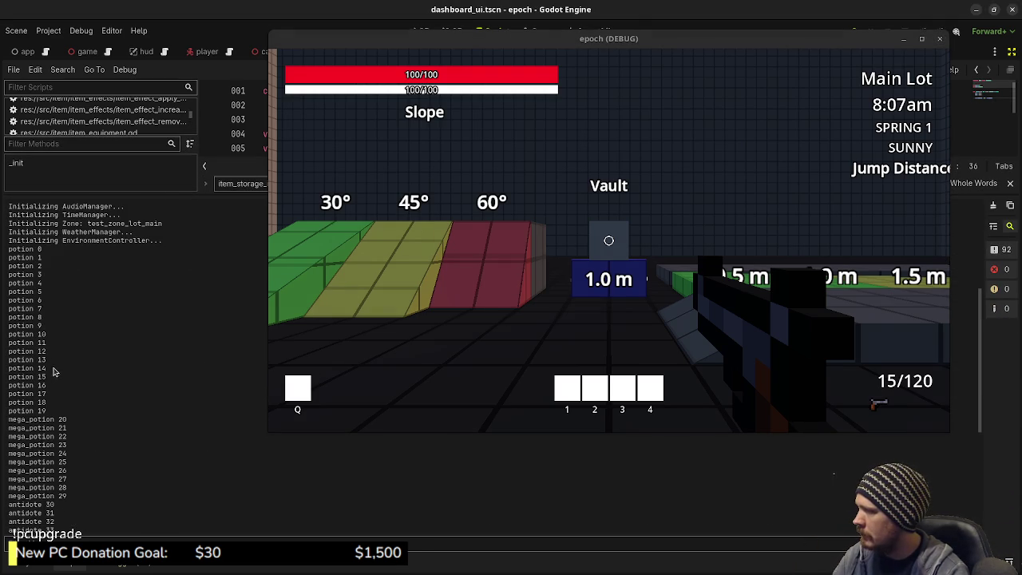
pyautogui.scroll(-3, 31, 471)
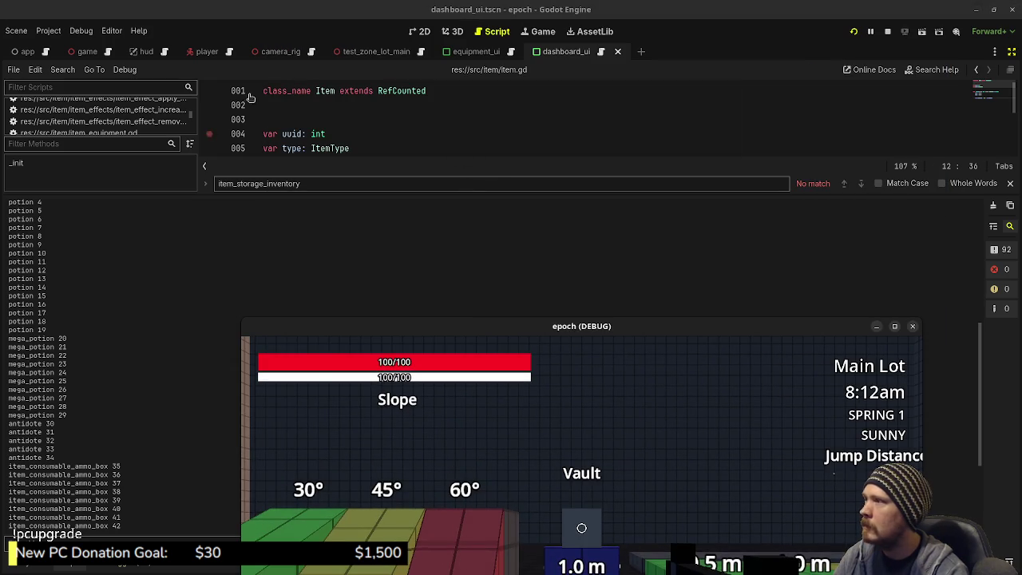
# - Open player.gd at its setup function and show more of the seeding code
pyautogui.click(230, 52)
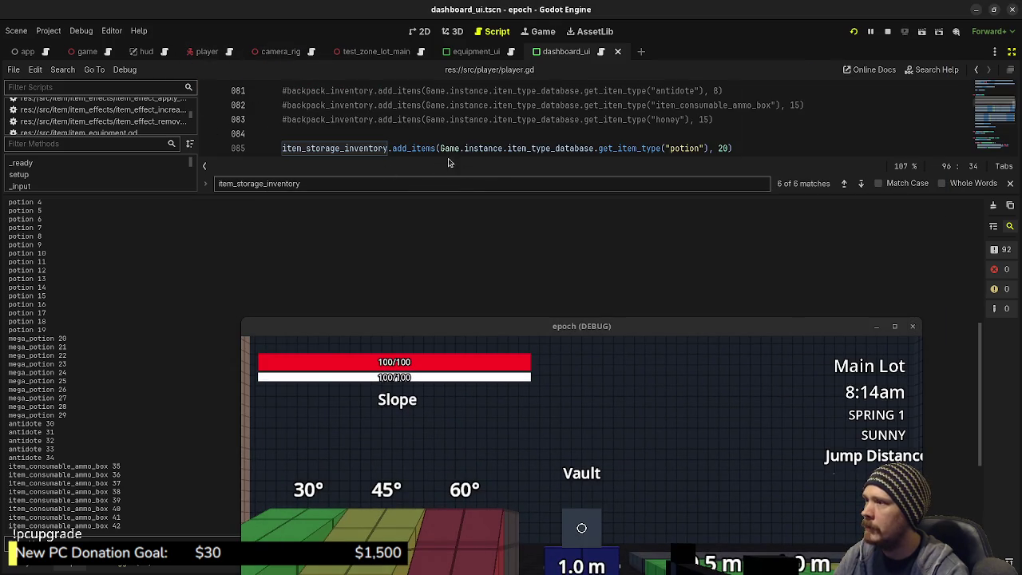
pyautogui.moveTo(449, 150)
pyautogui.mouseDown()
pyautogui.moveTo(455, 242)
pyautogui.moveTo(445, 154)
pyautogui.mouseUp()
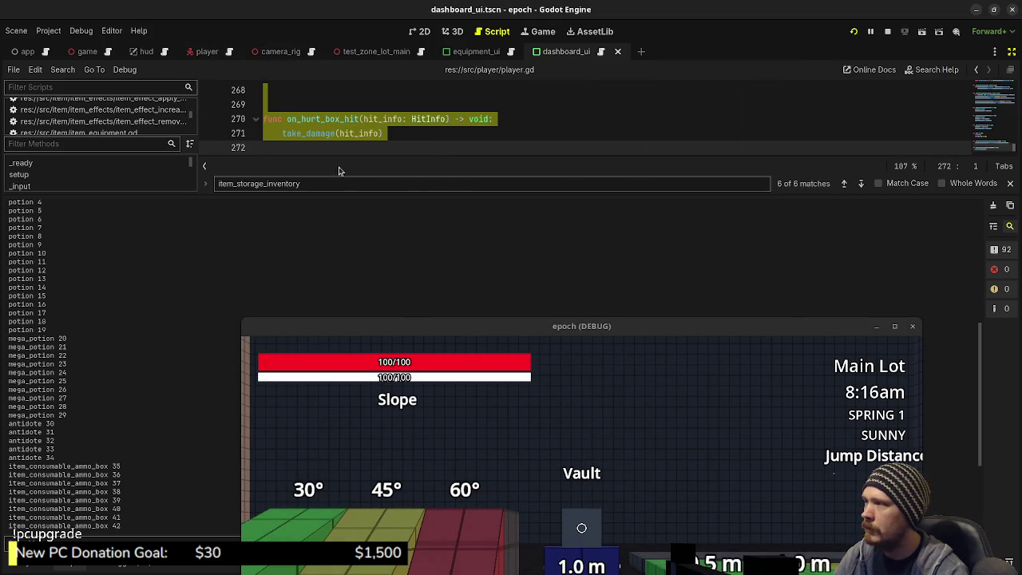
pyautogui.click(93, 174)
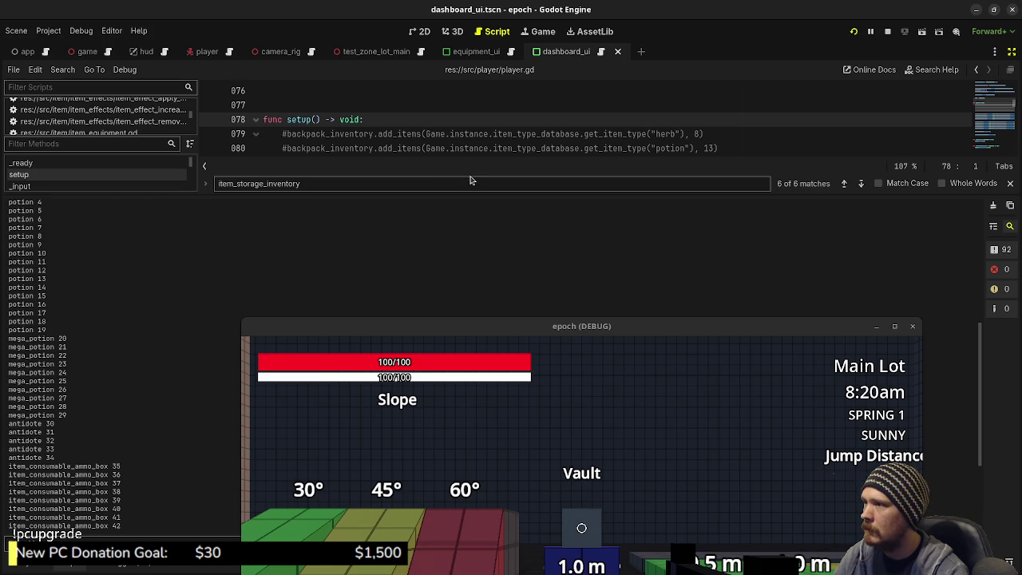
pyautogui.moveTo(472, 195)
pyautogui.mouseDown()
pyautogui.moveTo(471, 281)
pyautogui.moveTo(482, 296)
pyautogui.mouseUp()
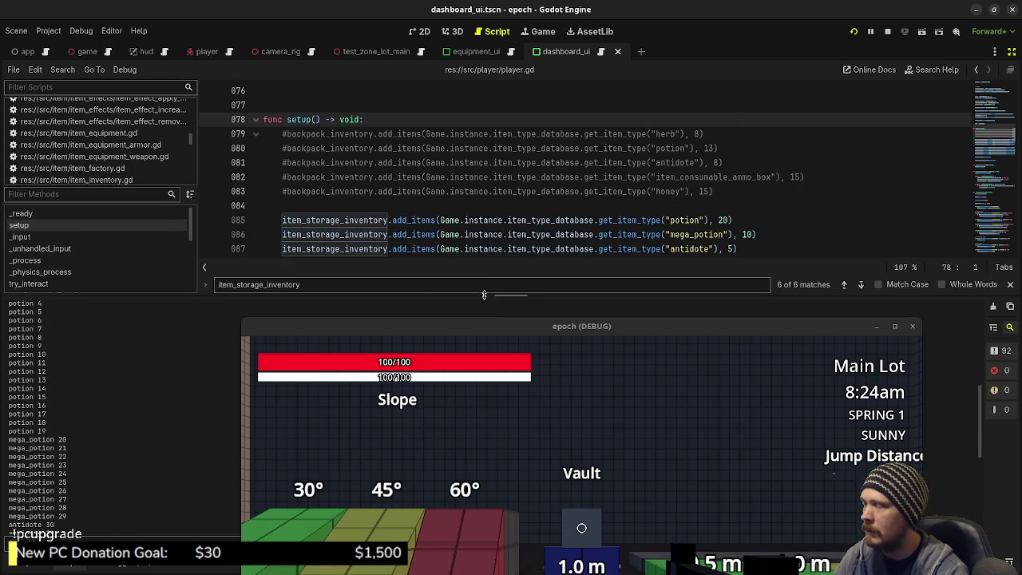
pyautogui.scroll(-1, 399, 184)
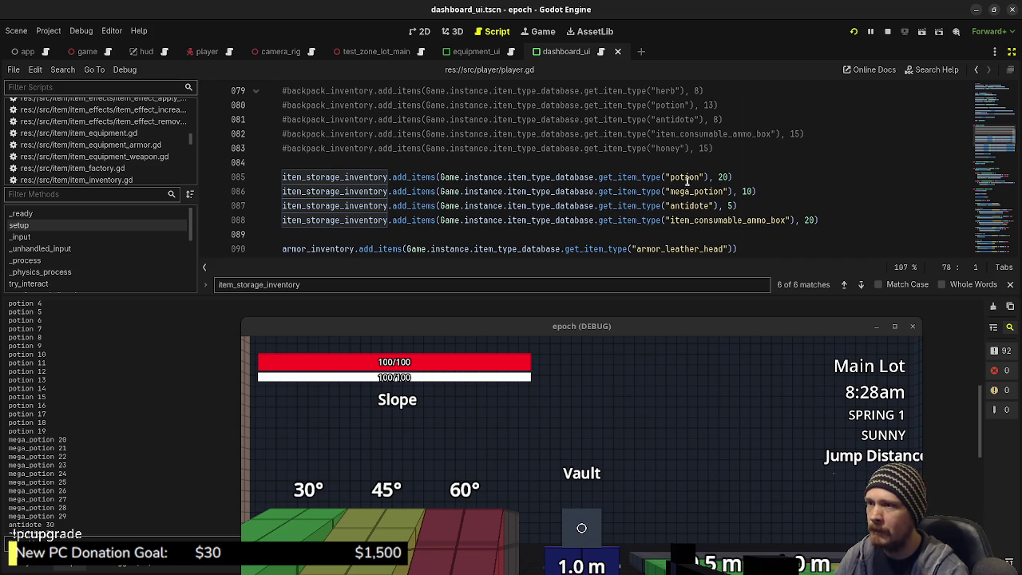
pyautogui.scroll(4, 57, 383)
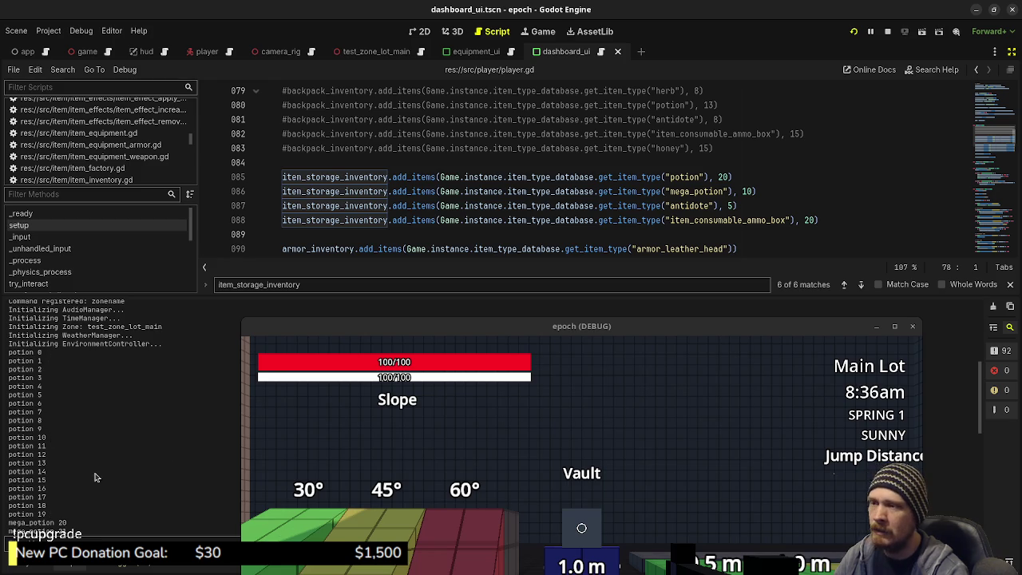
# - Reposition the game window, scroll the Output to the armor_leather lines, and stop the game
pyautogui.moveTo(440, 333)
pyautogui.mouseDown()
pyautogui.moveTo(404, 338)
pyautogui.moveTo(424, 321)
pyautogui.mouseUp()
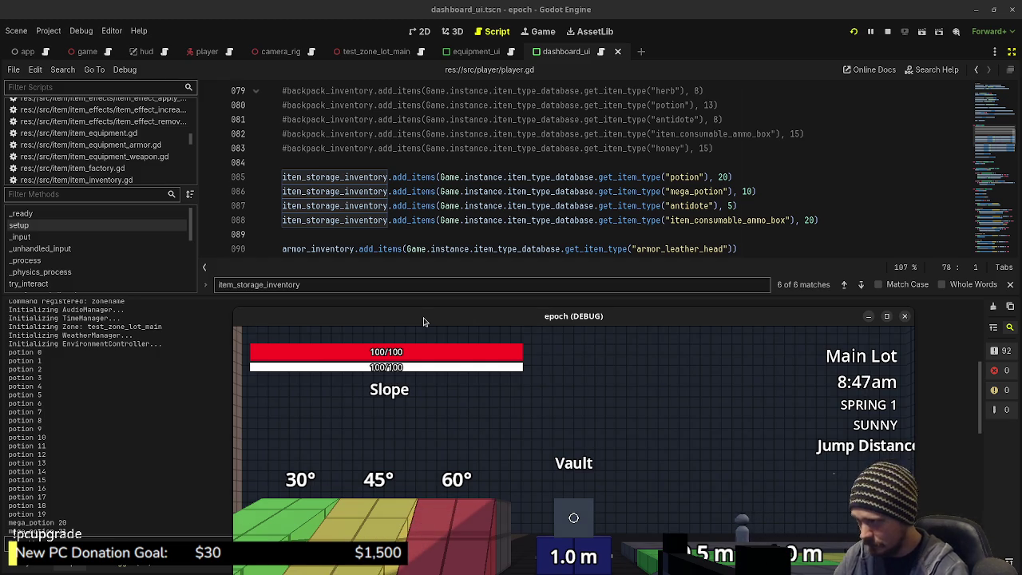
pyautogui.moveTo(424, 322); pyautogui.dragTo(448, 122)
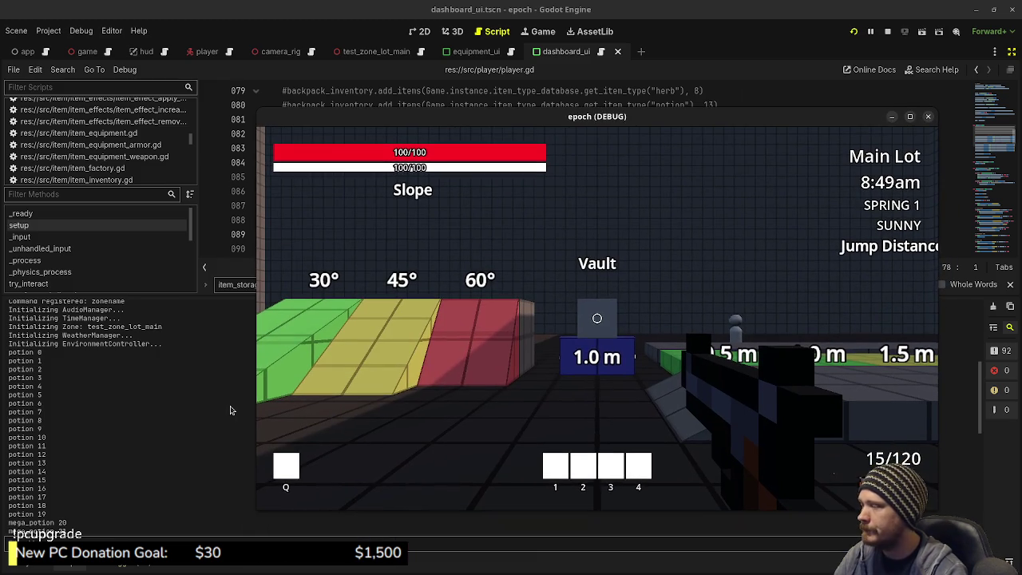
pyautogui.scroll(-10, 160, 421)
pyautogui.scroll(-3, 154, 418)
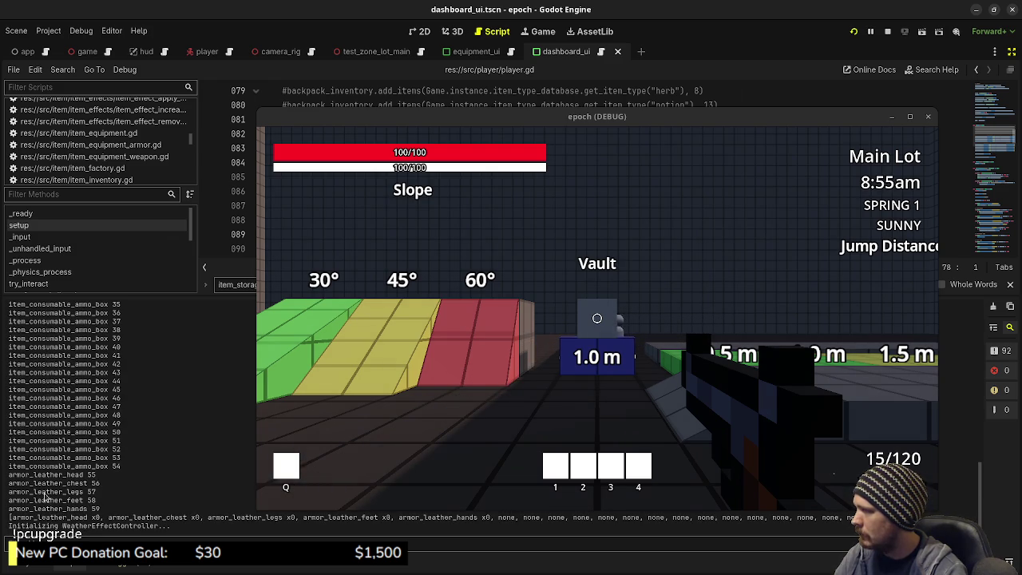
pyautogui.scroll(3, 45, 495)
pyautogui.scroll(-3, 45, 490)
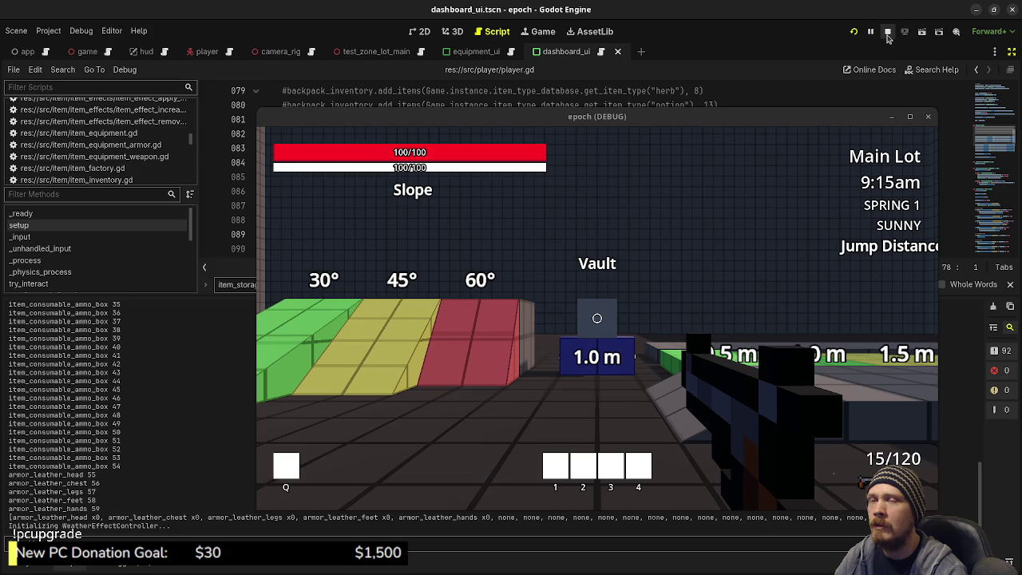
pyautogui.click(888, 32)
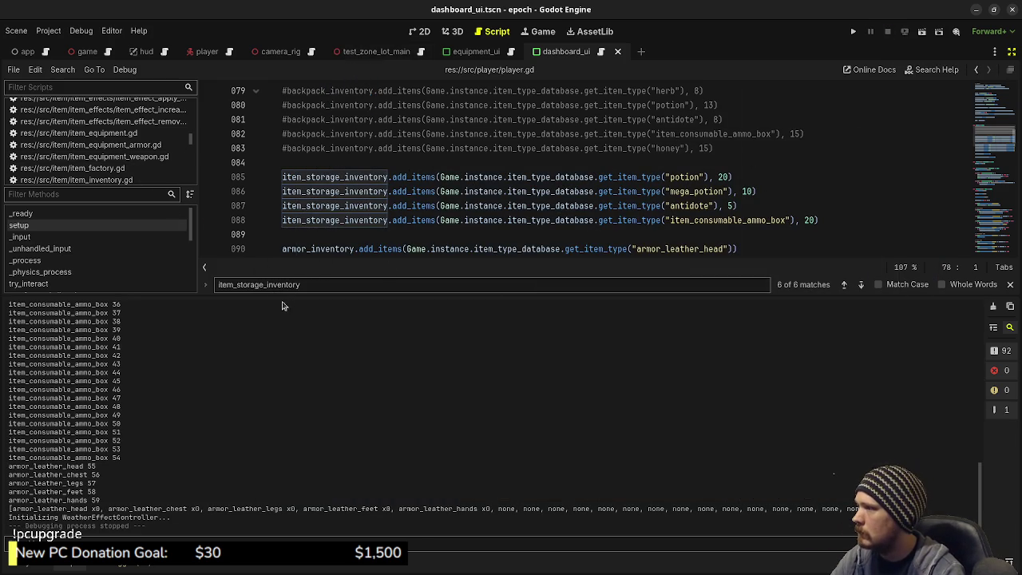
# - Enlarge the code editor and open item_inventory.gd
pyautogui.moveTo(289, 295); pyautogui.dragTo(246, 445)
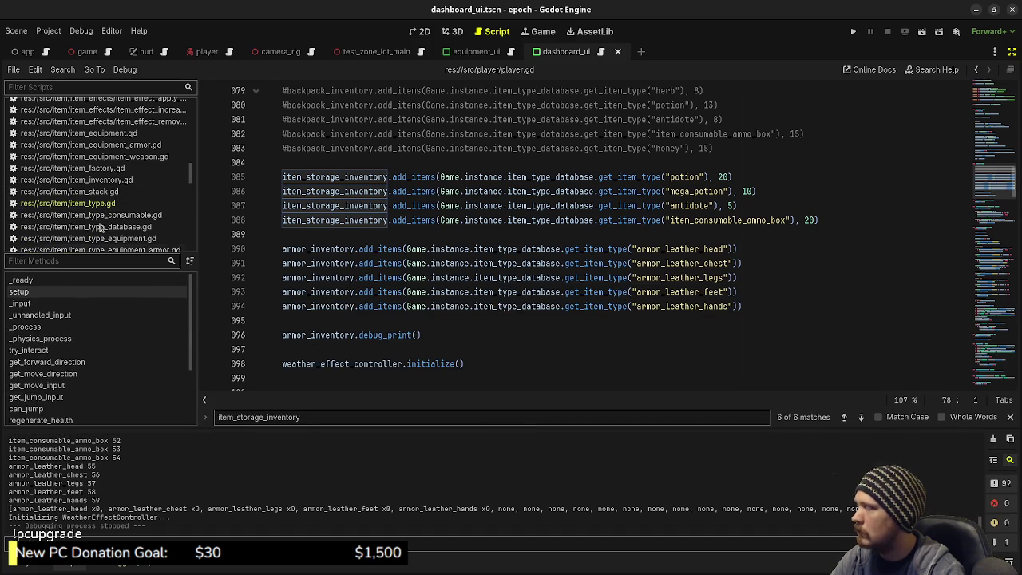
pyautogui.scroll(-2, 135, 224)
pyautogui.scroll(-2, 134, 224)
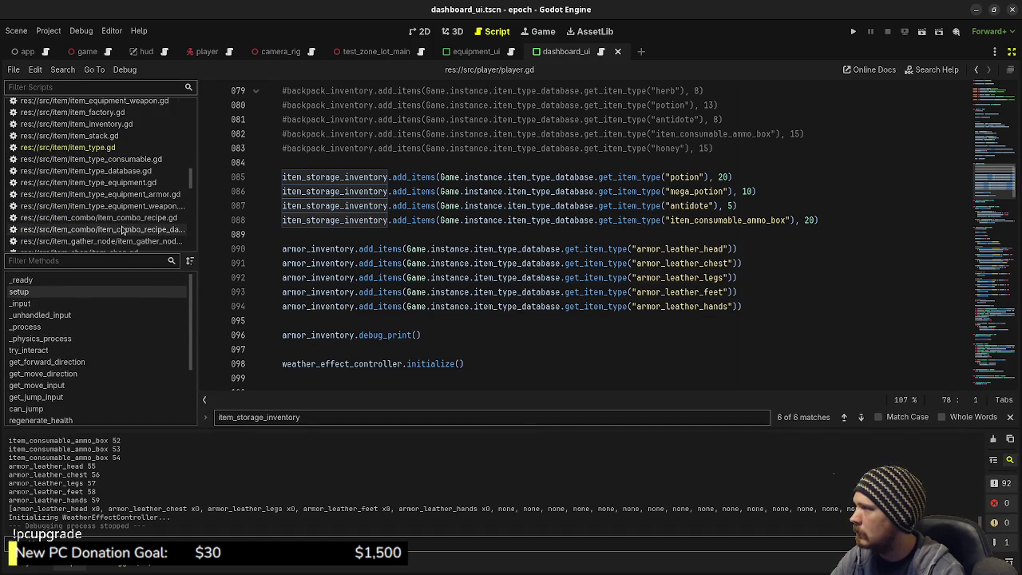
pyautogui.scroll(5, 120, 207)
pyautogui.click(114, 181)
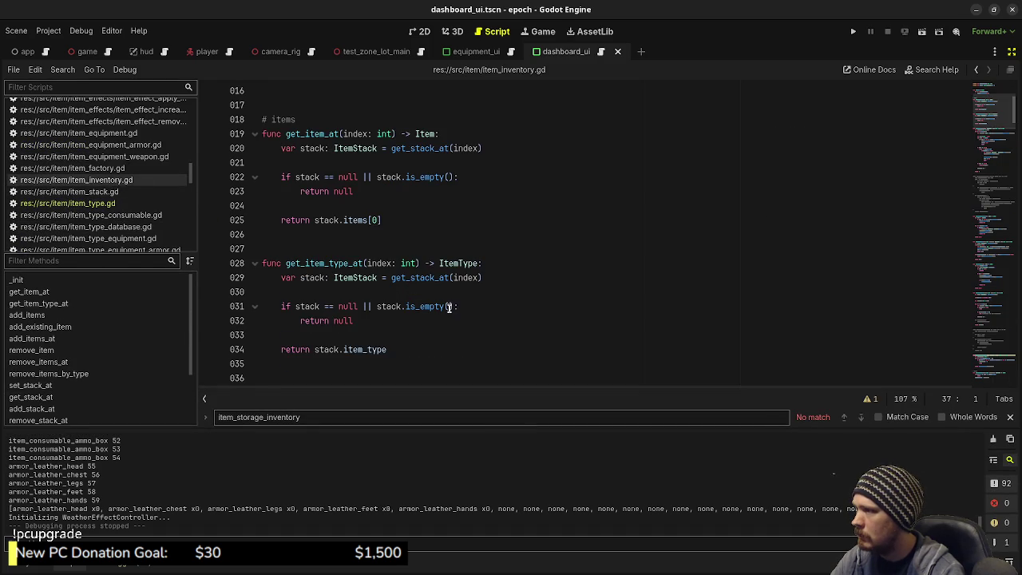
pyautogui.scroll(-8, 449, 307)
pyautogui.scroll(5, 439, 295)
pyautogui.scroll(6, 439, 294)
pyautogui.scroll(-15, 435, 297)
pyautogui.scroll(-10, 435, 297)
pyautogui.scroll(-3, 64, 383)
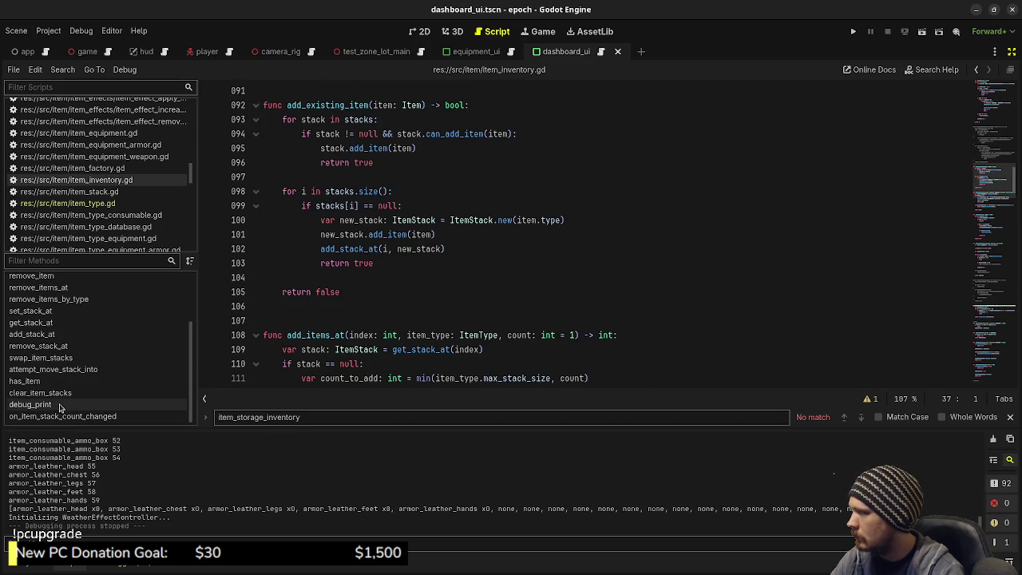
# - Review debug_print in item_inventory.gd around line 300, then open item_stack.gd
pyautogui.click(30, 405)
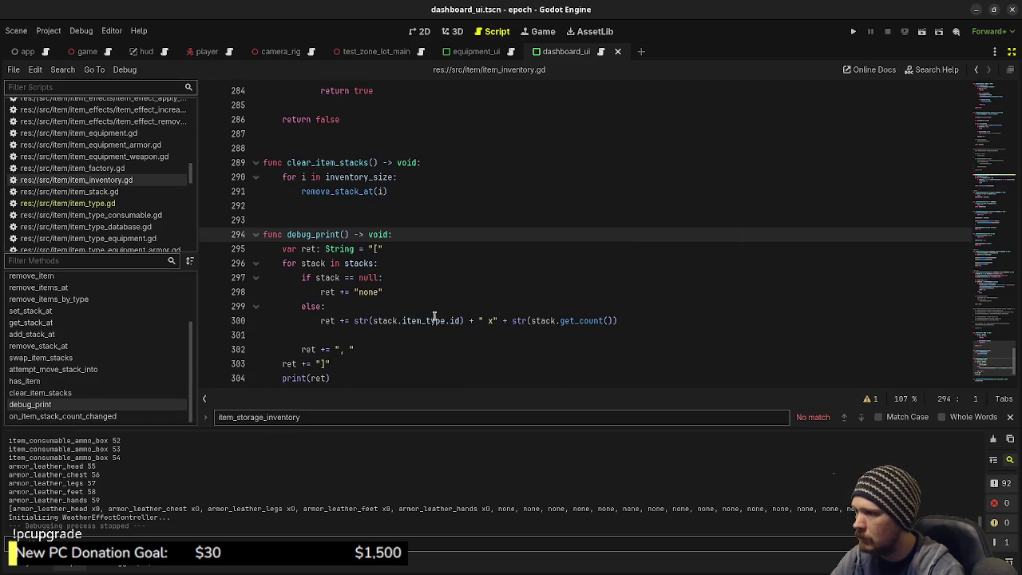
pyautogui.click(612, 321)
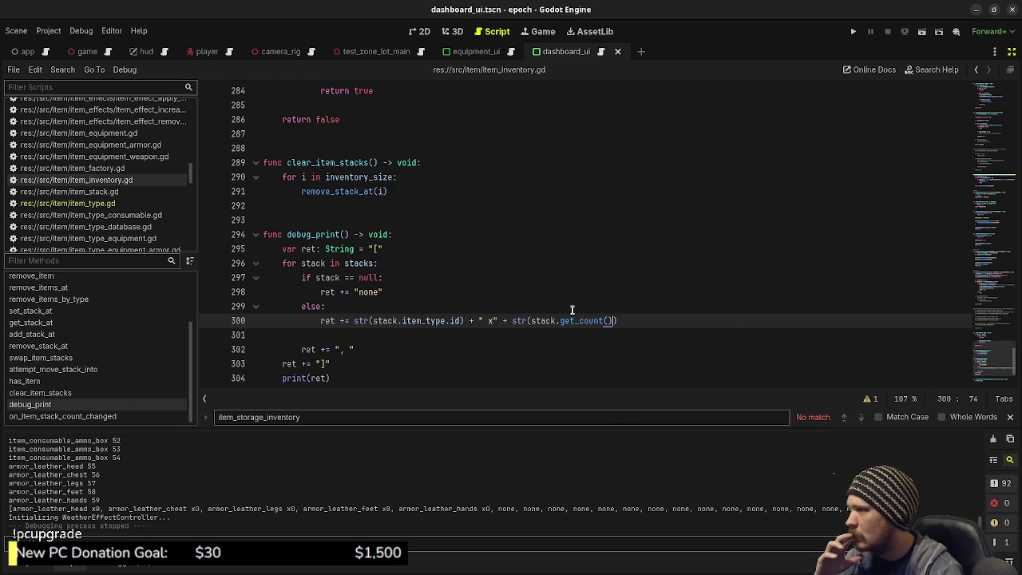
pyautogui.moveTo(557, 321)
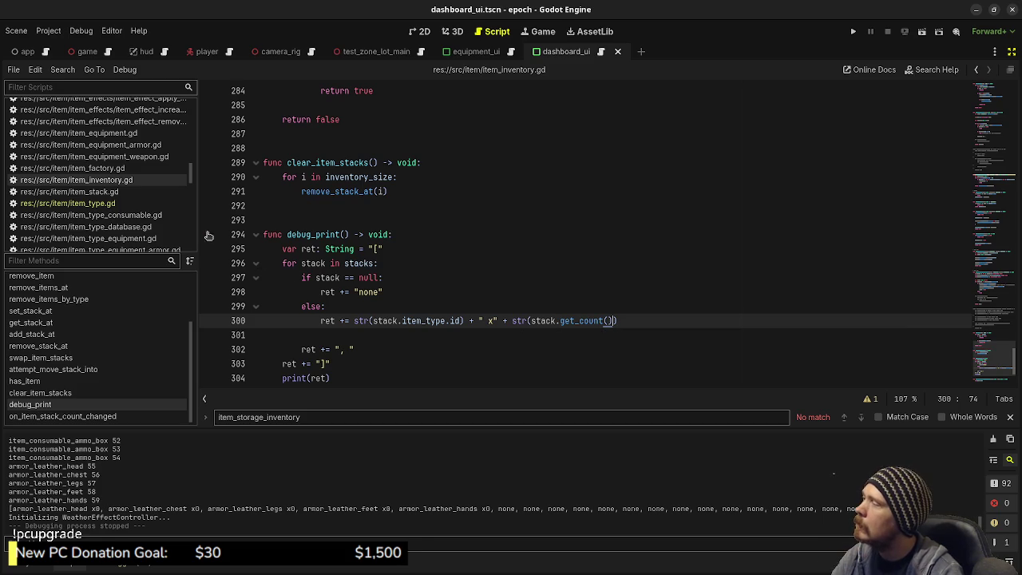
pyautogui.click(104, 194)
pyautogui.scroll(-4, 447, 296)
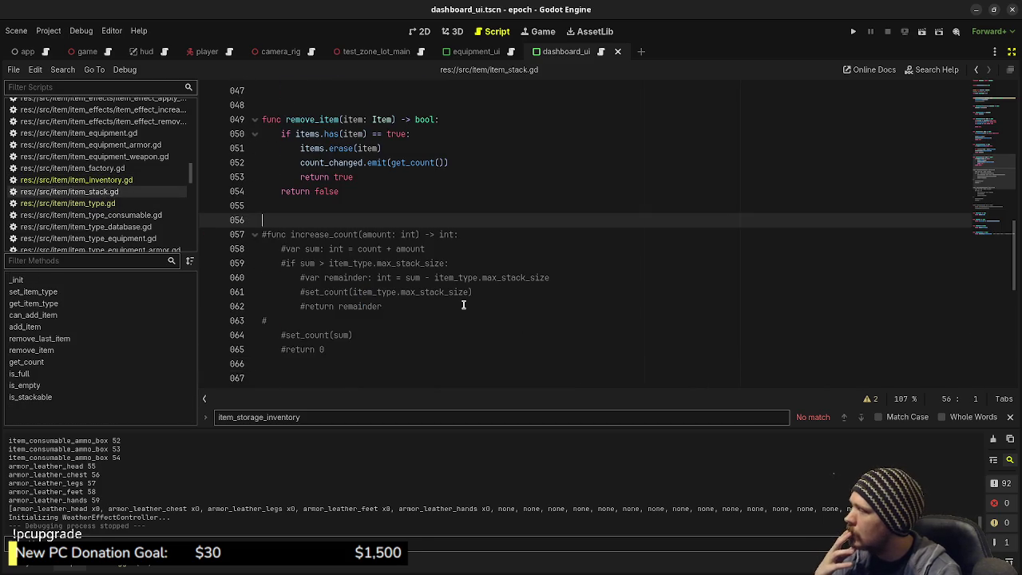
pyautogui.scroll(3, 463, 304)
pyautogui.click(26, 361)
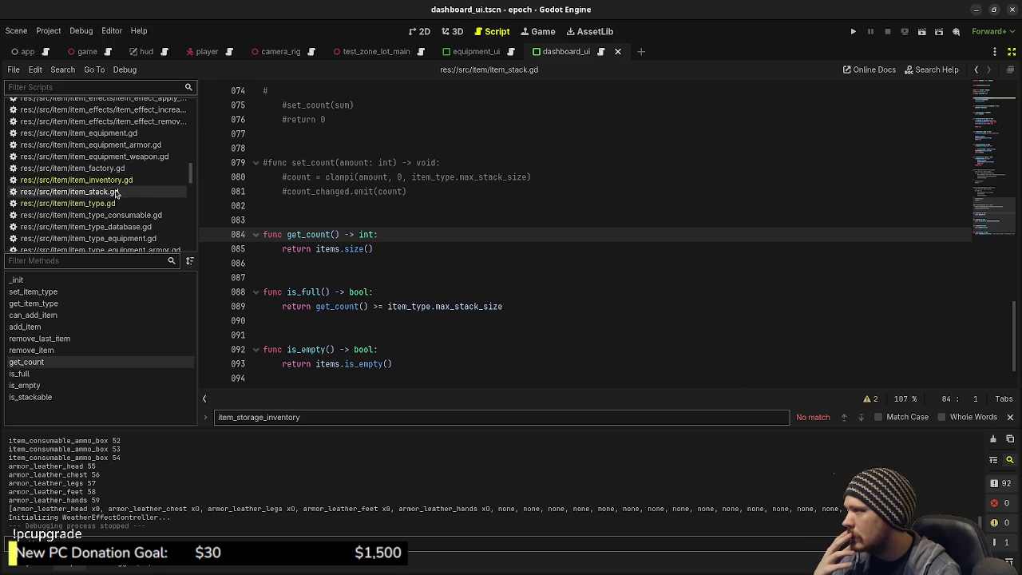
pyautogui.scroll(-2, 373, 253)
pyautogui.scroll(15, 373, 253)
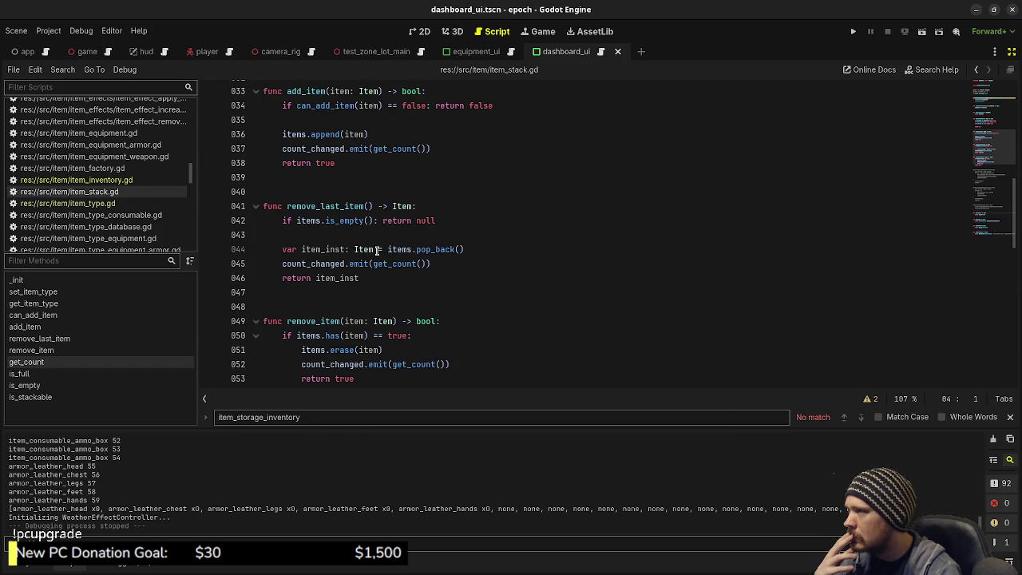
pyautogui.doubleClick(293, 134)
pyautogui.scroll(-7, 405, 278)
pyautogui.scroll(14, 401, 272)
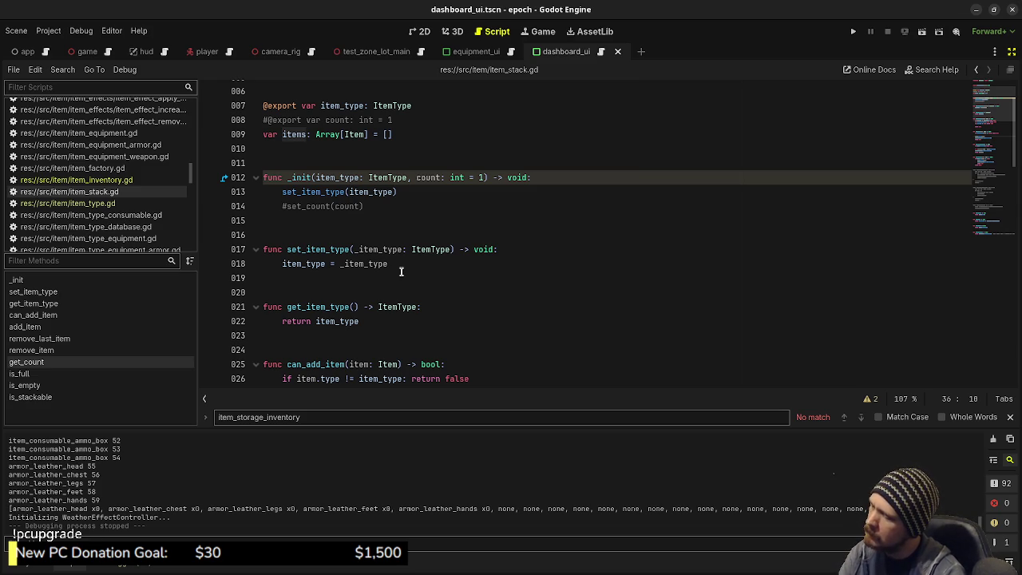
pyautogui.scroll(-4, 401, 272)
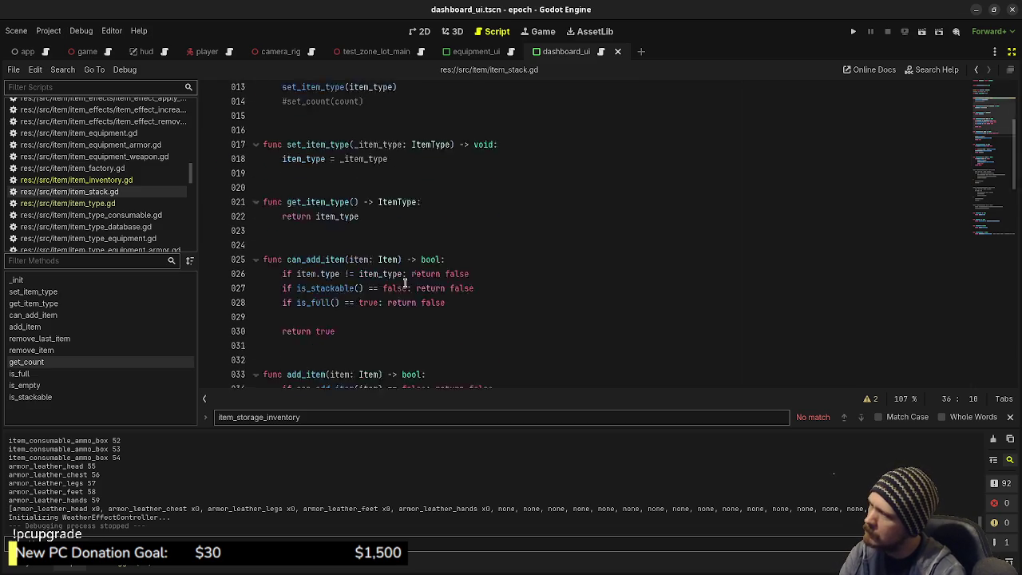
pyautogui.click(119, 181)
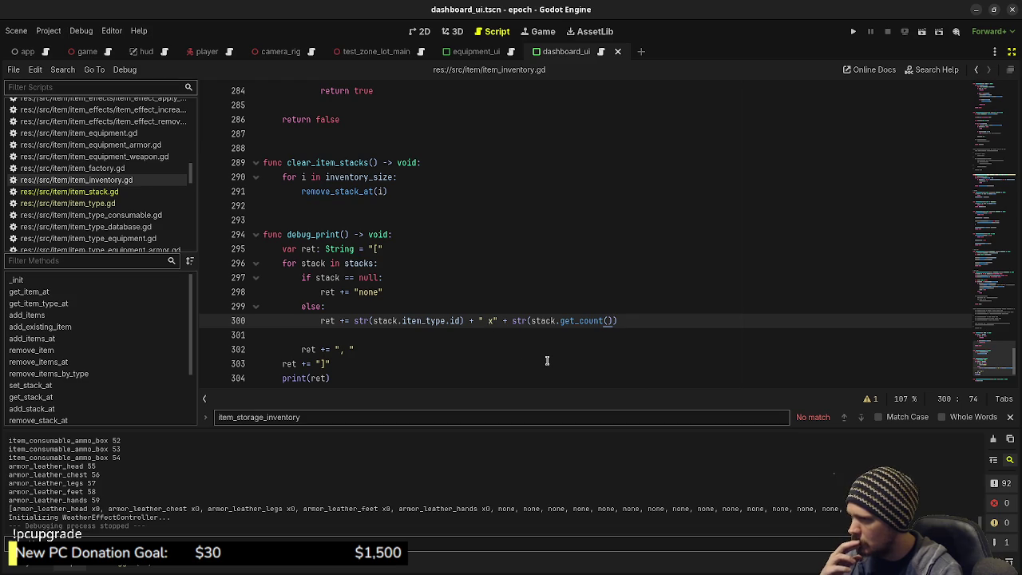
# - Go from the add_items call on player.gd line 94 to its definition in item_inventory.gd
pyautogui.doubleClick(315, 234)
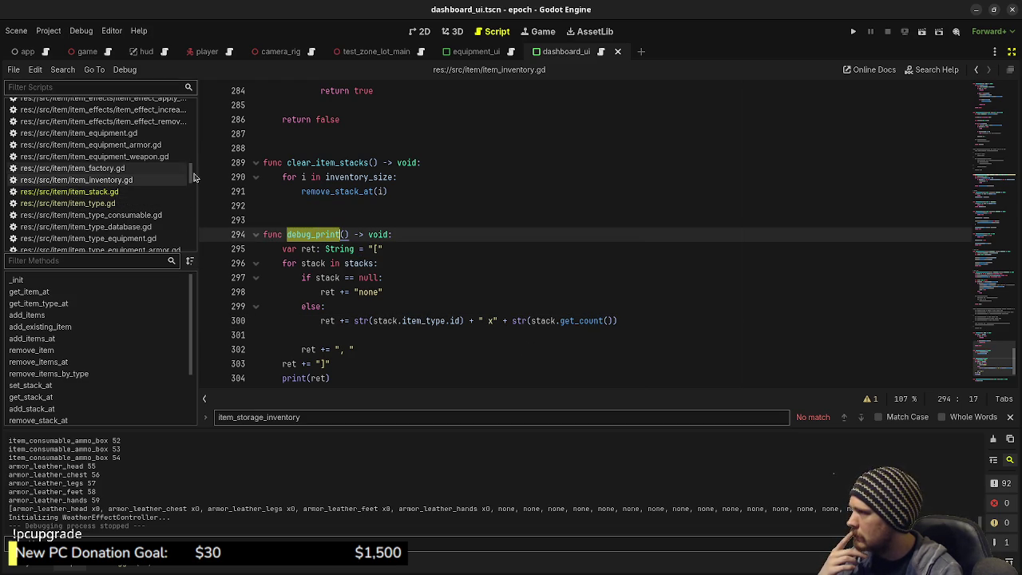
pyautogui.moveTo(191, 173); pyautogui.dragTo(198, 101)
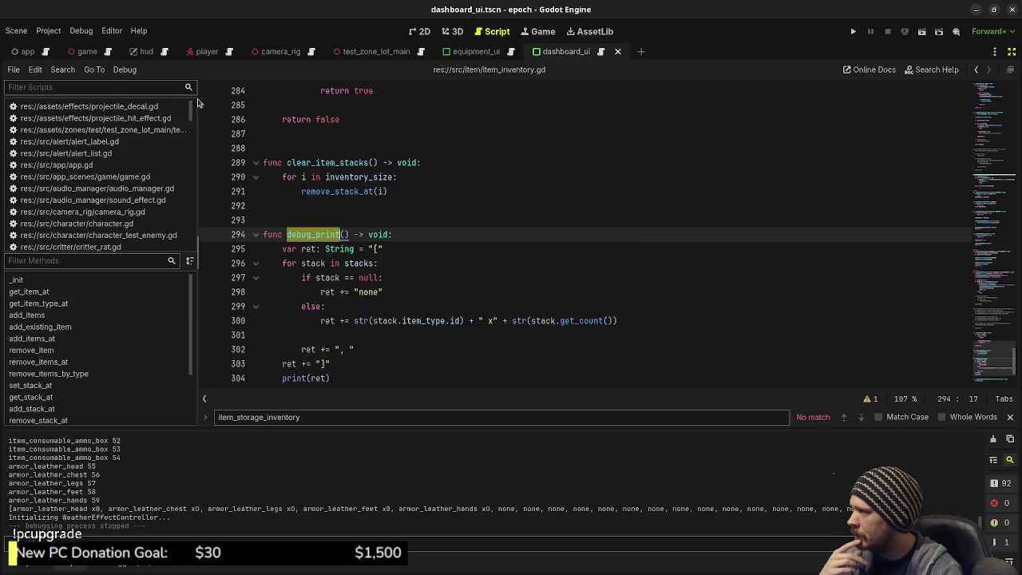
pyautogui.click(229, 52)
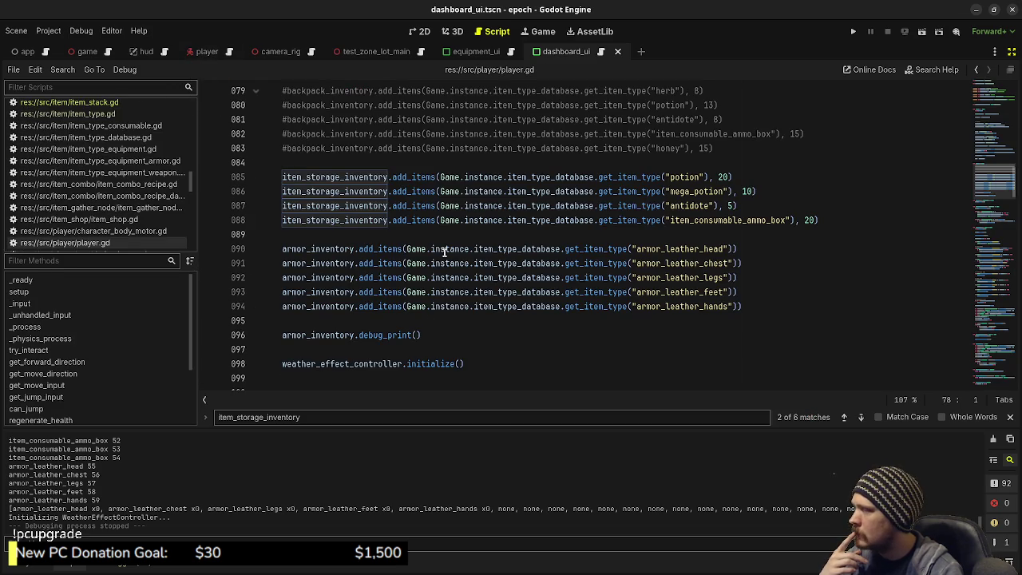
pyautogui.click(381, 306)
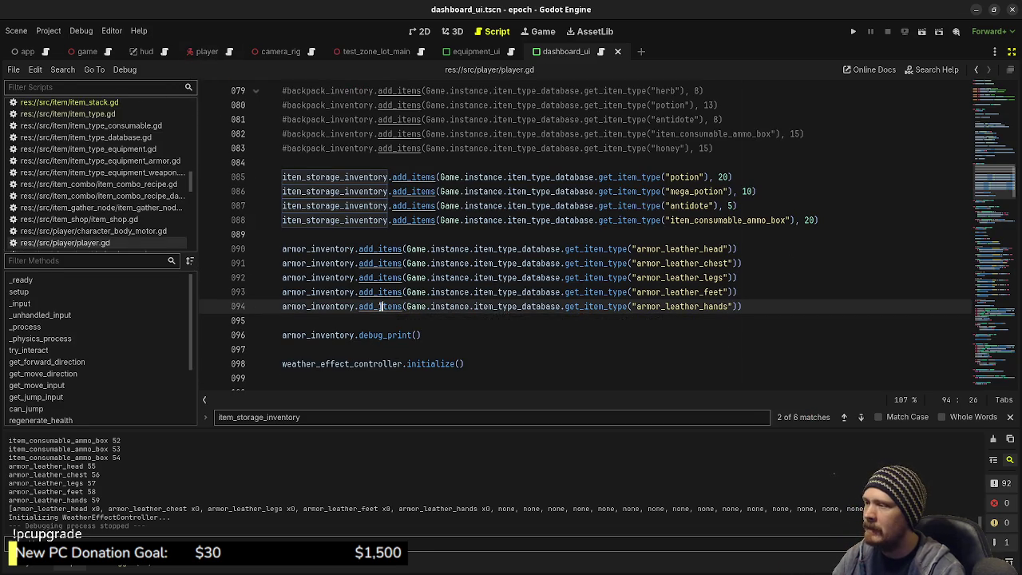
pyautogui.keyDown('ctrl'); pyautogui.click(380, 307); pyautogui.keyUp('ctrl')
# - Examine the item_factory.create_item call and its item_type argument on line 40
pyautogui.moveTo(657, 276); pyautogui.dragTo(469, 277)
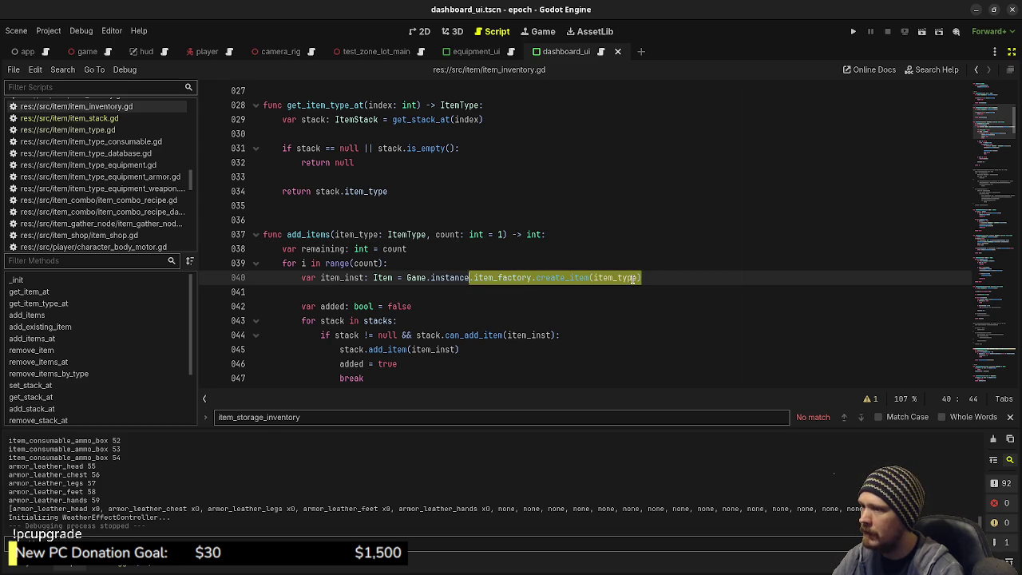
pyautogui.doubleClick(610, 277)
pyautogui.scroll(-1, 469, 280)
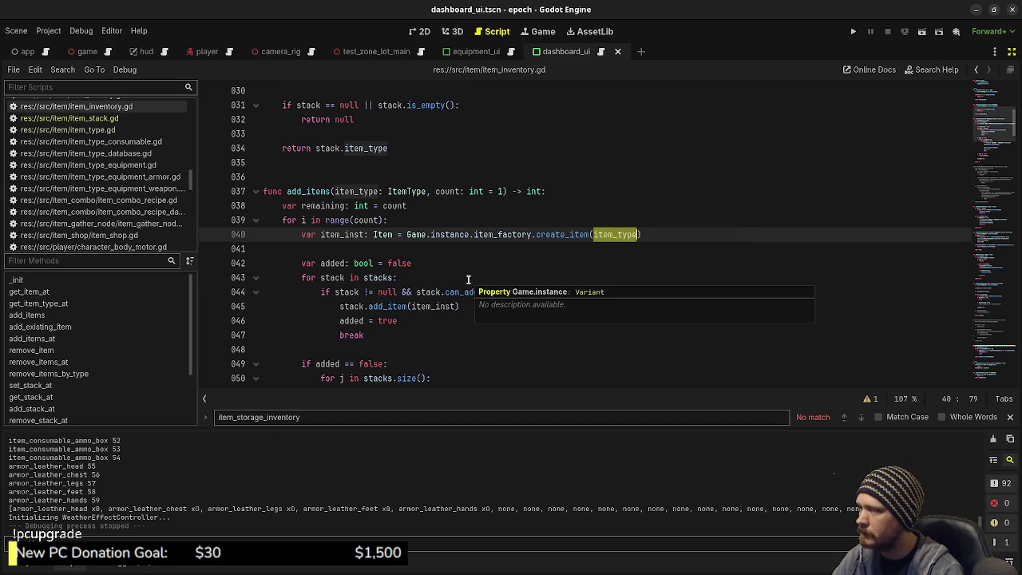
pyautogui.scroll(-1, 469, 280)
pyautogui.scroll(-1, 469, 279)
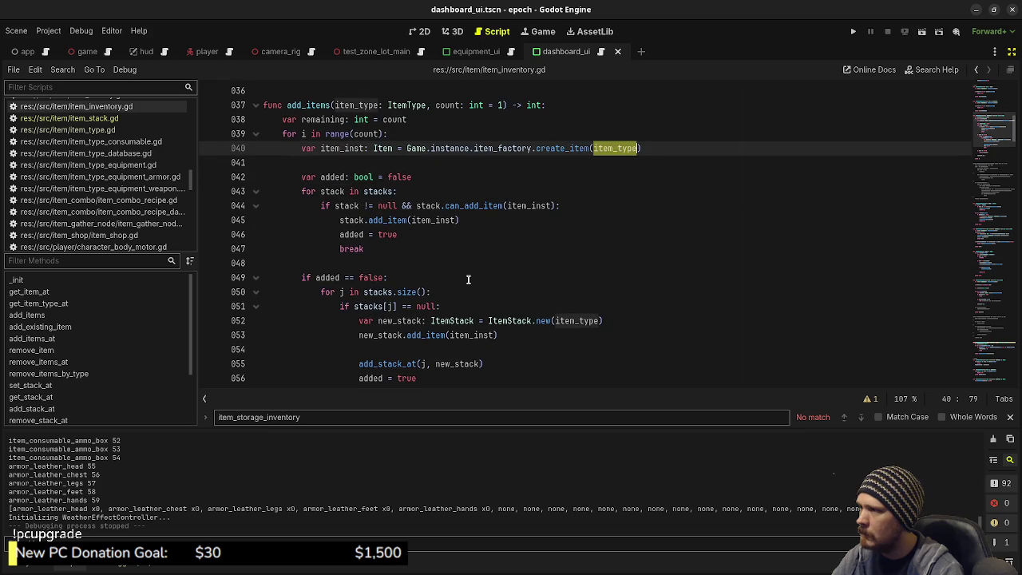
# - Follow line 45's add_item into ItemStack and review count_changed, get_count and is_full
pyautogui.doubleClick(391, 221)
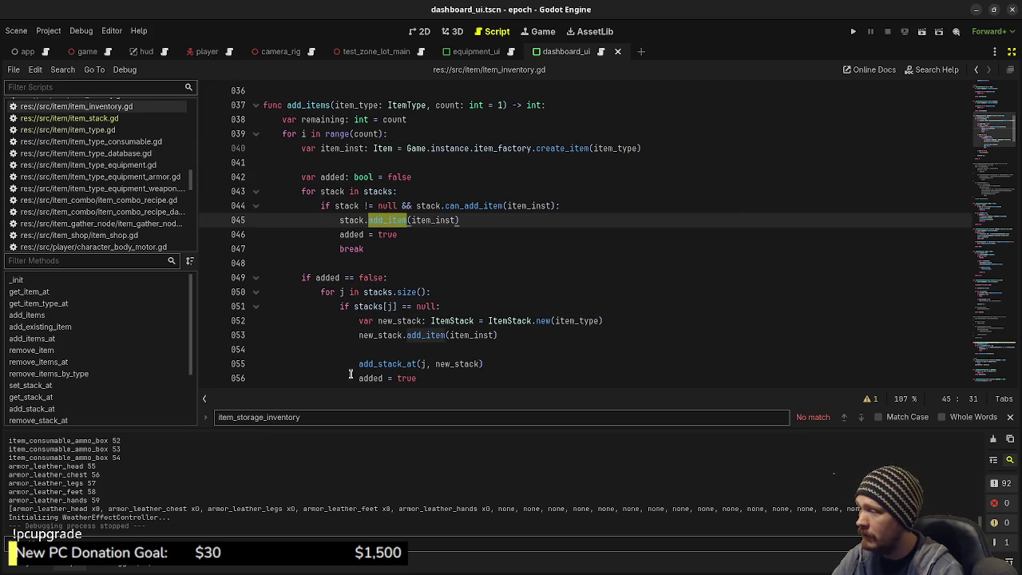
pyautogui.click(427, 335)
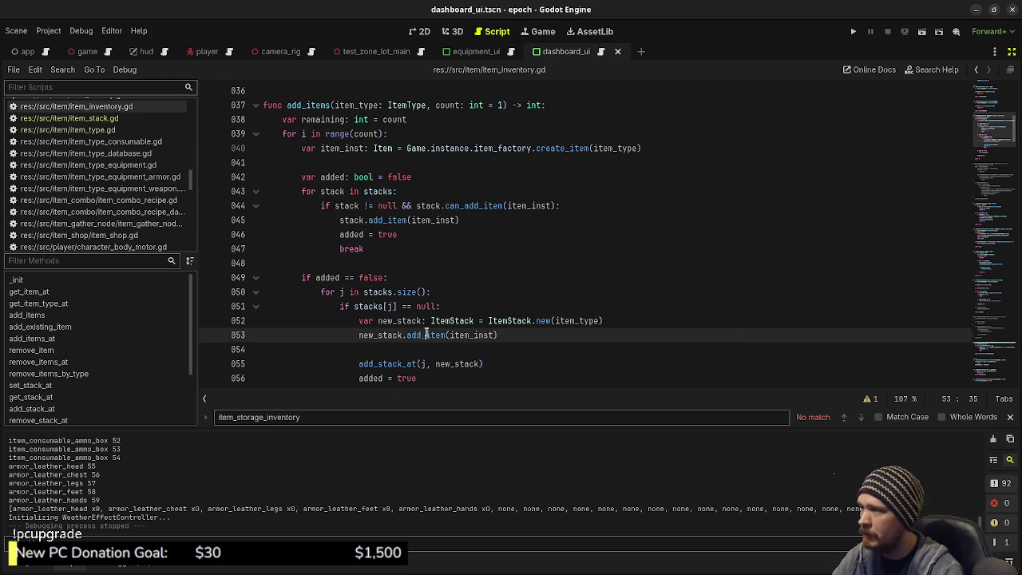
pyautogui.click(383, 220)
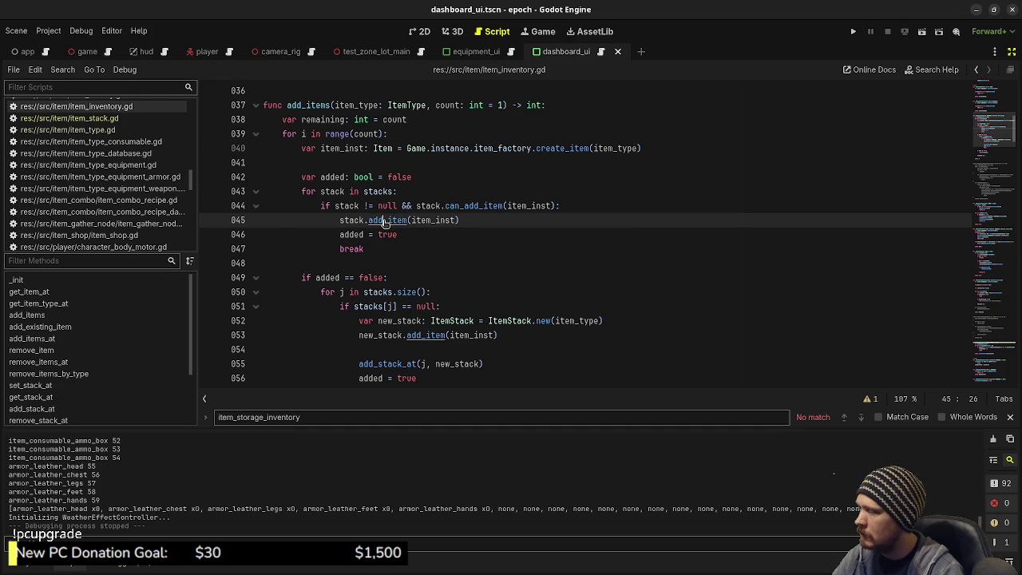
pyautogui.keyDown('ctrl'); pyautogui.click(384, 221); pyautogui.keyUp('ctrl')
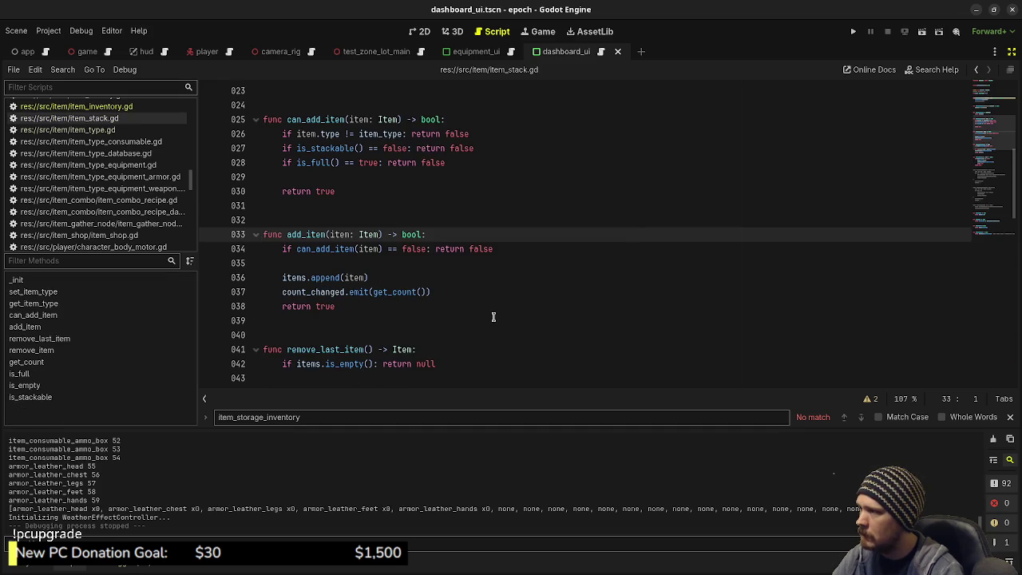
pyautogui.doubleClick(332, 290)
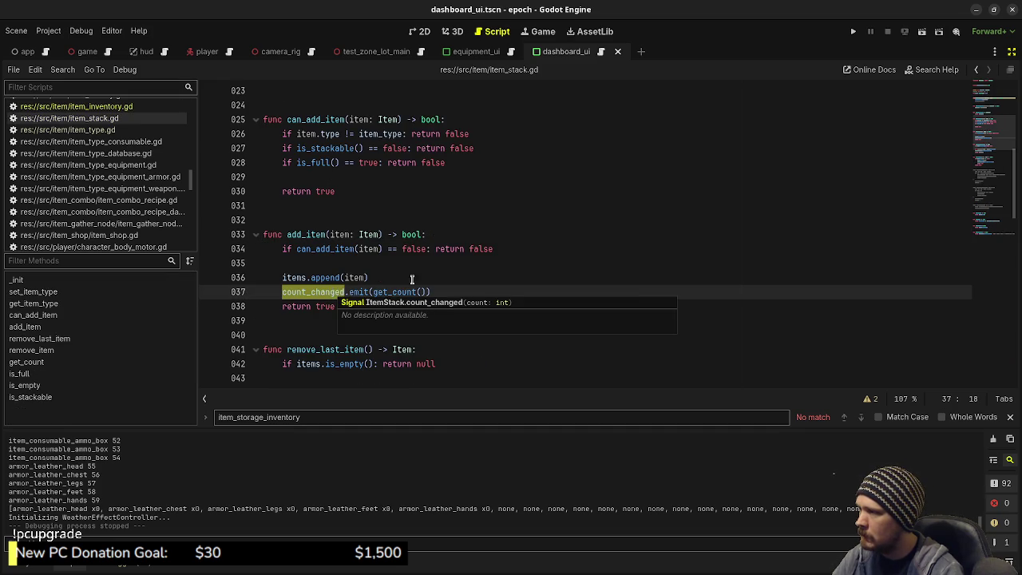
pyautogui.click(449, 263)
pyautogui.scroll(-10, 451, 292)
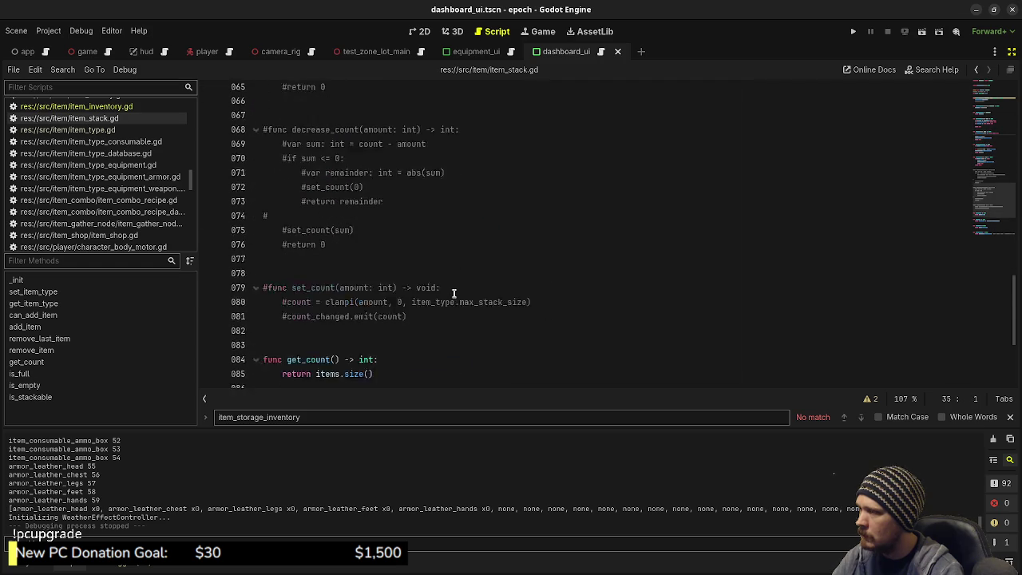
pyautogui.scroll(-3, 453, 294)
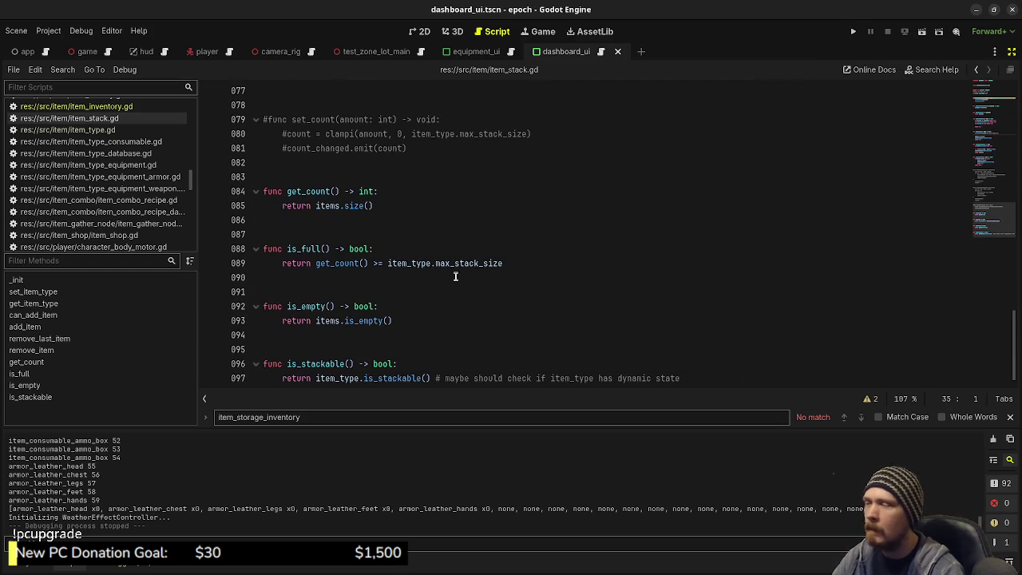
# - Play-test the project, pick up the mushrooms (logged as 60 and 61), view the inventory, then stop the run
pyautogui.click(852, 31)
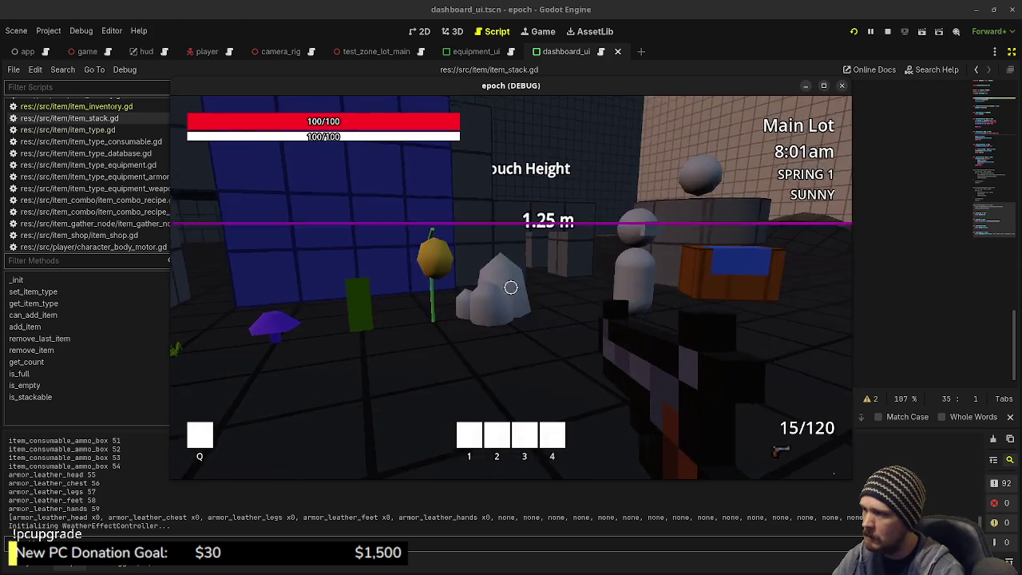
pyautogui.press('e')
pyautogui.press('e')
pyautogui.press('Tab')
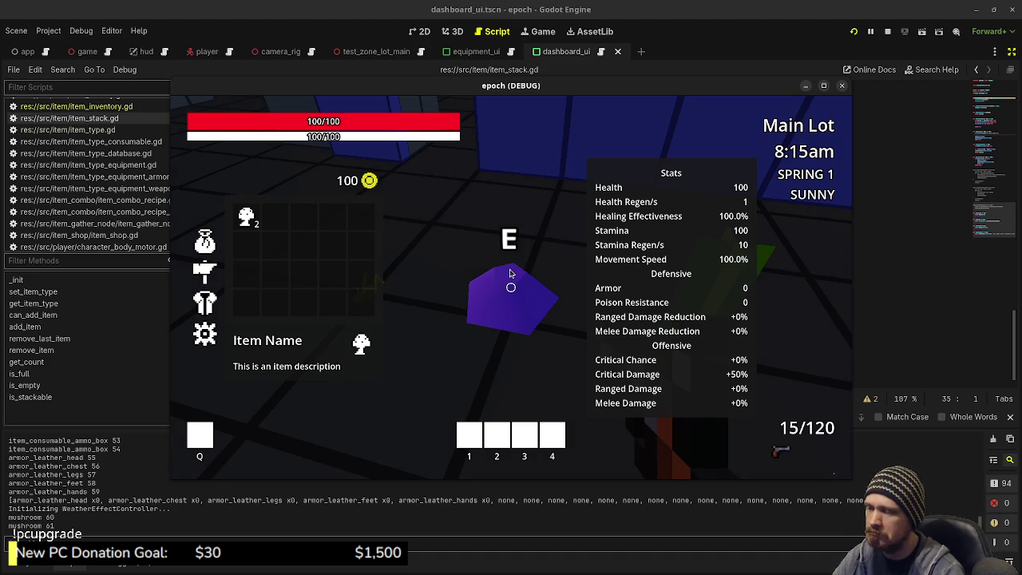
pyautogui.click(887, 31)
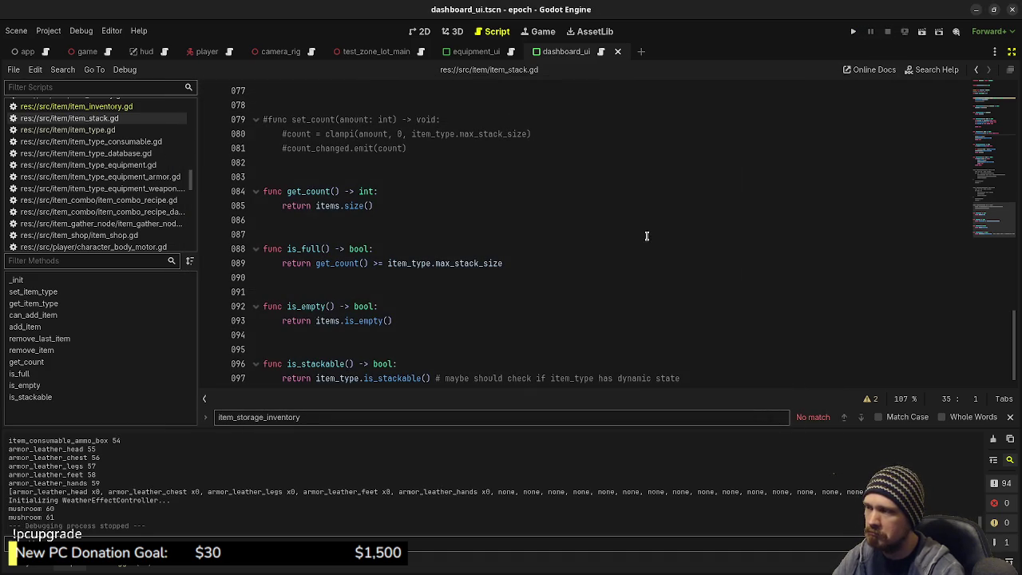
pyautogui.click(230, 52)
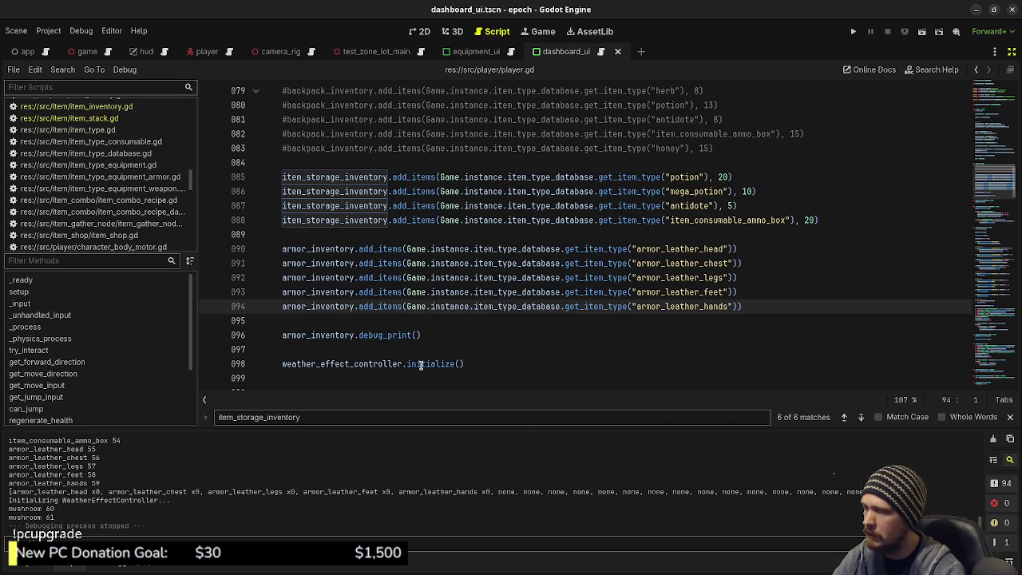
pyautogui.click(381, 336)
pyautogui.keyDown('ctrl'); pyautogui.click(381, 336); pyautogui.keyUp('ctrl')
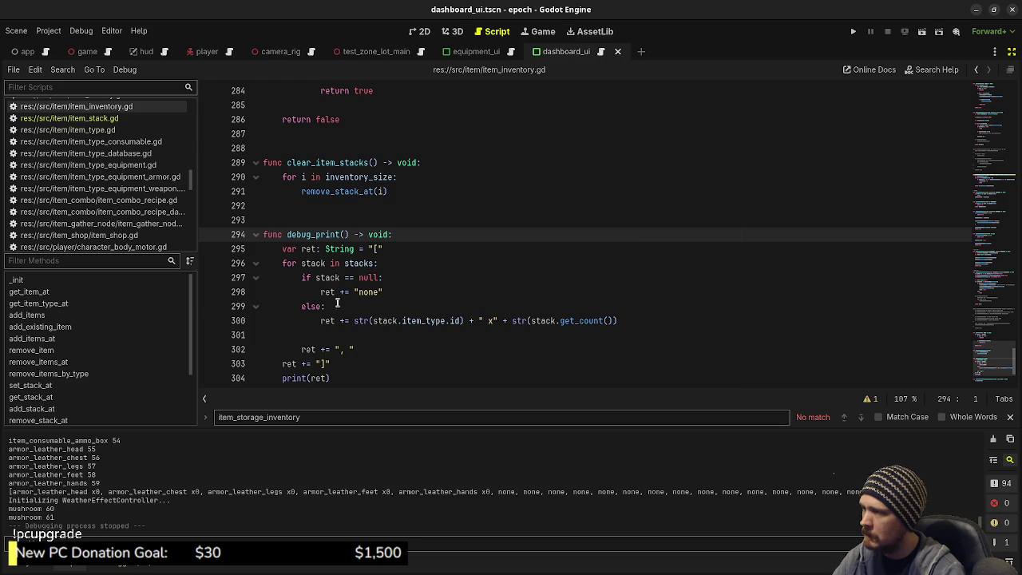
pyautogui.moveTo(572, 318)
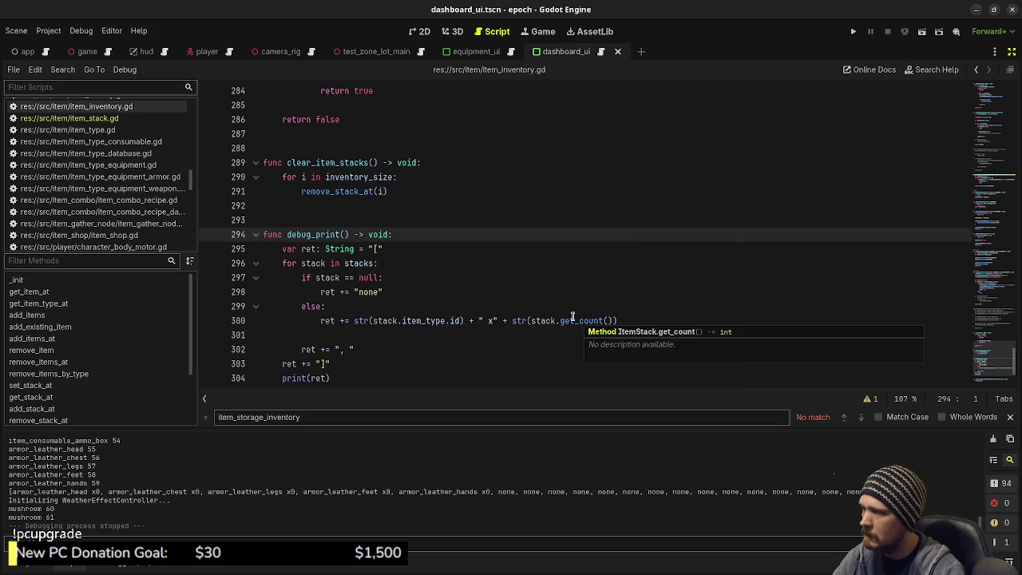
pyautogui.scroll(-3, 406, 311)
pyautogui.scroll(4, 405, 316)
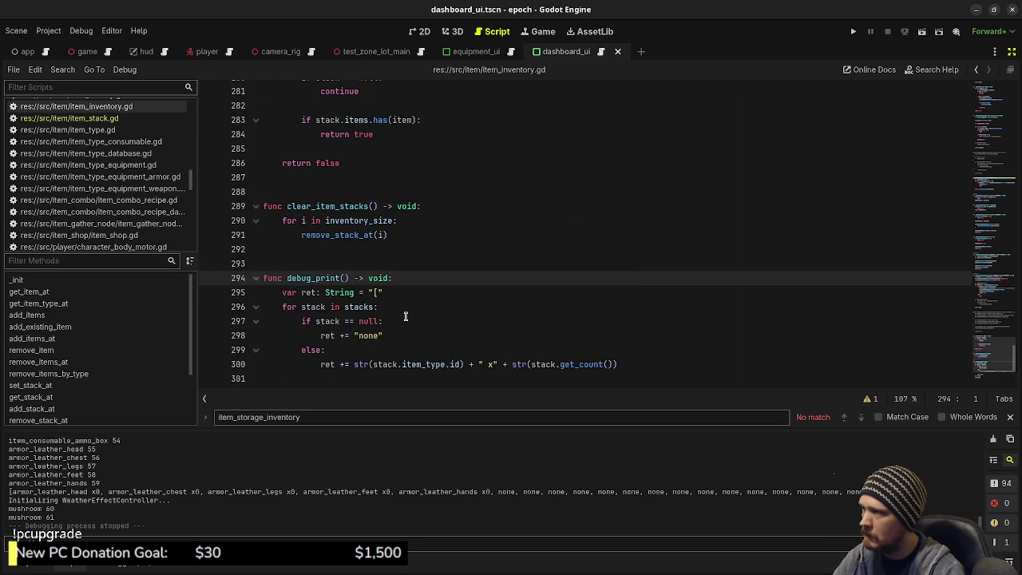
pyautogui.scroll(15, 405, 317)
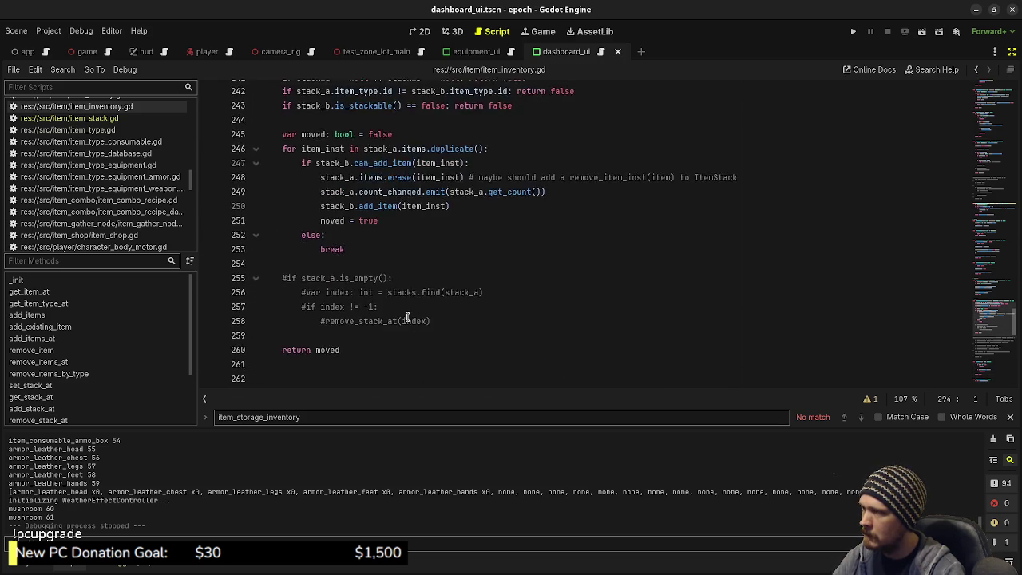
pyautogui.scroll(14, 407, 318)
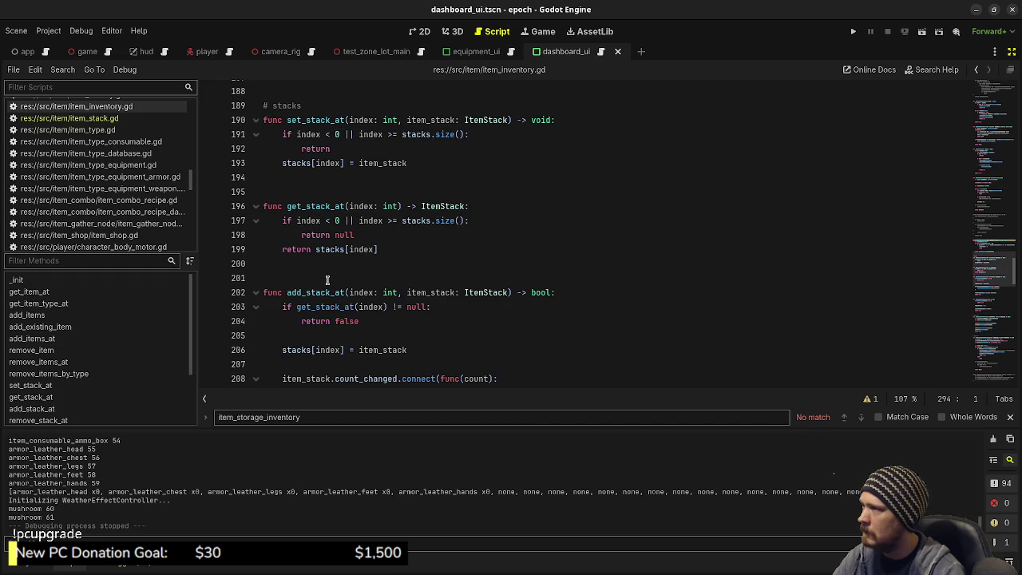
pyautogui.scroll(-11, 359, 287)
pyautogui.click(102, 119)
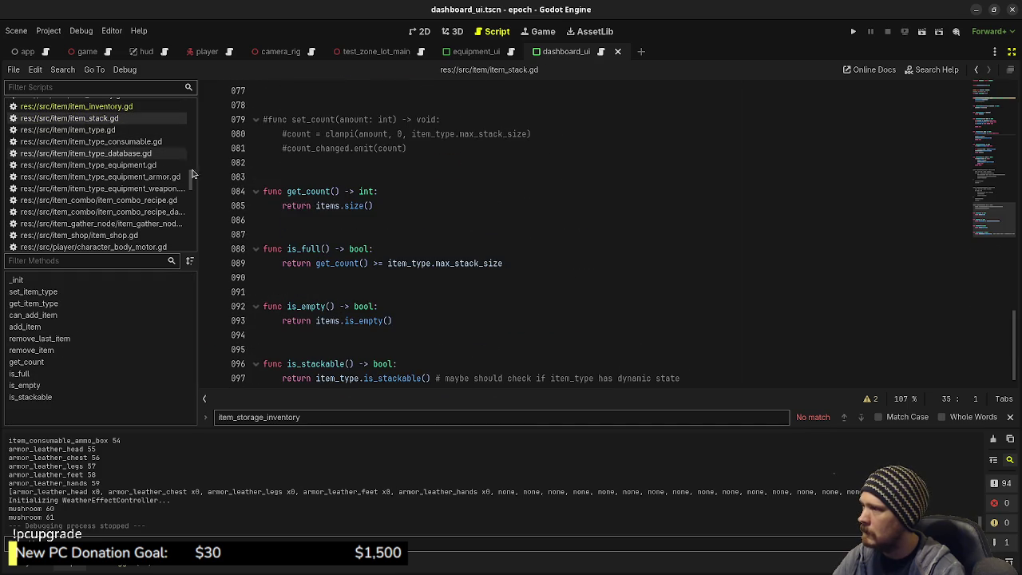
pyautogui.scroll(-1, 492, 281)
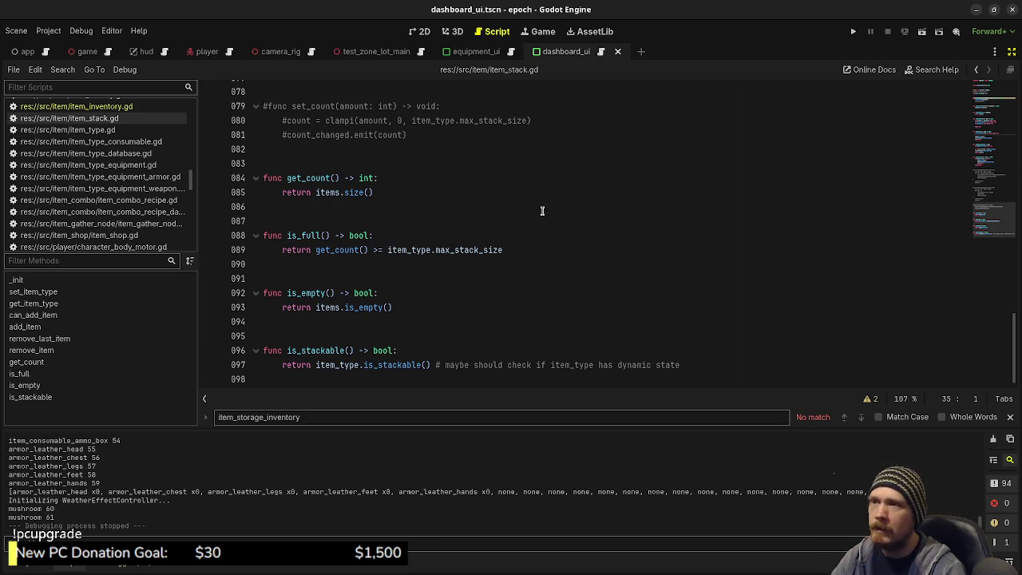
# - Show the FileSystem dock, enlarge the editor area, and switch to the equipment_ui scene's 3D view
pyautogui.click(45, 568)
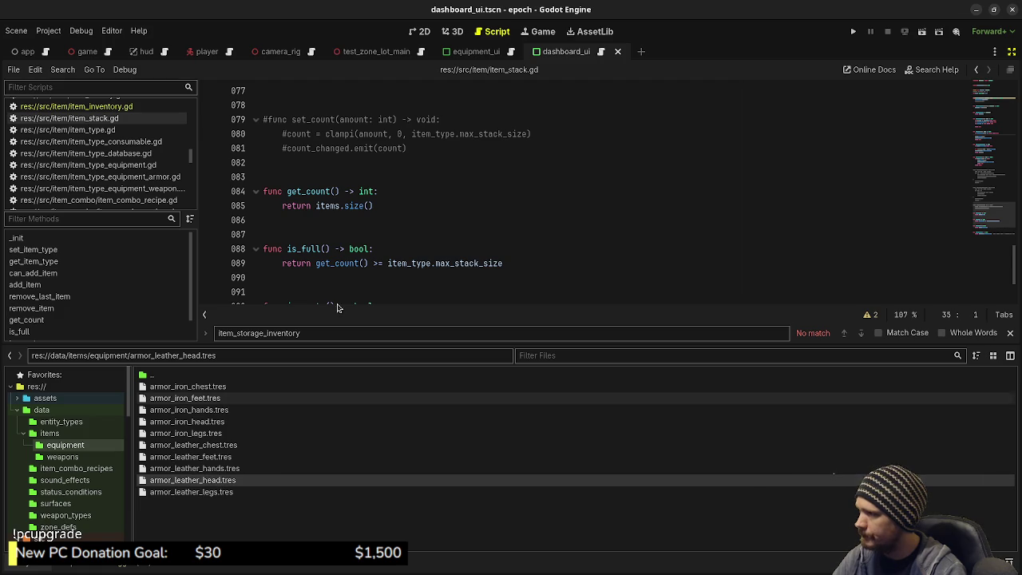
pyautogui.moveTo(417, 345)
pyautogui.mouseDown()
pyautogui.moveTo(421, 402)
pyautogui.moveTo(448, 428)
pyautogui.mouseUp()
pyautogui.click(477, 52)
pyautogui.click(452, 31)
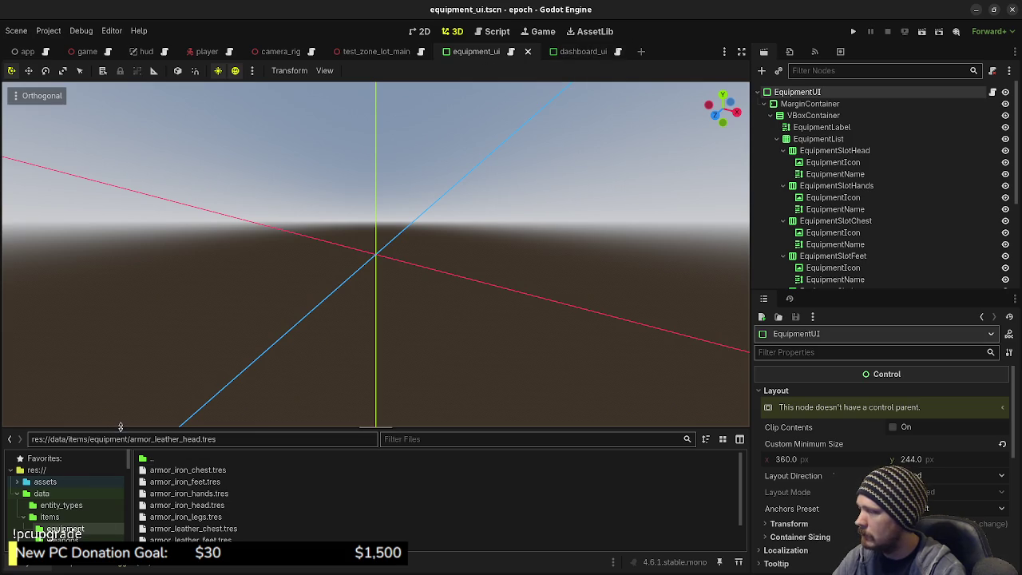
# - Browse the FileSystem to src/ui/item_storage_ui and open item_storage_ui.tscn
pyautogui.moveTo(120, 426); pyautogui.dragTo(120, 259)
pyautogui.scroll(-10, 48, 487)
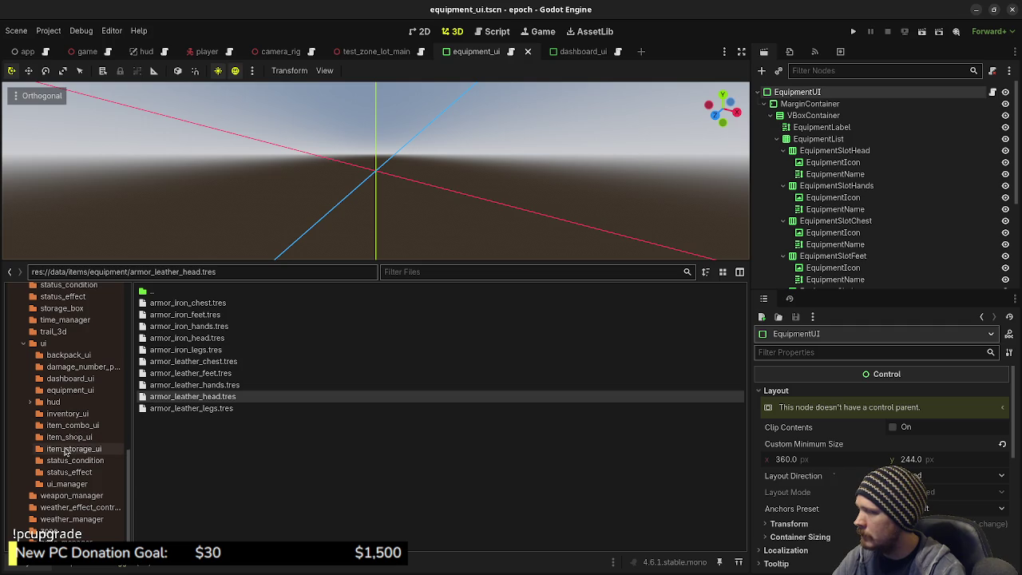
pyautogui.click(65, 449)
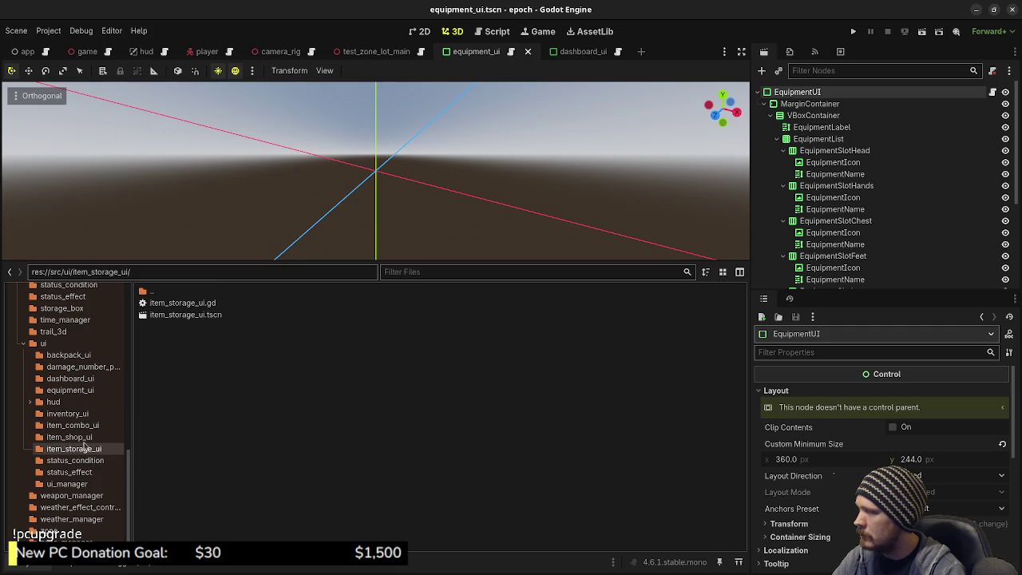
pyautogui.doubleClick(213, 316)
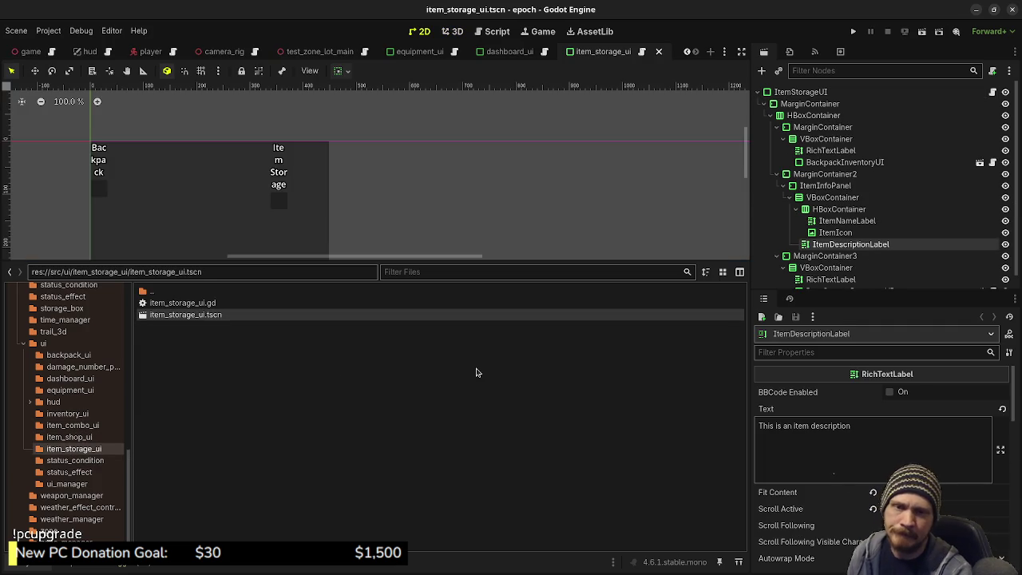
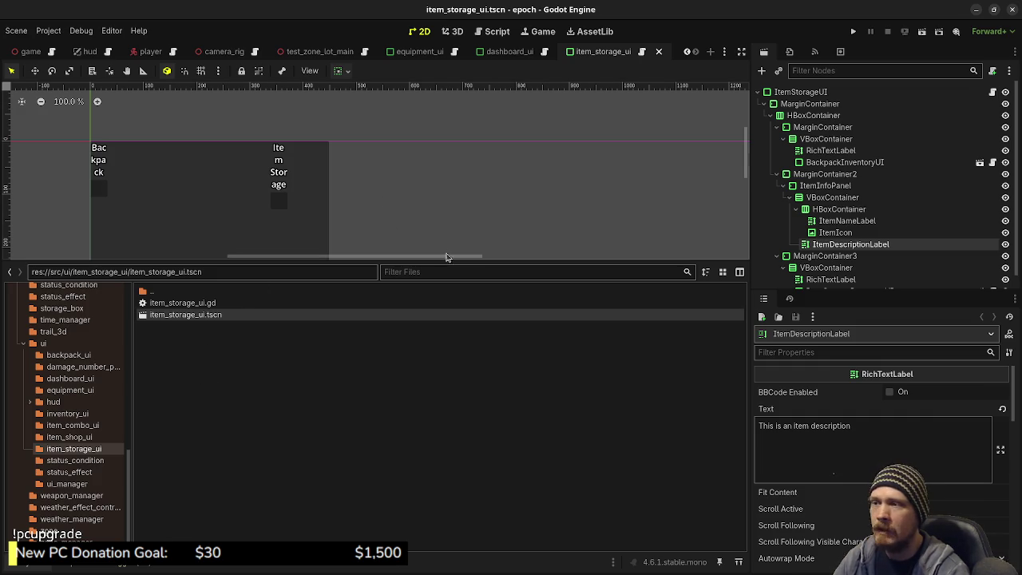
# - Enlarge the 2D canvas to show the Item Name and description preview, then browse the Scene tree nodes
pyautogui.moveTo(447, 262)
pyautogui.mouseDown()
pyautogui.moveTo(475, 281)
pyautogui.moveTo(501, 328)
pyautogui.mouseUp()
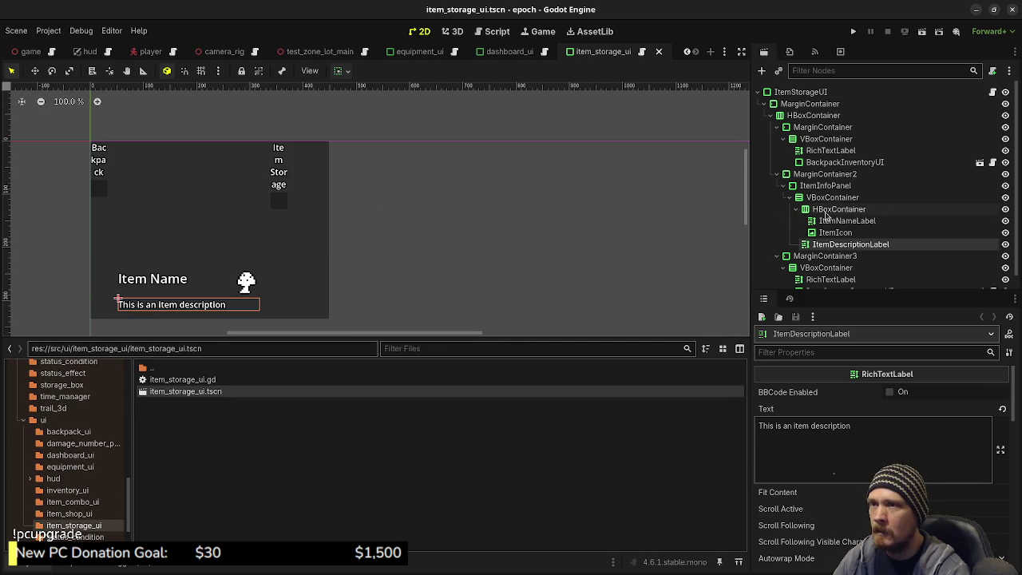
pyautogui.scroll(-1, 851, 218)
pyautogui.scroll(1, 851, 218)
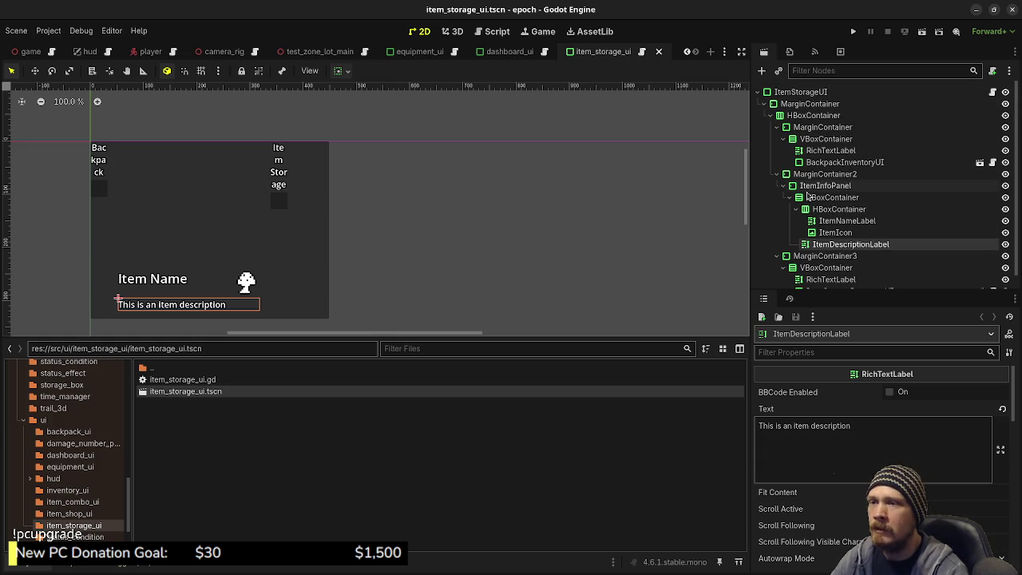
pyautogui.scroll(-1, 809, 262)
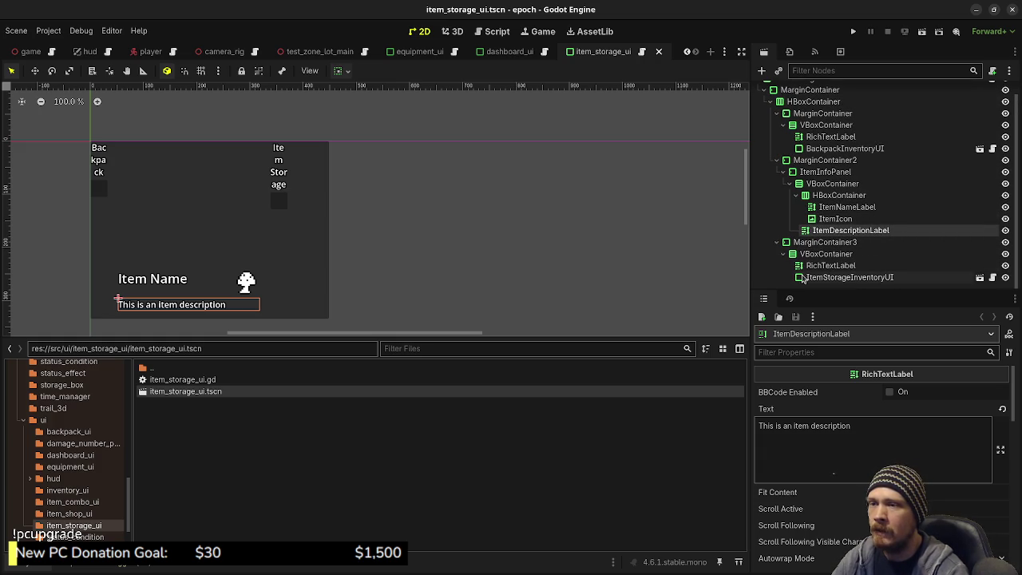
pyautogui.scroll(1, 811, 242)
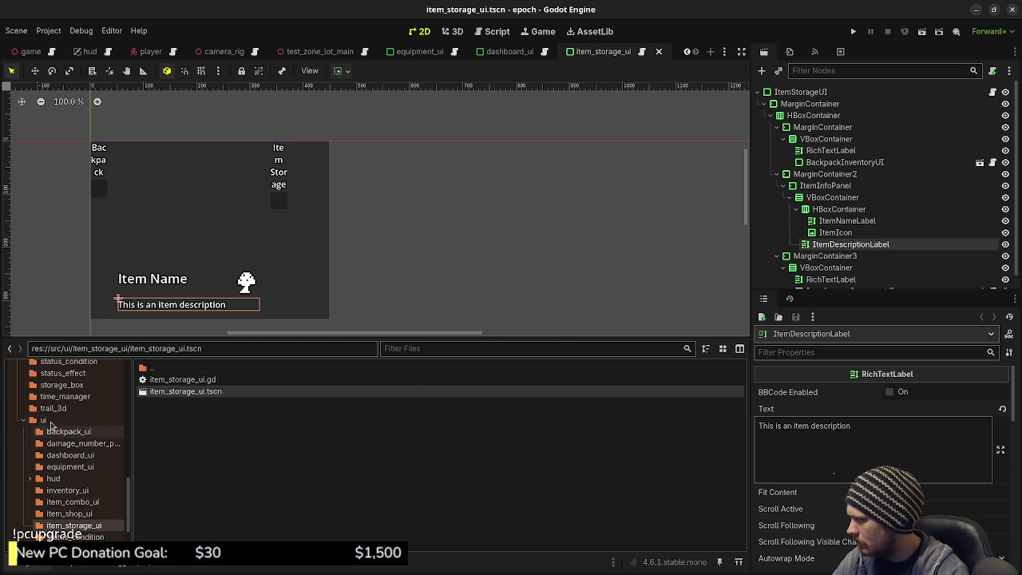
# - Make a new armor_storage_ui folder under res://src/ui, then switch over to Obsidian
pyautogui.click(46, 419)
pyautogui.rightClick(50, 420)
pyautogui.moveTo(159, 384)
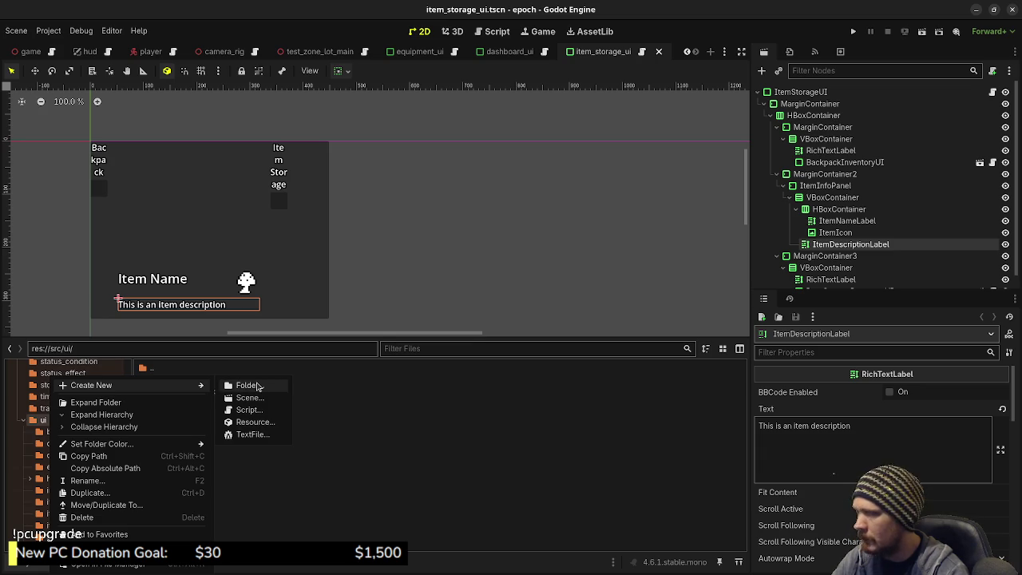
pyautogui.click(258, 386)
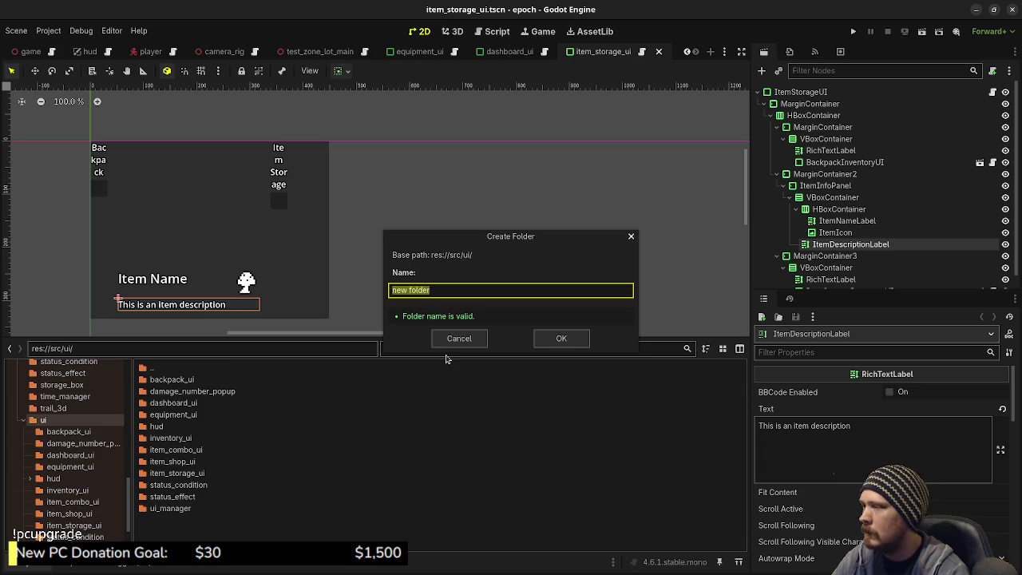
pyautogui.write('arm')
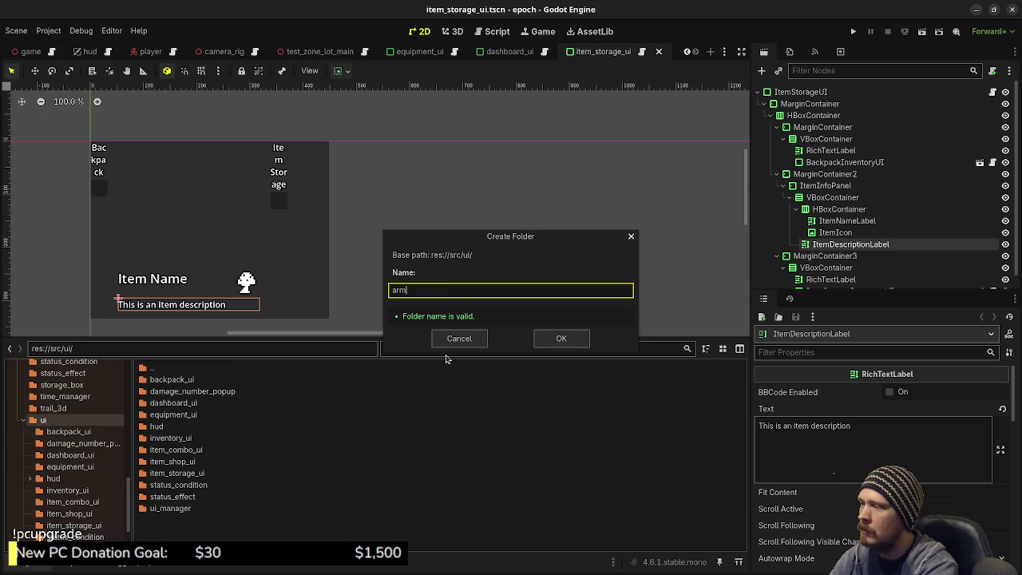
pyautogui.write('or_storage_')
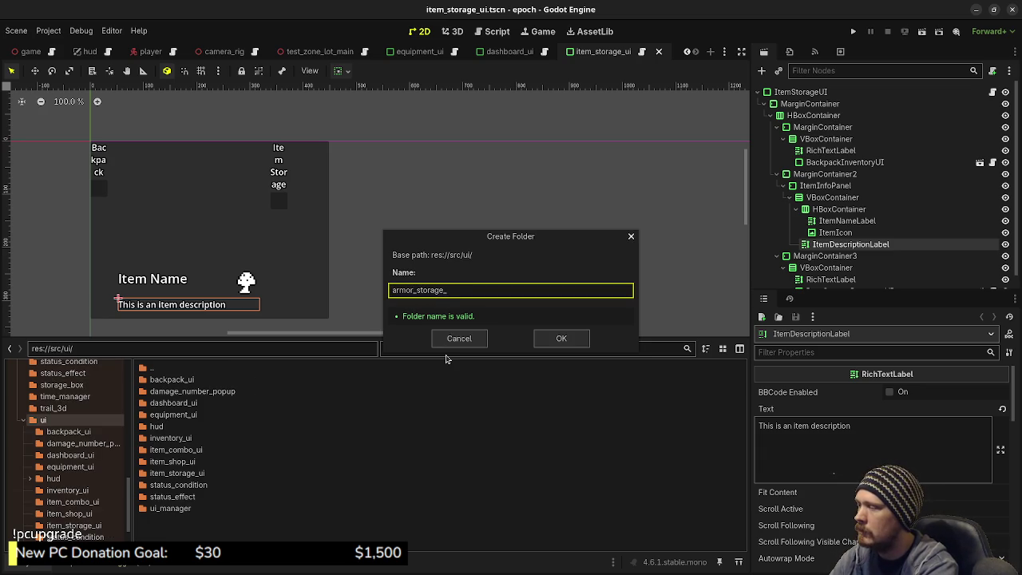
pyautogui.write('ui')
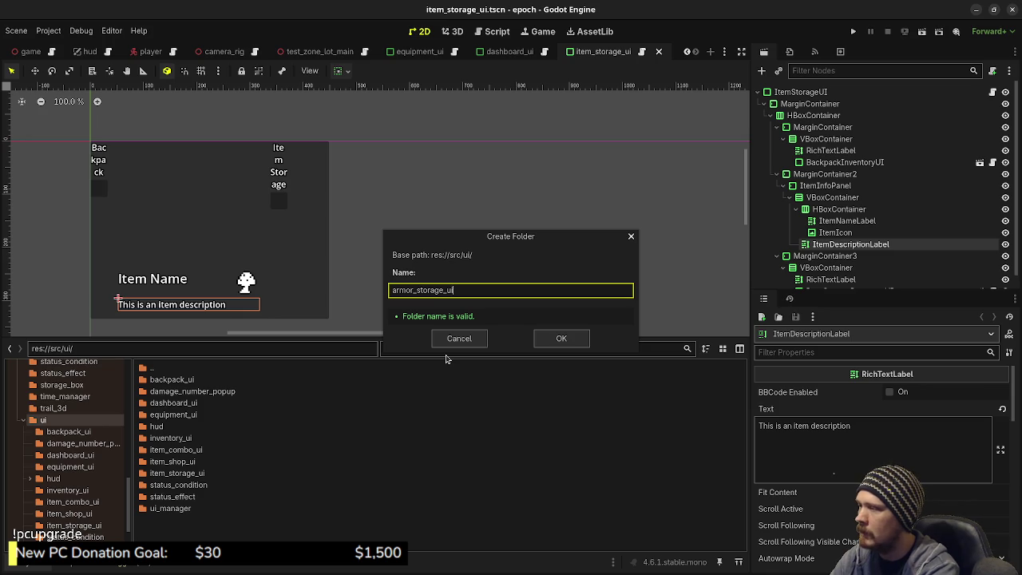
pyautogui.press('Return')
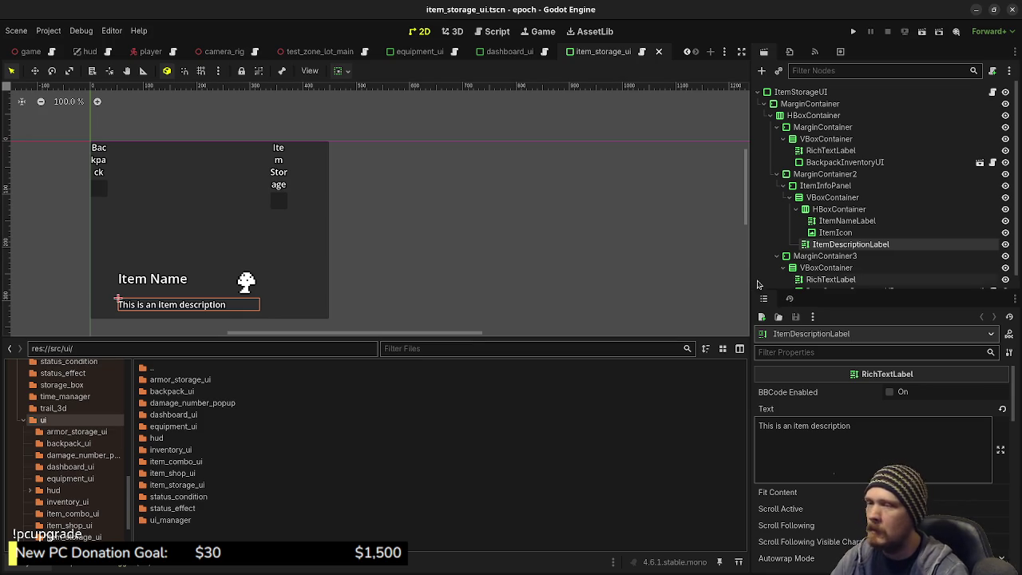
pyautogui.hotkey('alt', 'Tab')
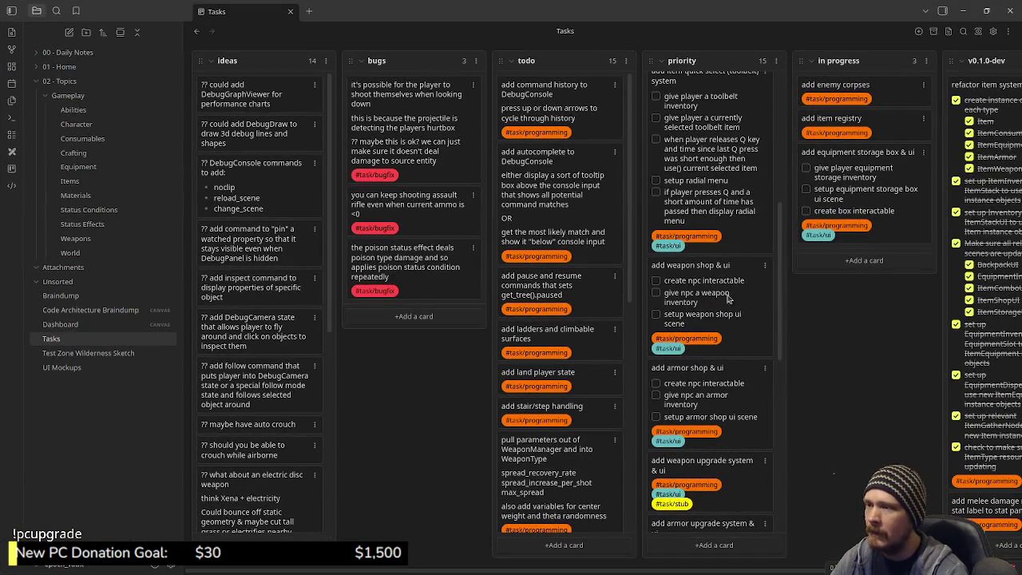
# - Scroll through the priority column of the Obsidian Tasks kanban, then minimize Obsidian
pyautogui.moveTo(780, 282)
pyautogui.mouseDown()
pyautogui.moveTo(795, 167)
pyautogui.moveTo(777, 219)
pyautogui.moveTo(762, 421)
pyautogui.moveTo(766, 156)
pyautogui.moveTo(765, 467)
pyautogui.moveTo(765, 281)
pyautogui.mouseUp()
pyautogui.scroll(-2, 762, 421)
pyautogui.scroll(1, 766, 420)
pyautogui.scroll(-1, 751, 285)
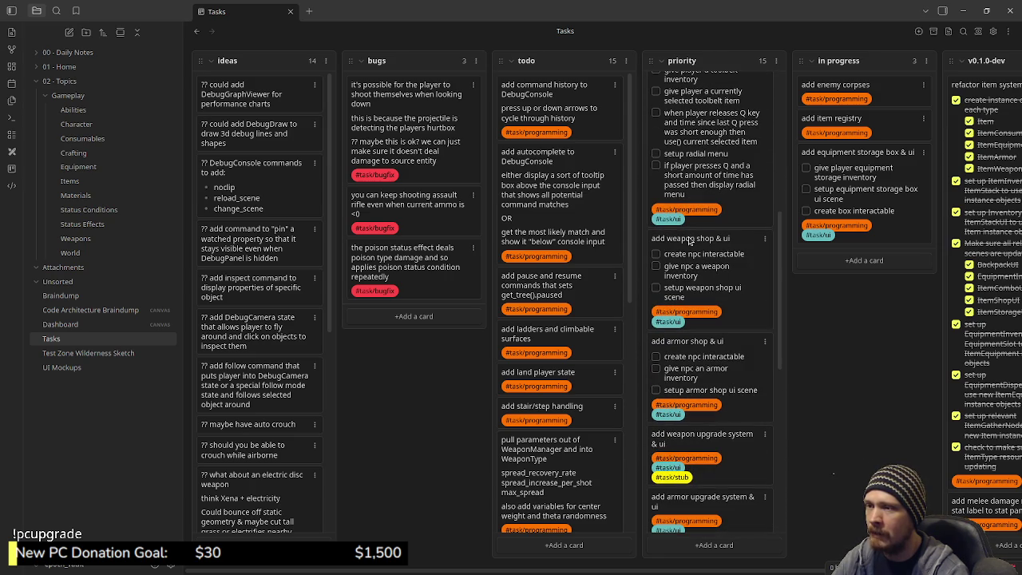
pyautogui.scroll(5, 732, 263)
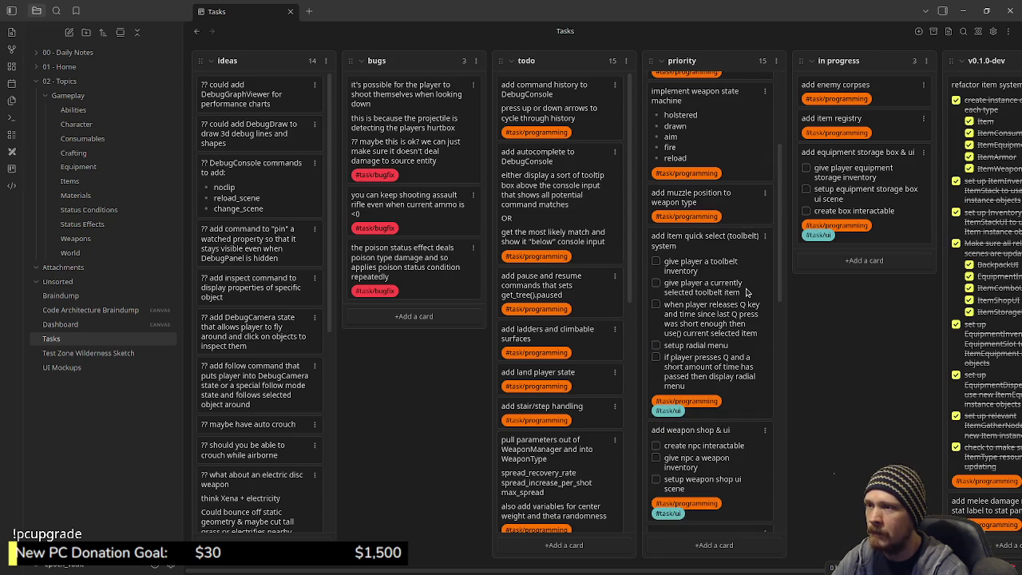
pyautogui.scroll(-3, 740, 357)
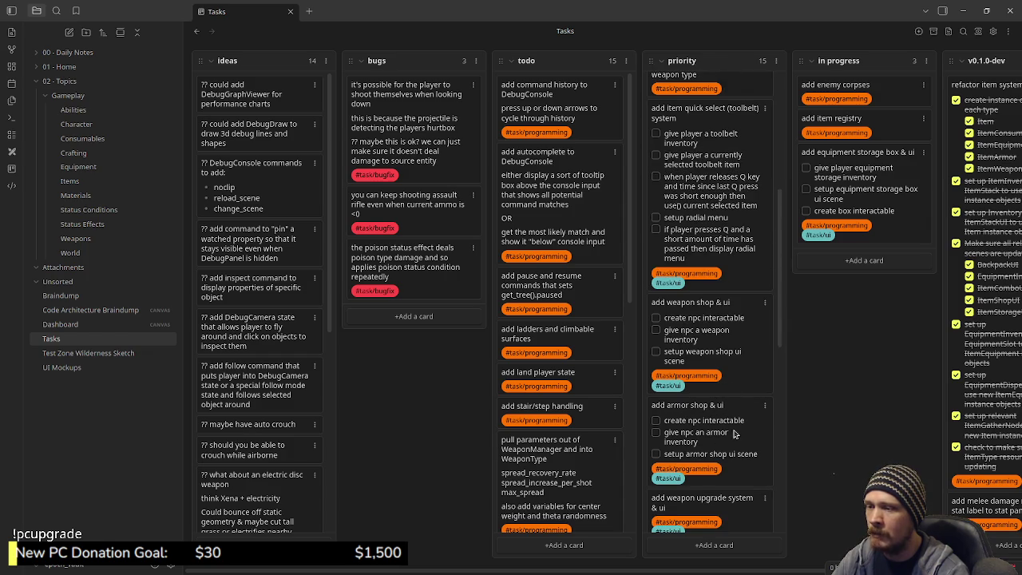
pyautogui.scroll(-2, 735, 434)
pyautogui.scroll(-1, 734, 434)
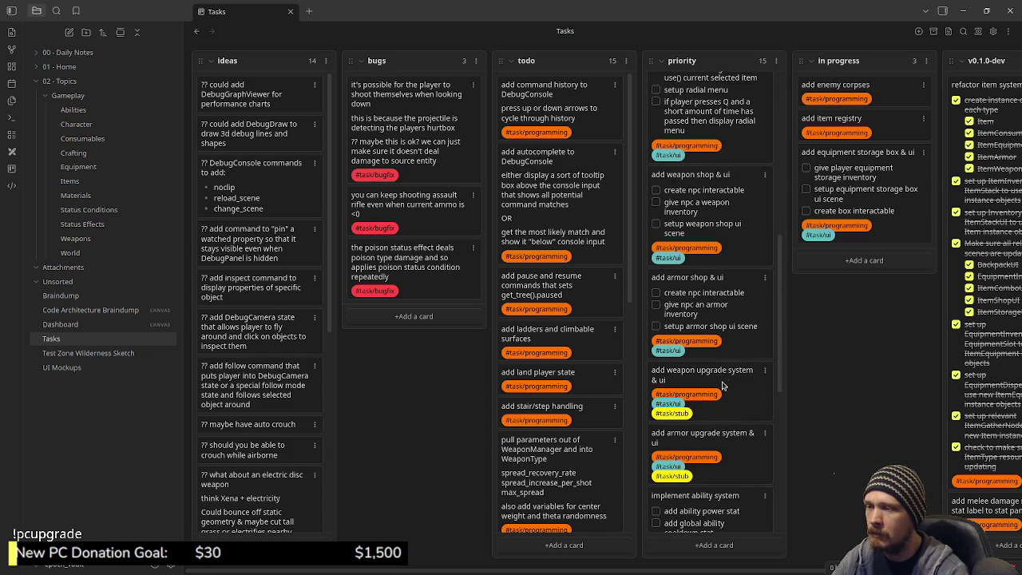
pyautogui.scroll(-2, 745, 365)
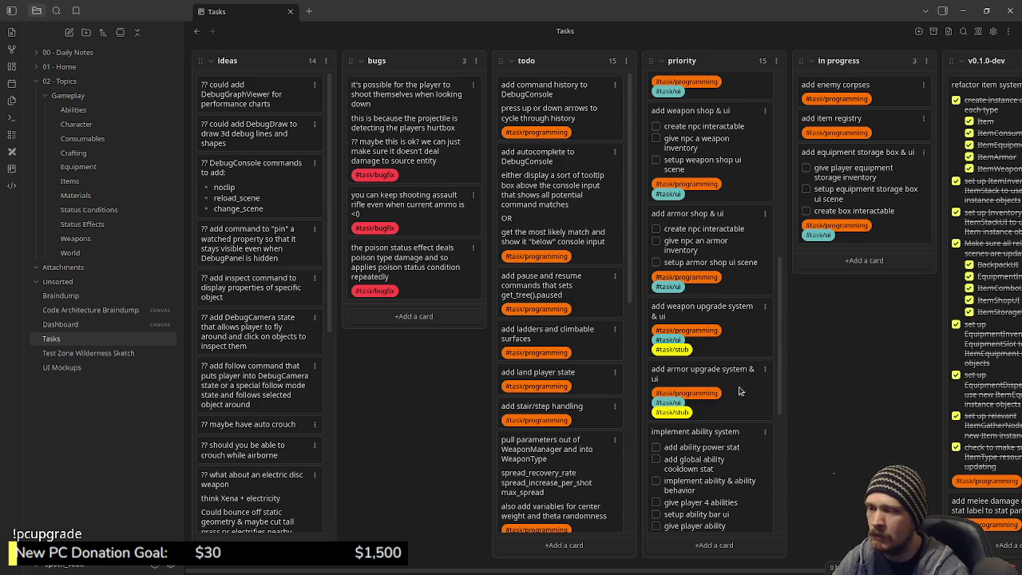
pyautogui.scroll(-5, 739, 395)
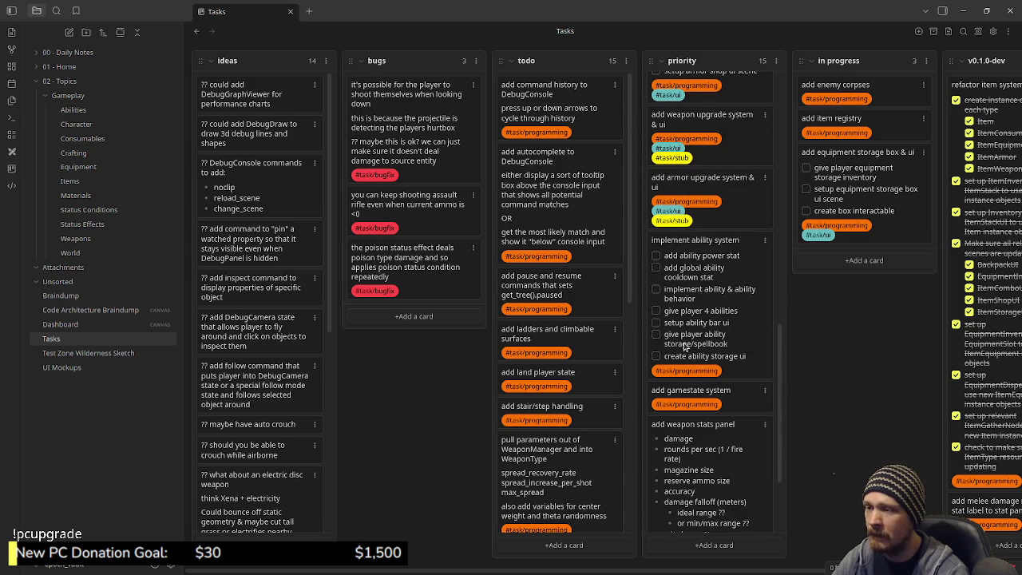
pyautogui.scroll(-4, 699, 319)
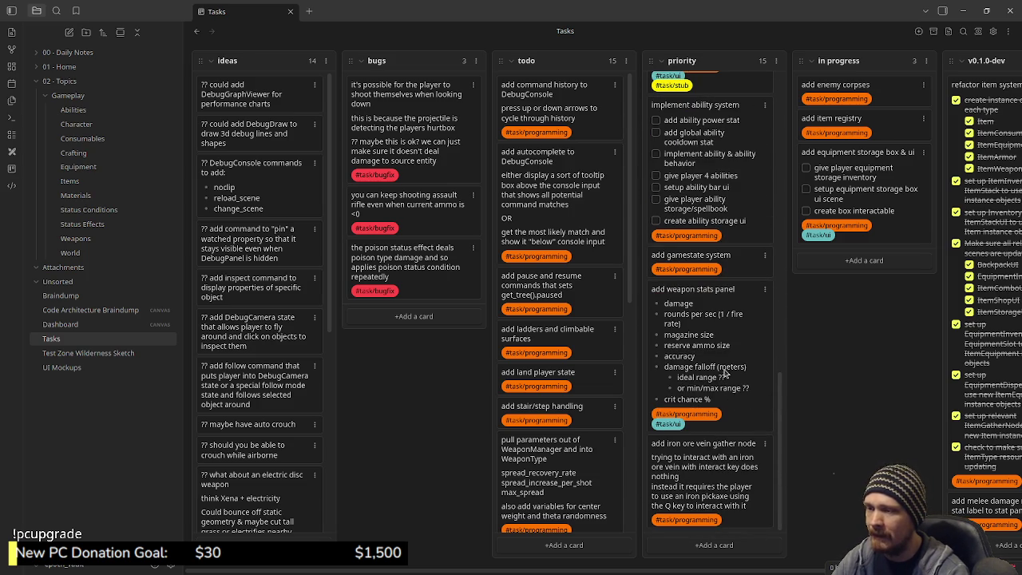
pyautogui.scroll(10, 717, 451)
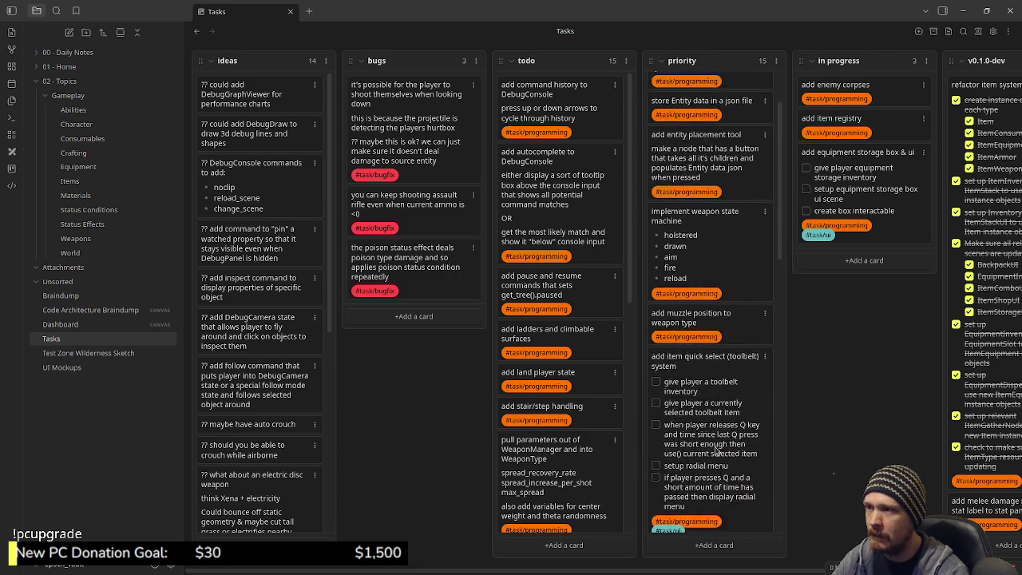
pyautogui.scroll(2, 716, 449)
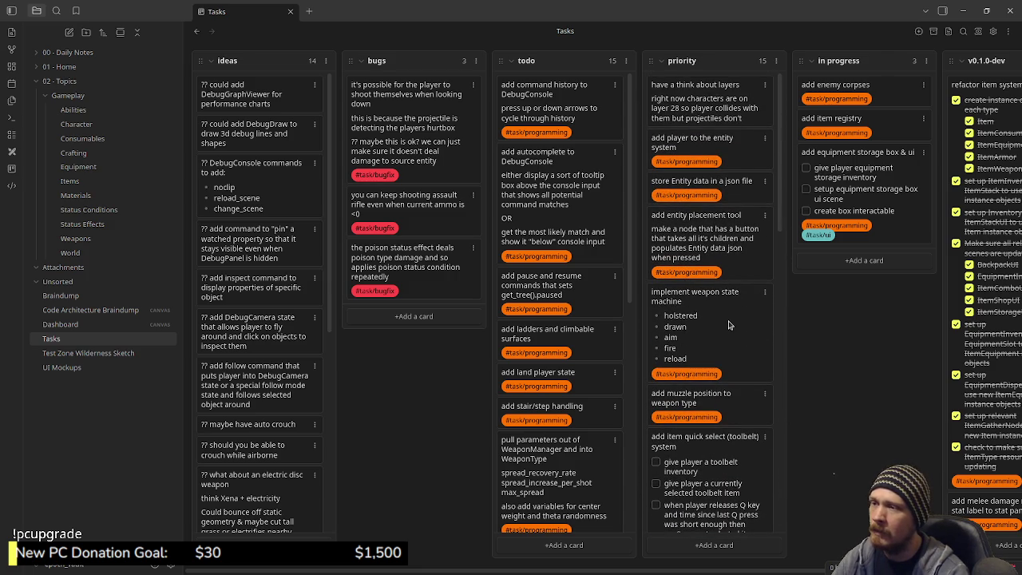
pyautogui.moveTo(780, 189); pyautogui.dragTo(790, 307)
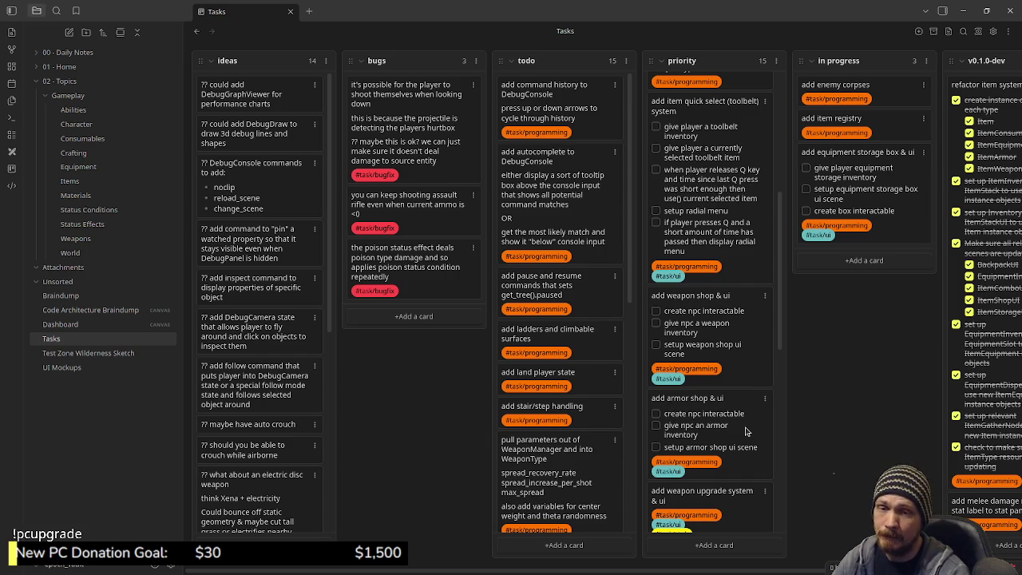
pyautogui.click(964, 10)
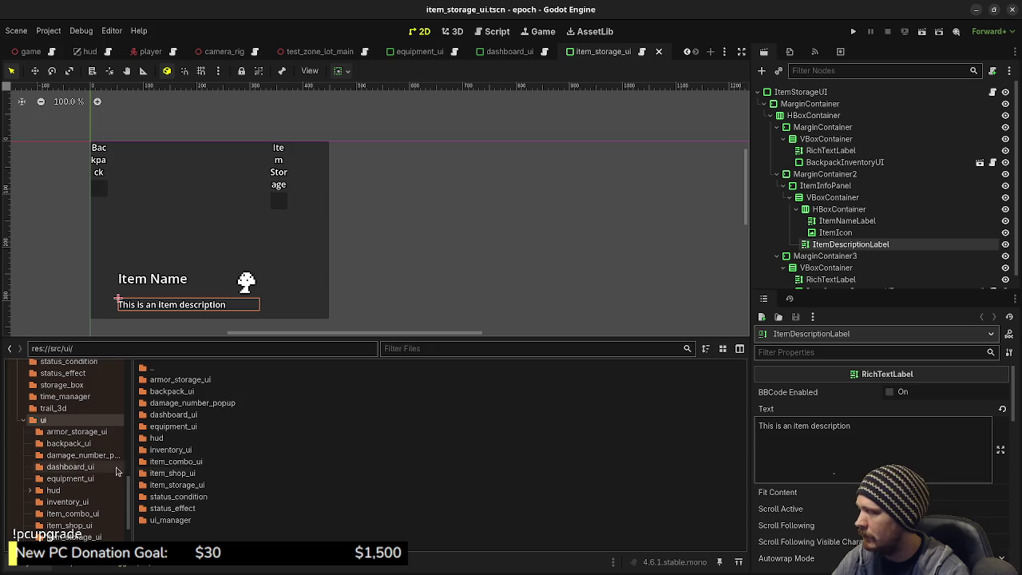
# - Open the empty armor_storage_ui folder in the FileSystem dock and add a new empty scene tab
pyautogui.scroll(10, 47, 427)
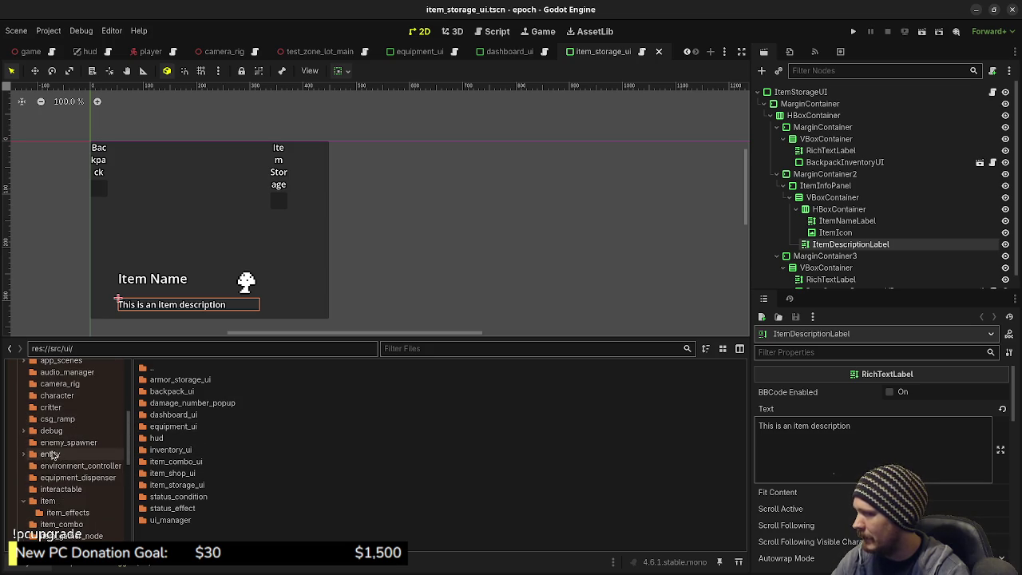
pyautogui.scroll(-2, 50, 482)
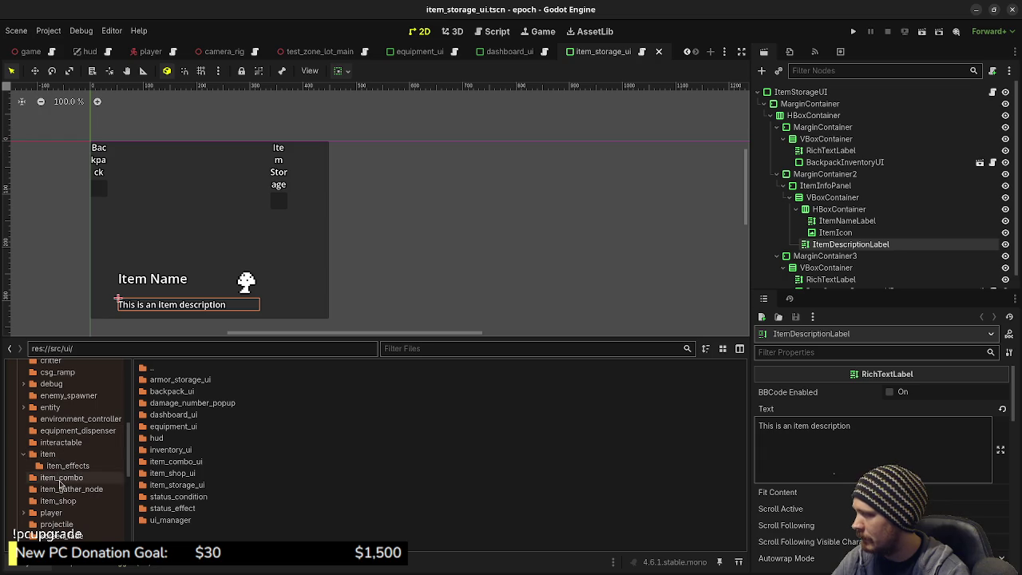
pyautogui.scroll(-8, 69, 497)
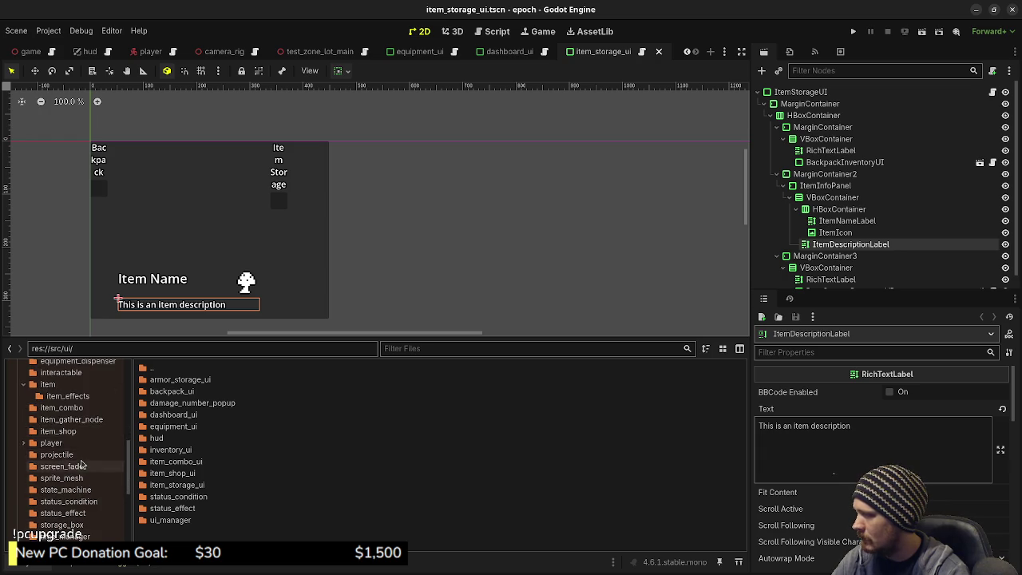
pyautogui.scroll(3, 78, 455)
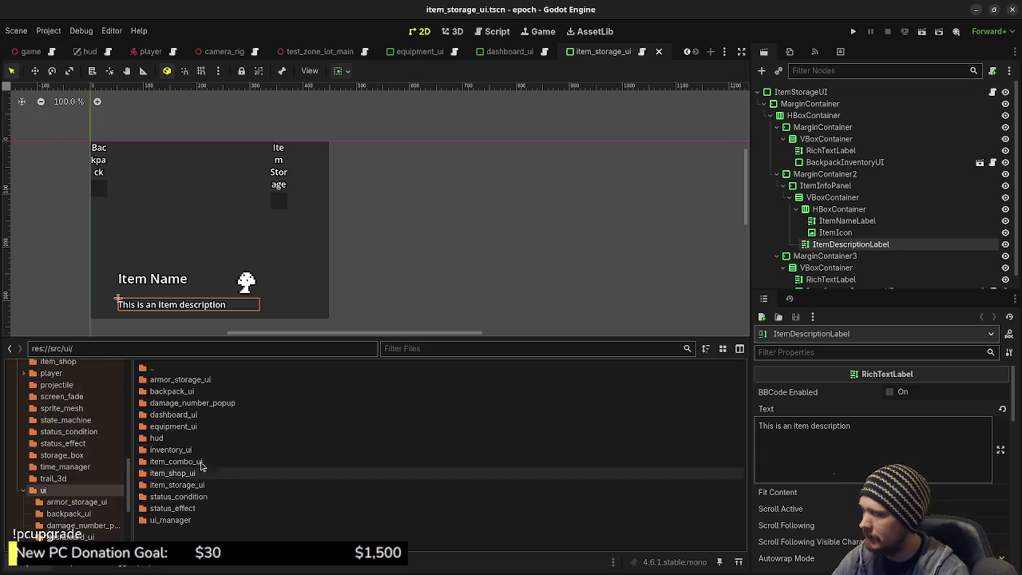
pyautogui.doubleClick(239, 379)
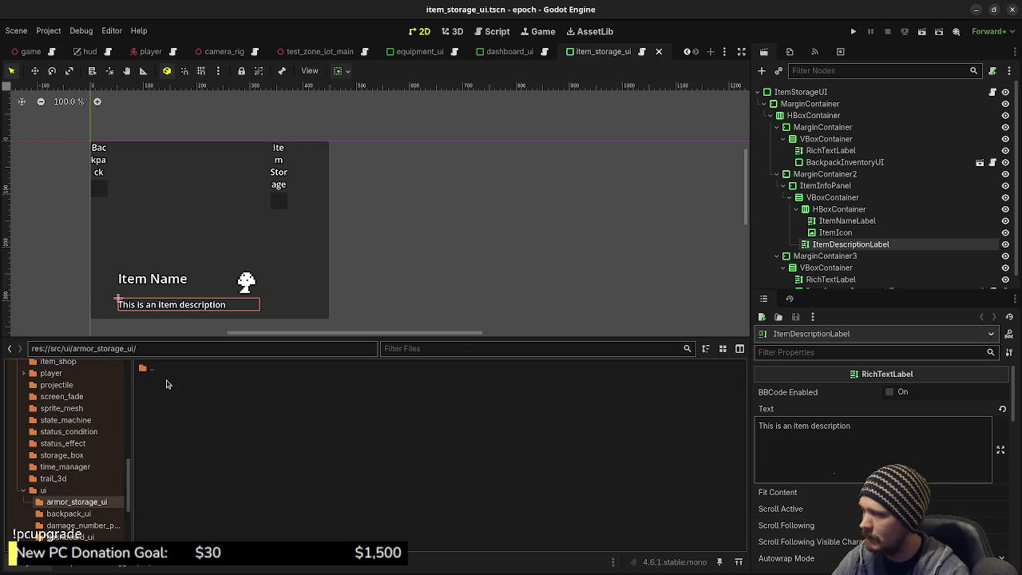
pyautogui.click(711, 51)
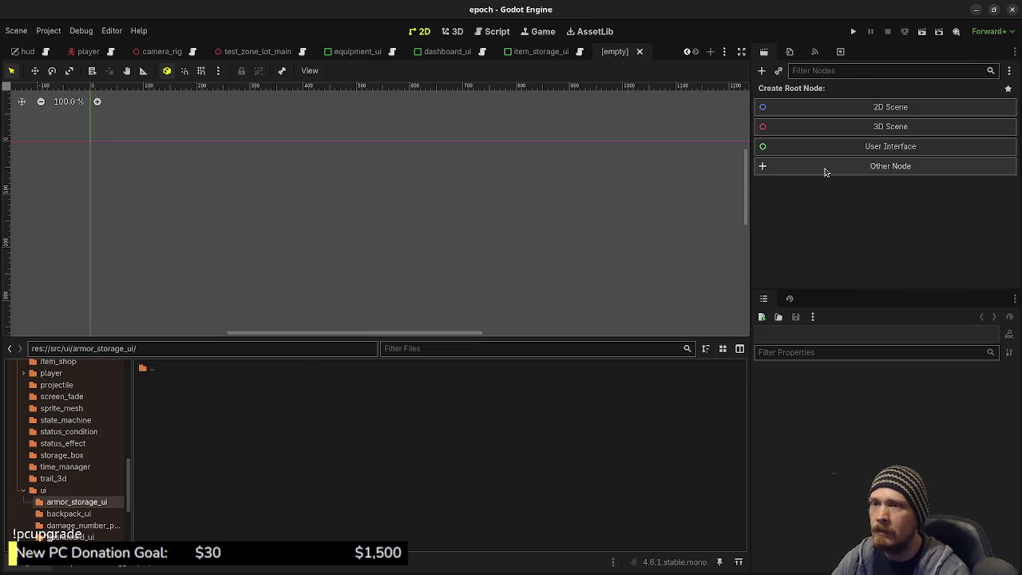
# - Give the new scene a PanelContainer root node named ArmorStorageUI
pyautogui.click(826, 171)
pyautogui.write('panel')
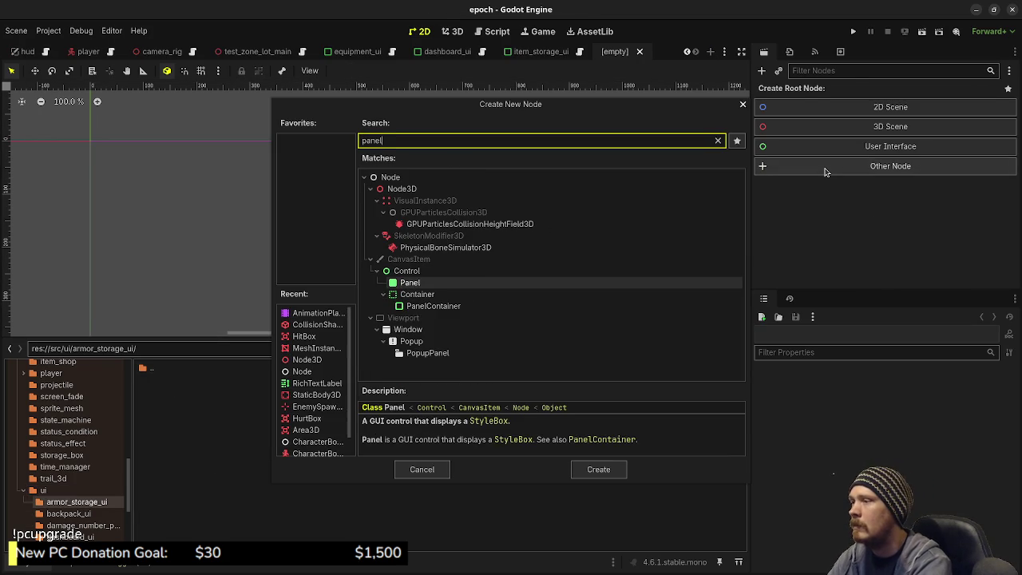
pyautogui.write('conta')
pyautogui.press('Return')
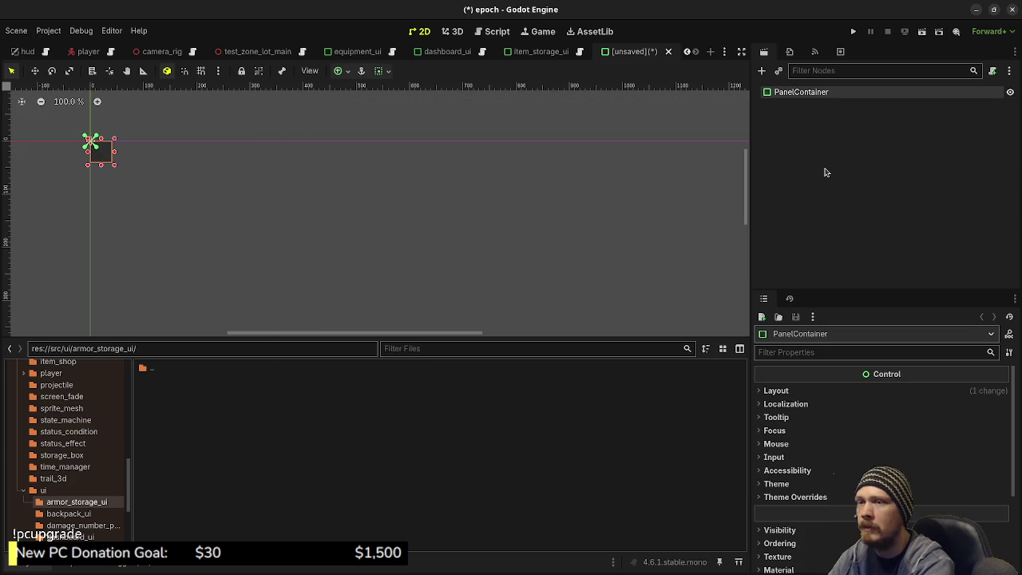
pyautogui.press('F2')
pyautogui.write('Armor')
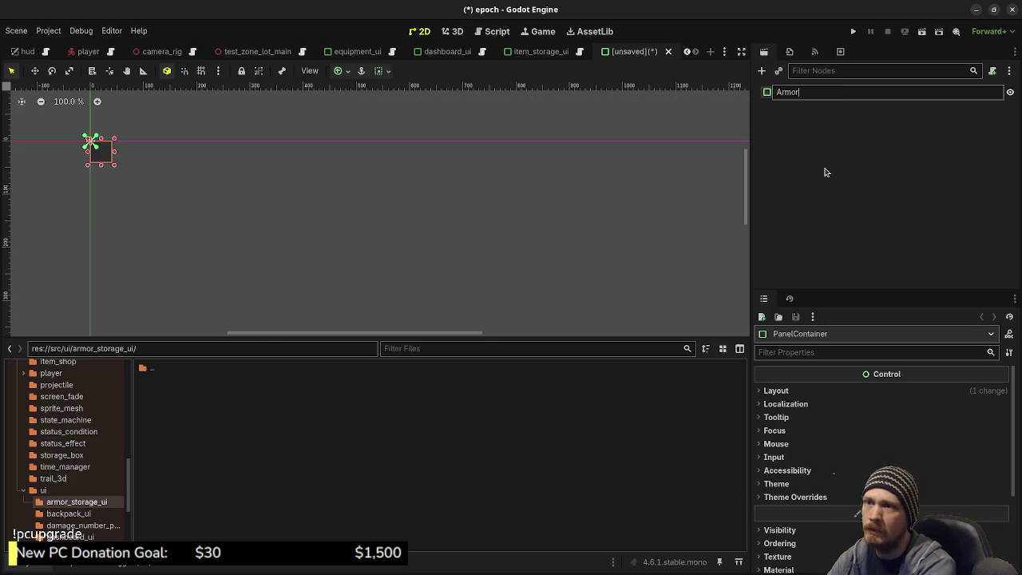
pyautogui.write('I')
pyautogui.press('Return')
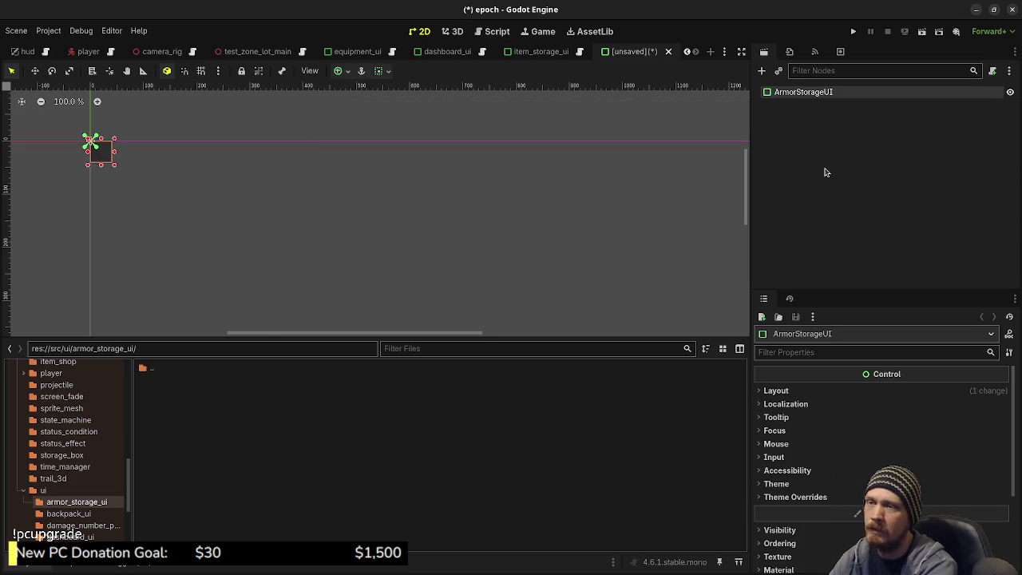
# - Save the scene as armor_storage_ui.tscn in res://src/ui/armor_storage_ui
pyautogui.hotkey('ctrl', 's')
pyautogui.doubleClick(509, 174)
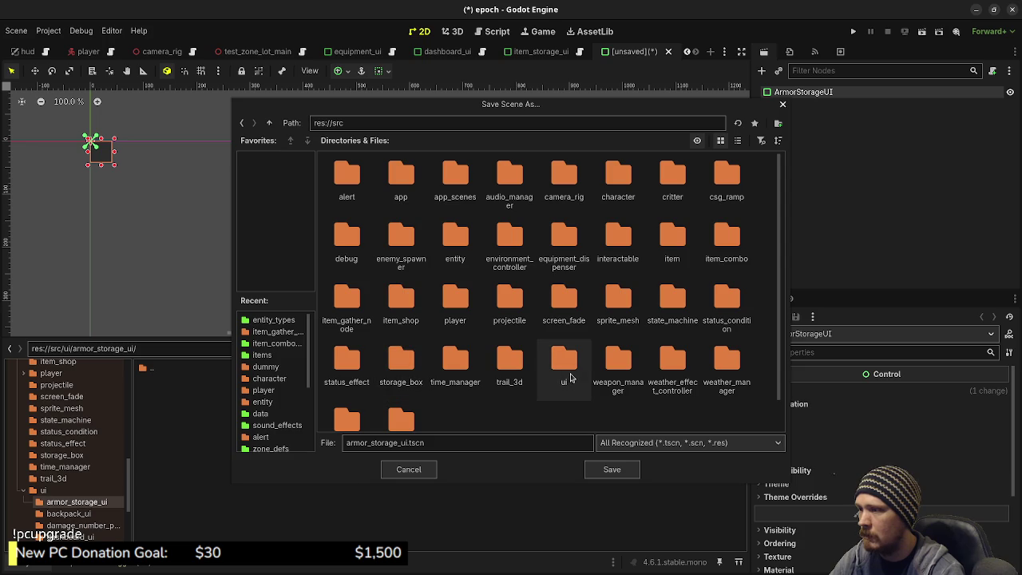
pyautogui.doubleClick(569, 375)
pyautogui.doubleClick(348, 177)
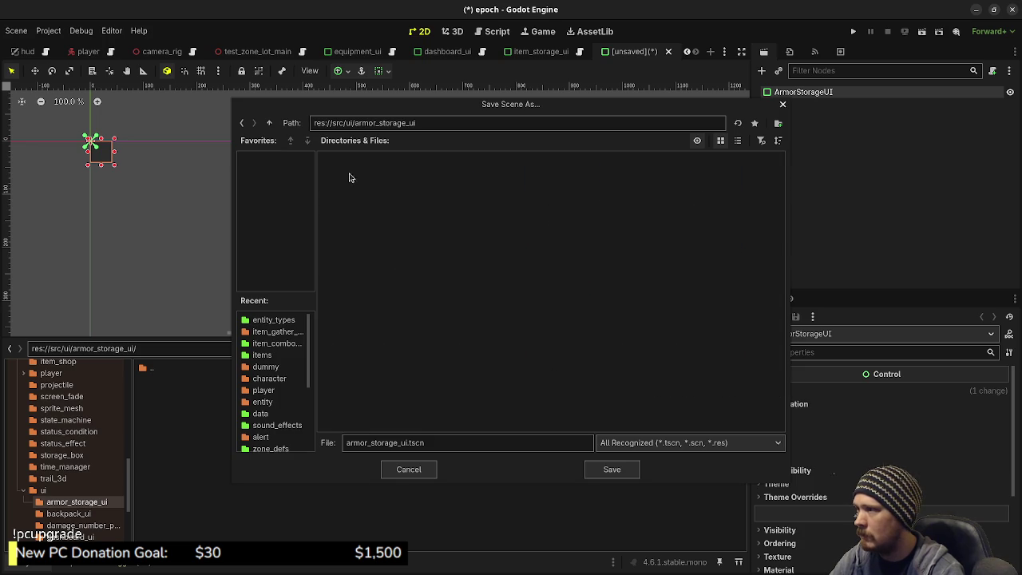
pyautogui.click(612, 470)
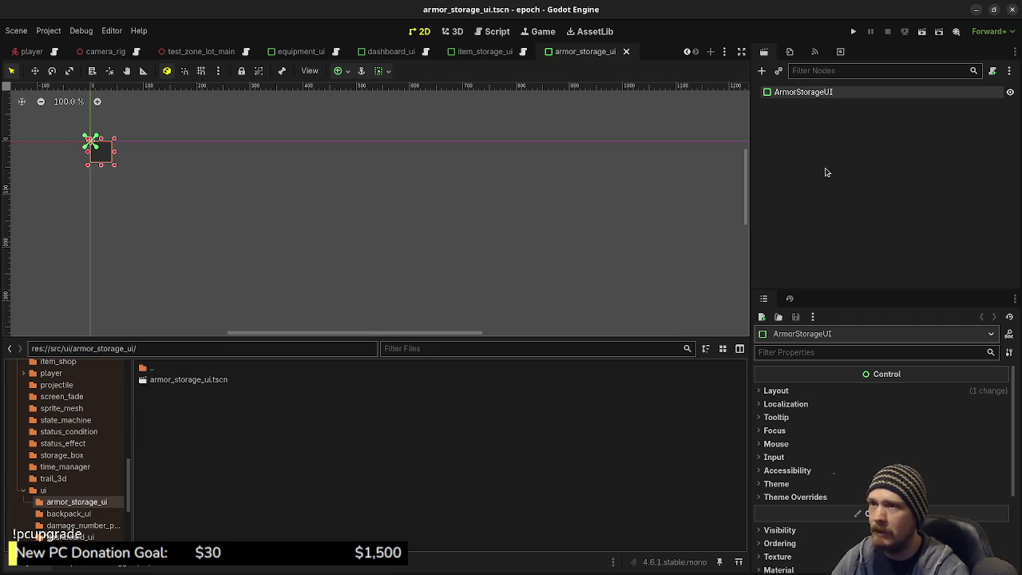
# - In item_storage_ui, inspect the MarginContainer branch and the ItemStorageUI root's size
pyautogui.click(495, 53)
pyautogui.click(765, 104)
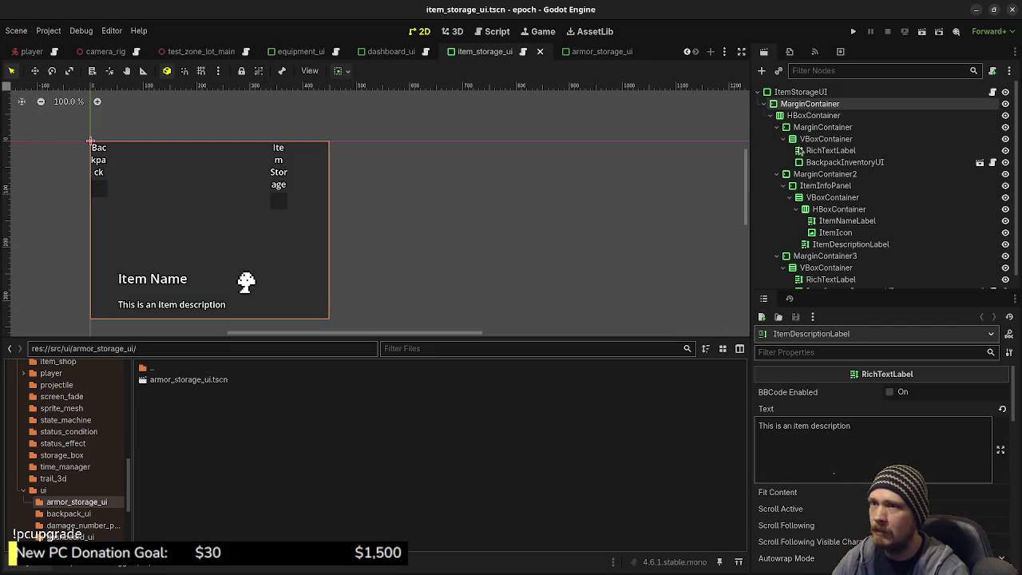
pyautogui.click(761, 105)
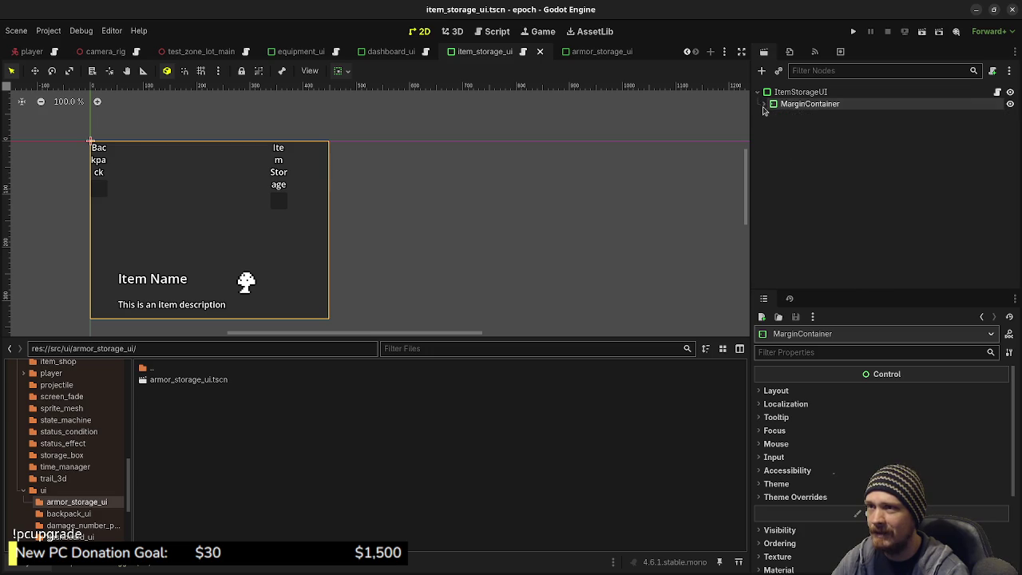
pyautogui.click(763, 106)
pyautogui.rightClick(808, 109)
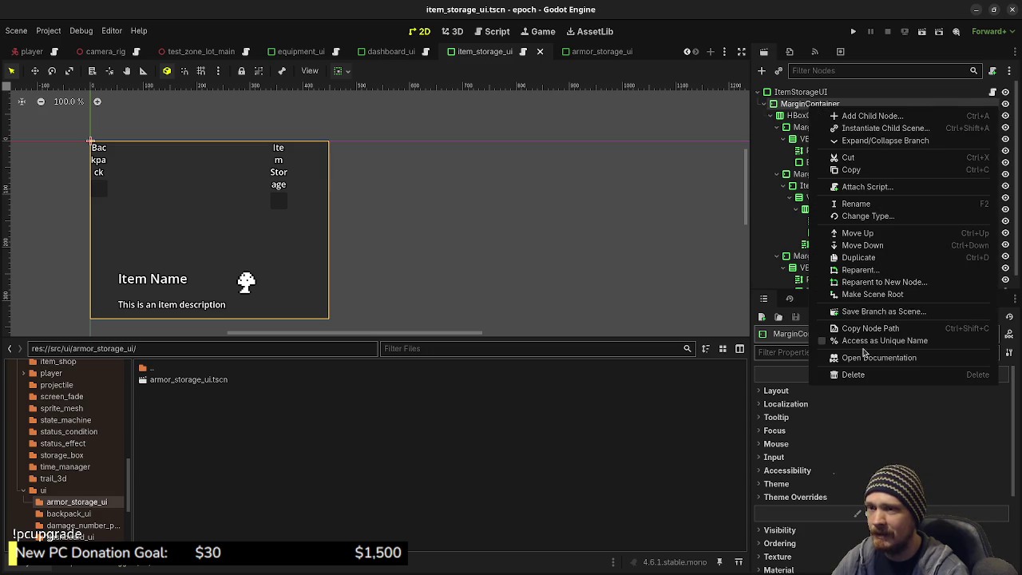
pyautogui.click(661, 390)
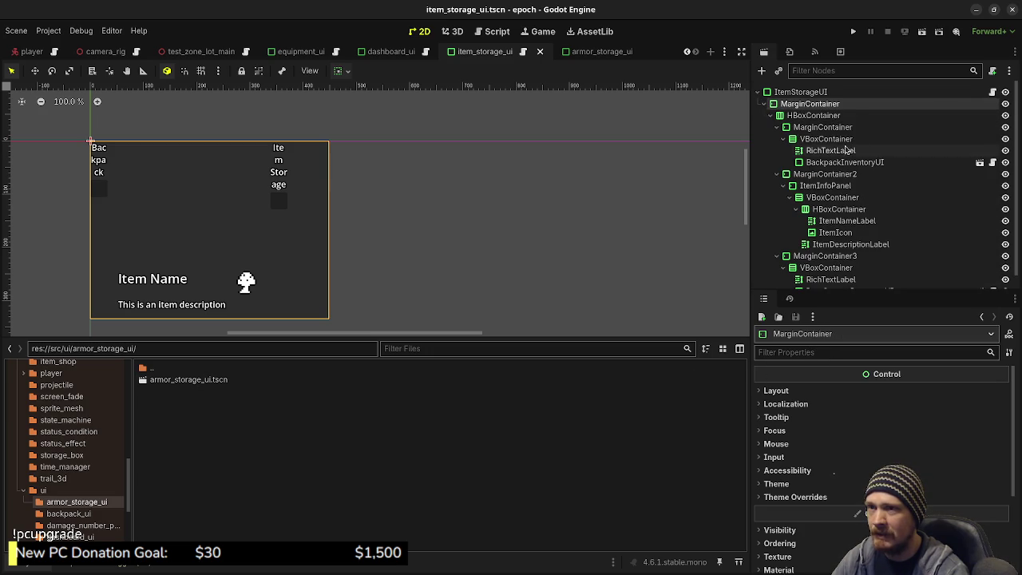
pyautogui.click(805, 93)
pyautogui.scroll(-2, 814, 421)
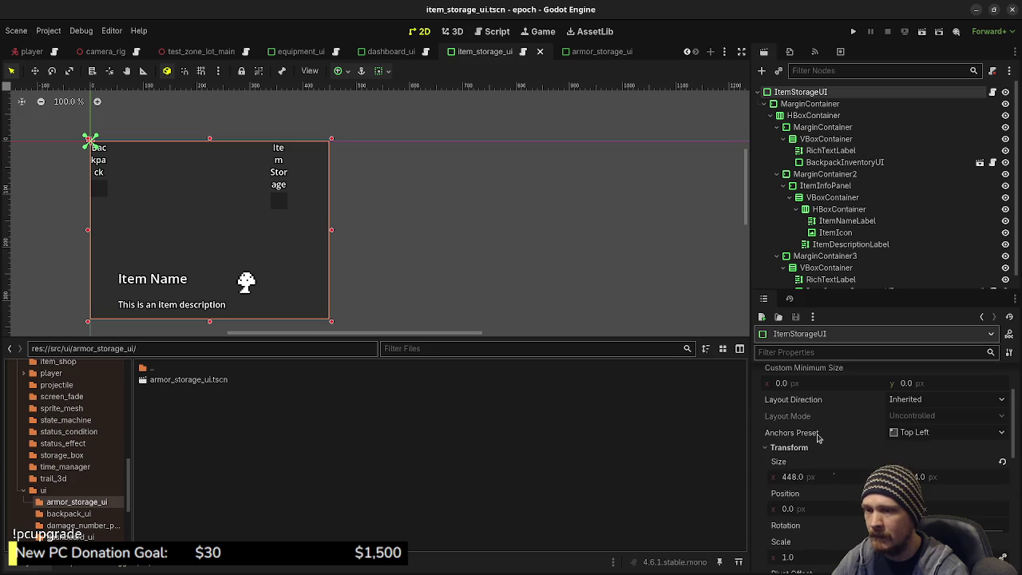
pyautogui.scroll(-1, 816, 439)
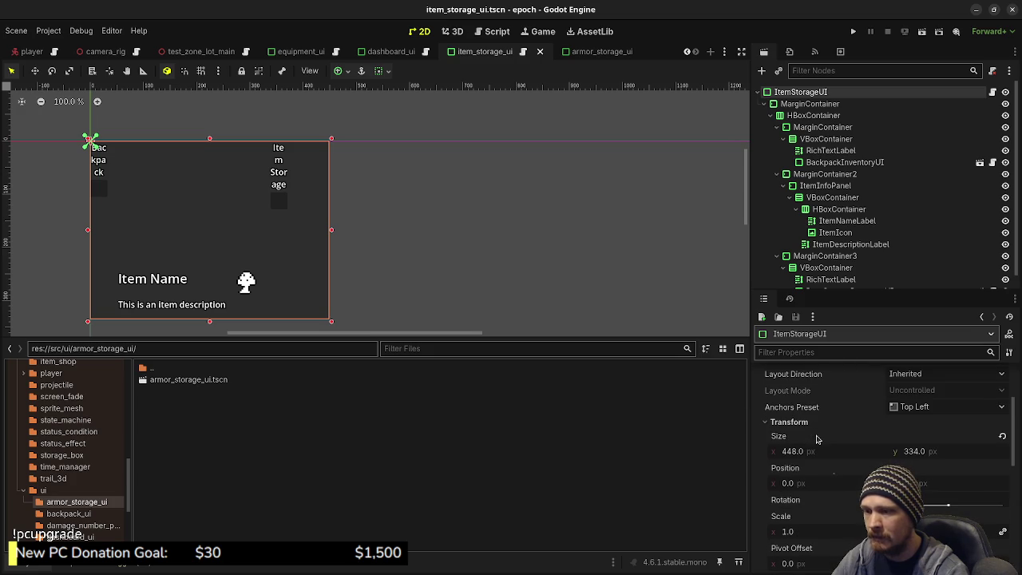
# - Copy the MarginContainer branch and paste it under ArmorStorageUI, then save
pyautogui.rightClick(793, 106)
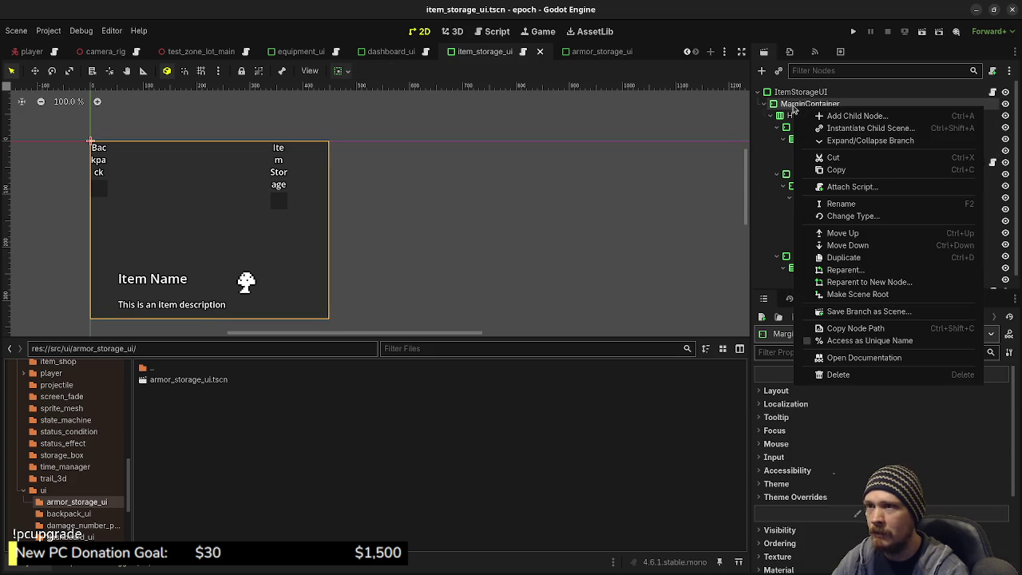
pyautogui.click(834, 169)
pyautogui.hotkey('ctrl', 'Tab')
pyautogui.rightClick(804, 95)
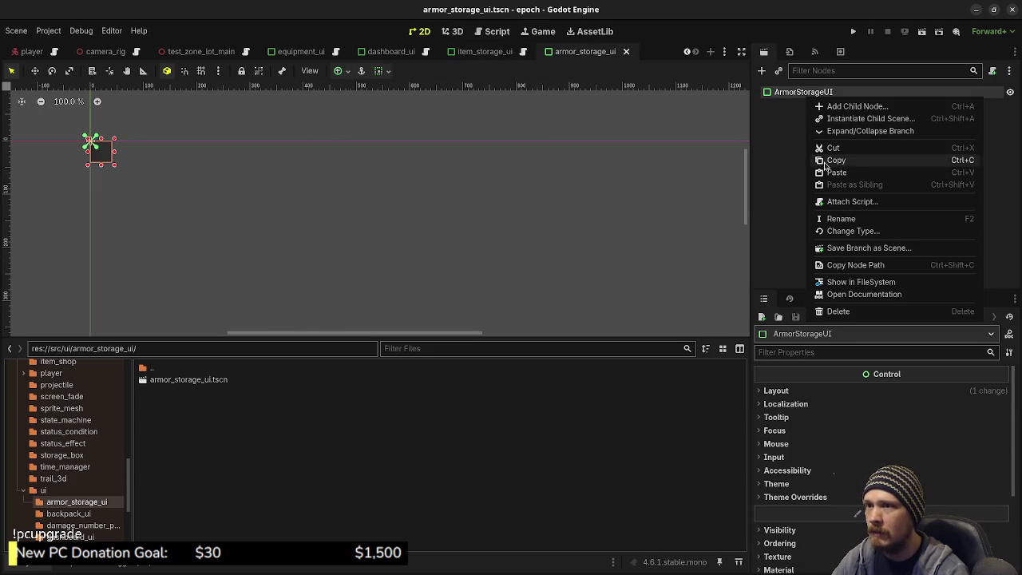
pyautogui.click(834, 171)
pyautogui.hotkey('ctrl', 's')
# - Copy ItemStorageUI's 448 px Size into ArmorStorageUI's Layout Size and save the scene
pyautogui.hotkey('ctrl', 'Tab')
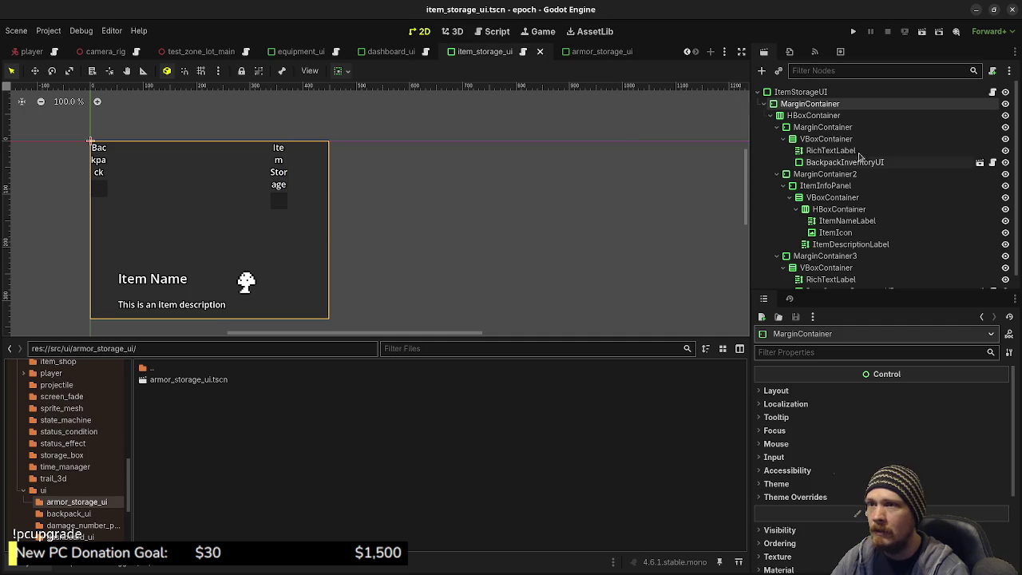
pyautogui.click(801, 92)
pyautogui.rightClick(823, 441)
pyautogui.click(846, 449)
pyautogui.click(592, 54)
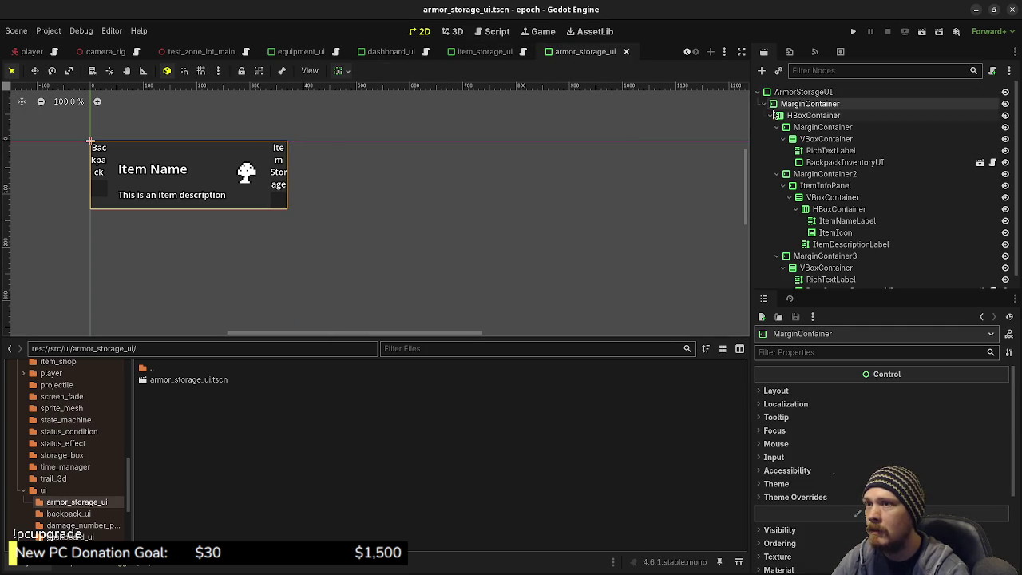
pyautogui.click(802, 92)
pyautogui.click(775, 390)
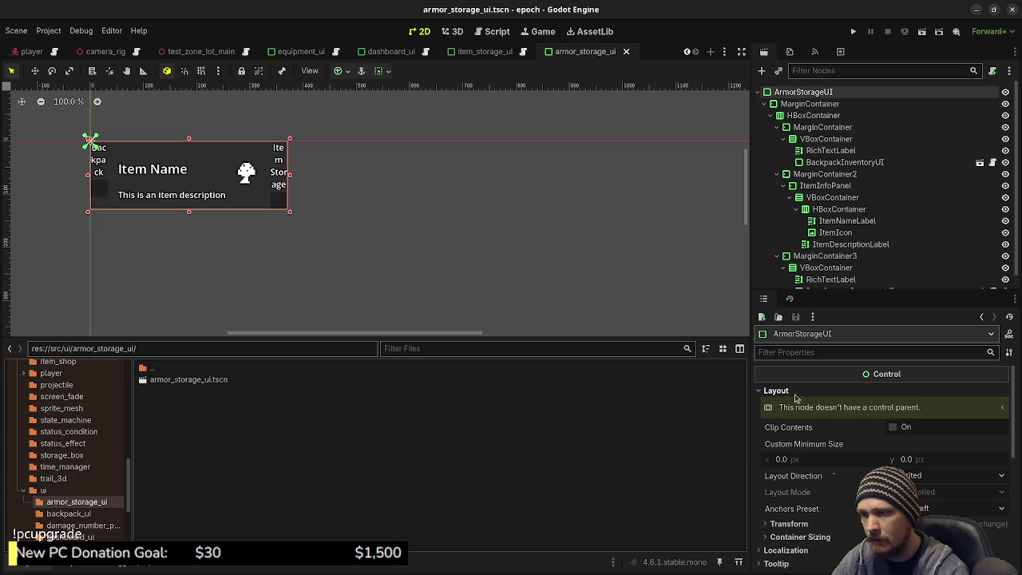
pyautogui.click(794, 523)
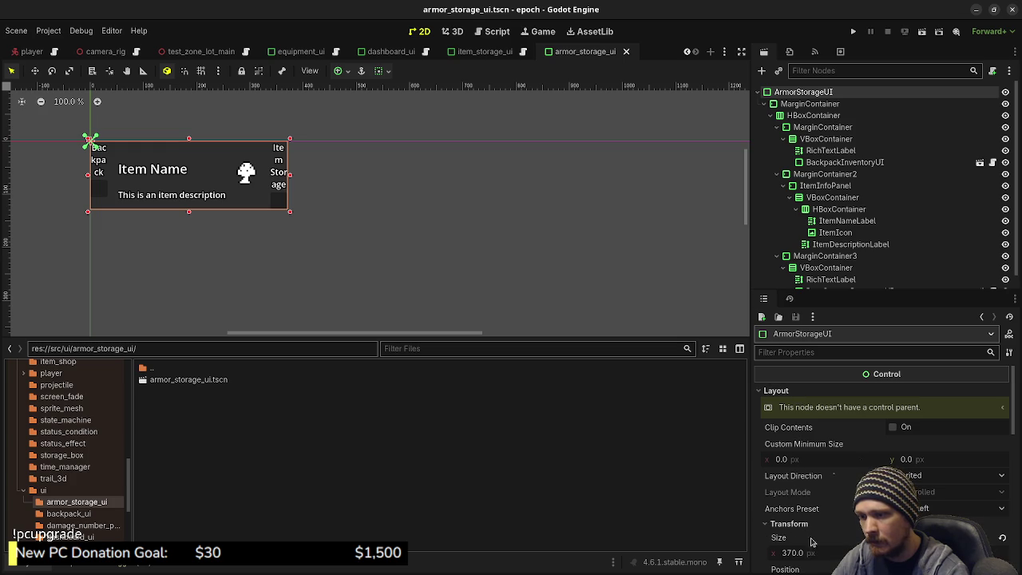
pyautogui.rightClick(804, 535)
pyautogui.click(812, 501)
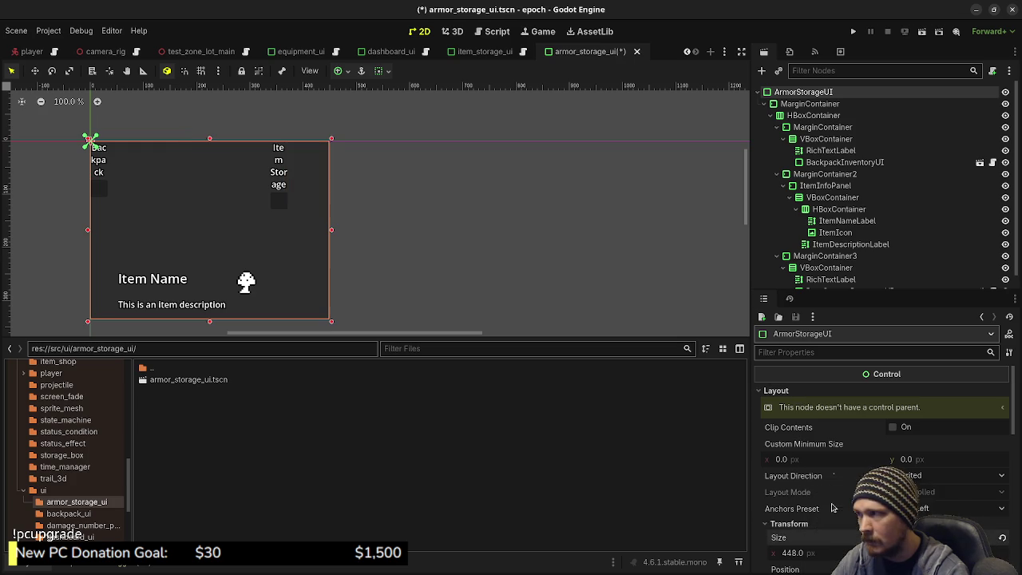
pyautogui.hotkey('ctrl', 's')
pyautogui.scroll(1, 618, 162)
pyautogui.click(515, 51)
pyautogui.scroll(-1, 846, 184)
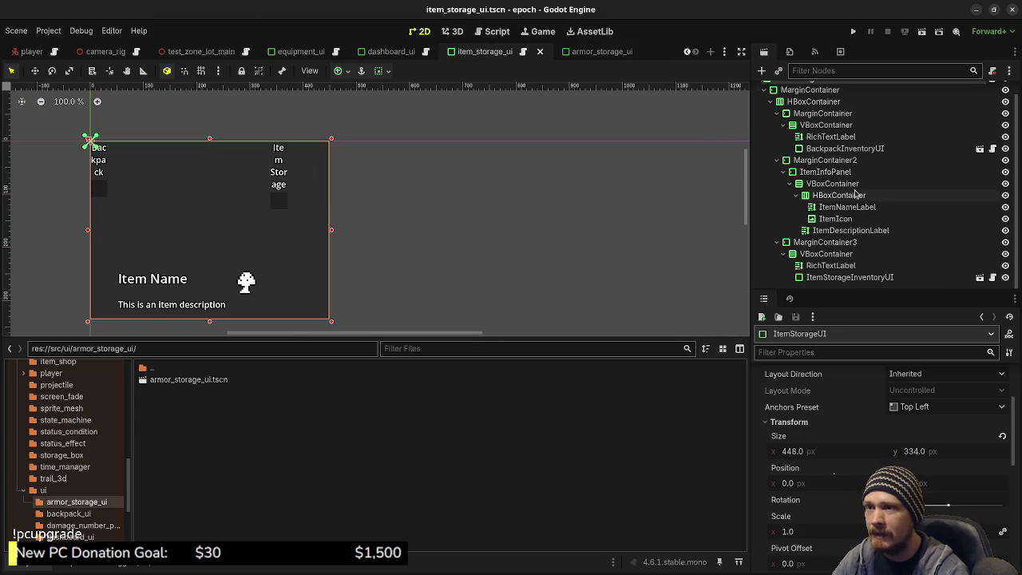
pyautogui.click(583, 51)
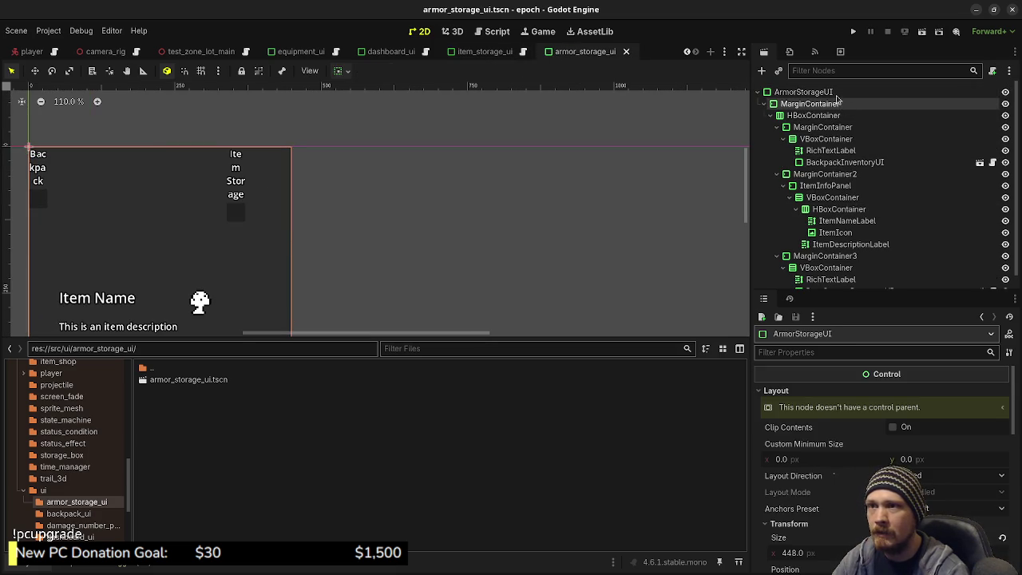
# - Attach a new armor_storage_ui.gd script, correct its class_name to ArmorStorageUI, and save
pyautogui.click(991, 72)
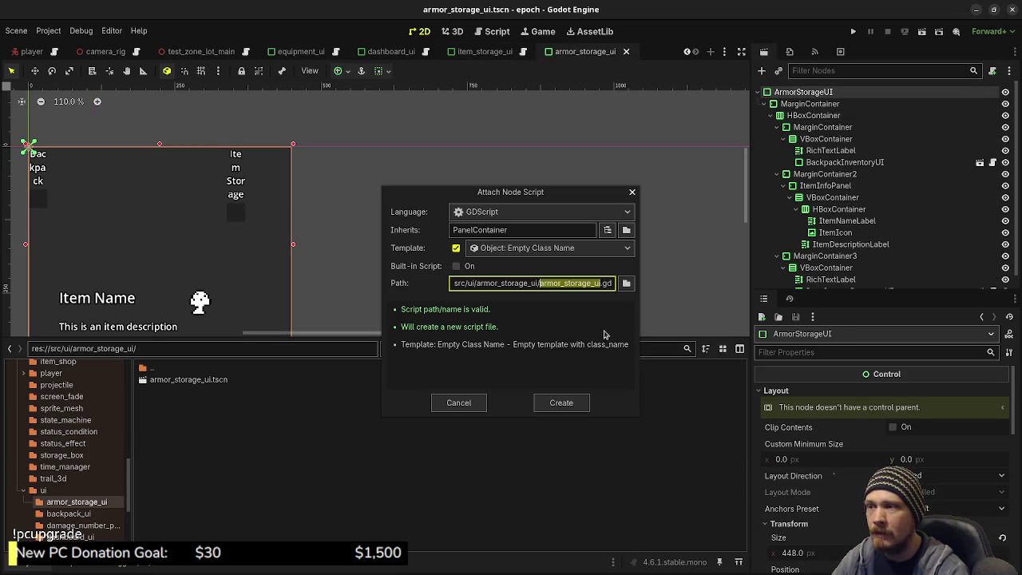
pyautogui.click(562, 403)
pyautogui.click(383, 90)
pyautogui.press('BackSpace')
pyautogui.write('I')
pyautogui.hotkey('ctrl', 's')
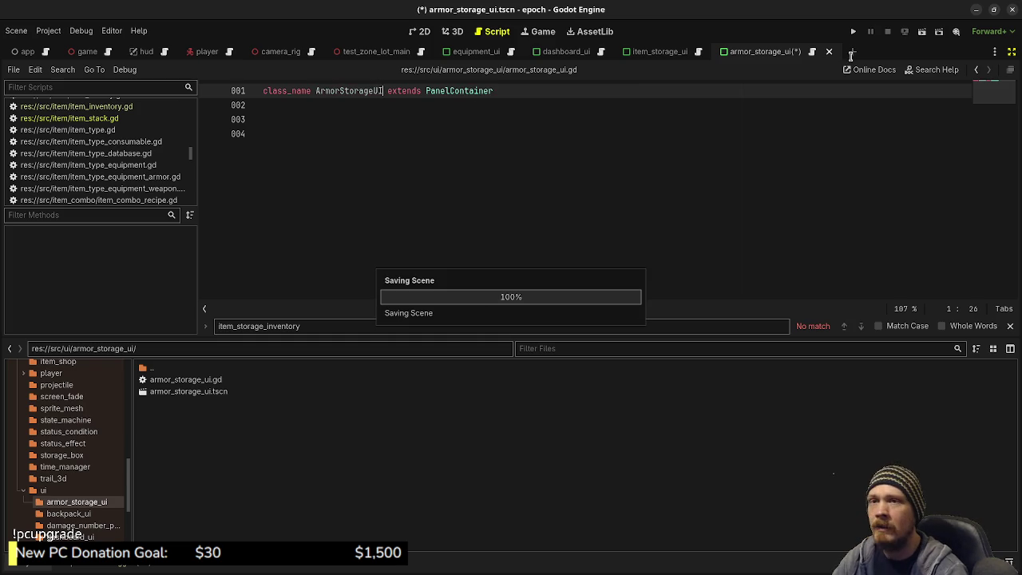
# - Return to the 2D scene view with BackpackInventoryUI selected
pyautogui.click(1011, 51)
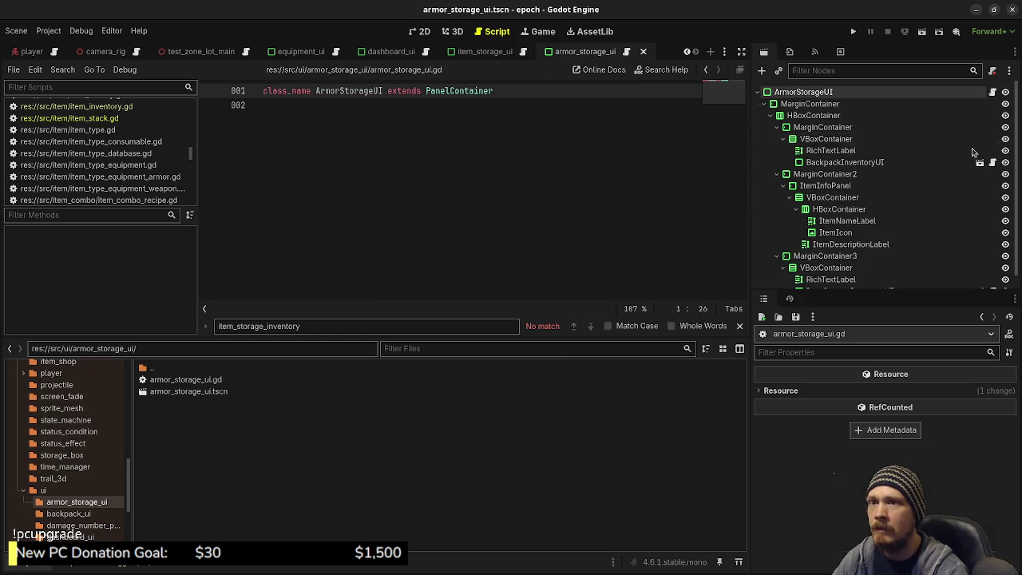
pyautogui.click(845, 162)
pyautogui.click(423, 32)
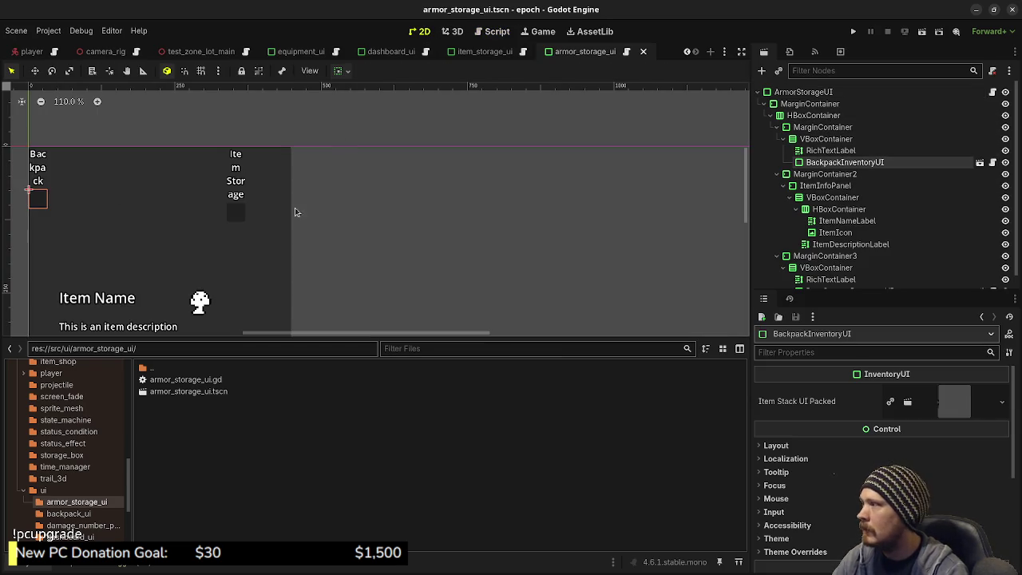
# - Delete the BackpackInventoryUI node from the armor storage scene
pyautogui.rightClick(821, 165)
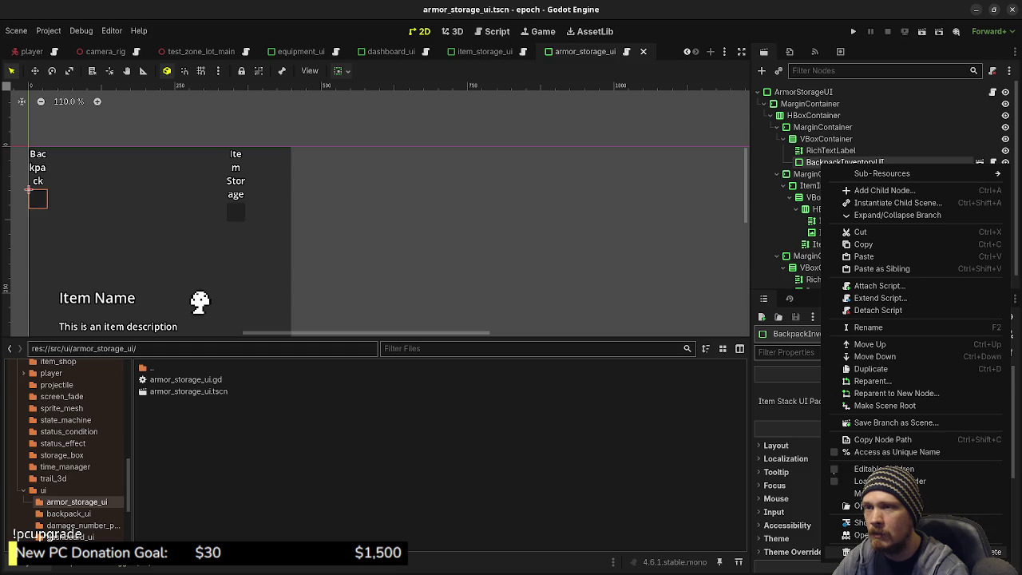
pyautogui.click(870, 551)
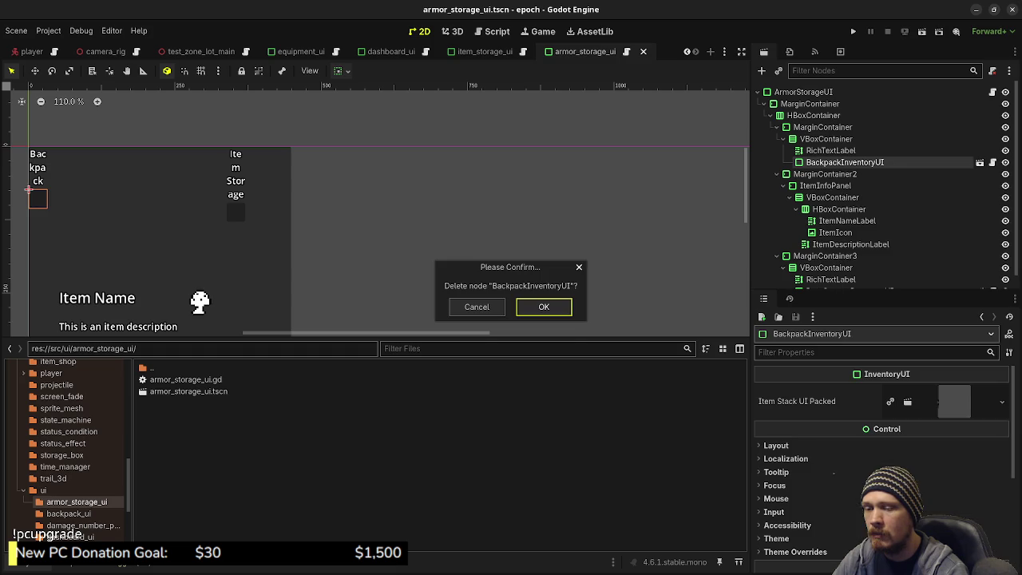
pyautogui.click(558, 317)
# - Add an EquipmentUI child node under VBoxContainer and save the scene
pyautogui.click(830, 150)
pyautogui.click(823, 139)
pyautogui.hotkey('ctrl', 'a')
pyautogui.write('equipment')
pyautogui.press('Return')
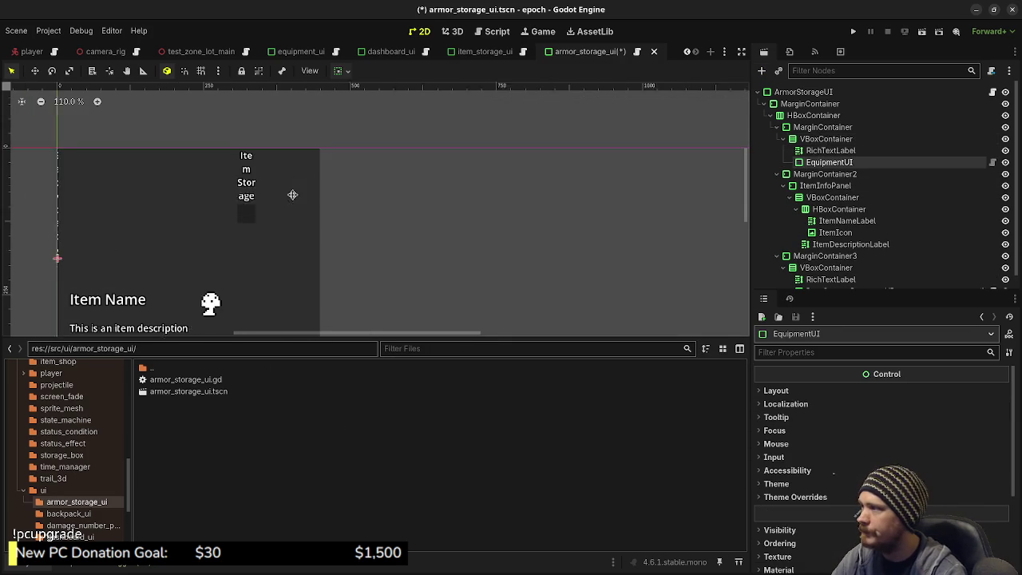
pyautogui.hotkey('ctrl', 's')
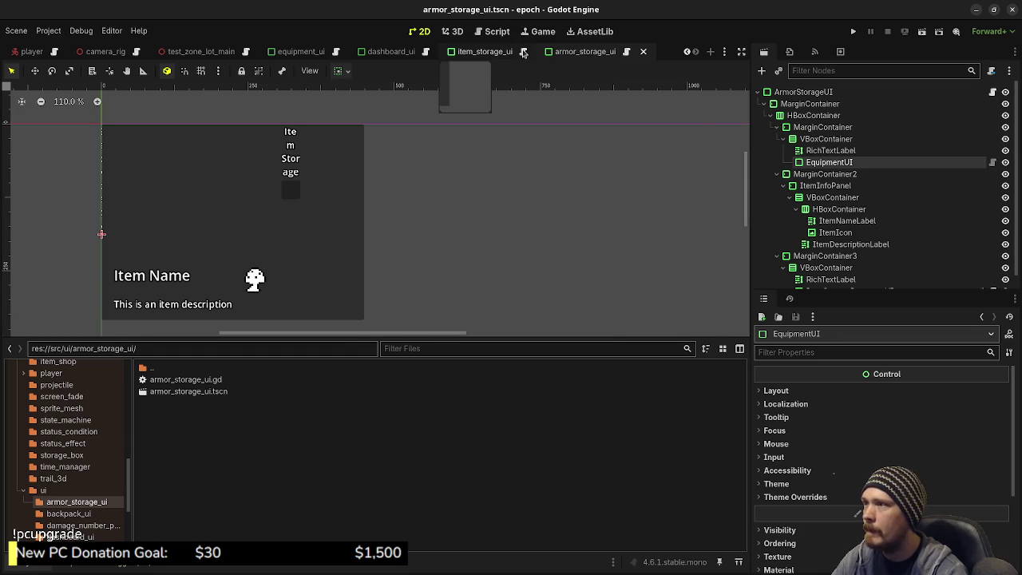
# - Copy var player and the setup() function from item_storage_ui.gd into armor_storage_ui.gd and save
pyautogui.click(495, 31)
pyautogui.scroll(10, 434, 257)
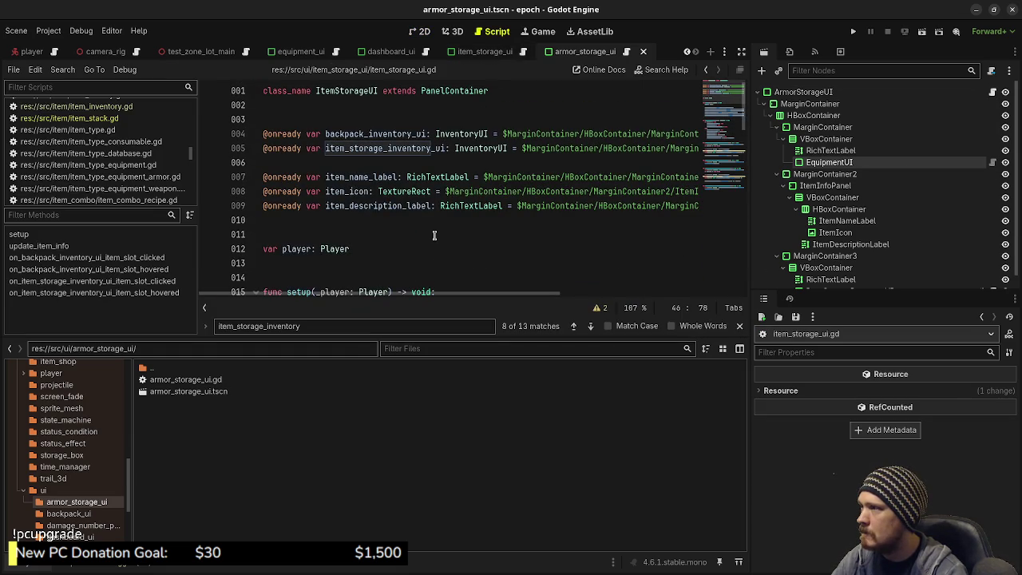
pyautogui.scroll(-1, 434, 235)
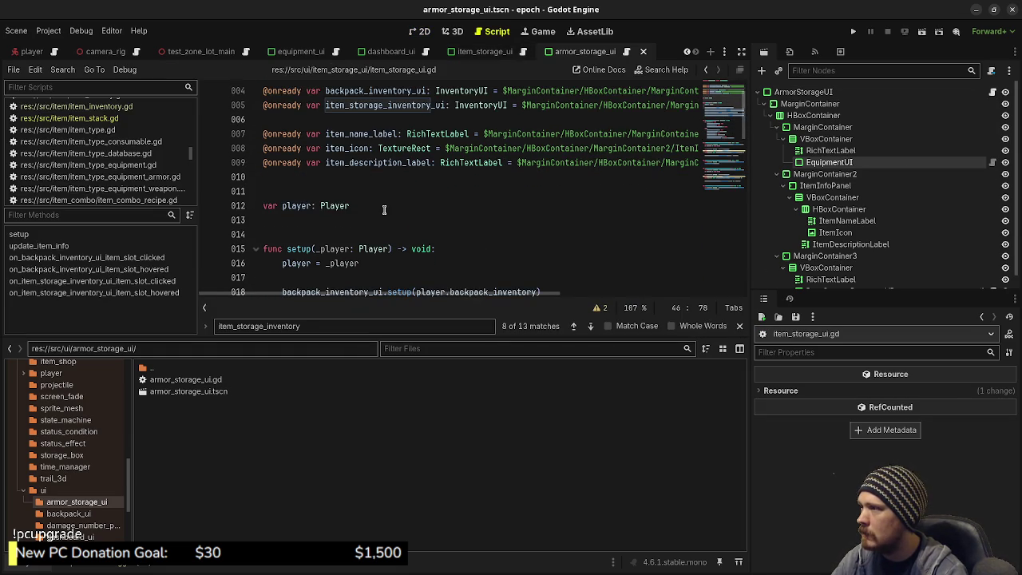
pyautogui.scroll(-2, 384, 210)
pyautogui.scroll(-1, 347, 175)
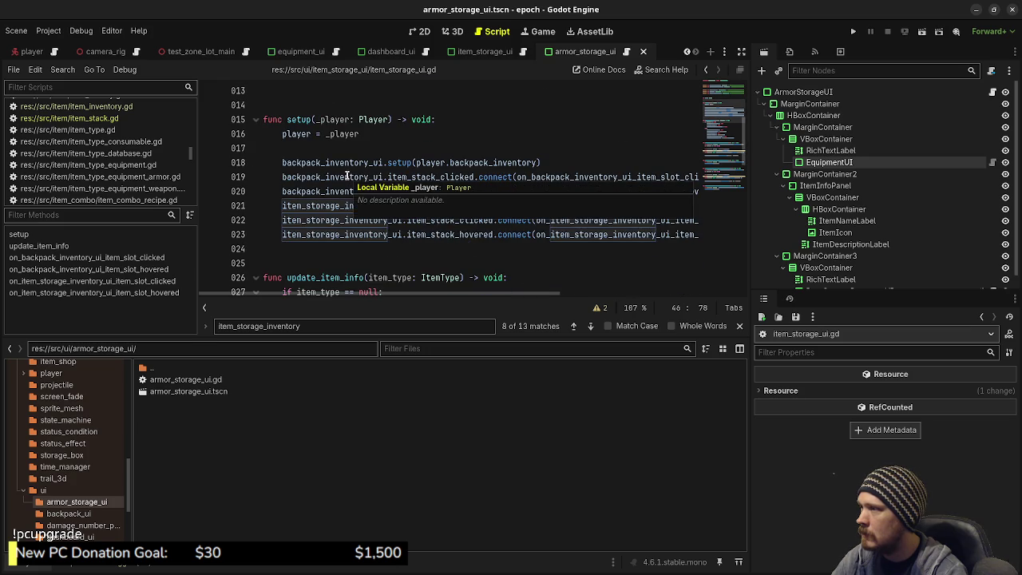
pyautogui.moveTo(368, 135)
pyautogui.mouseDown()
pyautogui.moveTo(252, 118)
pyautogui.moveTo(243, 73)
pyautogui.moveTo(250, 246)
pyautogui.mouseUp()
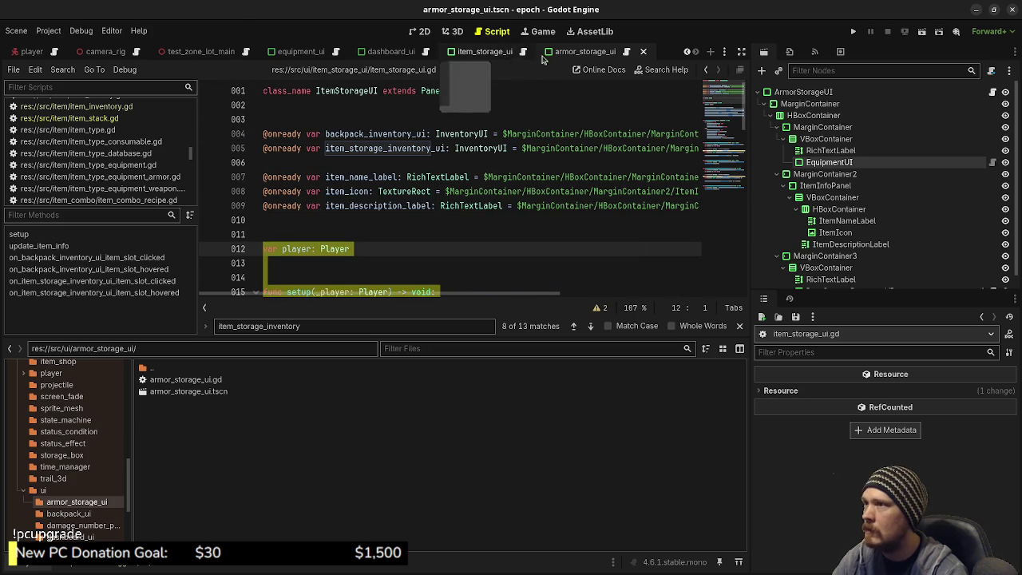
pyautogui.hotkey('alt', 'Left')
pyautogui.press('Return')
pyautogui.press('Return')
pyautogui.press('Return')
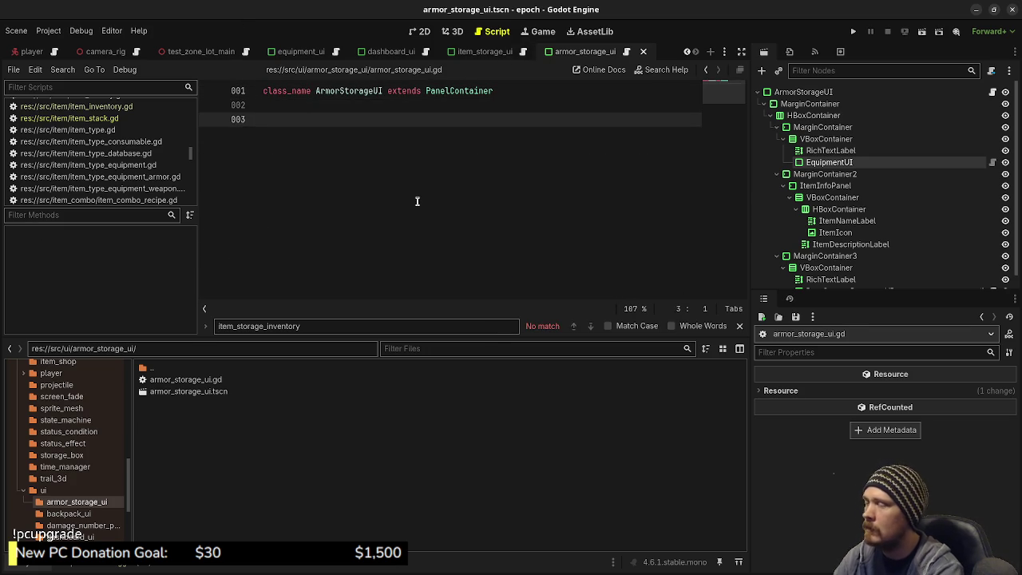
pyautogui.write('var player: Player   func setup(_player: Player) -> void: \tplayer = _player')
pyautogui.hotkey('ctrl', 's')
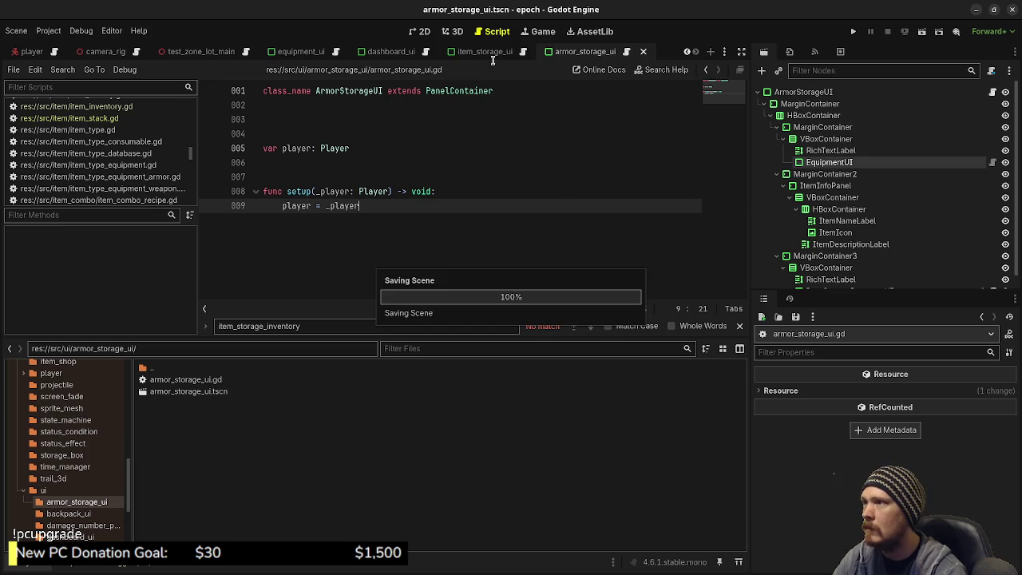
pyautogui.click(471, 51)
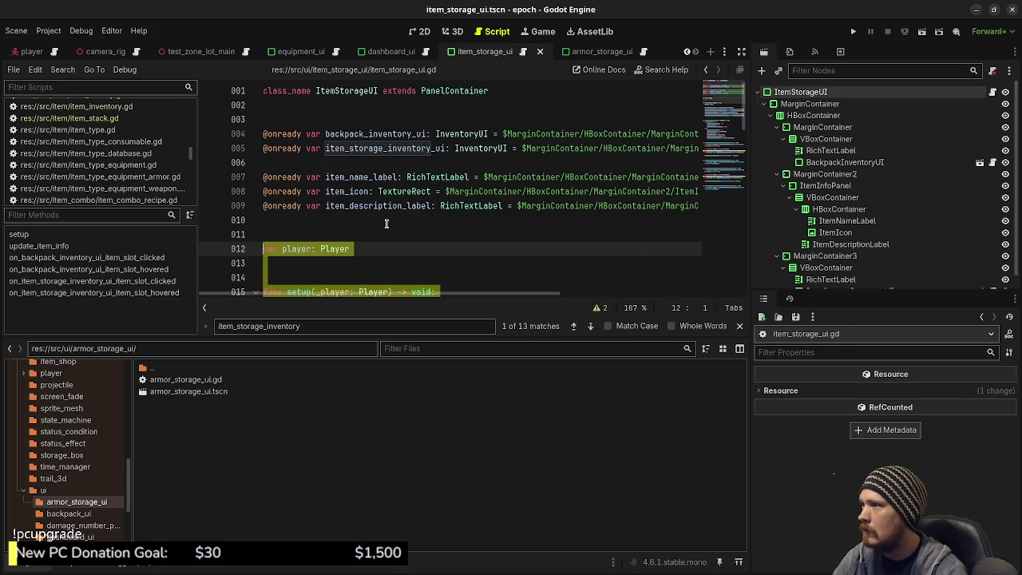
pyautogui.scroll(-3, 385, 224)
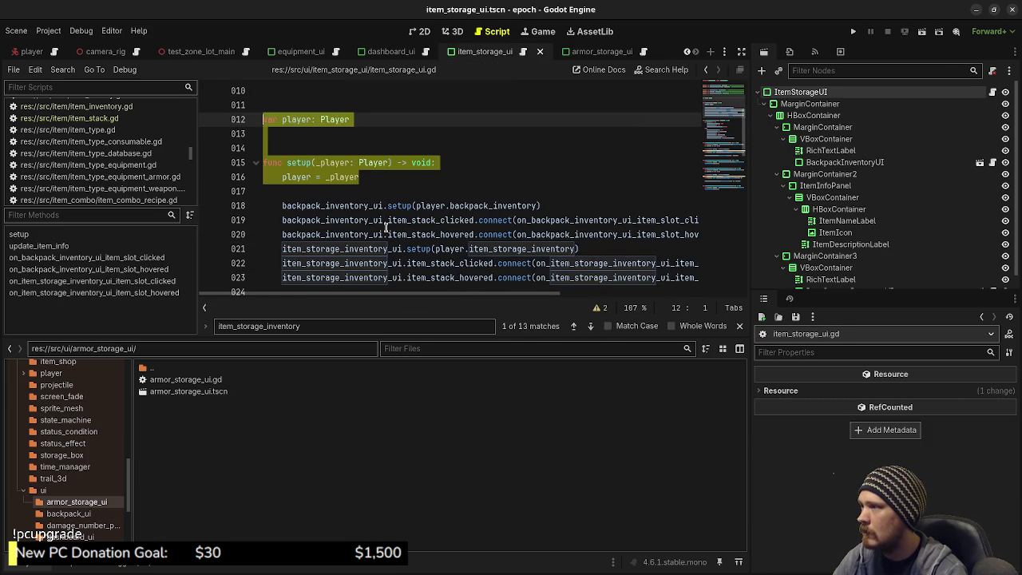
pyautogui.scroll(3, 376, 220)
pyautogui.moveTo(376, 221)
pyautogui.mouseDown()
pyautogui.moveTo(262, 192)
pyautogui.moveTo(260, 174)
pyautogui.mouseUp()
pyautogui.hotkey('ctrl', 'c')
pyautogui.click(603, 52)
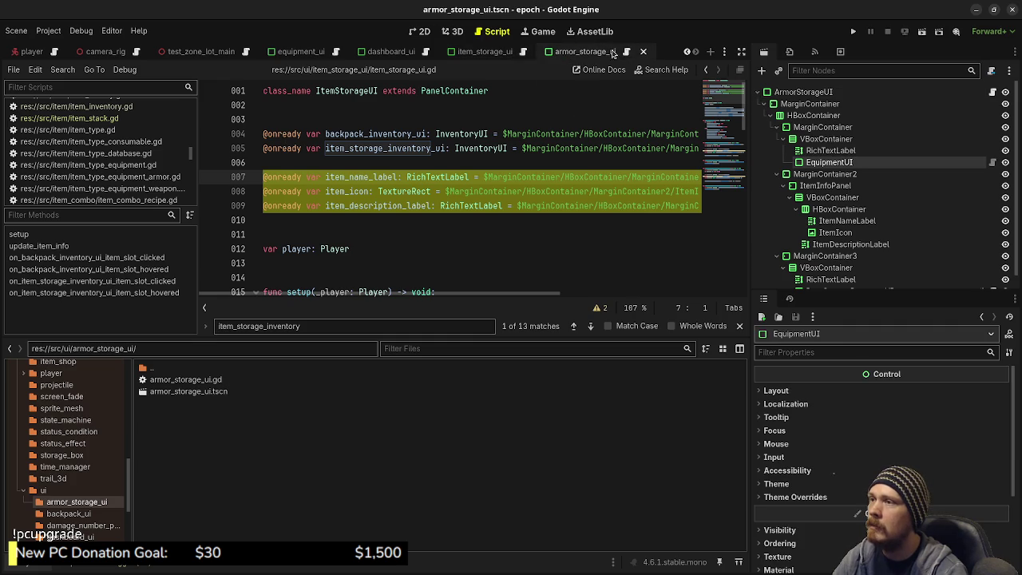
pyautogui.click(628, 52)
pyautogui.click(369, 184)
pyautogui.click(373, 134)
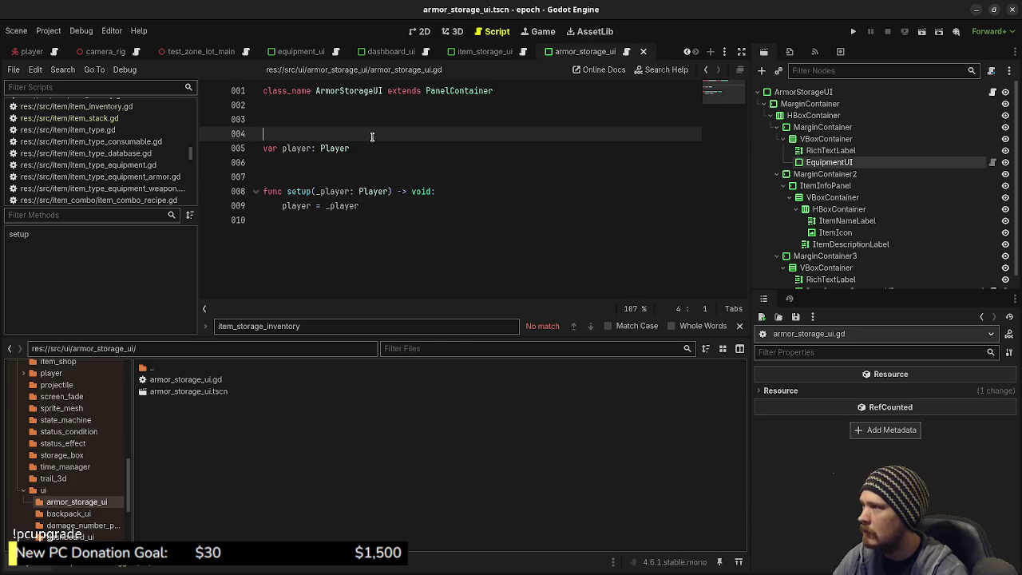
pyautogui.hotkey('ctrl', 'v')
pyautogui.press('Return')
pyautogui.press('Return')
pyautogui.press('BackSpace')
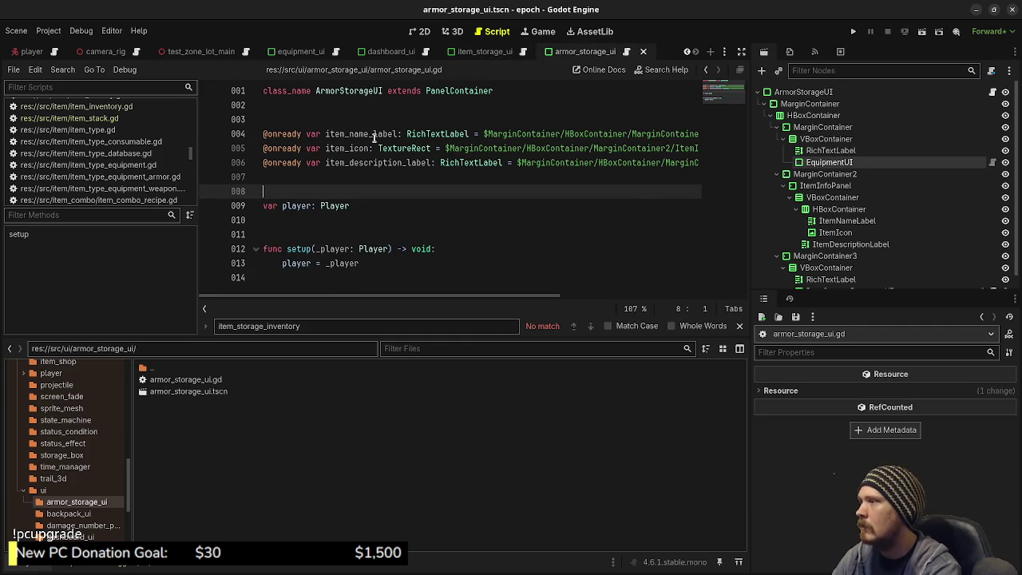
pyautogui.hotkey('ctrl', 's')
# - In item_storage_ui.gd, scroll down and select the update_item_info function
pyautogui.click(484, 51)
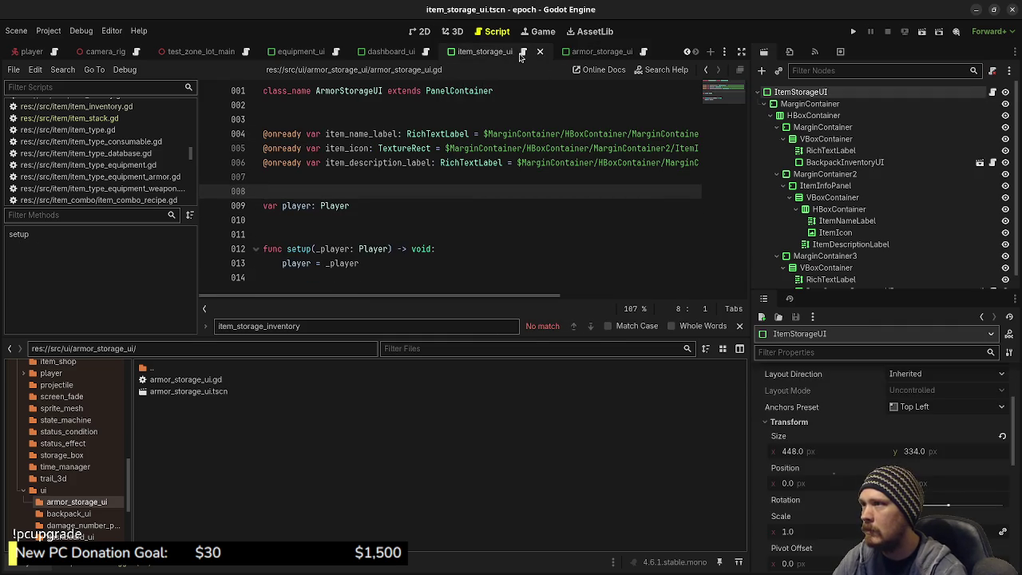
pyautogui.click(523, 52)
pyautogui.click(370, 191)
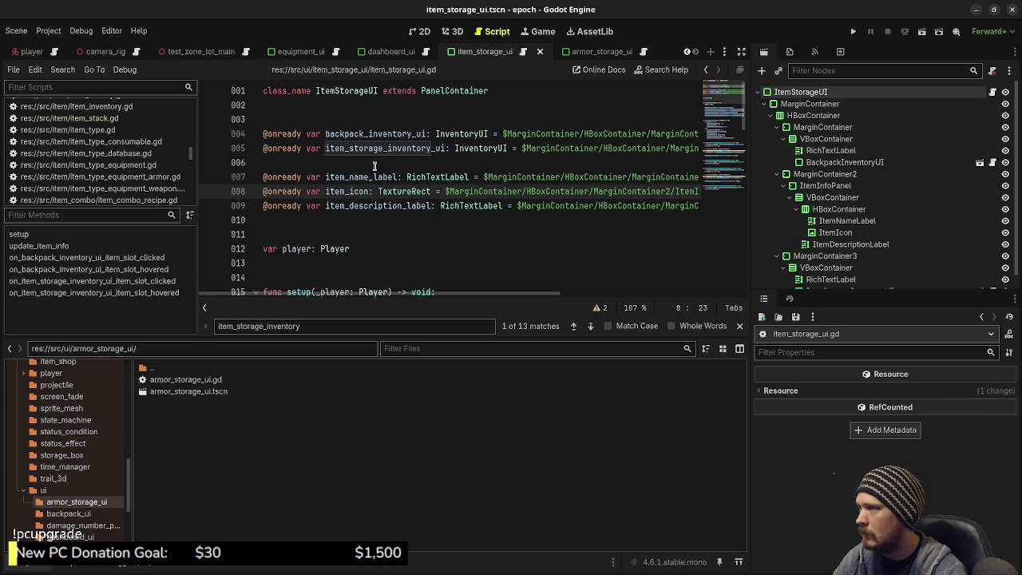
pyautogui.scroll(-1, 348, 229)
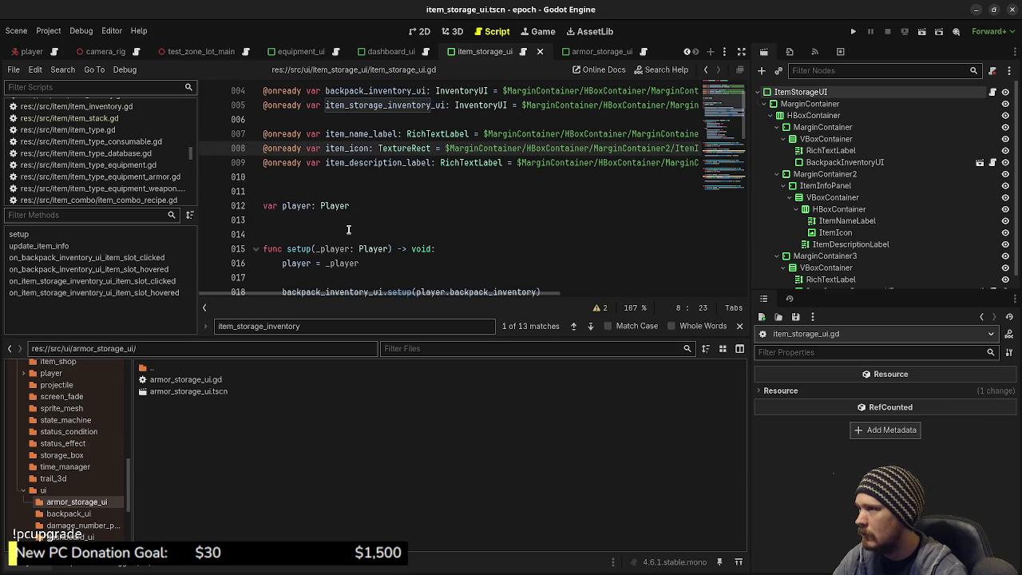
pyautogui.scroll(-1, 348, 230)
pyautogui.scroll(-1, 353, 226)
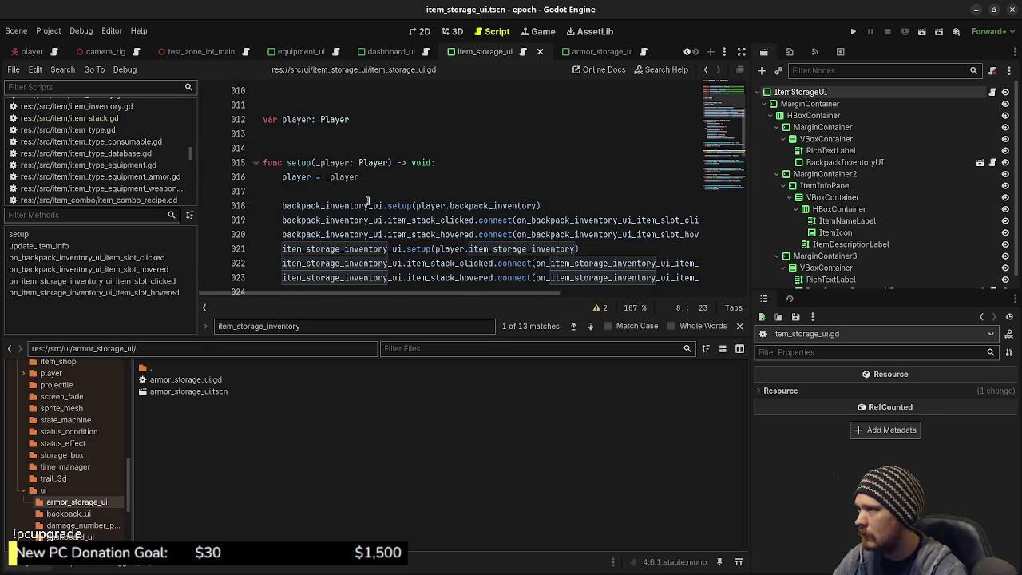
pyautogui.scroll(-1, 367, 197)
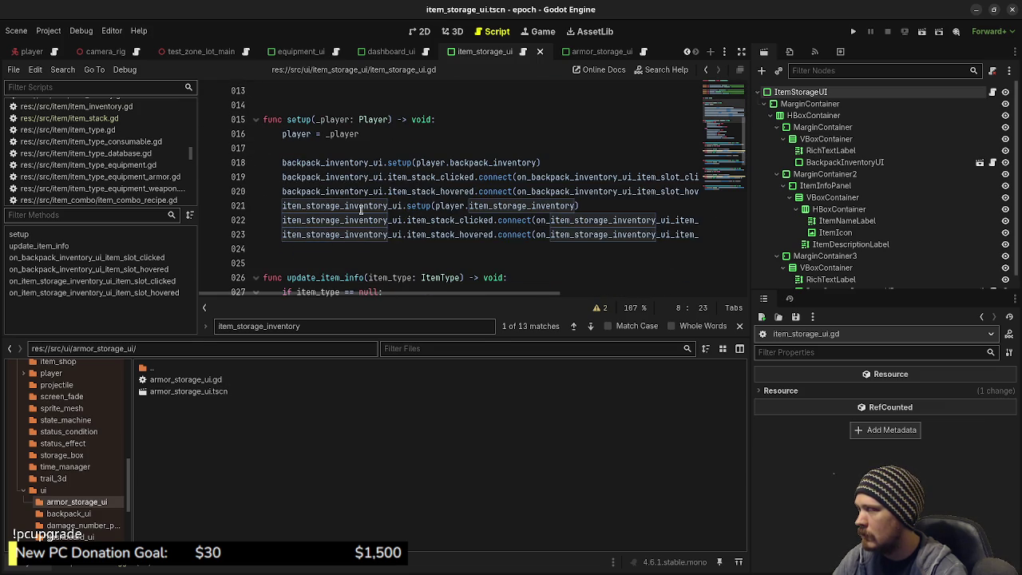
pyautogui.scroll(-4, 357, 207)
pyautogui.scroll(-1, 361, 209)
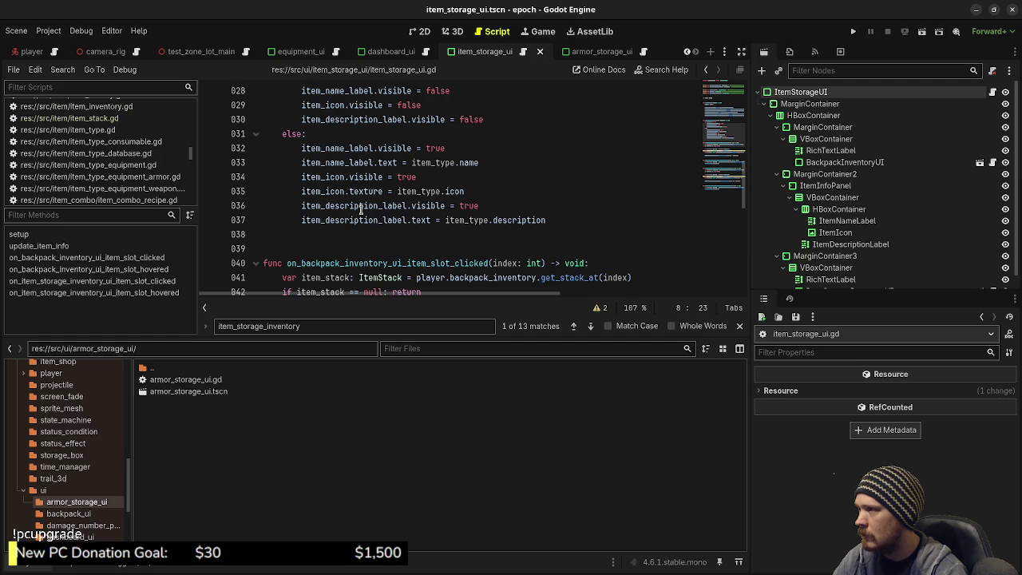
pyautogui.moveTo(552, 218)
pyautogui.mouseDown()
pyautogui.moveTo(295, 176)
pyautogui.moveTo(250, 144)
pyautogui.mouseUp()
pyautogui.hotkey('ctrl', 'c')
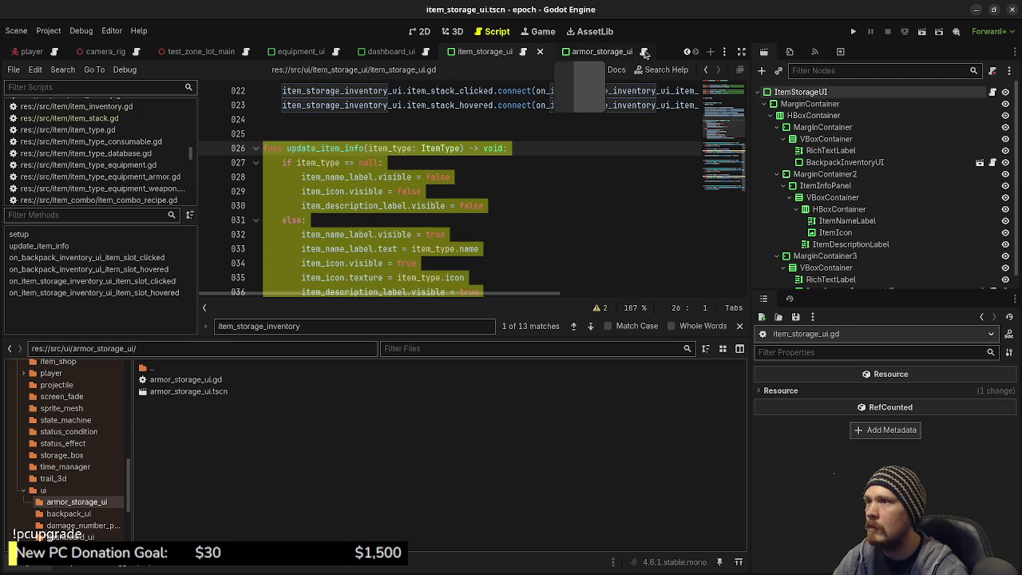
# - Paste update_item_info() at the end of armor_storage_ui.gd and save
pyautogui.click(644, 51)
pyautogui.click(421, 277)
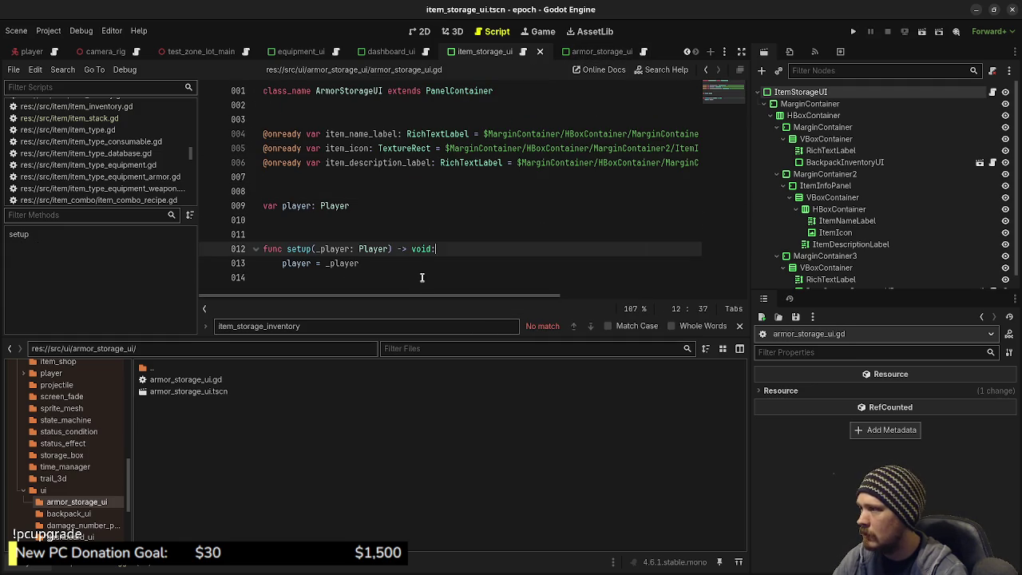
pyautogui.press('Return')
pyautogui.press('Return')
pyautogui.hotkey('ctrl', 'v')
pyautogui.hotkey('ctrl', 's')
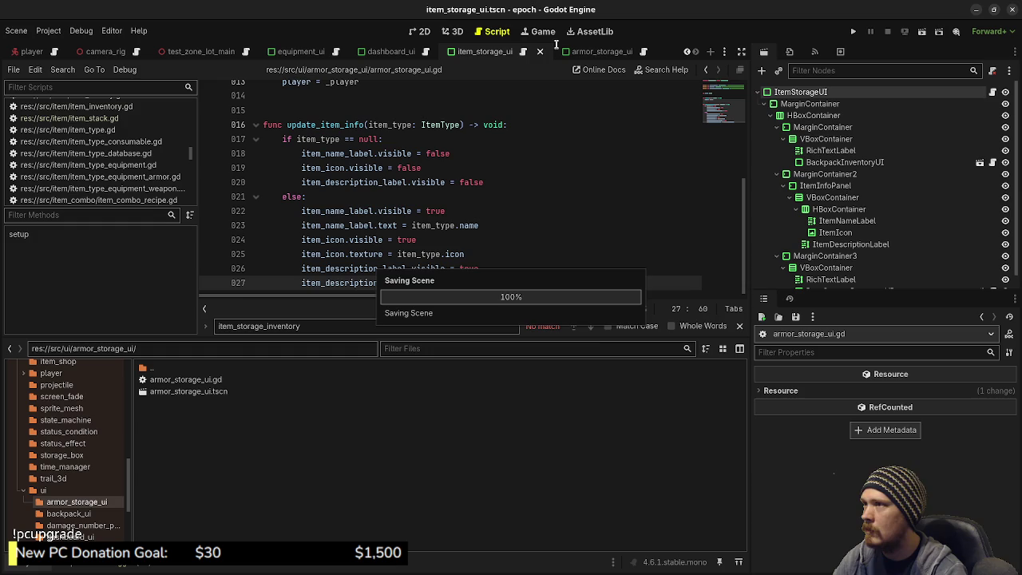
# - Deselect the function in item_storage_ui.gd and scroll through the rest of the script
pyautogui.click(523, 52)
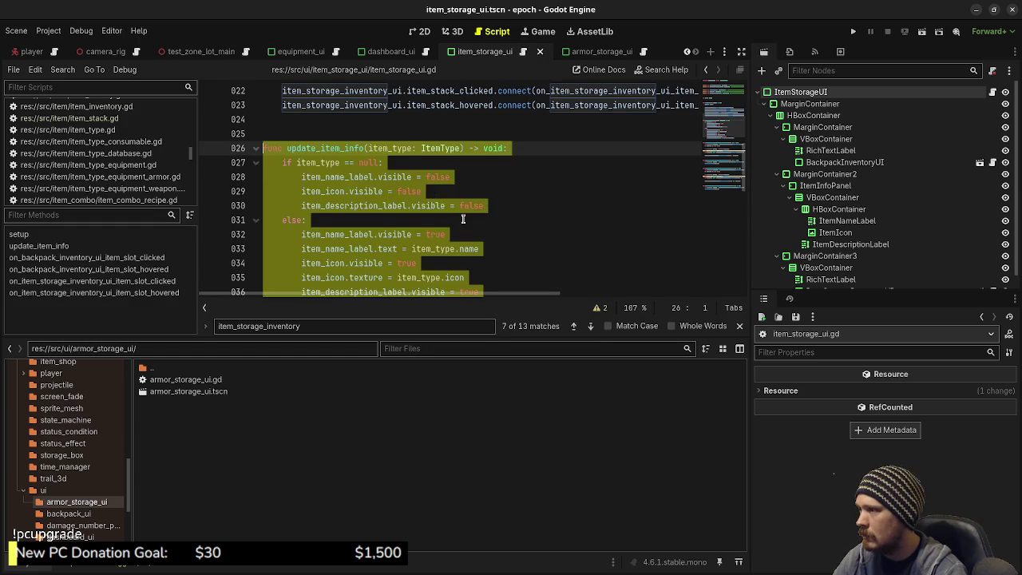
pyautogui.click(463, 218)
pyautogui.scroll(-4, 463, 219)
pyautogui.scroll(-1, 459, 211)
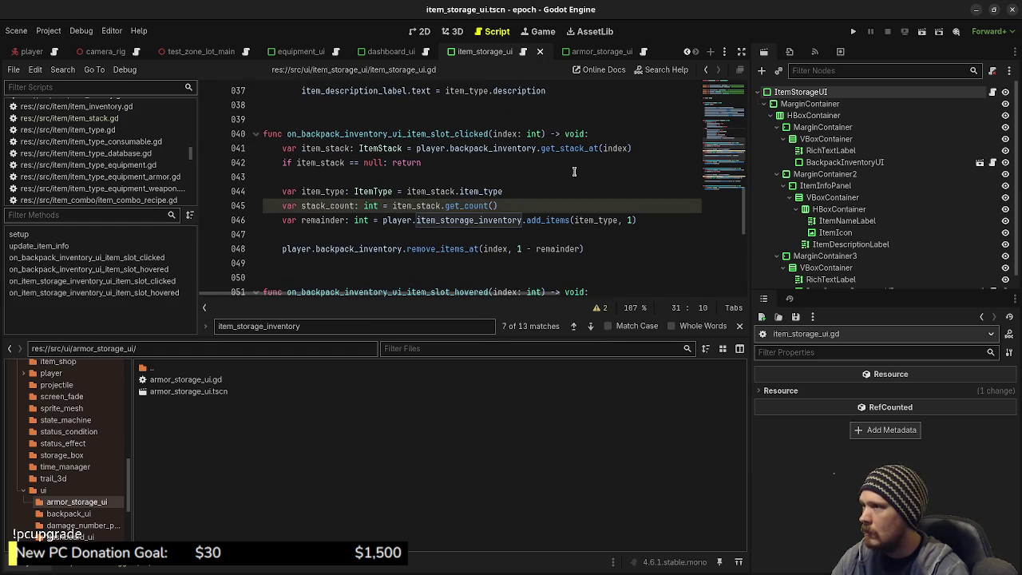
pyautogui.scroll(12, 528, 163)
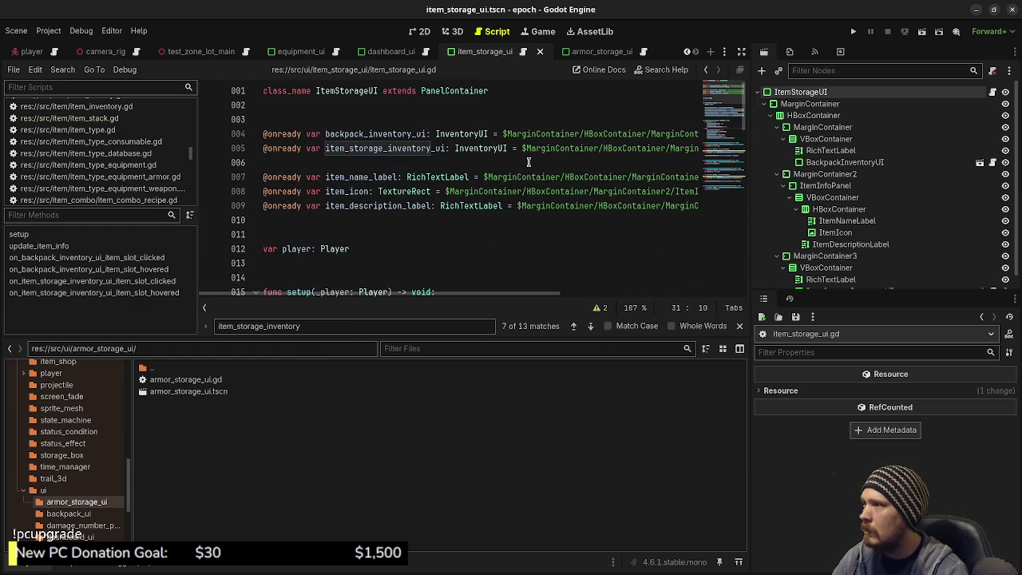
pyautogui.click(643, 51)
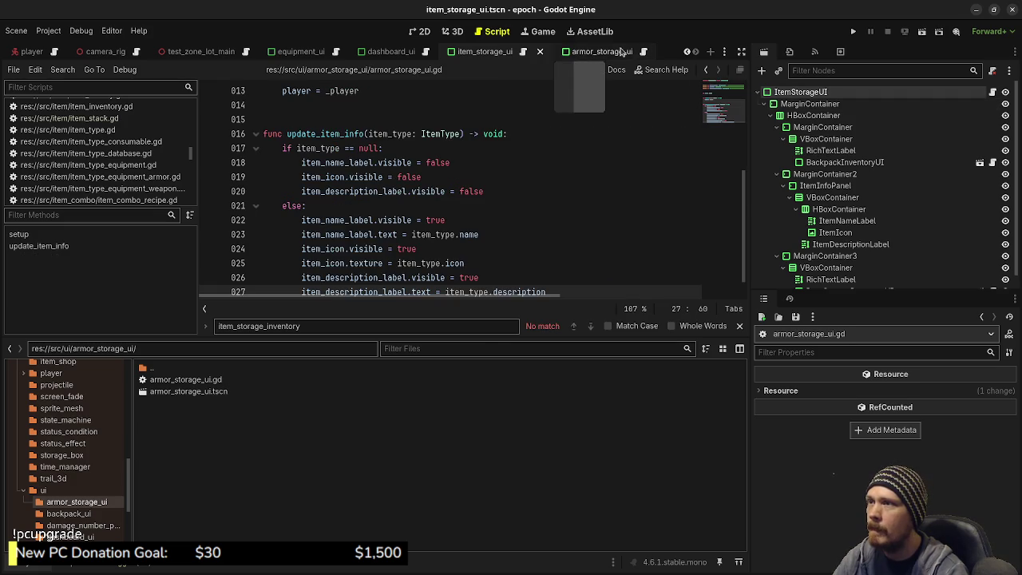
pyautogui.click(457, 30)
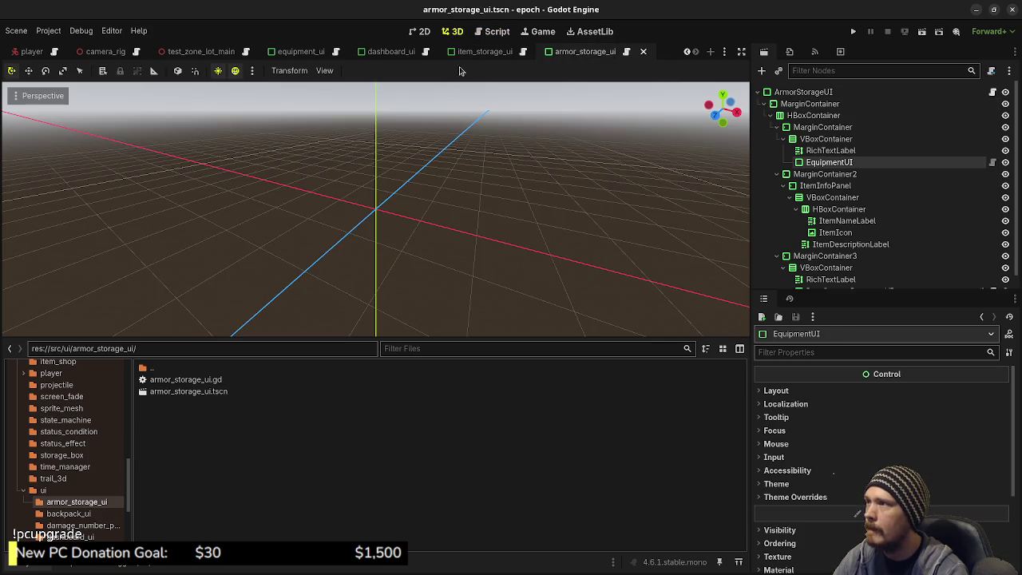
pyautogui.click(480, 32)
pyautogui.scroll(4, 472, 185)
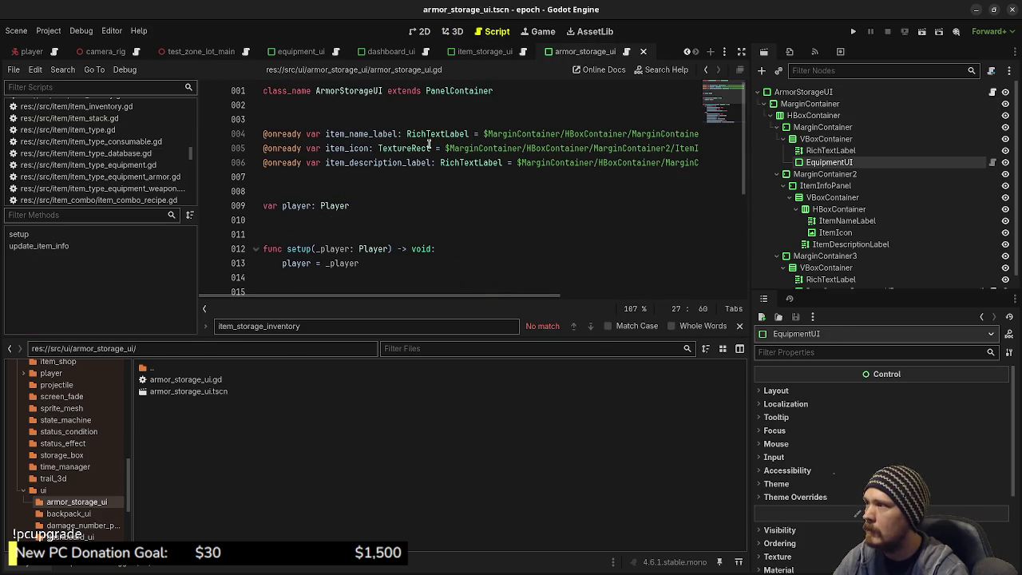
pyautogui.moveTo(829, 162); pyautogui.dragTo(451, 119)
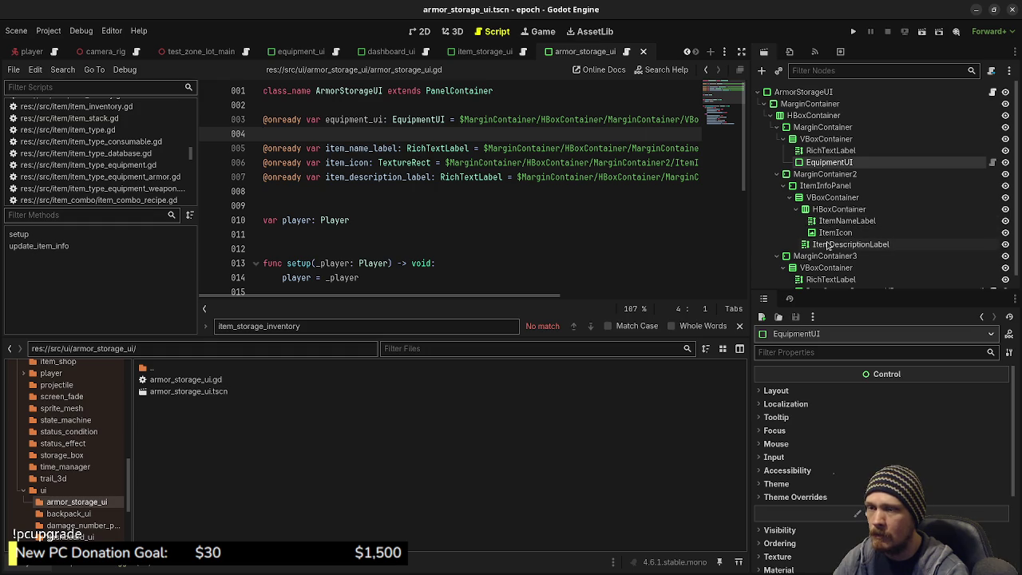
pyautogui.scroll(-1, 827, 246)
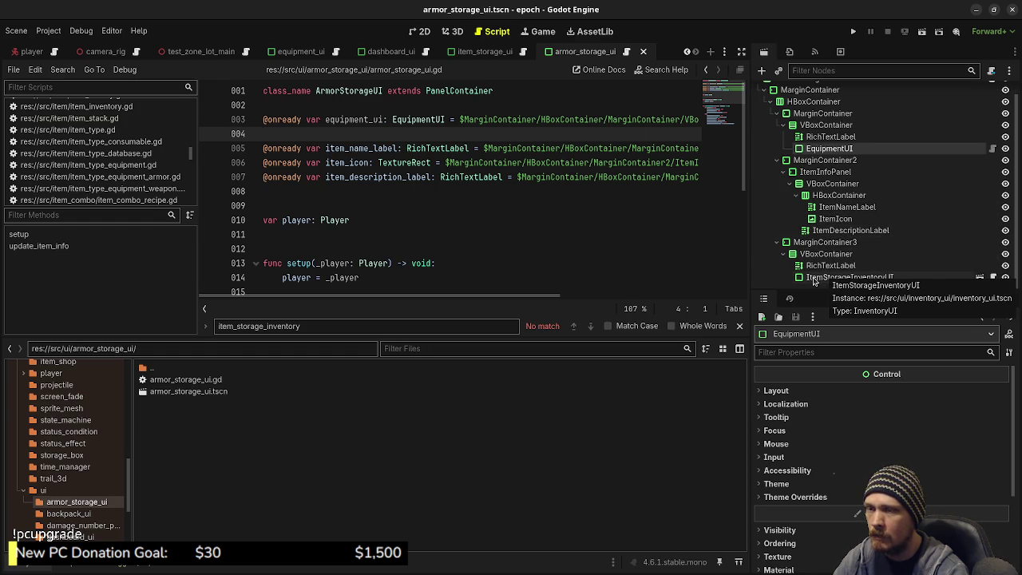
pyautogui.moveTo(818, 278)
pyautogui.mouseDown()
pyautogui.moveTo(675, 242)
pyautogui.moveTo(433, 126)
pyautogui.moveTo(416, 136)
pyautogui.mouseUp()
pyautogui.hotkey('ctrl', 's')
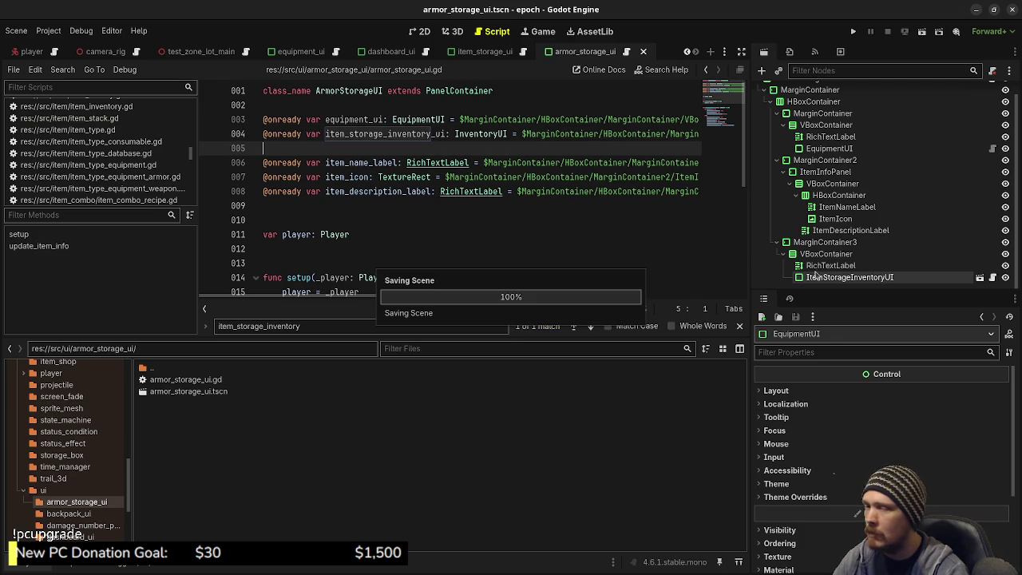
pyautogui.click(990, 277)
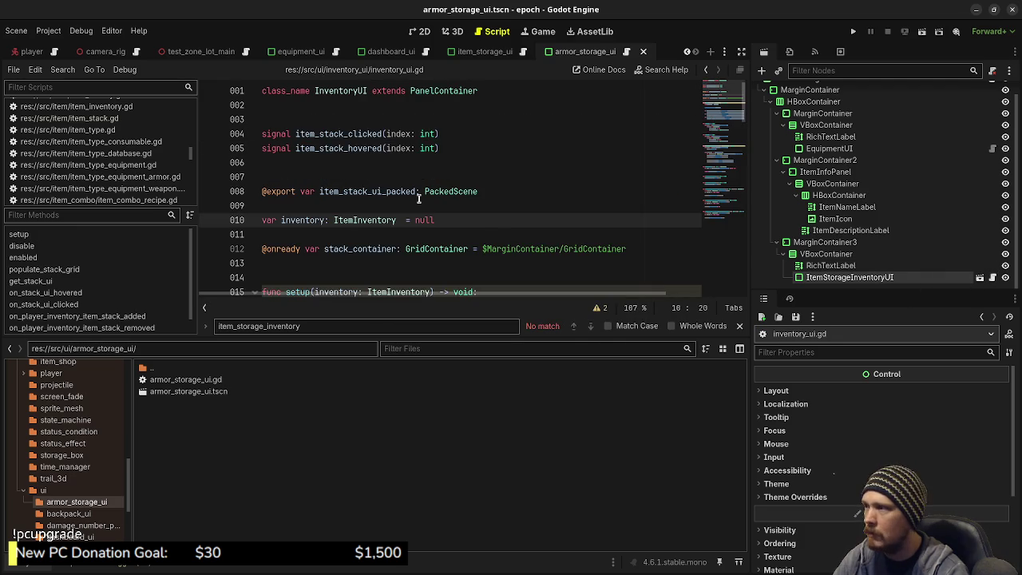
pyautogui.scroll(-2, 418, 198)
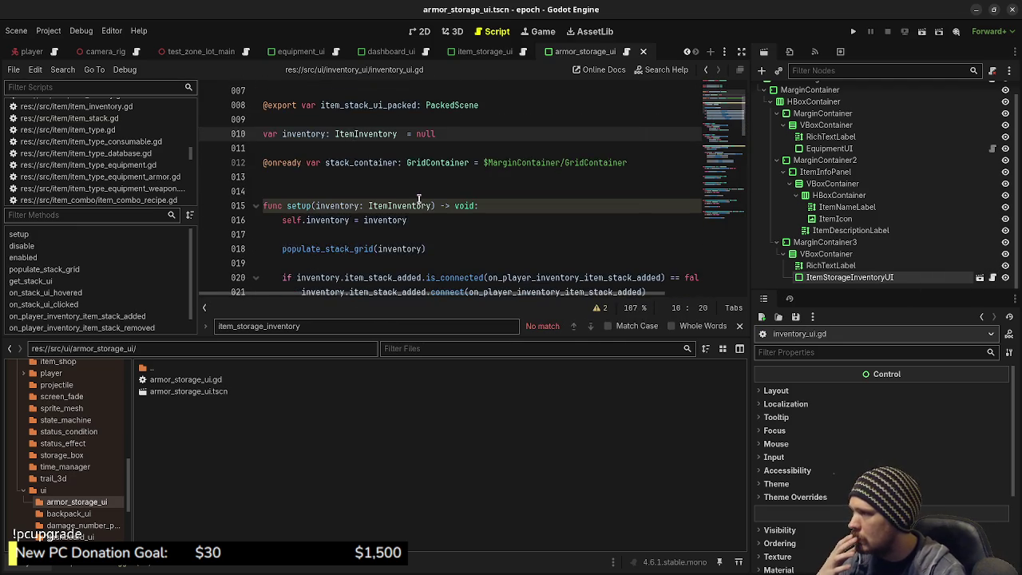
pyautogui.scroll(-5, 418, 198)
pyautogui.scroll(7, 418, 198)
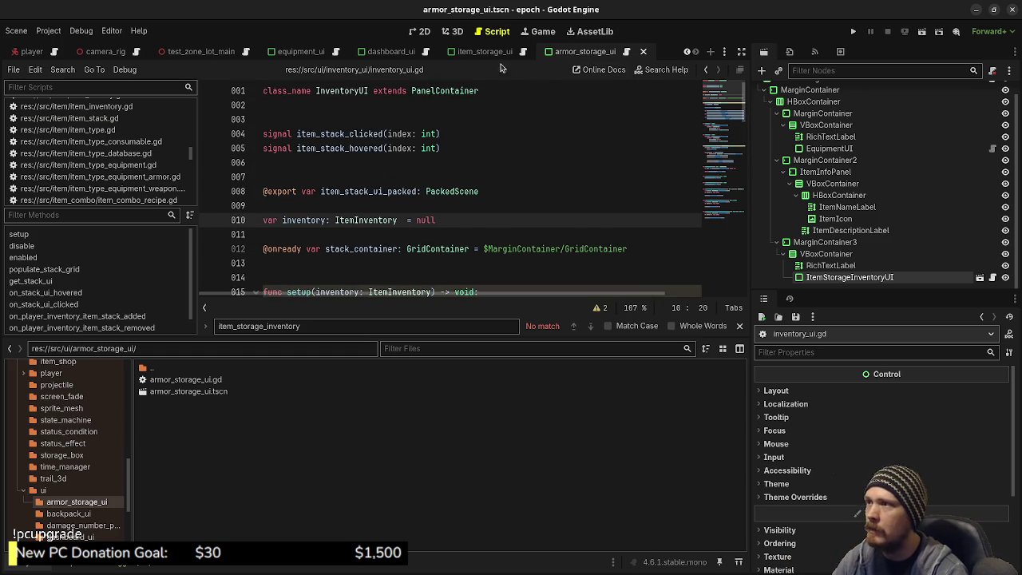
# - Rename the inventory node to ArmorStorageInventoryUI and save the armor storage scene
pyautogui.doubleClick(831, 277)
pyautogui.write('Armor')
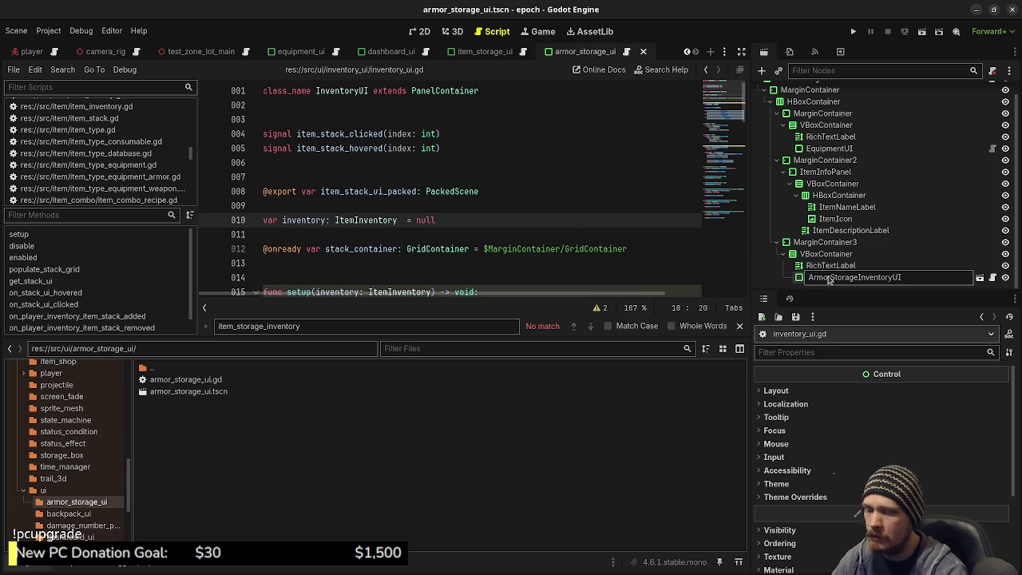
pyautogui.press('Return')
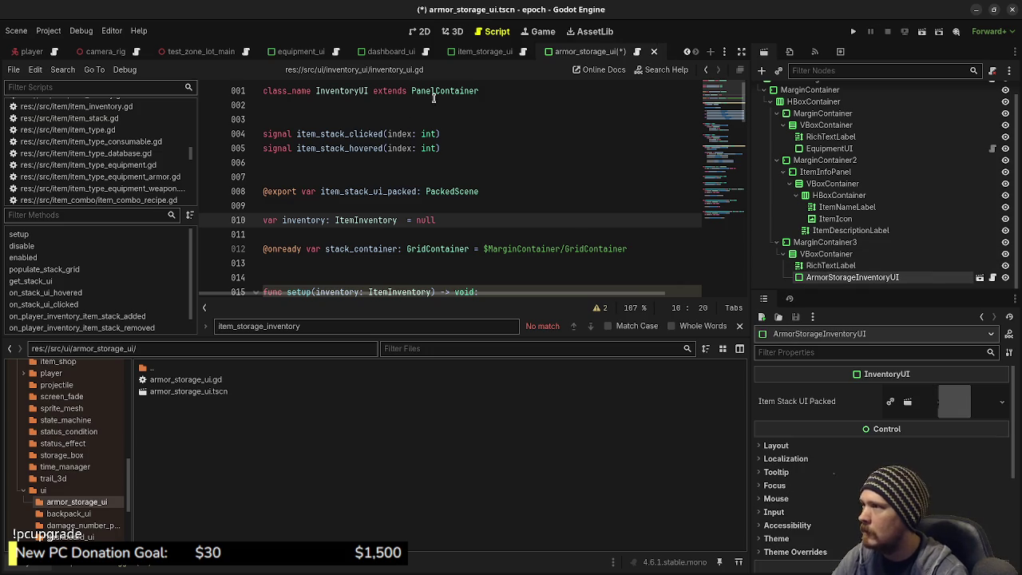
pyautogui.click(635, 53)
pyautogui.hotkey('ctrl', 's')
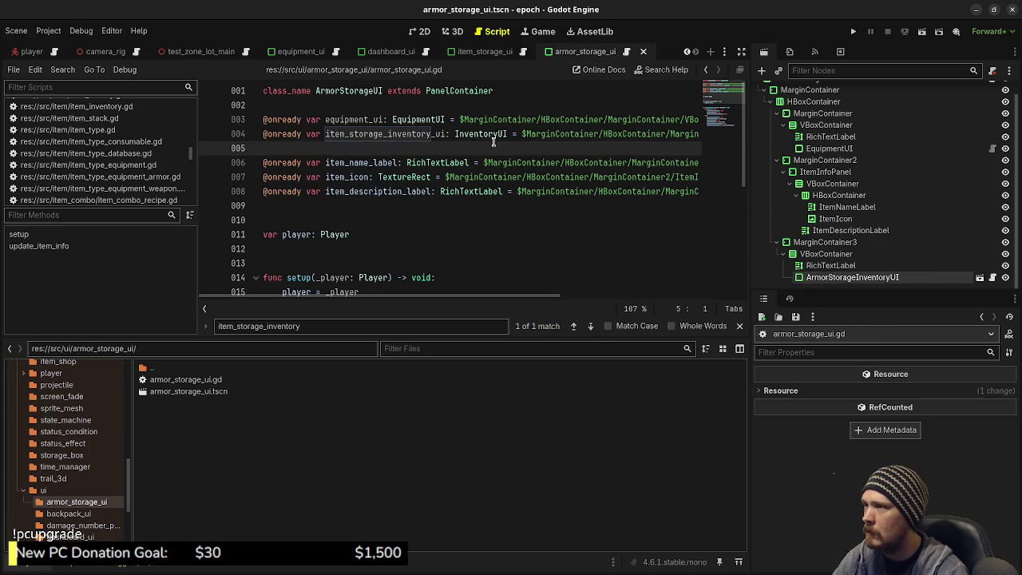
pyautogui.click(257, 139)
pyautogui.hotkey('ctrl', 'x')
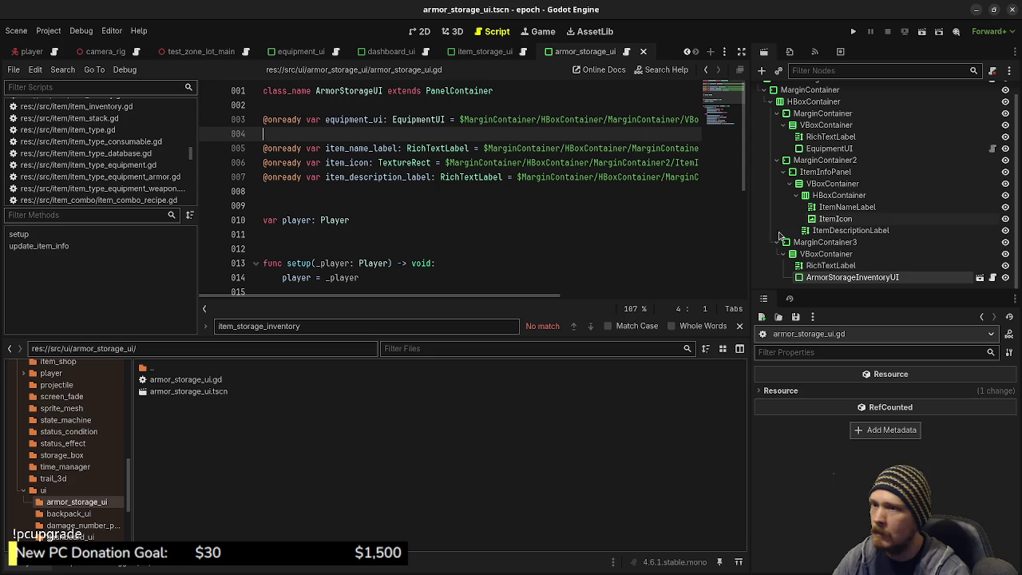
pyautogui.moveTo(826, 277)
pyautogui.mouseDown()
pyautogui.moveTo(442, 198)
pyautogui.moveTo(385, 136)
pyautogui.mouseUp()
pyautogui.hotkey('ctrl', 's')
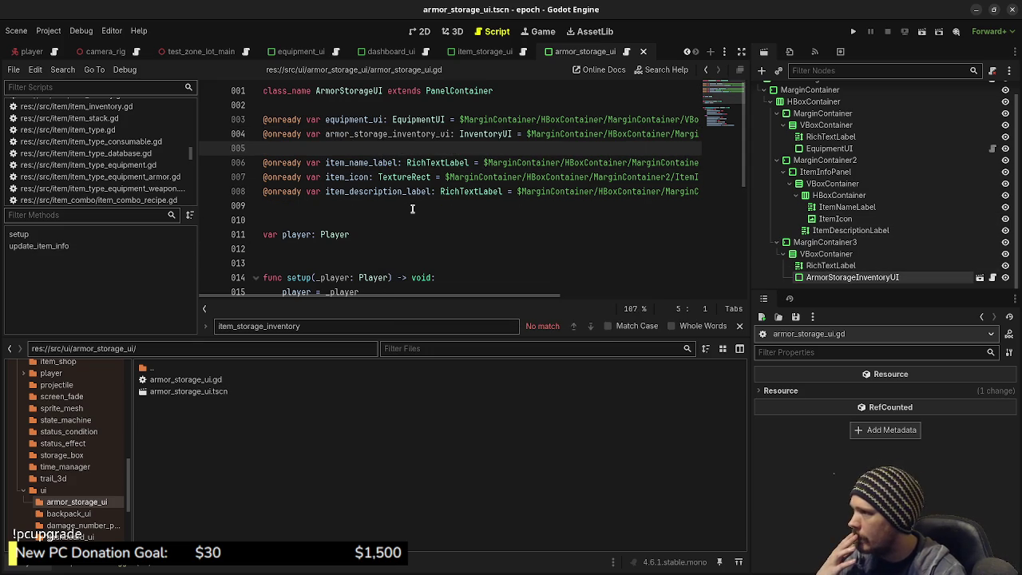
pyautogui.scroll(-2, 414, 209)
pyautogui.click(471, 51)
pyautogui.click(523, 51)
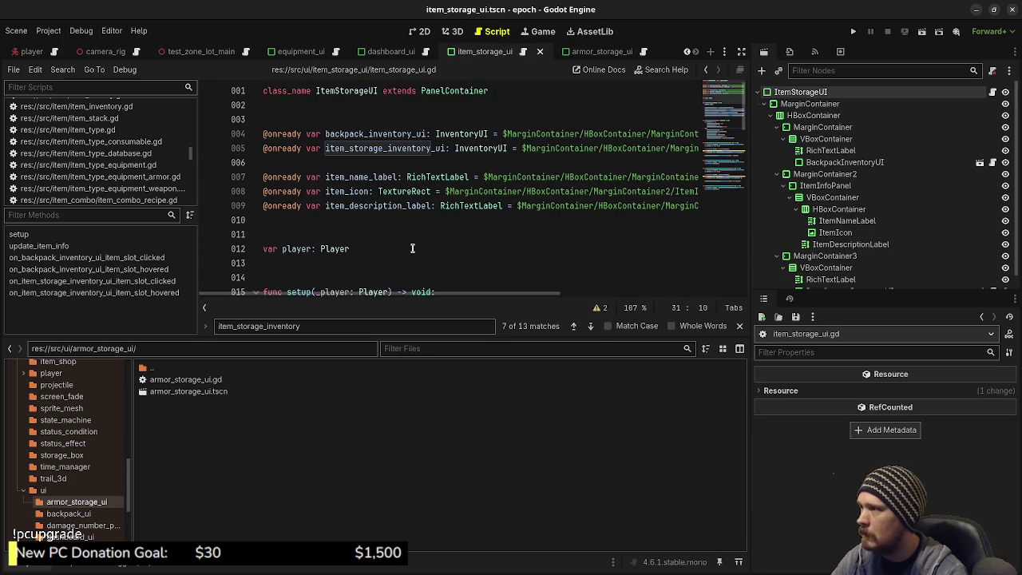
# - Copy the inventory setup lines from item_storage_ui.gd into setup() in armor_storage_ui.gd
pyautogui.scroll(-4, 413, 238)
pyautogui.moveTo(487, 244)
pyautogui.mouseDown()
pyautogui.moveTo(309, 217)
pyautogui.moveTo(281, 163)
pyautogui.mouseUp()
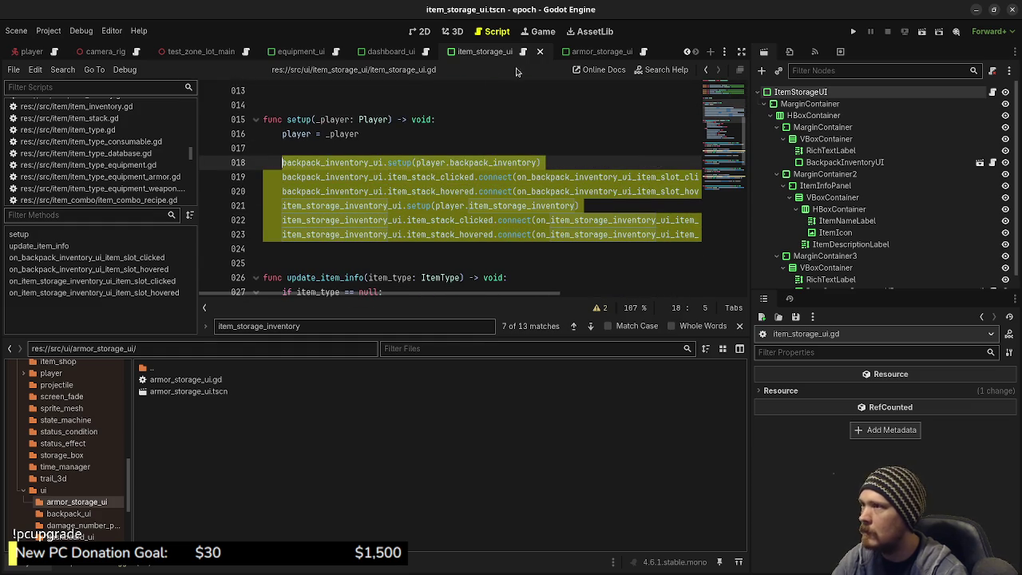
pyautogui.click(643, 52)
pyautogui.click(377, 206)
pyautogui.press('Return')
pyautogui.press('Return')
pyautogui.hotkey('ctrl', 'v')
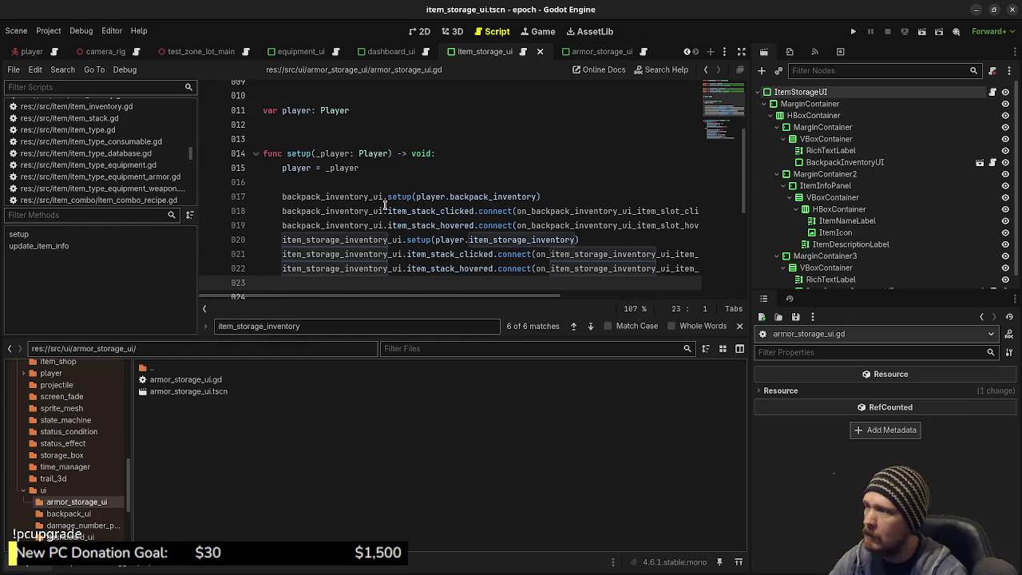
pyautogui.scroll(-3, 388, 208)
pyautogui.scroll(3, 392, 209)
pyautogui.scroll(-2, 397, 213)
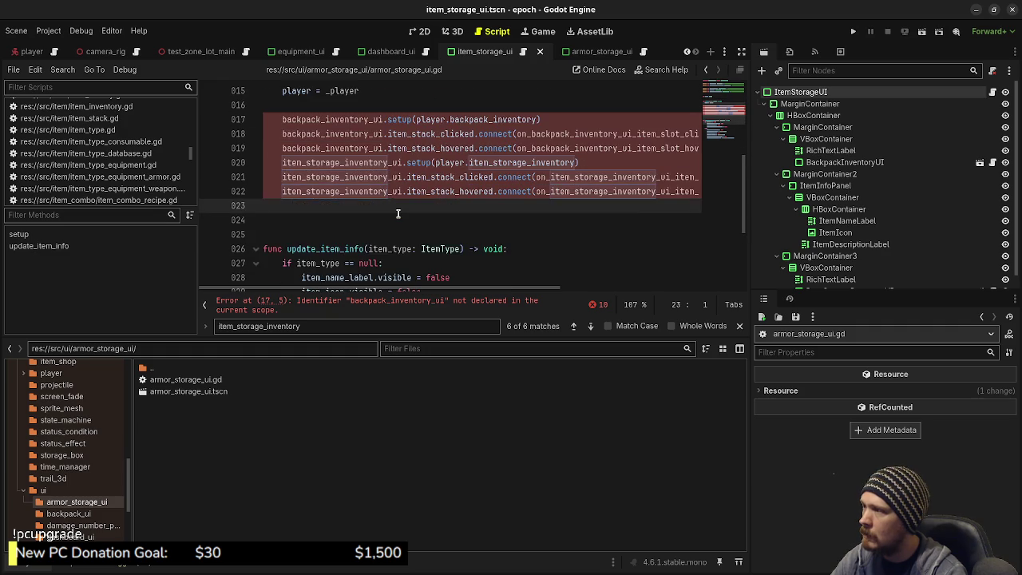
pyautogui.press('Left')
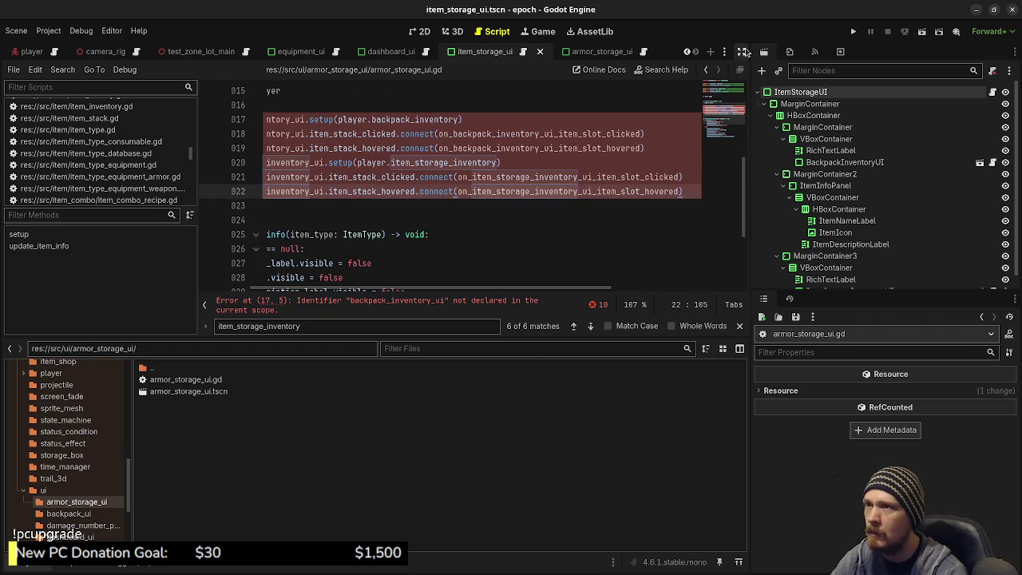
pyautogui.click(741, 52)
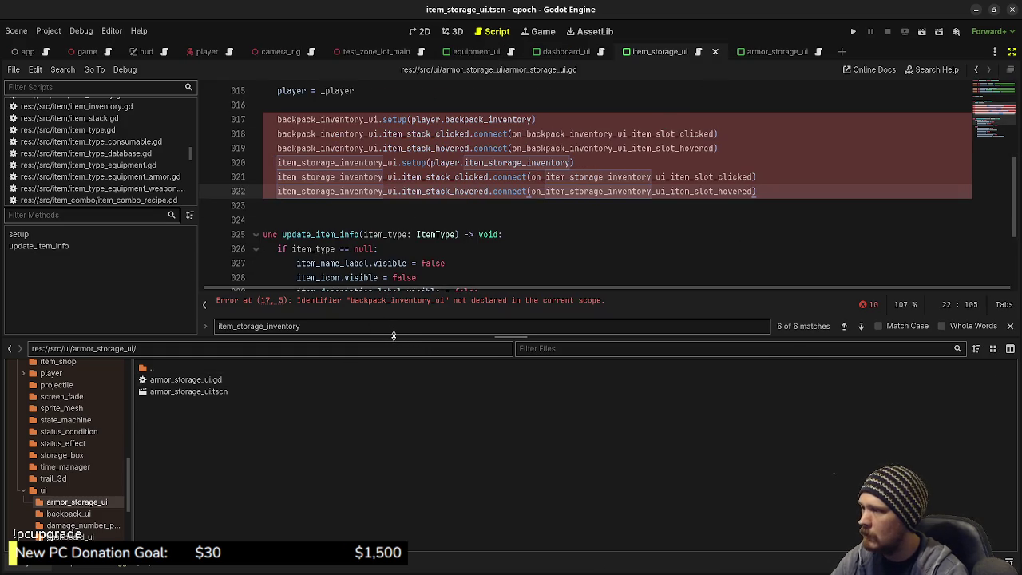
pyautogui.moveTo(393, 336); pyautogui.dragTo(389, 439)
pyautogui.scroll(3, 341, 250)
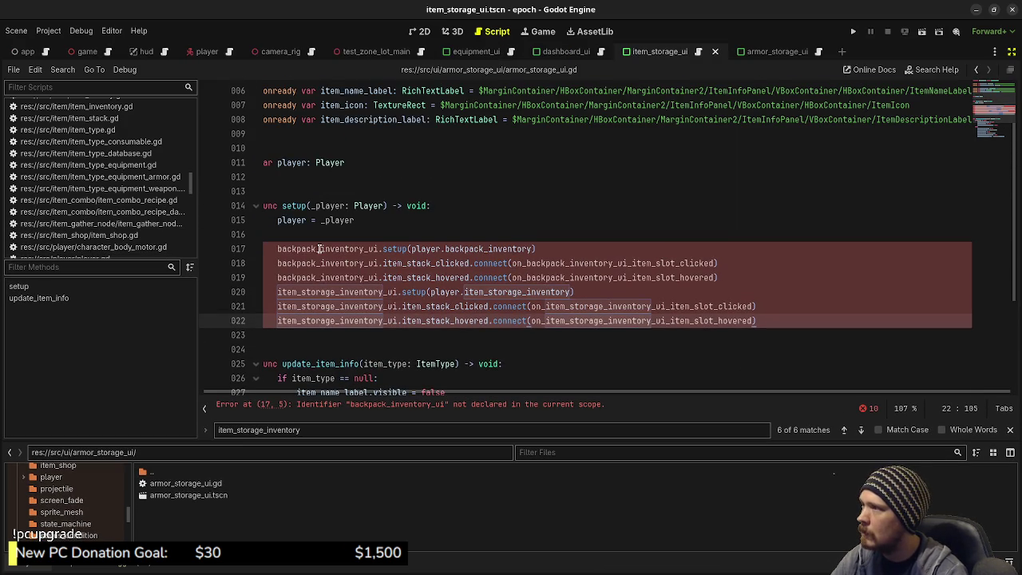
pyautogui.scroll(2, 359, 215)
# - Replace backpack_inventory_ui with equipment_ui on line 17 and comment out the backpack signal lines
pyautogui.doubleClick(356, 119)
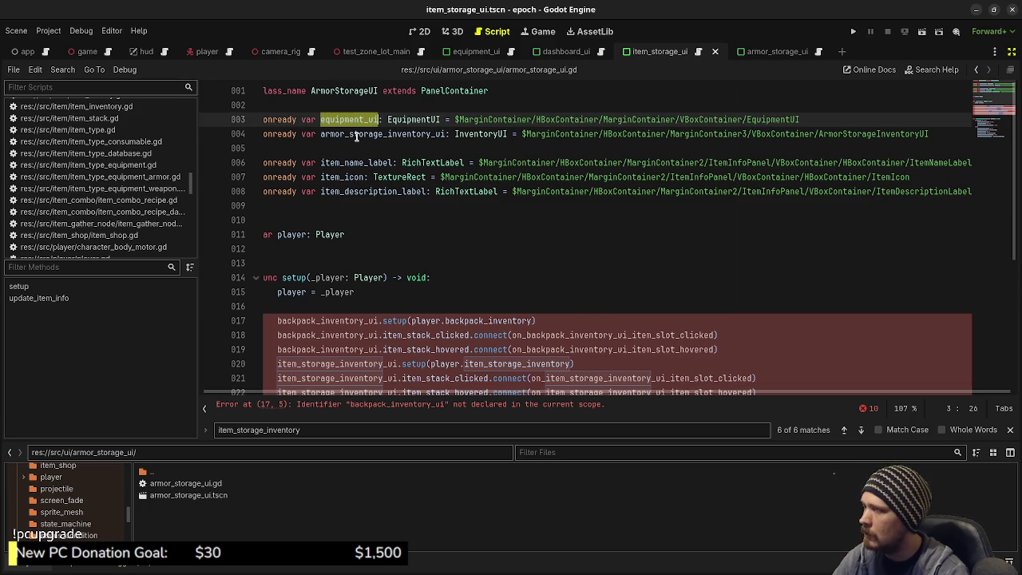
pyautogui.doubleClick(326, 320)
pyautogui.hotkey('ctrl', 'v')
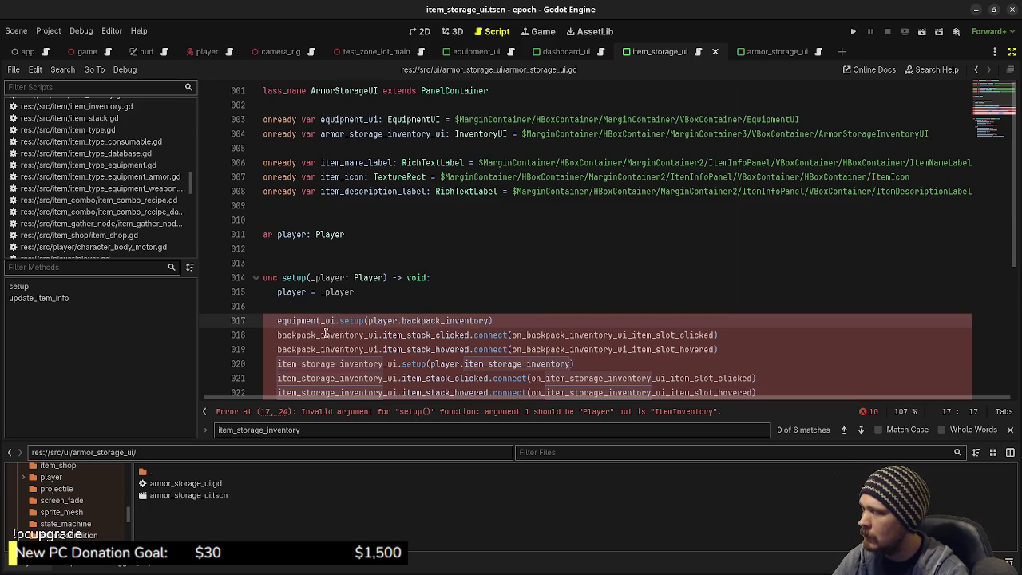
pyautogui.click(278, 336)
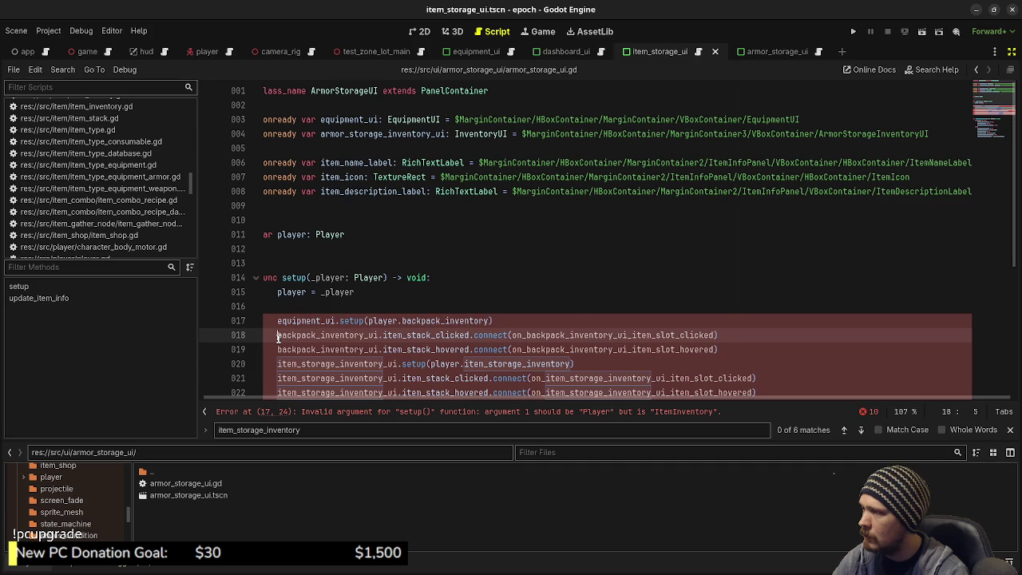
pyautogui.hotkey('ctrl', 'k')
pyautogui.press('Down')
pyautogui.hotkey('ctrl', 'k')
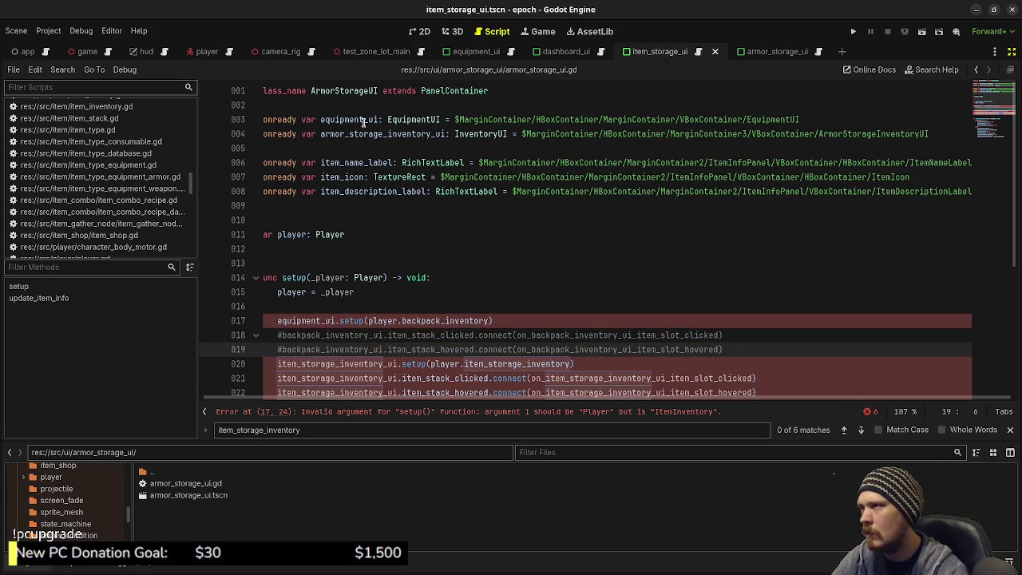
# - Check the EquipmentUI script, then drop the backpack_inventory argument so it reads equipment_ui.setup(player)
pyautogui.click(412, 118)
pyautogui.keyDown('ctrl'); pyautogui.click(412, 118); pyautogui.keyUp('ctrl')
pyautogui.scroll(-3, 418, 251)
pyautogui.scroll(3, 348, 93)
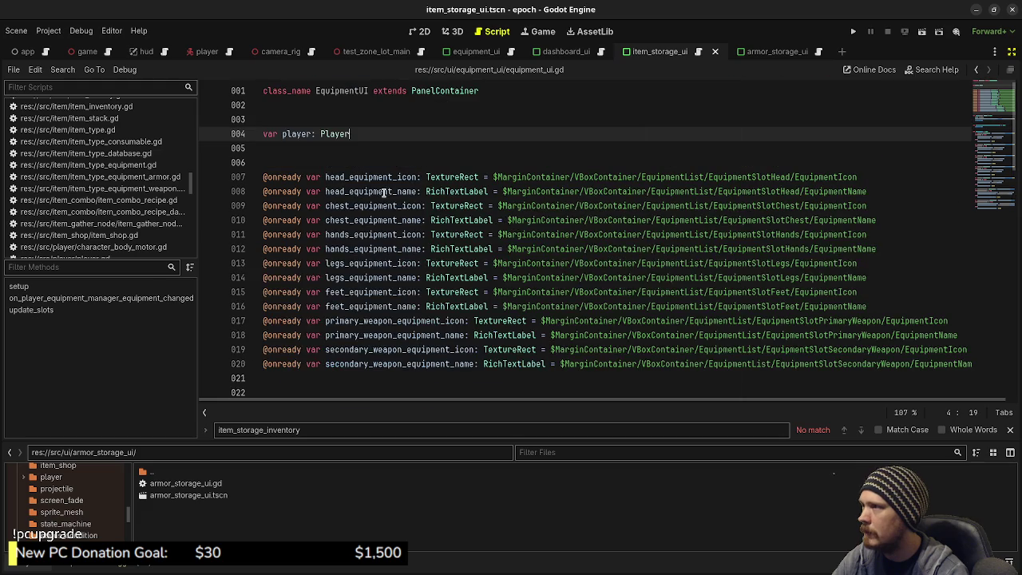
pyautogui.click(819, 51)
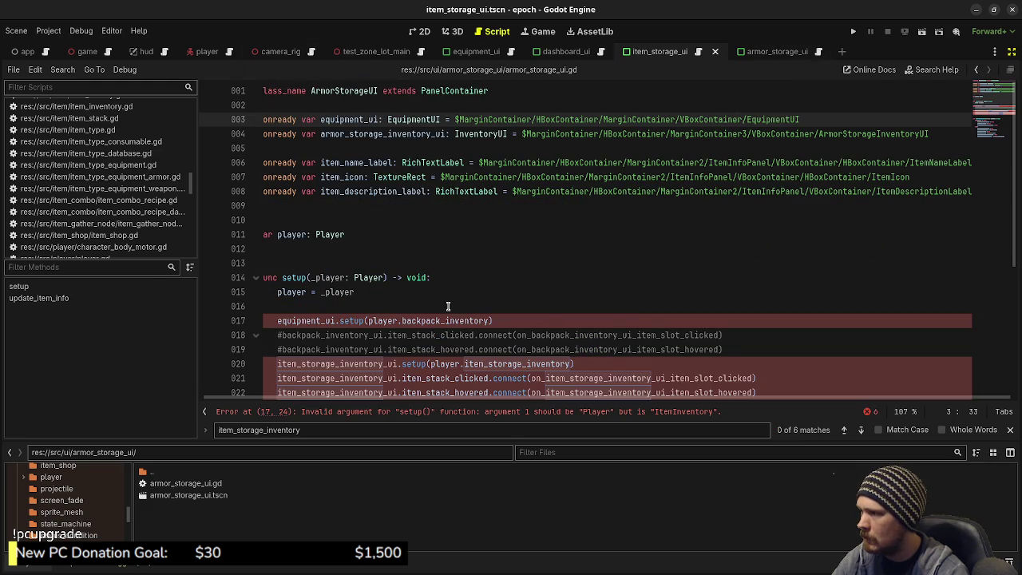
pyautogui.doubleClick(420, 320)
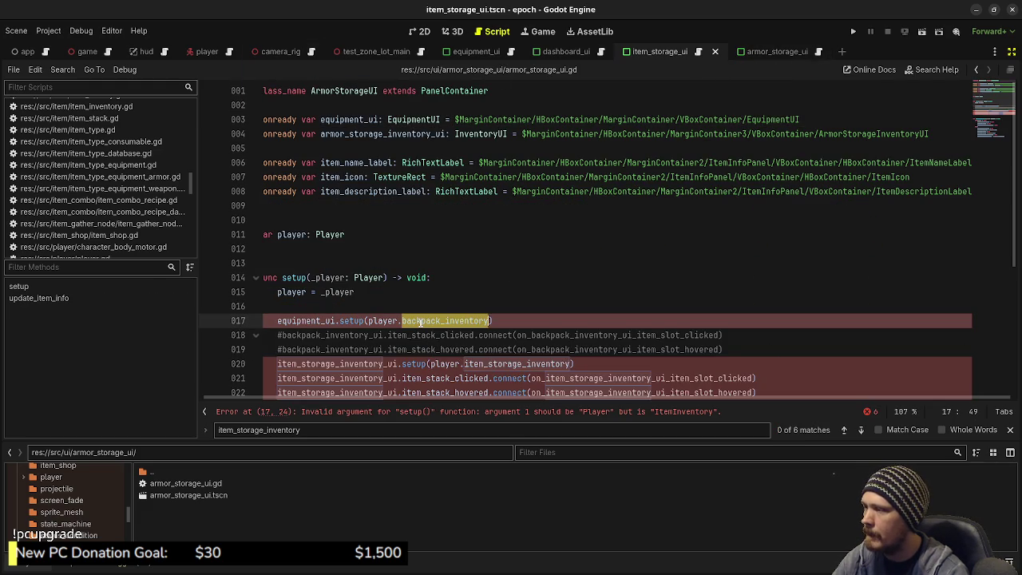
pyautogui.press('BackSpace')
pyautogui.press('BackSpace')
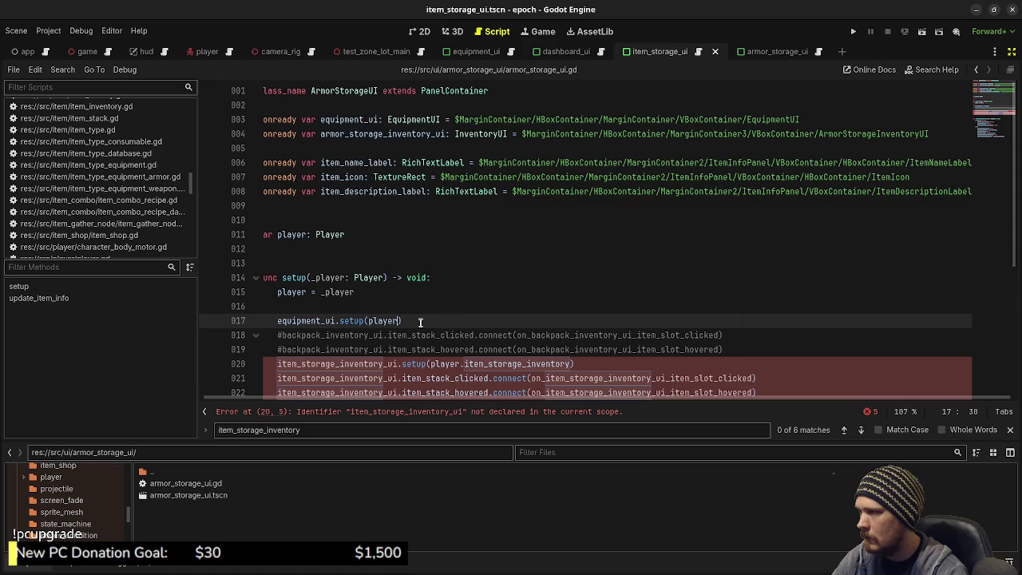
pyautogui.scroll(-2, 419, 322)
pyautogui.scroll(2, 417, 298)
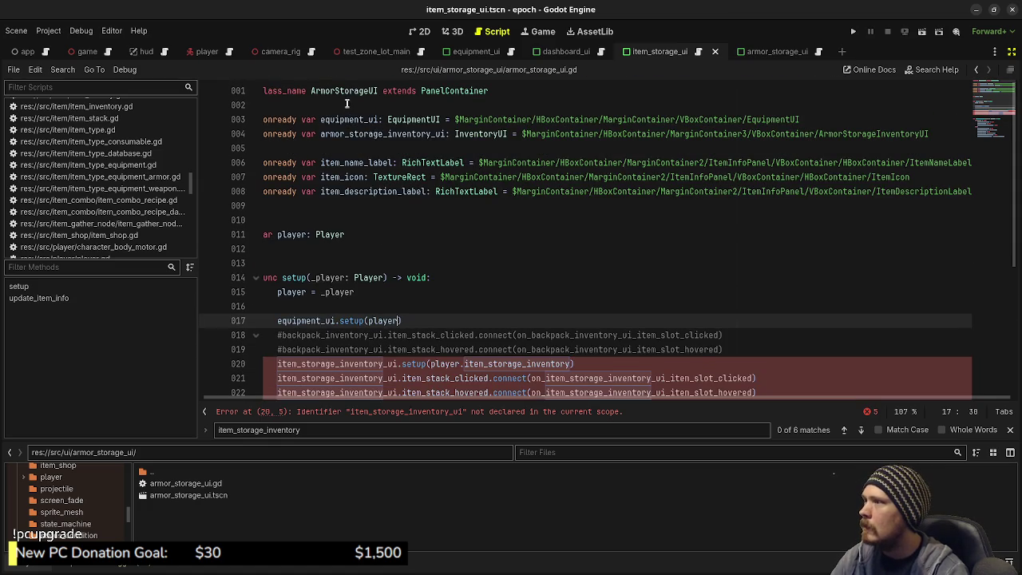
# - Replace item_storage_inventory_ui with armor_storage_inventory_ui on lines 20, 21 and 22
pyautogui.doubleClick(380, 134)
pyautogui.hotkey('ctrl', 'c')
pyautogui.scroll(-3, 394, 201)
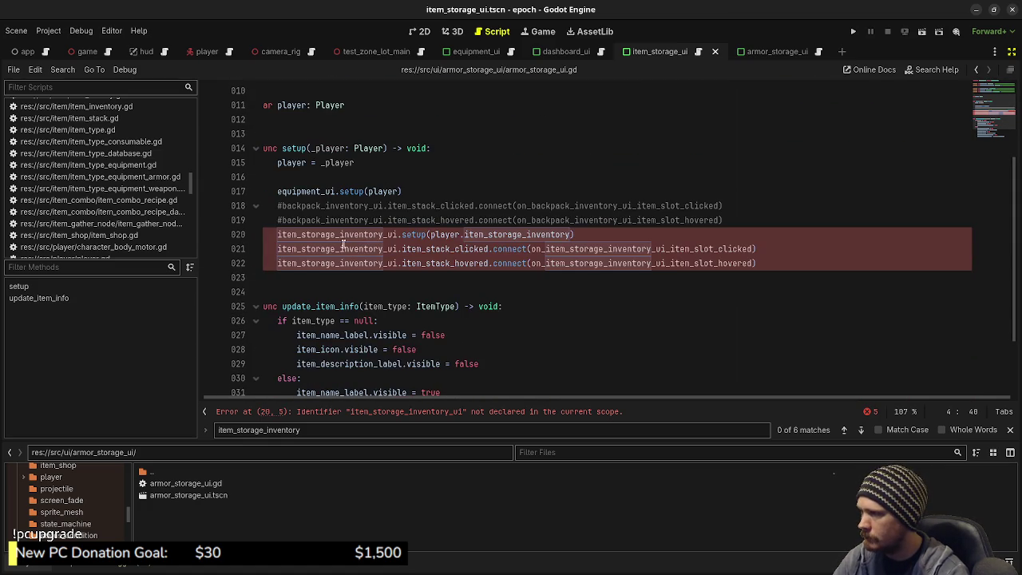
pyautogui.doubleClick(341, 234)
pyautogui.hotkey('ctrl', 'v')
pyautogui.doubleClick(341, 249)
pyautogui.hotkey('ctrl', 'v')
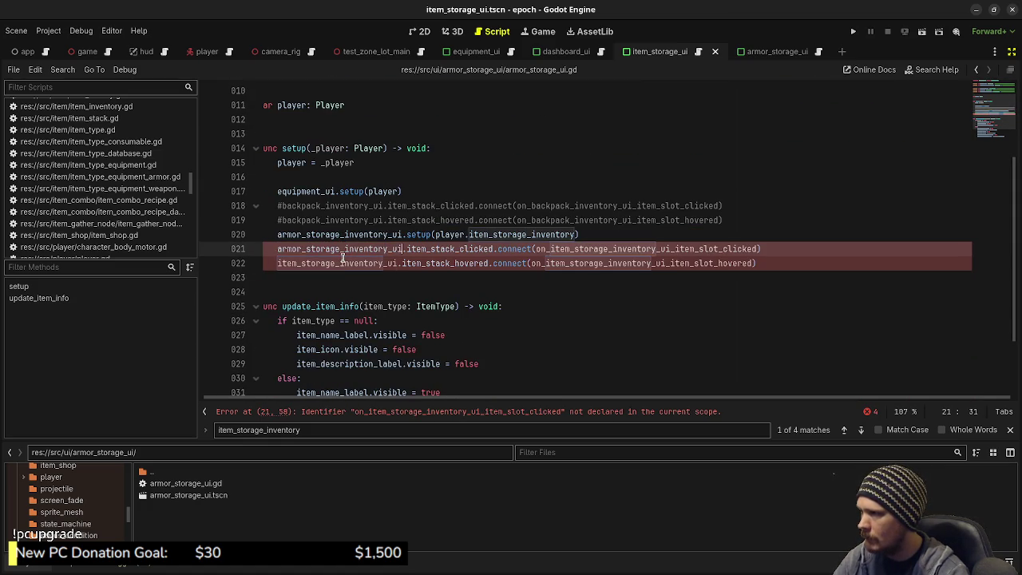
pyautogui.doubleClick(343, 263)
pyautogui.hotkey('ctrl', 'v')
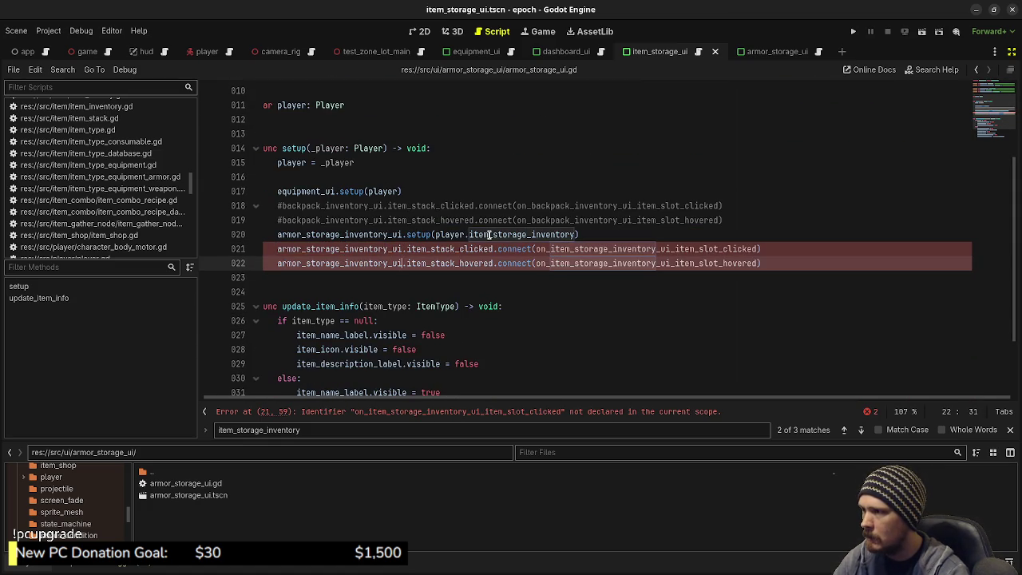
# - Change player.item_storage_inventory to player.armor_storage_inventory on line 20 and save
pyautogui.click(488, 233)
pyautogui.hotkey('ctrl', 'Left')
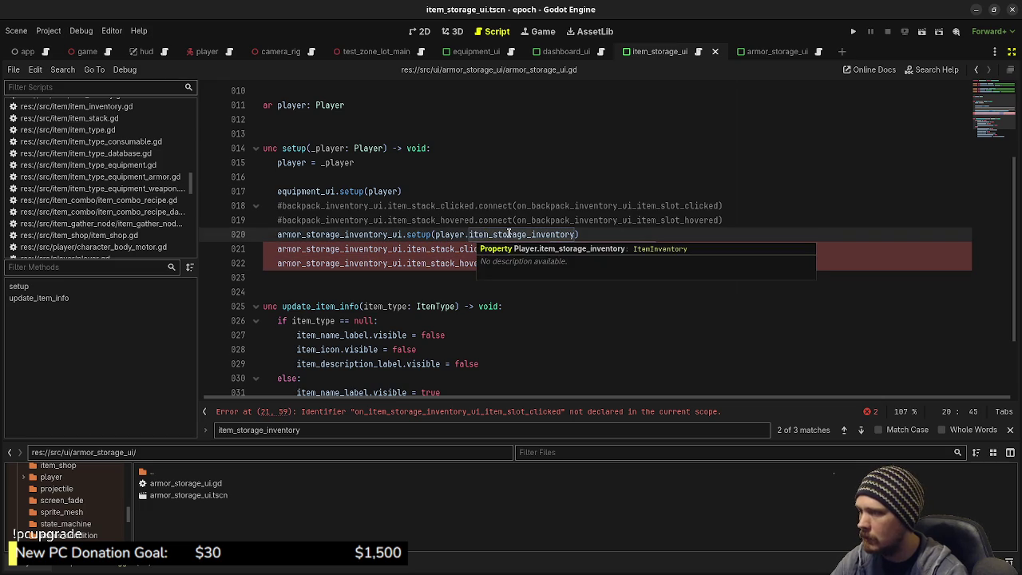
pyautogui.hotkey('shift', 'Right')
pyautogui.hotkey('shift', 'Right')
pyautogui.hotkey('shift', 'Right')
pyautogui.write('ar')
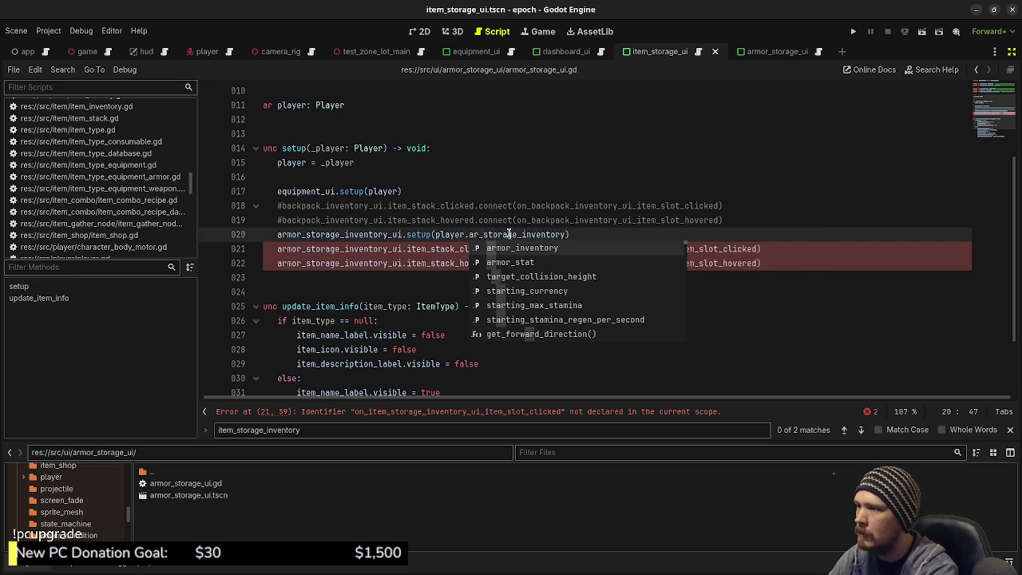
pyautogui.write('mor')
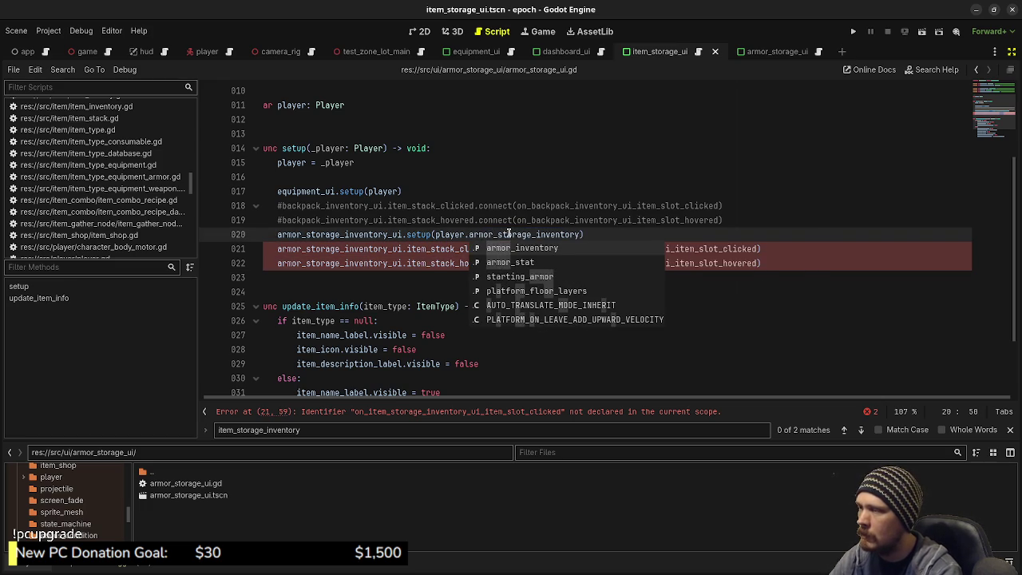
pyautogui.hotkey('ctrl', 's')
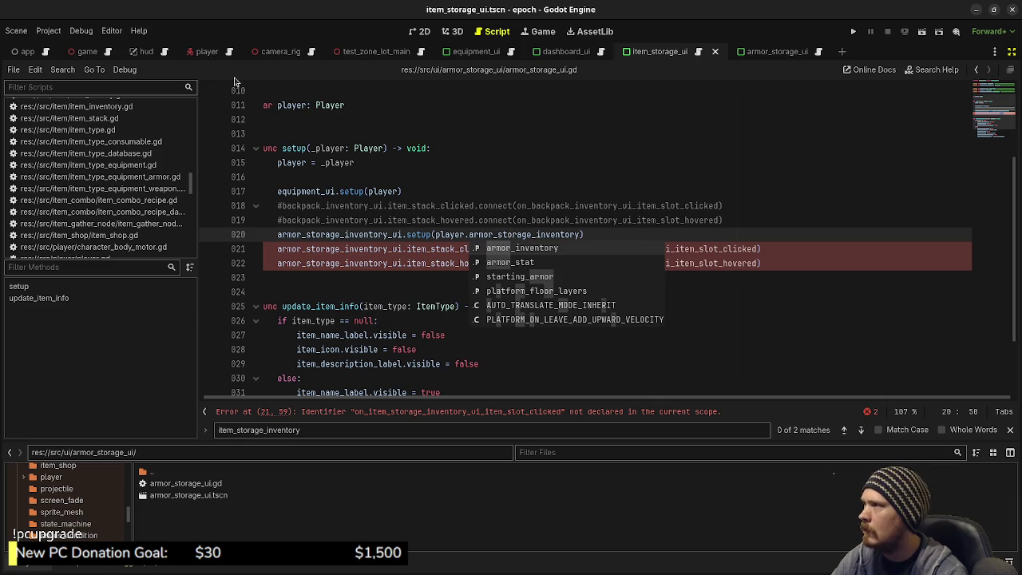
pyautogui.click(228, 57)
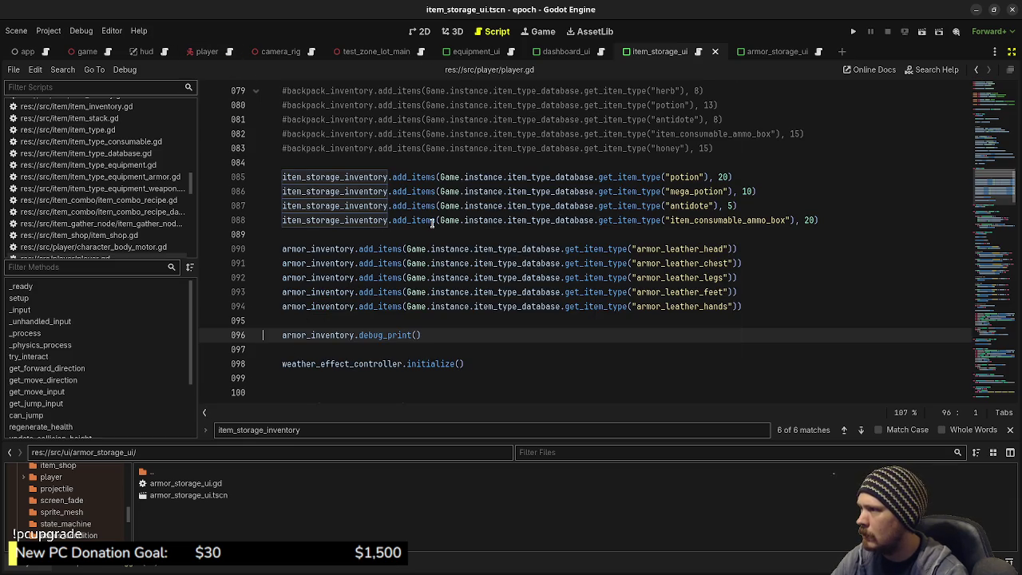
# - Rename armor_inventory to armor_storage_inventory on lines 90–94 and 96 of player.gd and save
pyautogui.click(311, 250)
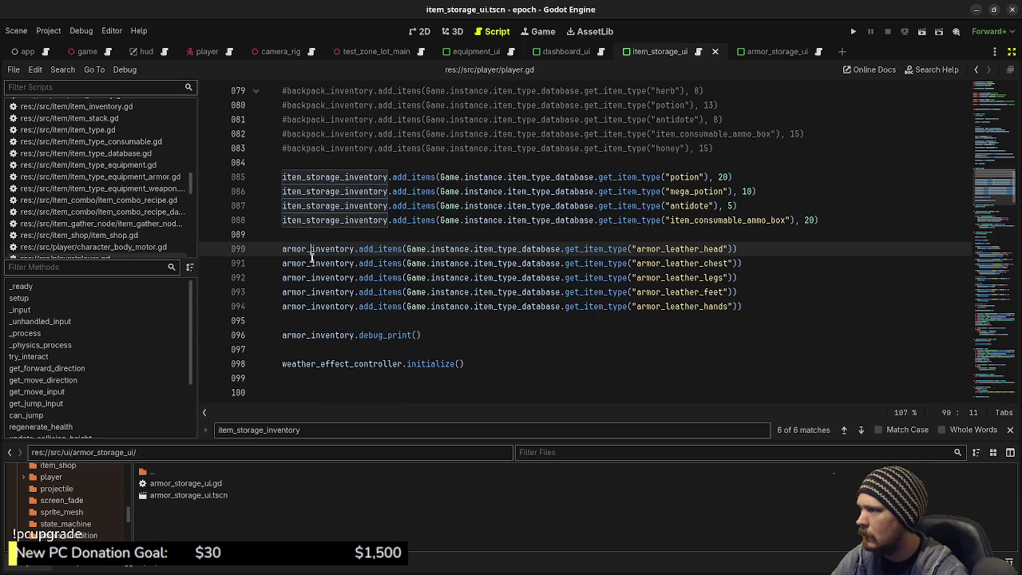
pyautogui.keyDown('alt'); pyautogui.click(310, 263); pyautogui.keyUp('alt')
pyautogui.keyDown('alt'); pyautogui.click(311, 277); pyautogui.keyUp('alt')
pyautogui.keyDown('alt'); pyautogui.click(310, 292); pyautogui.keyUp('alt')
pyautogui.keyDown('alt'); pyautogui.click(310, 305); pyautogui.keyUp('alt')
pyautogui.write('storage_')
pyautogui.hotkey('ctrl', 's')
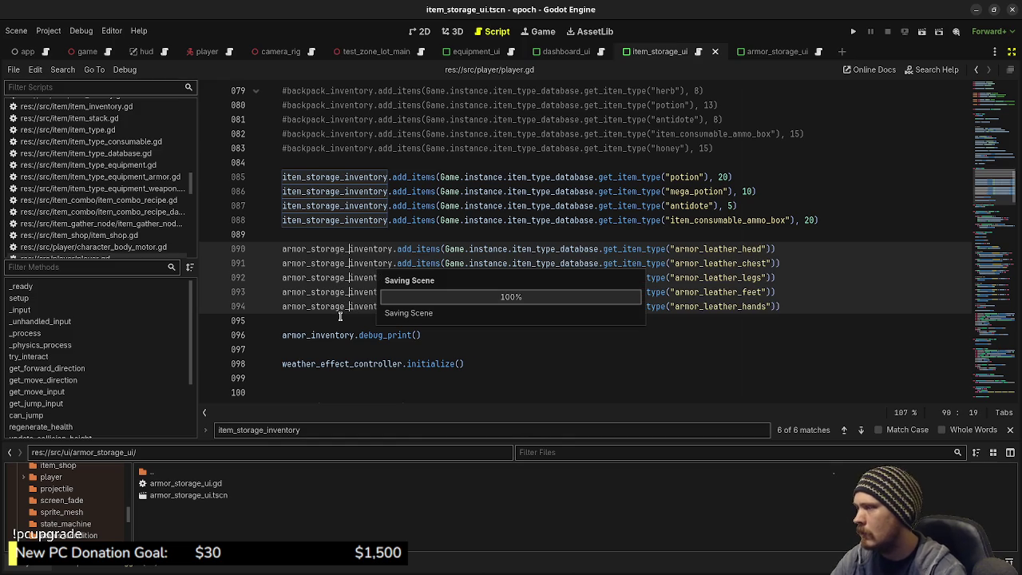
pyautogui.click(312, 335)
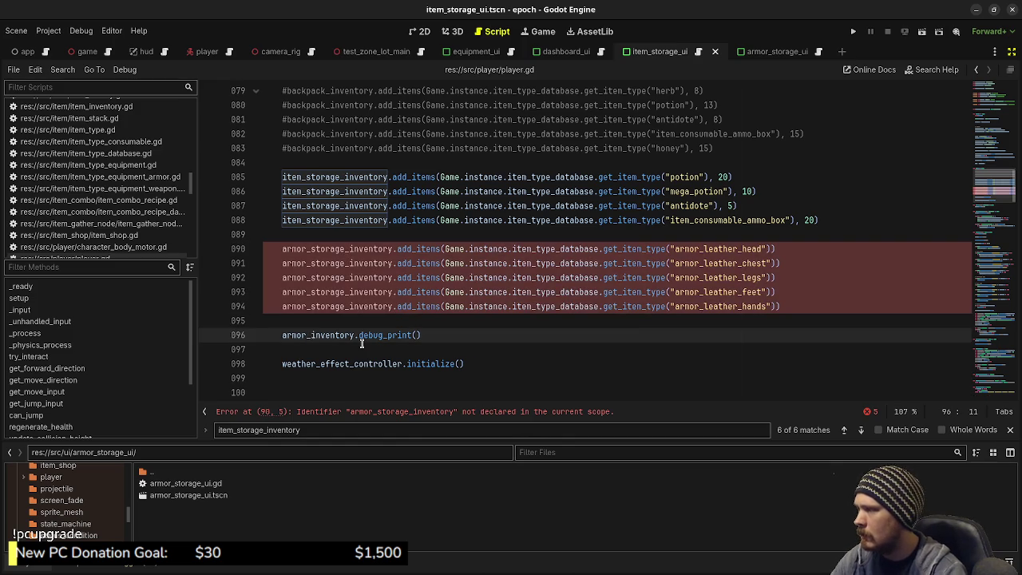
pyautogui.write('storage_')
pyautogui.hotkey('ctrl', 's')
# - Rename armor_inventory to armor_storage_inventory on line 63 and the line 26 declaration, then save
pyautogui.doubleClick(343, 249)
pyautogui.hotkey('ctrl', 'c')
pyautogui.scroll(10, 342, 249)
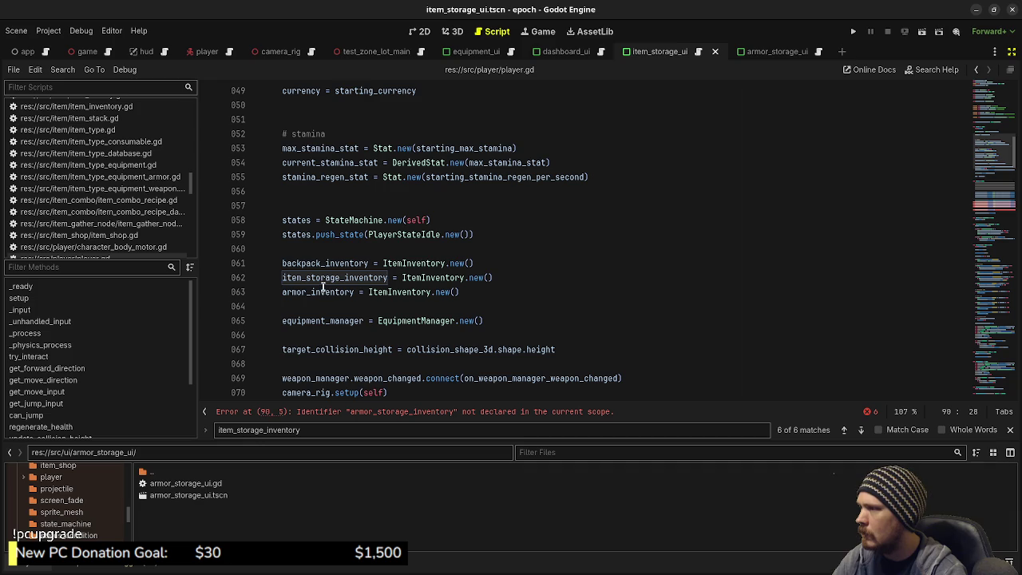
pyautogui.click(324, 287)
pyautogui.doubleClick(324, 287)
pyautogui.hotkey('ctrl', 'v')
pyautogui.scroll(3, 328, 290)
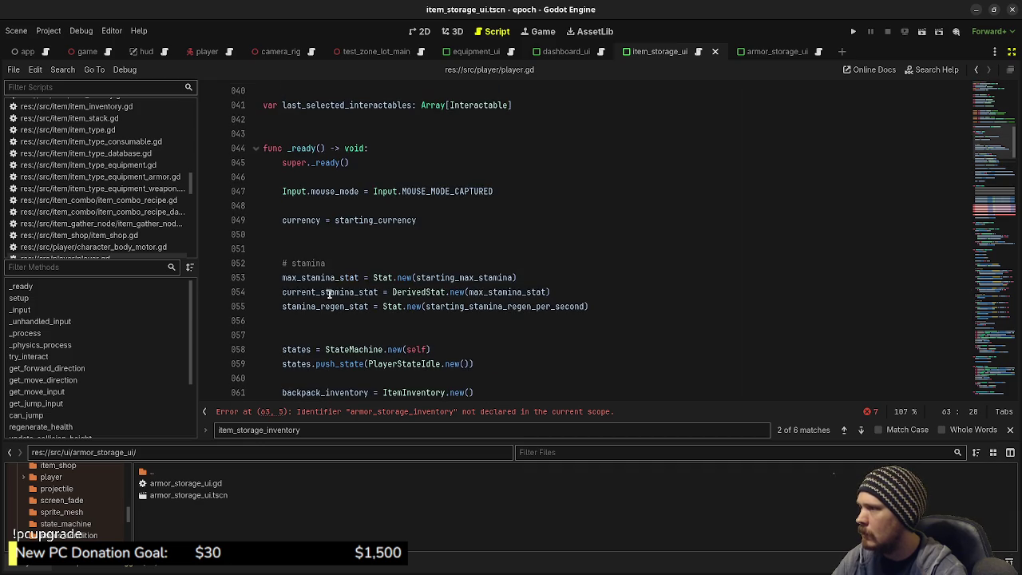
pyautogui.scroll(4, 323, 279)
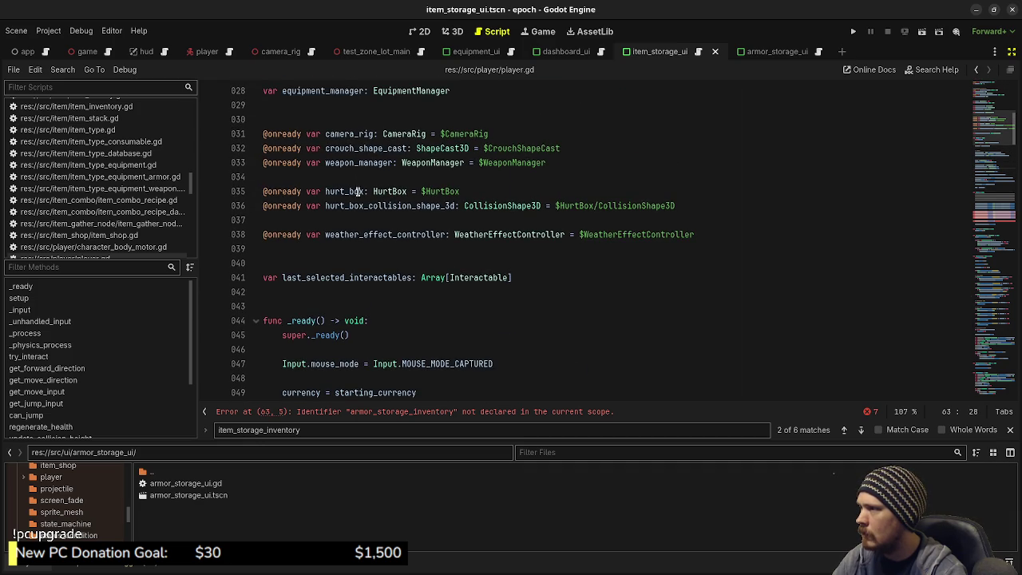
pyautogui.scroll(3, 351, 216)
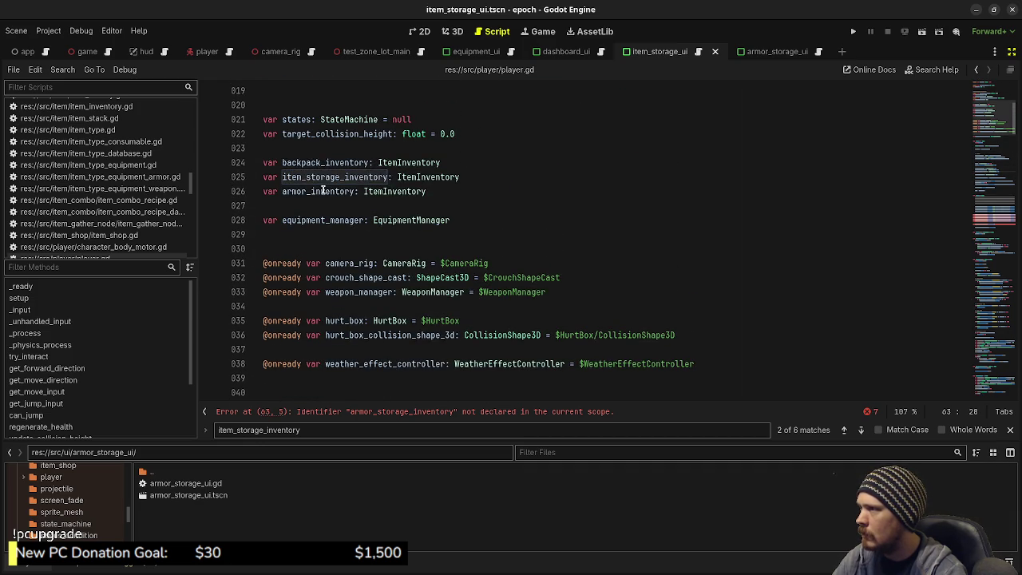
pyautogui.doubleClick(317, 191)
pyautogui.hotkey('ctrl', 'v')
pyautogui.hotkey('ctrl', 's')
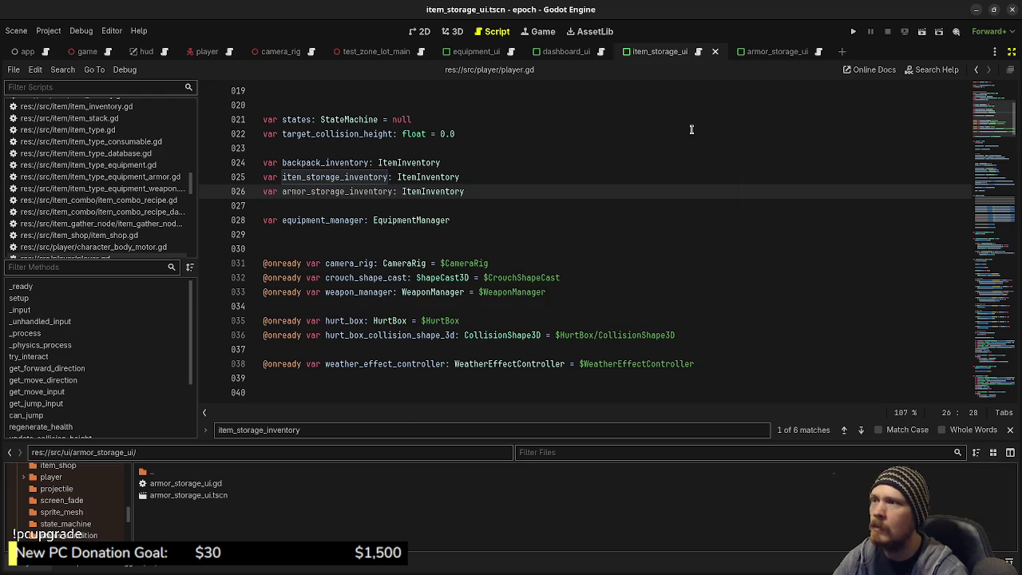
pyautogui.click(818, 53)
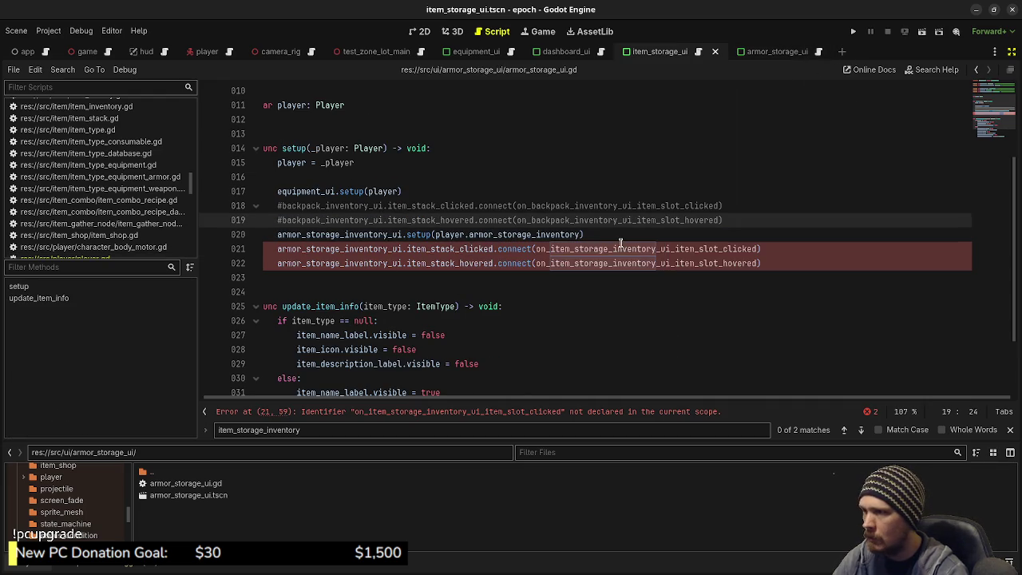
pyautogui.click(621, 249)
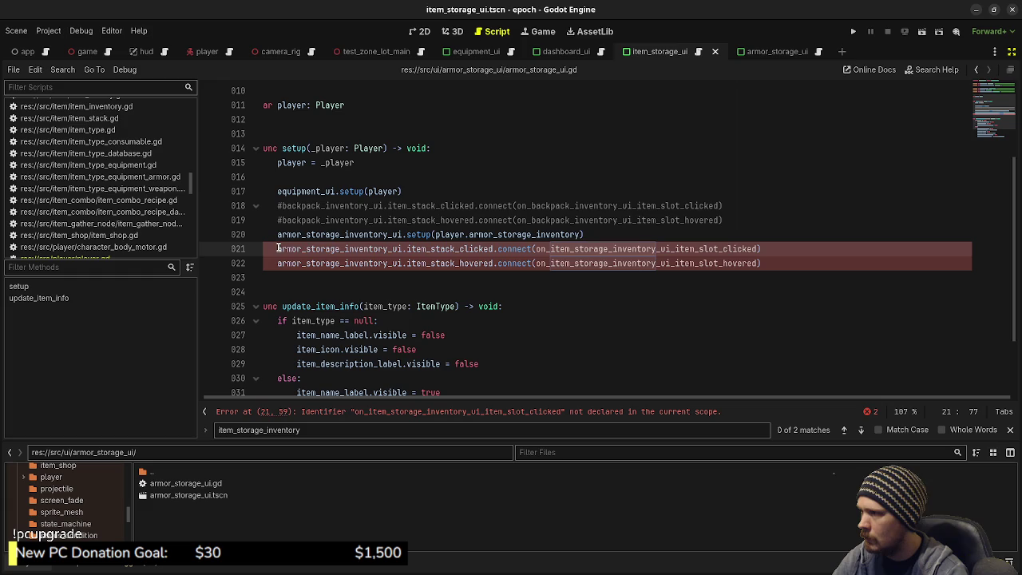
# - Rename the handlers on lines 21–22 to use armor_storage_inventory_ui instead of item_storage_inventory_ui
pyautogui.doubleClick(307, 249)
pyautogui.hotkey('ctrl', 'c')
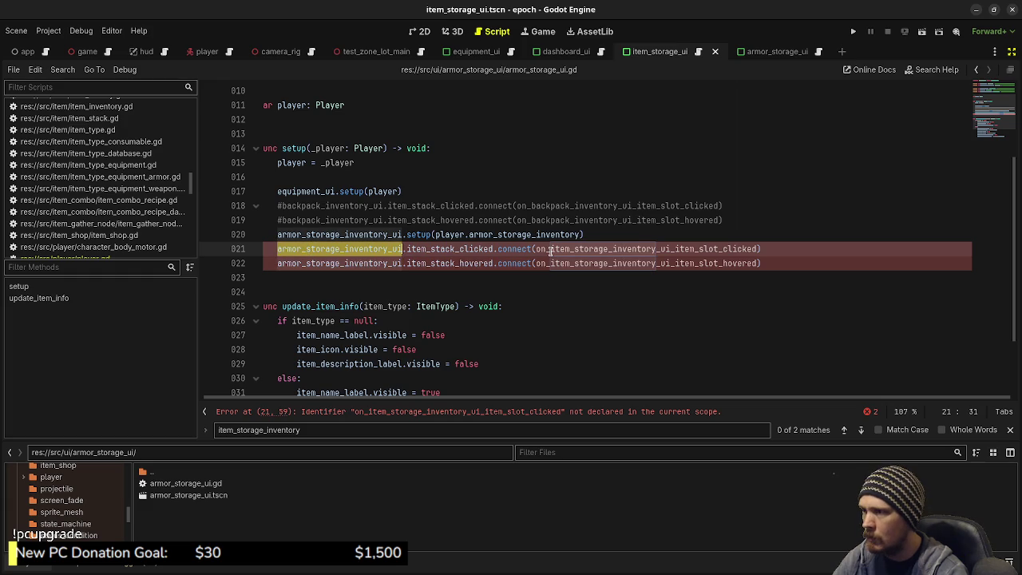
pyautogui.moveTo(550, 249); pyautogui.dragTo(671, 249)
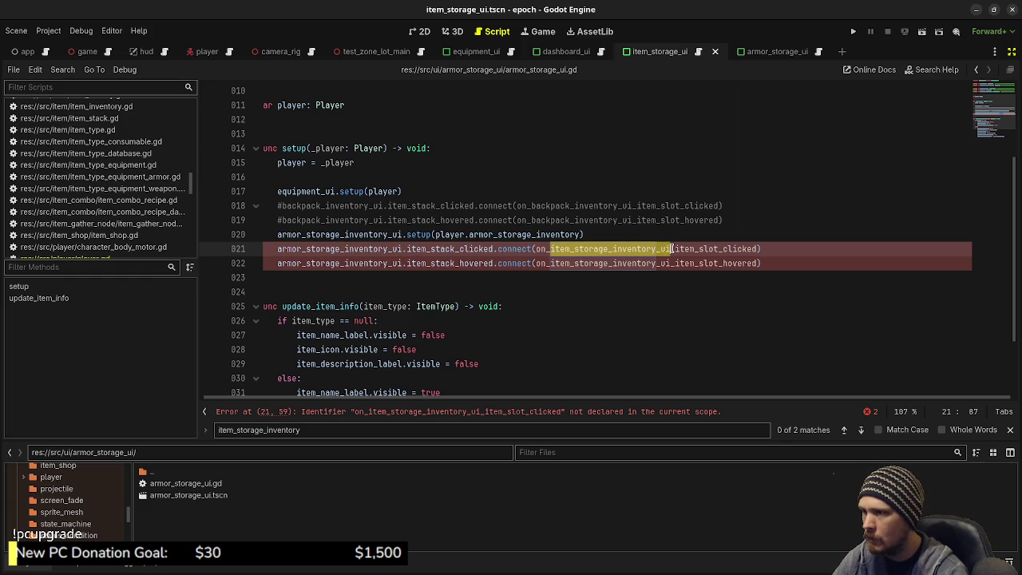
pyautogui.hotkey('ctrl', 'v')
pyautogui.moveTo(549, 263); pyautogui.dragTo(667, 263)
pyautogui.hotkey('ctrl', 'v')
# - Add a stub function for the clicked handler, returning void with a pass body
pyautogui.doubleClick(668, 249)
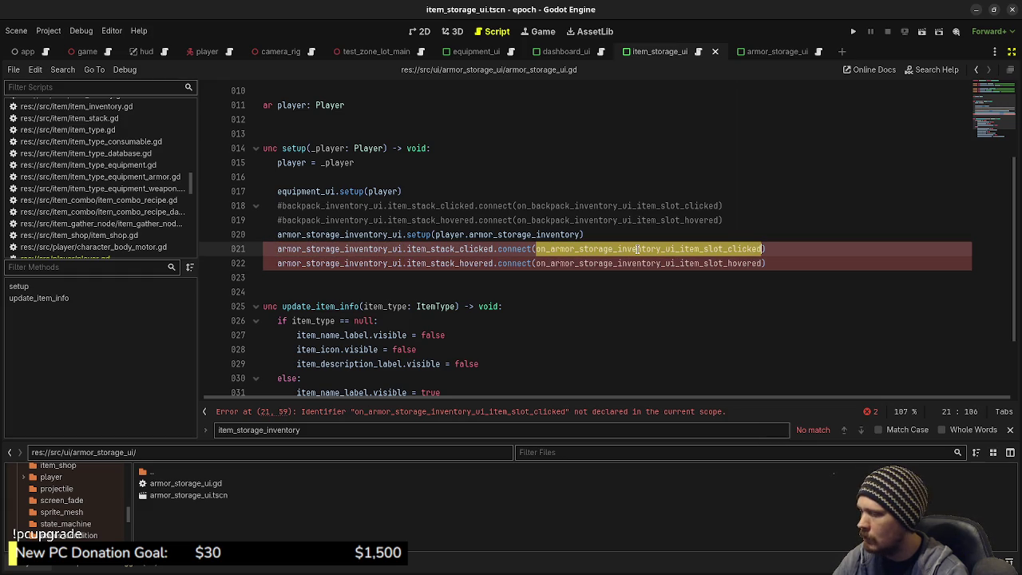
pyautogui.scroll(-3, 457, 270)
pyautogui.click(386, 384)
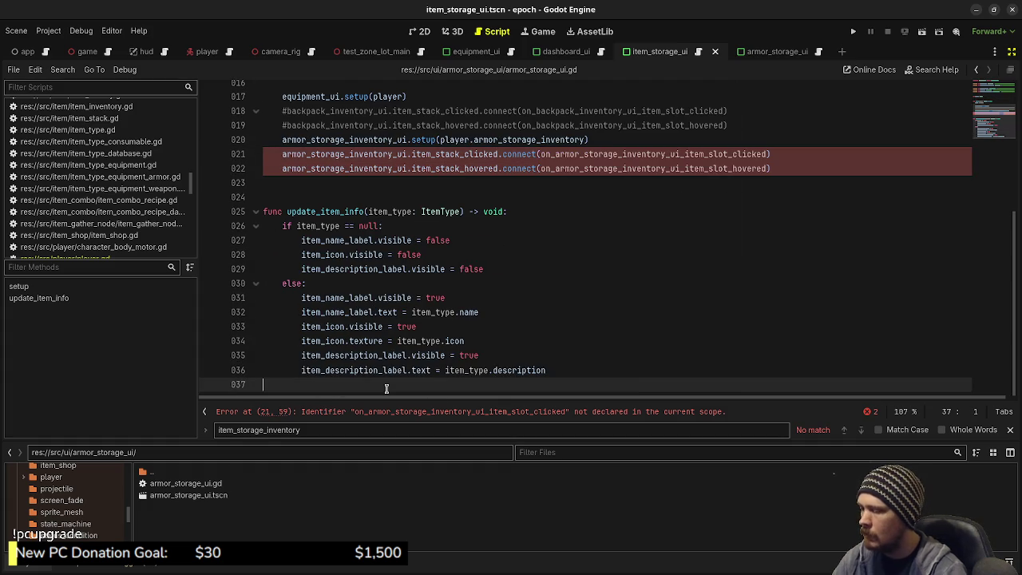
pyautogui.press('Return')
pyautogui.press('Return')
pyautogui.write('func')
pyautogui.write('on_armor_storage_inventory_ui_item_slot_clicked')
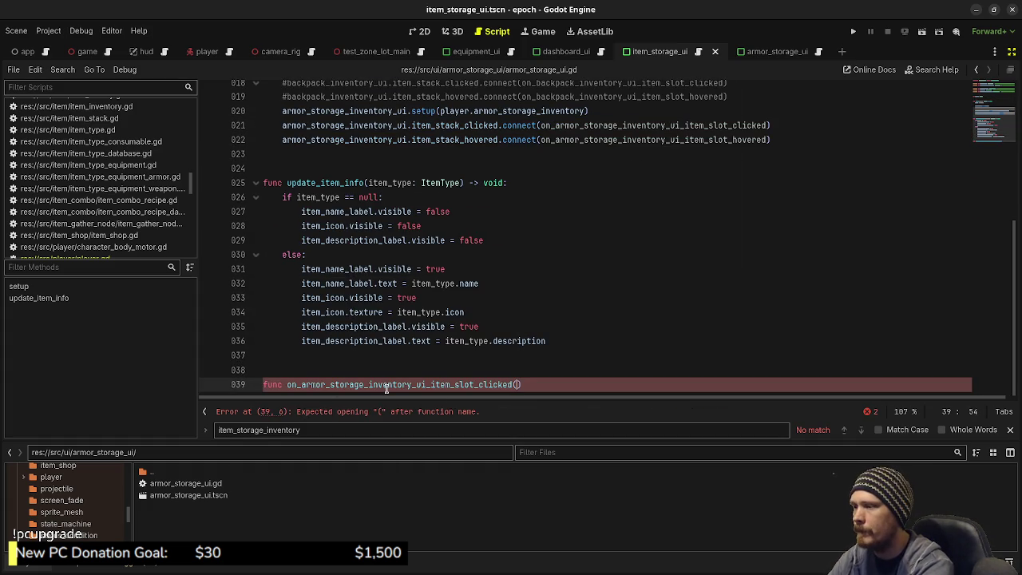
pyautogui.write('v')
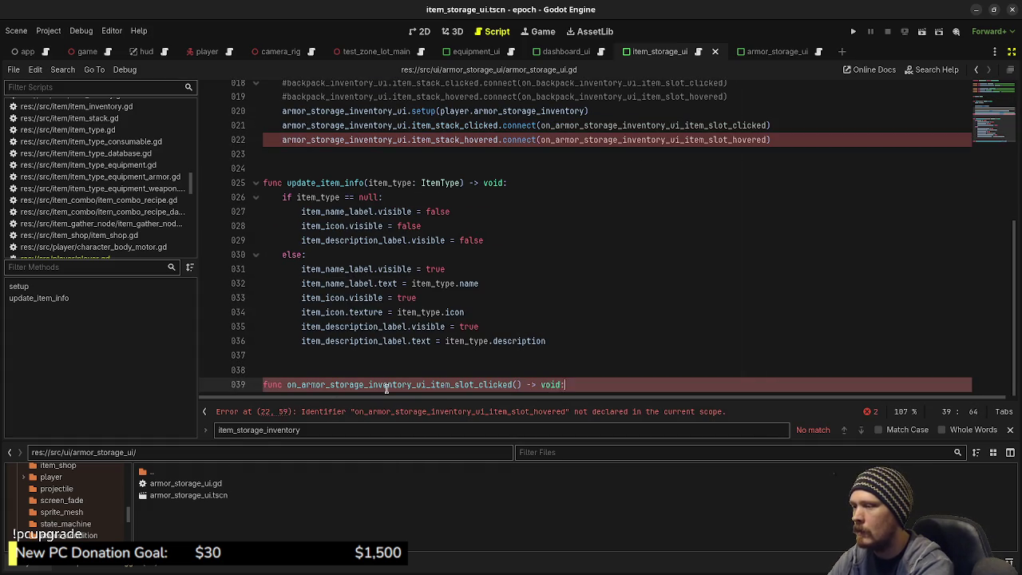
pyautogui.write('oid:')
pyautogui.press('Return')
pyautogui.write('pass')
pyautogui.press('Return')
pyautogui.press('Return')
pyautogui.press('Return')
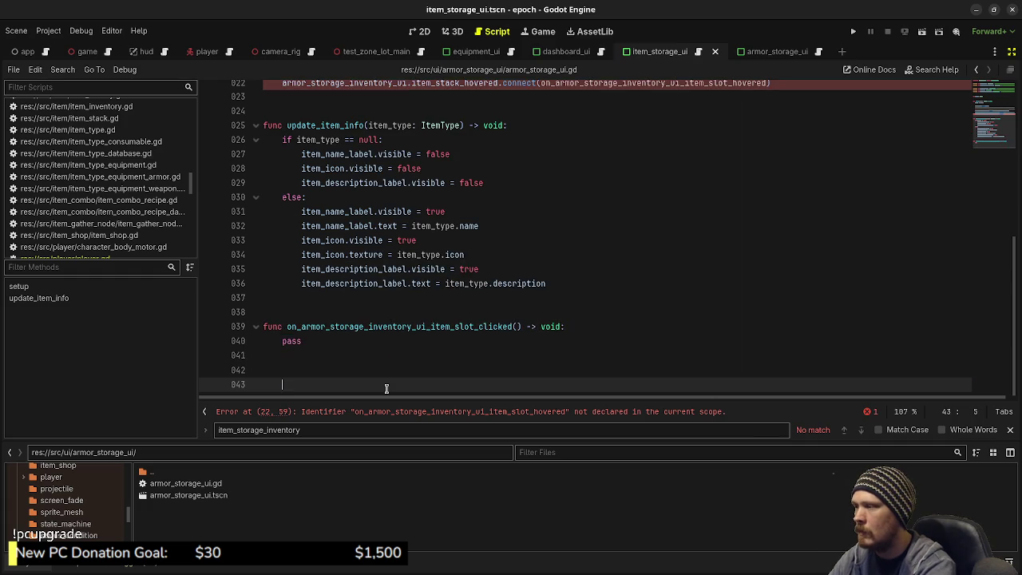
# - Add a matching void stub with pass for the hovered handler and save the script
pyautogui.scroll(2, 386, 360)
pyautogui.doubleClick(653, 168)
pyautogui.hotkey('ctrl', 'c')
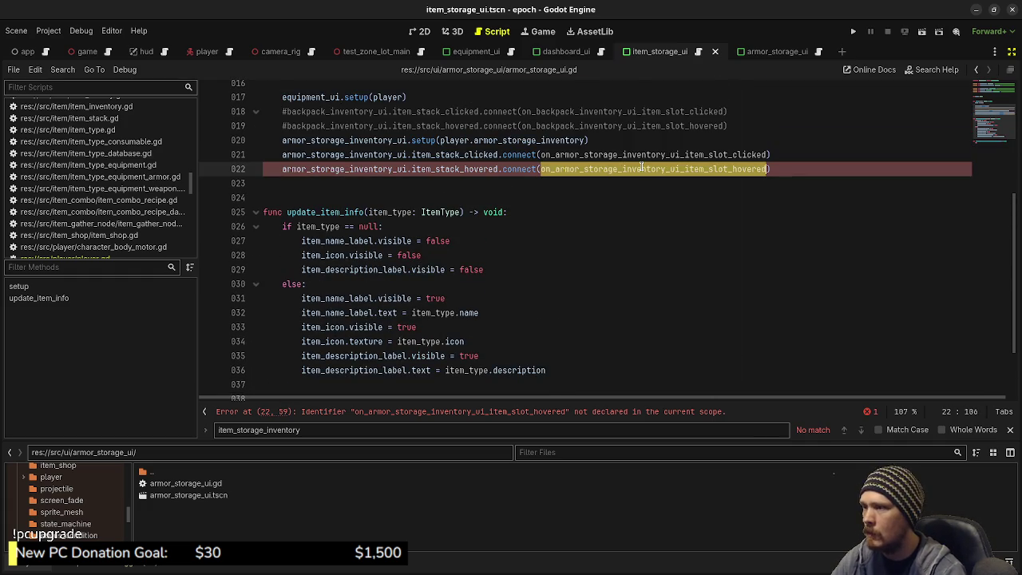
pyautogui.scroll(-2, 442, 335)
pyautogui.click(351, 384)
pyautogui.write('func')
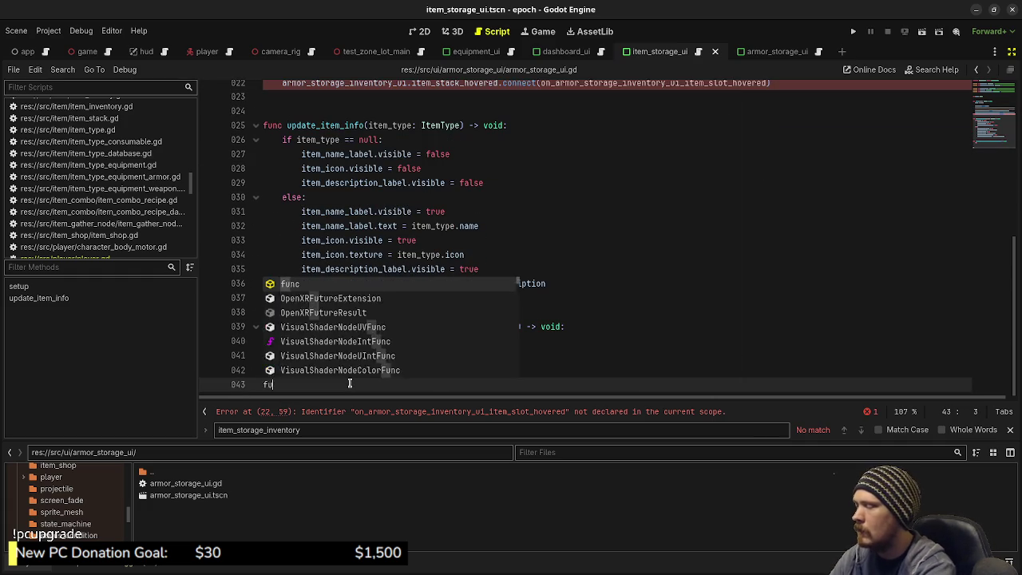
pyautogui.hotkey('ctrl', 'v')
pyautogui.write('void:')
pyautogui.press('Return')
pyautogui.write('pass')
pyautogui.hotkey('ctrl', 's')
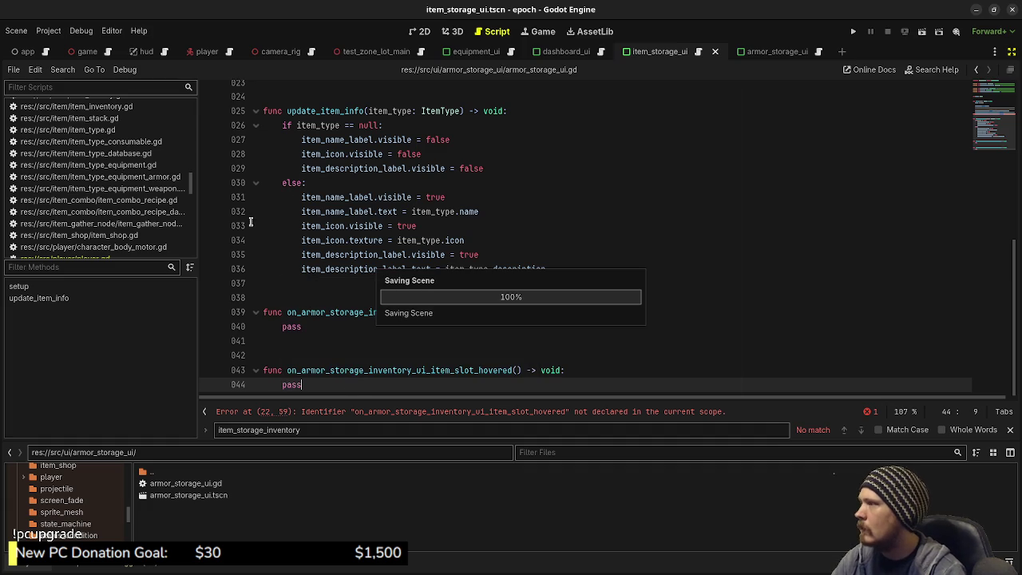
pyautogui.click(685, 53)
# - Copy 'index: int' from item_storage_ui.gd into both armor storage handler signatures and save
pyautogui.scroll(-8, 485, 283)
pyautogui.scroll(-1, 484, 283)
pyautogui.scroll(-3, 485, 282)
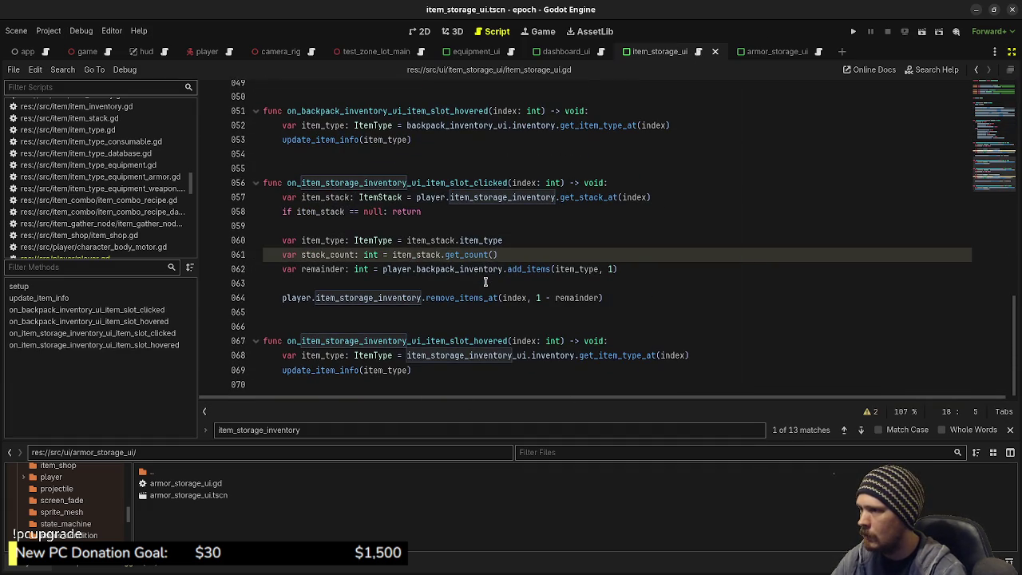
pyautogui.moveTo(511, 341); pyautogui.dragTo(562, 341)
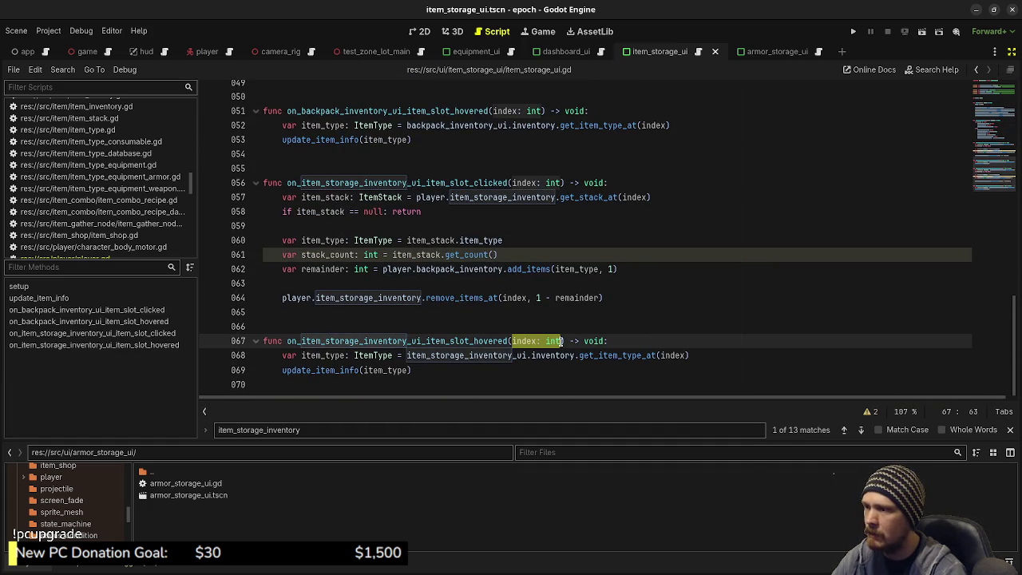
pyautogui.click(823, 51)
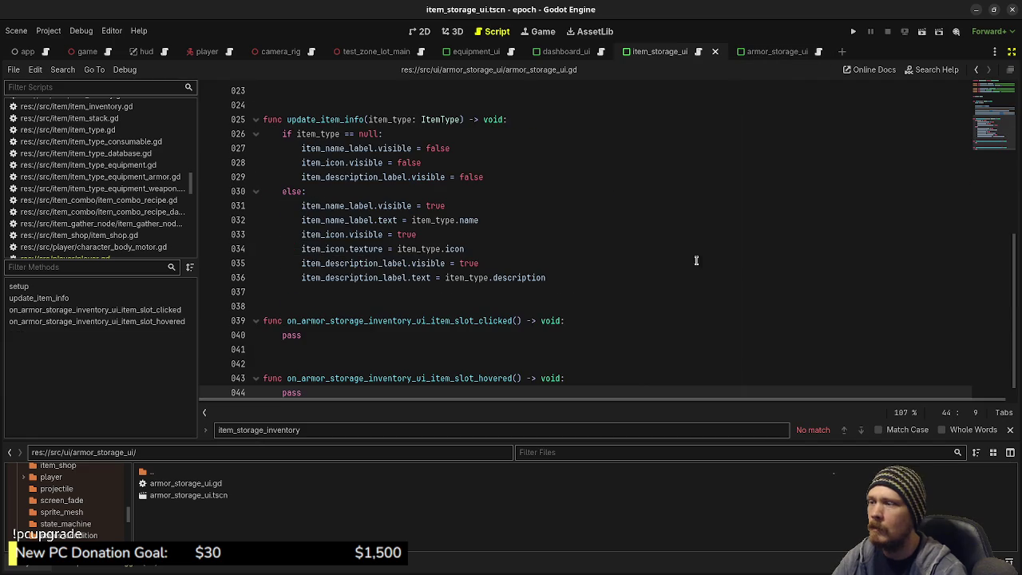
pyautogui.click(515, 320)
pyautogui.write('index: int')
pyautogui.click(515, 379)
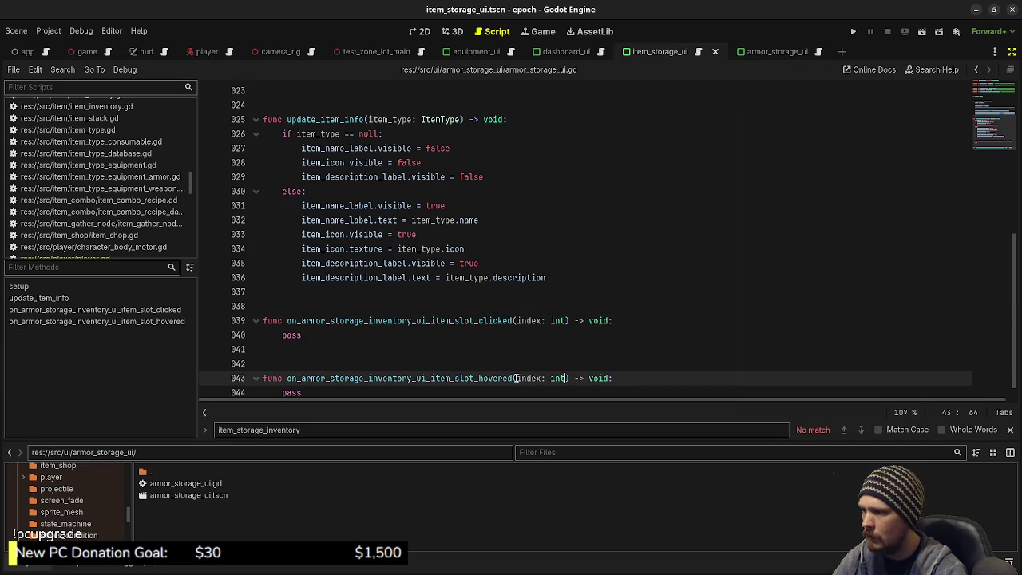
pyautogui.write('index: int')
pyautogui.hotkey('ctrl', 's')
# - Insert a blank line after line 2, save, and bring up the Quick Open Scene list
pyautogui.scroll(4, 551, 216)
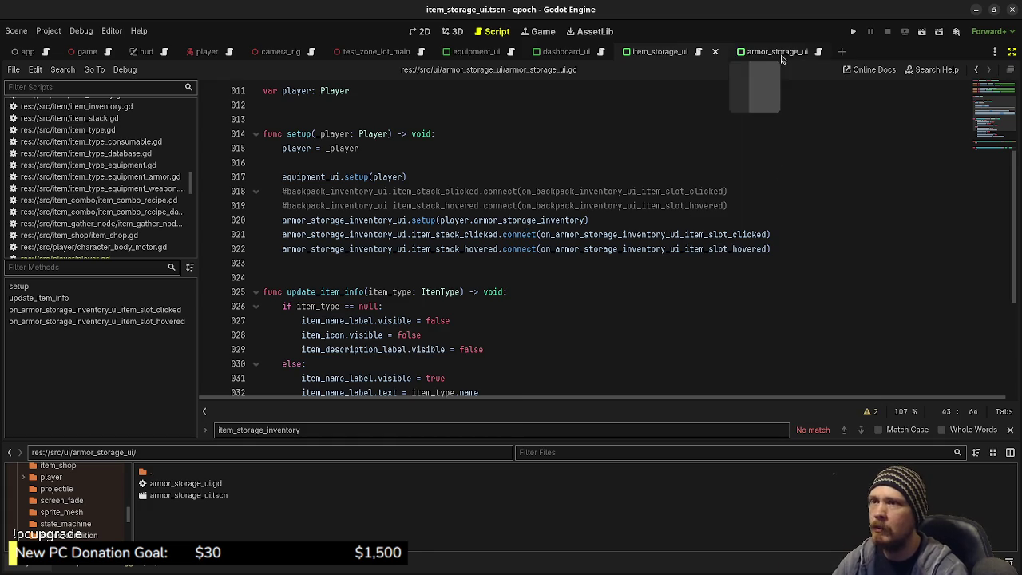
pyautogui.scroll(3, 508, 205)
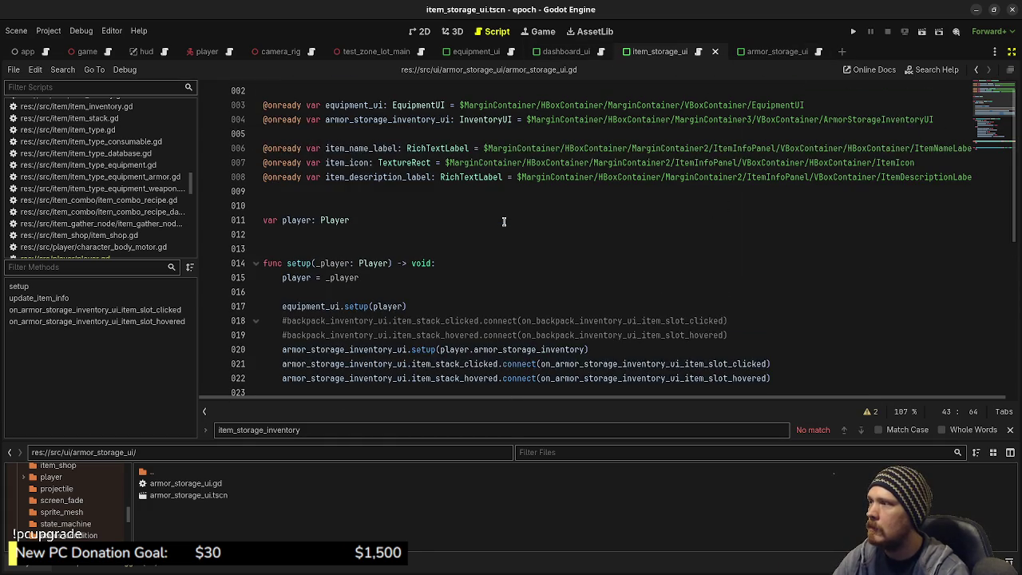
pyautogui.click(405, 104)
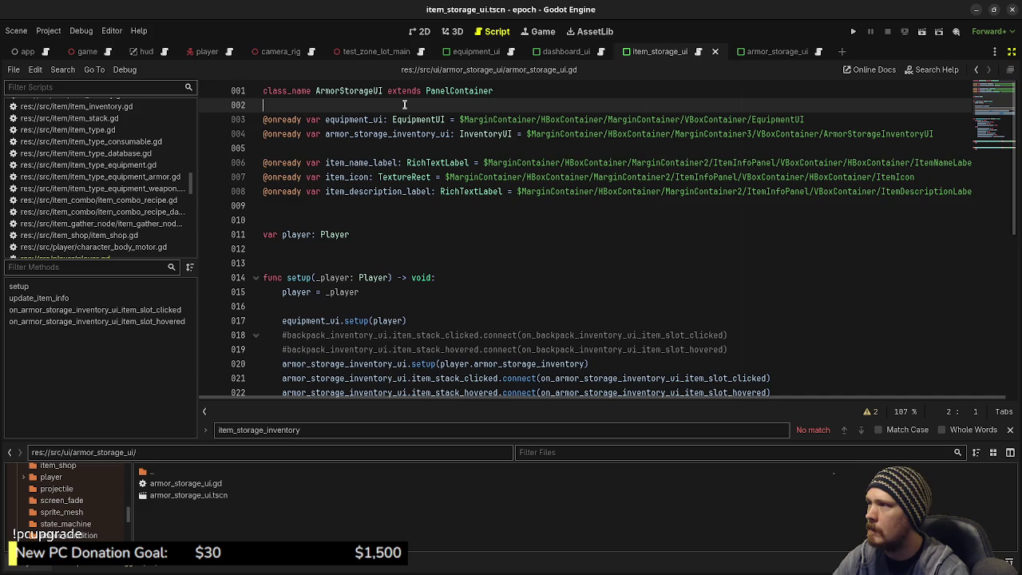
pyautogui.press('Return')
pyautogui.hotkey('ctrl', 's')
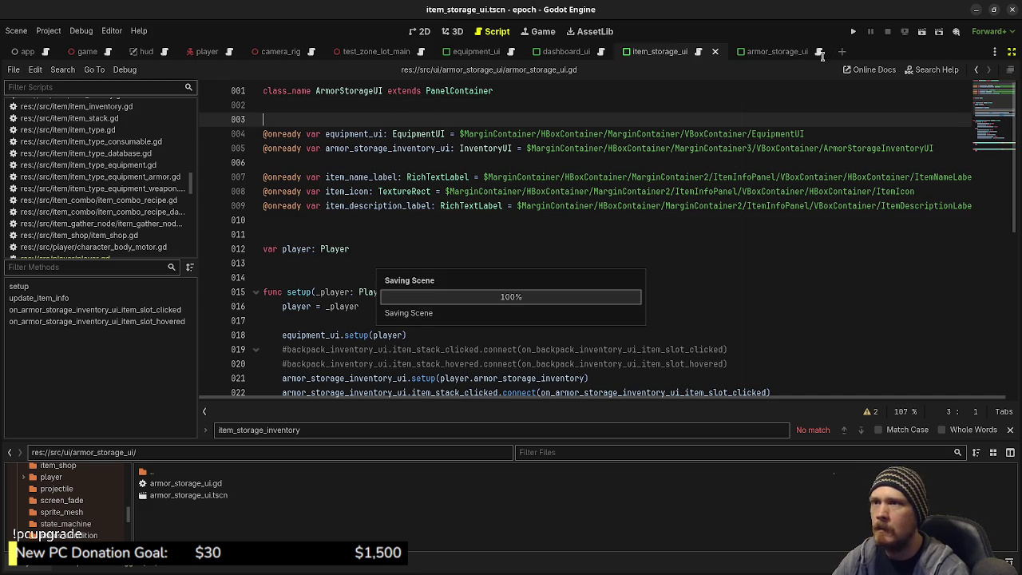
pyautogui.click(702, 51)
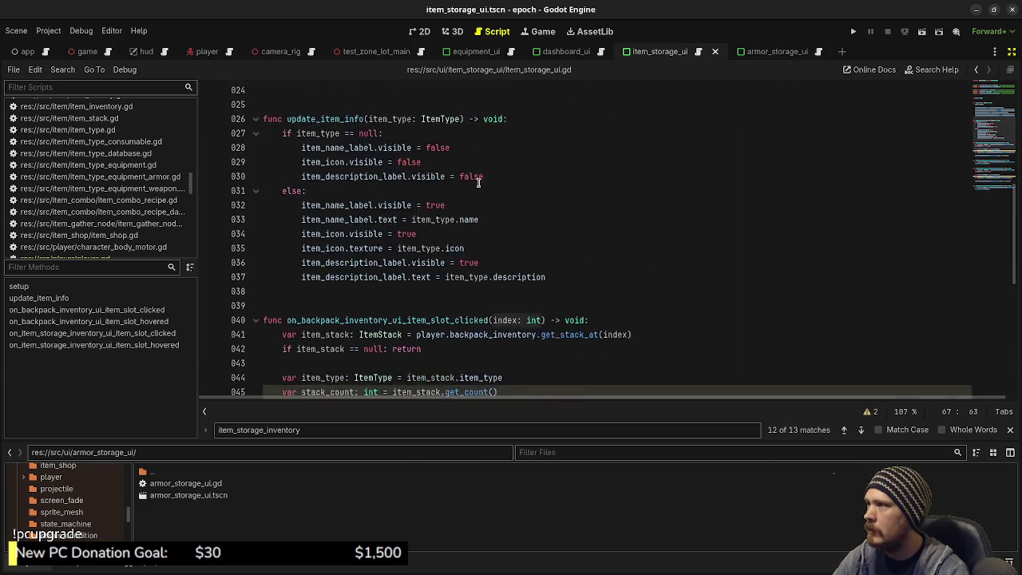
pyautogui.scroll(8, 478, 182)
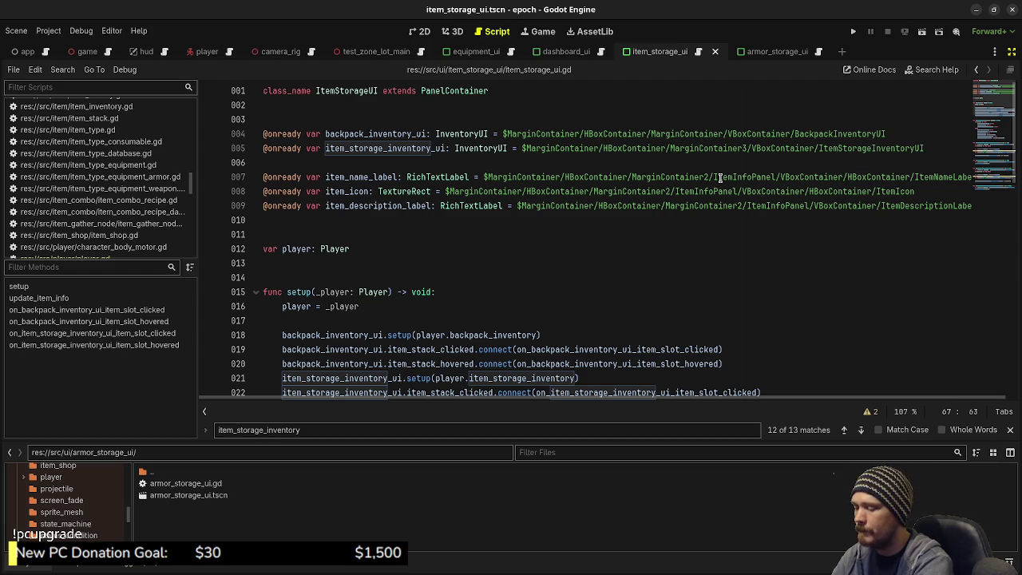
pyautogui.hotkey('ctrl', 'shift', 'o')
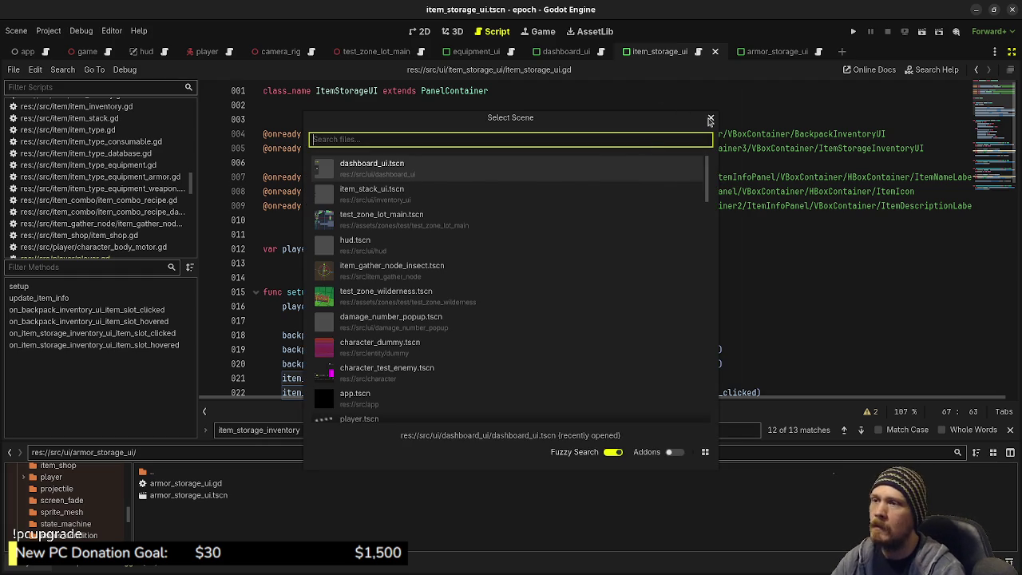
# - Quick-open the ui_manager.tscn scene and view its layout
pyautogui.click(708, 119)
pyautogui.hotkey('ctrl', 'shift', 'o')
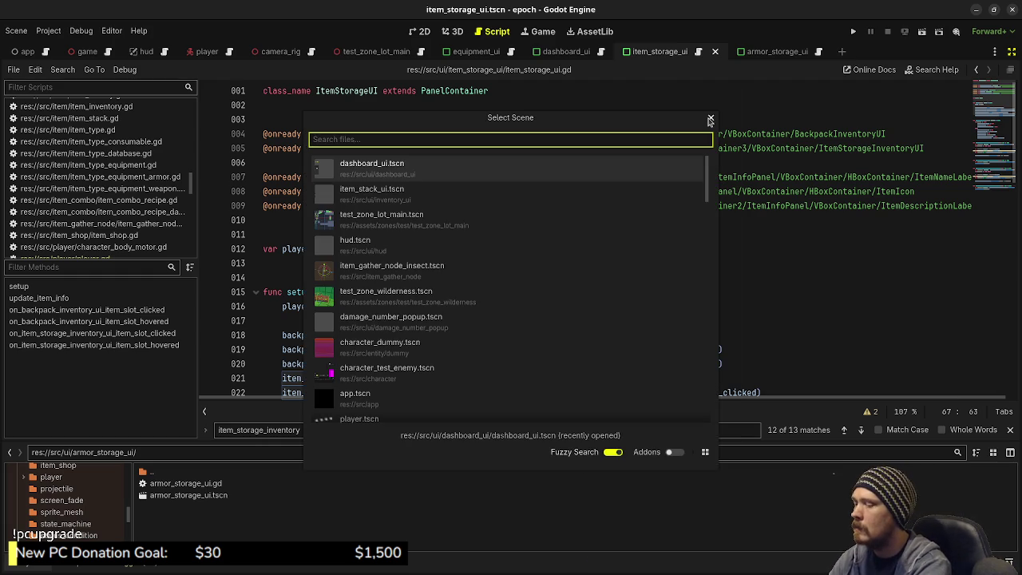
pyautogui.write('ui_manager')
pyautogui.press('Return')
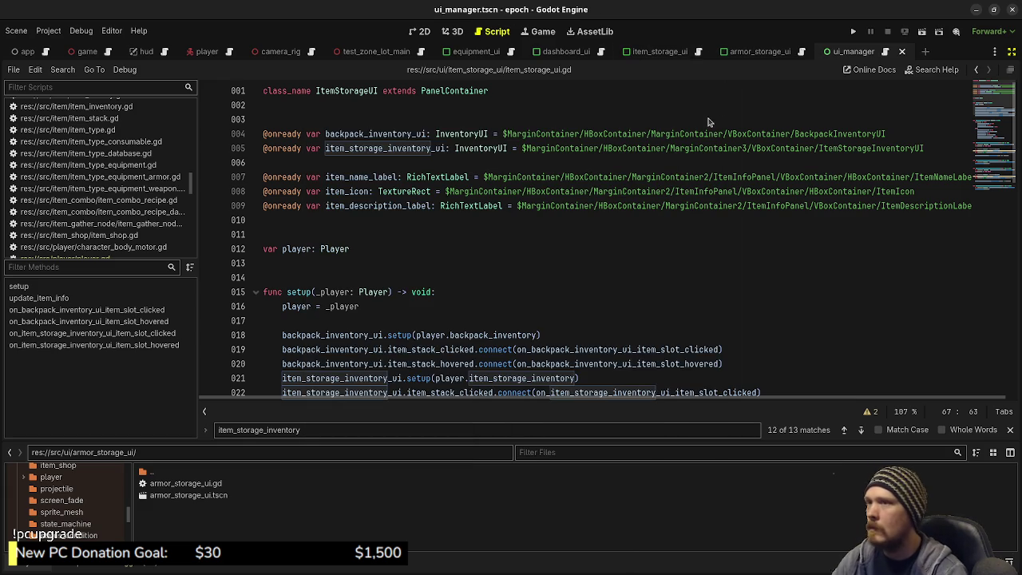
pyautogui.click(884, 51)
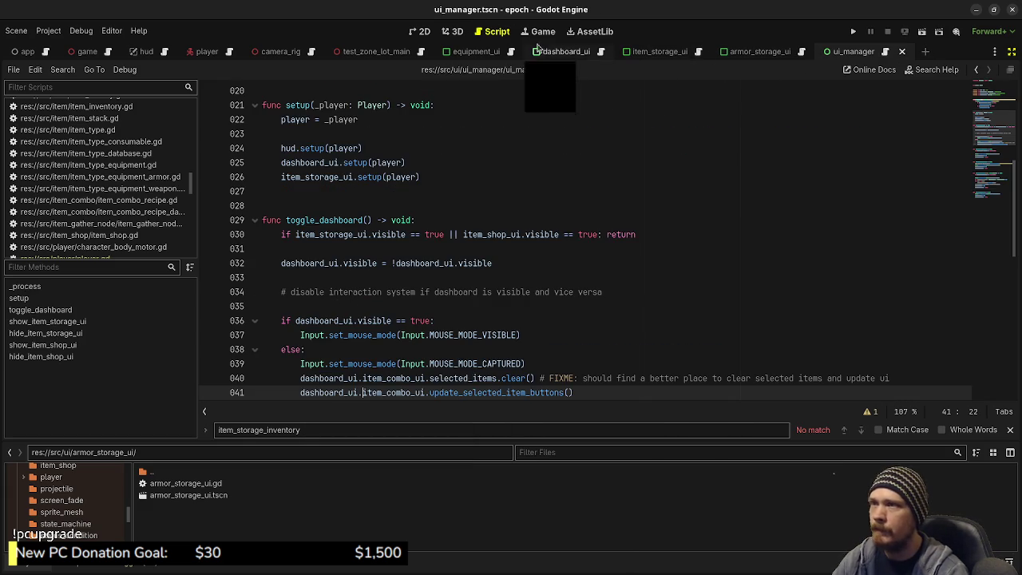
pyautogui.click(421, 31)
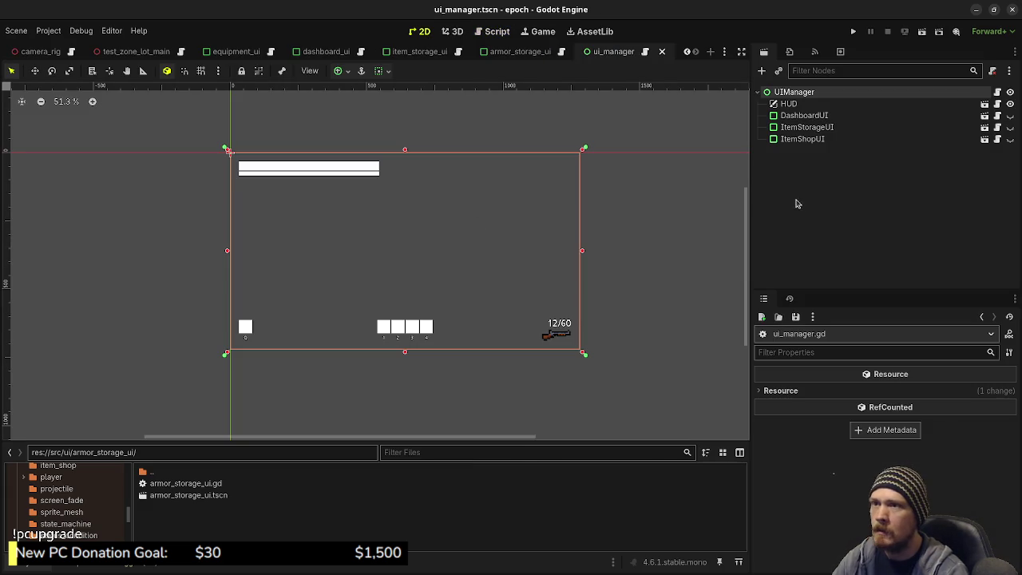
# - Add a plain ArmorStorageUI node under UIManager and save, then delete it again
pyautogui.click(800, 139)
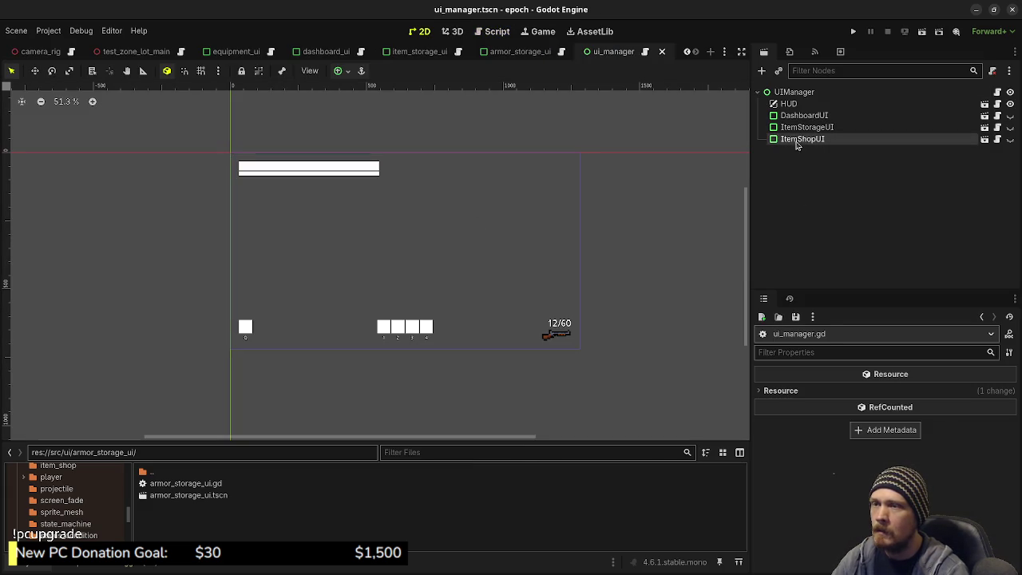
pyautogui.click(794, 93)
pyautogui.hotkey('ctrl', 'a')
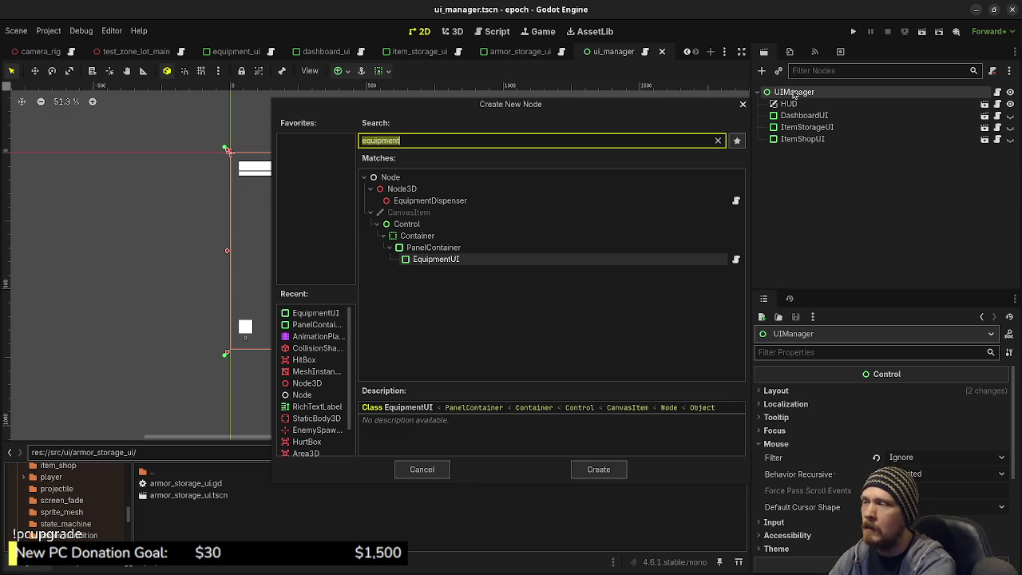
pyautogui.write('armor')
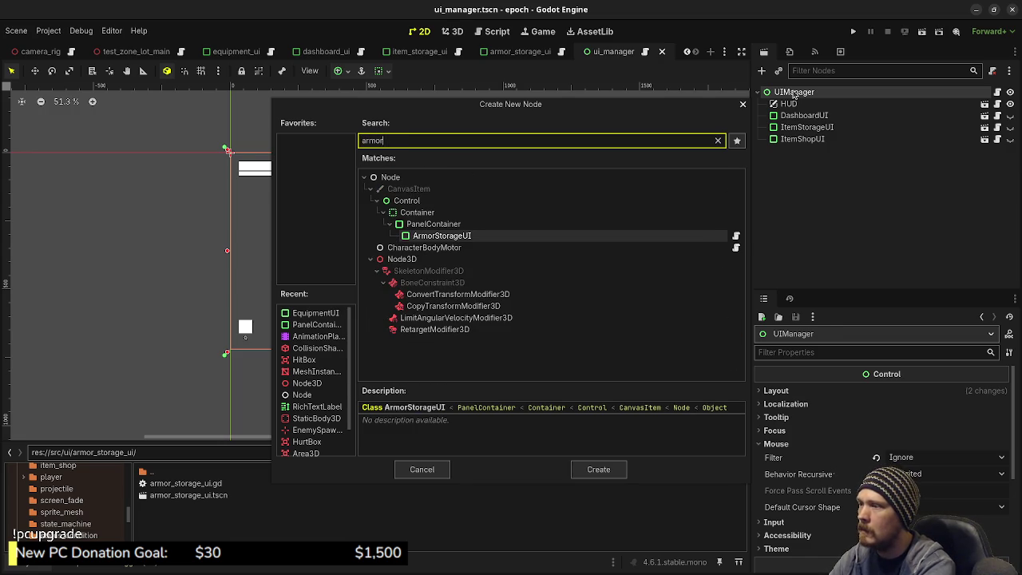
pyautogui.press('Return')
pyautogui.hotkey('ctrl', 's')
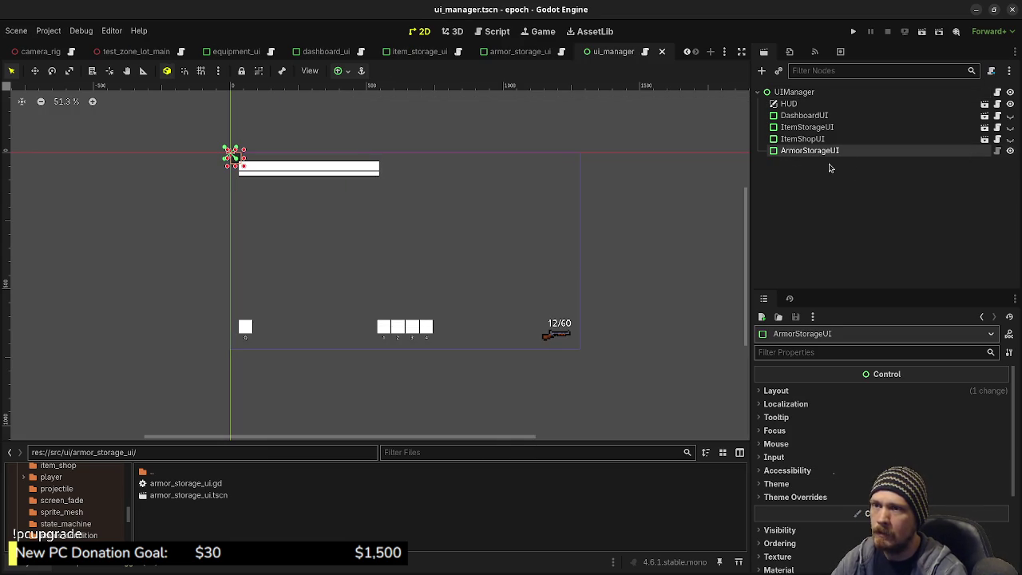
pyautogui.press('Delete')
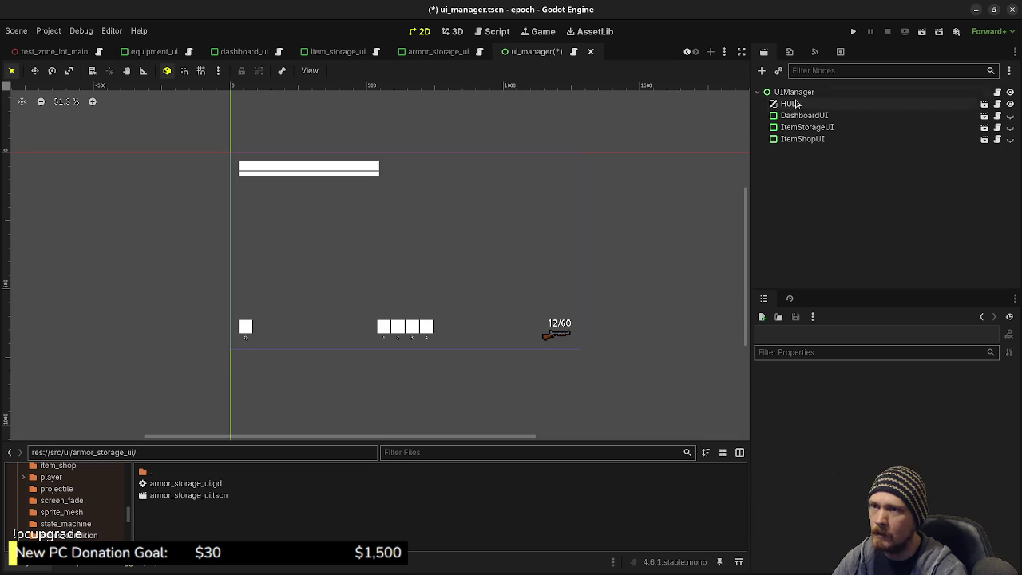
# - Instantiate armor_storage_ui.tscn as a child scene under UIManager
pyautogui.click(793, 92)
pyautogui.click(779, 71)
pyautogui.write('armor')
pyautogui.press('Return')
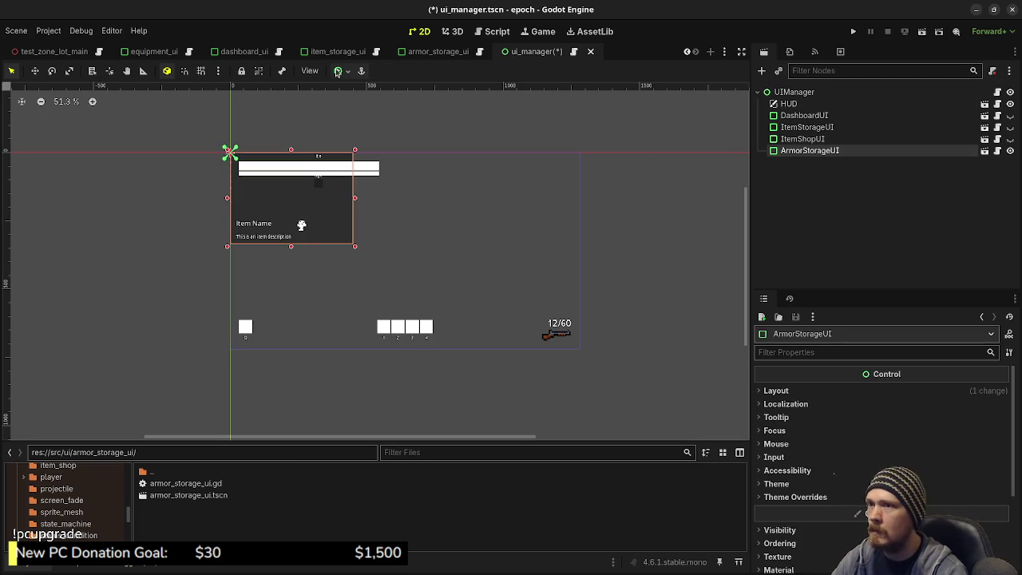
# - Inspect the ItemStorageUI node, briefly toggling its panel visibility on the canvas
pyautogui.click(807, 128)
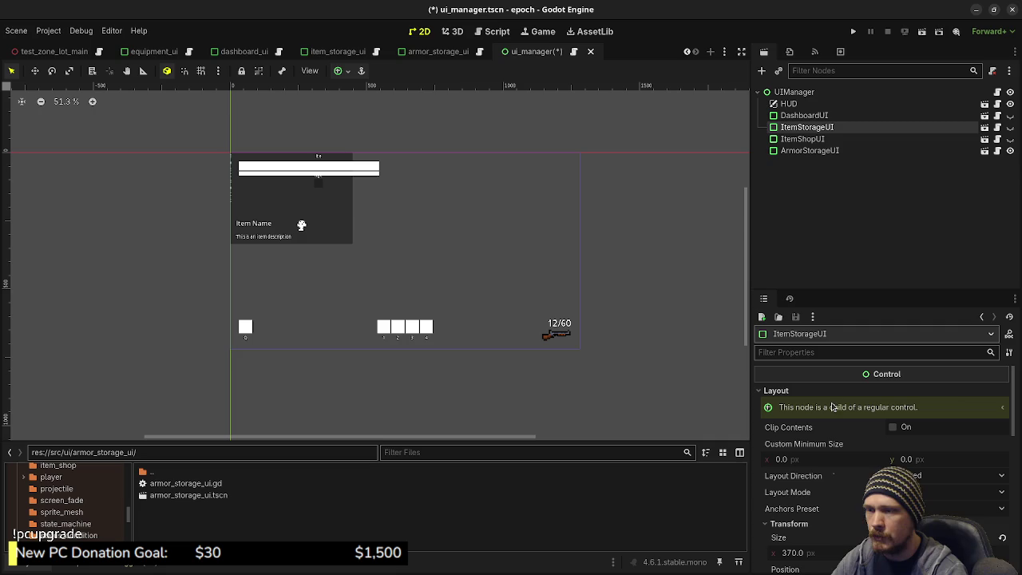
pyautogui.scroll(-2, 807, 395)
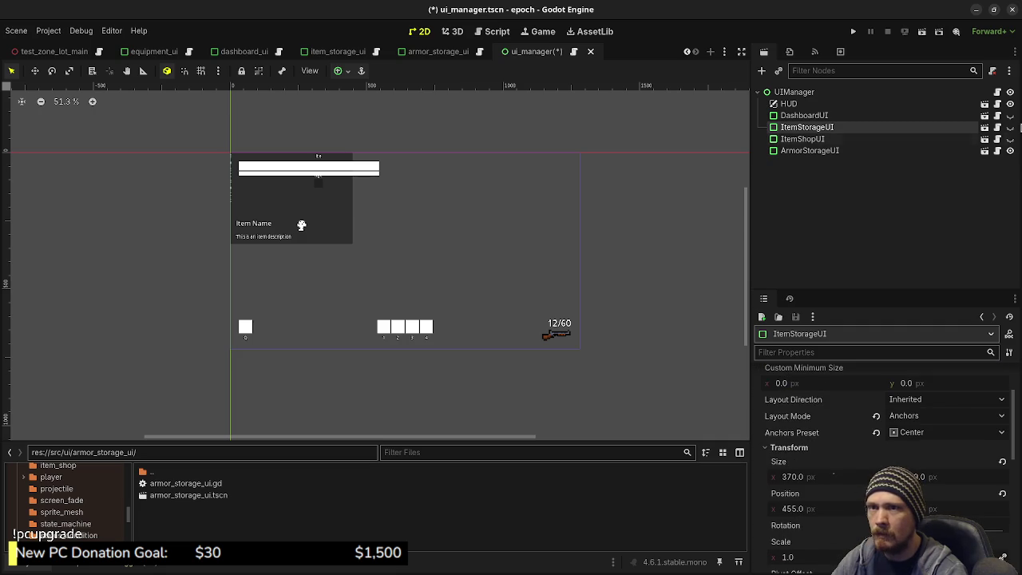
pyautogui.click(1010, 127)
pyautogui.click(1010, 127)
# - Set the ArmorStorageUI anchor preset to Center and save the ui_manager scene
pyautogui.click(835, 150)
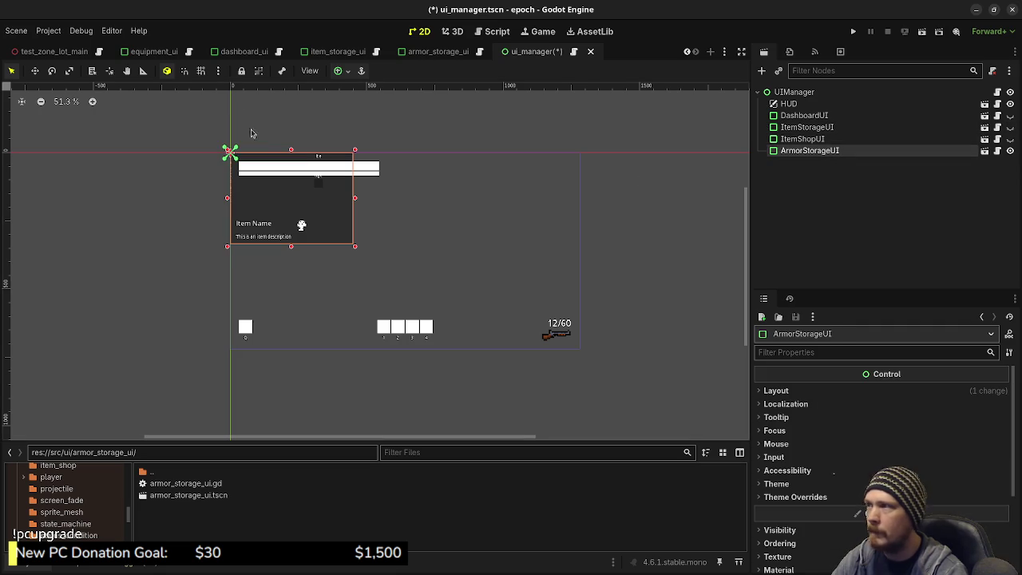
pyautogui.click(339, 71)
pyautogui.click(363, 129)
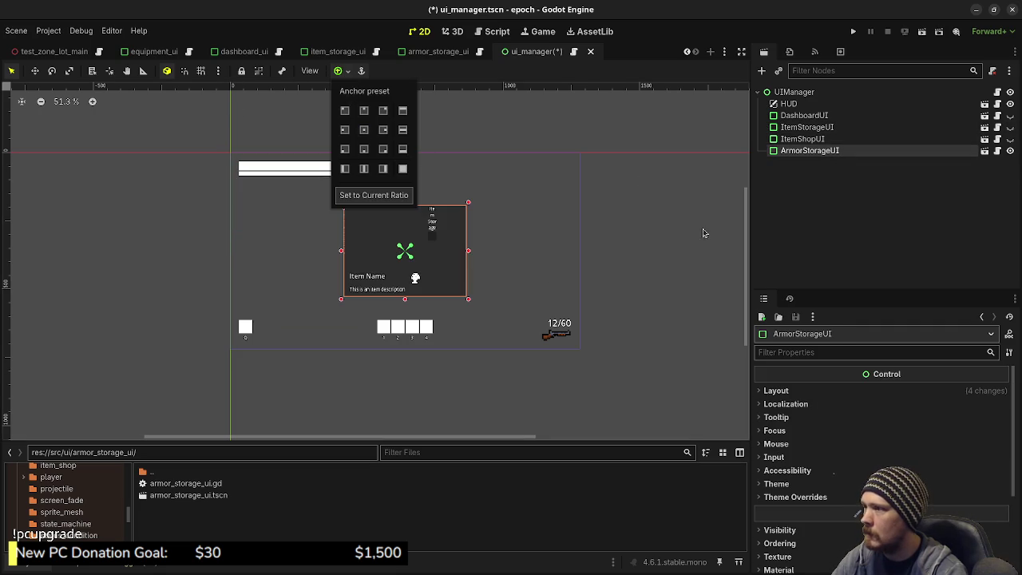
pyautogui.click(713, 195)
pyautogui.hotkey('ctrl', 's')
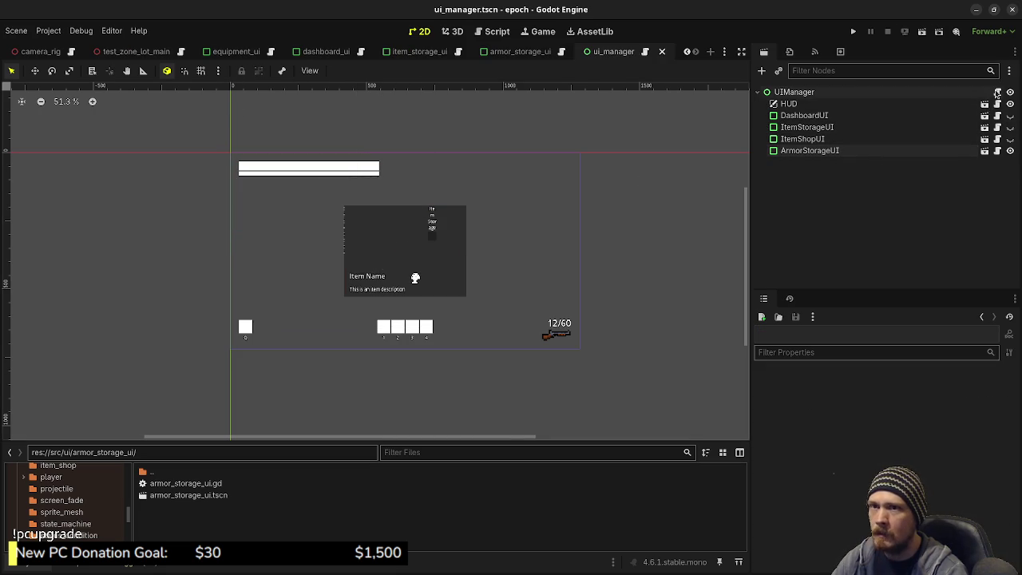
pyautogui.click(996, 93)
pyautogui.scroll(7, 463, 228)
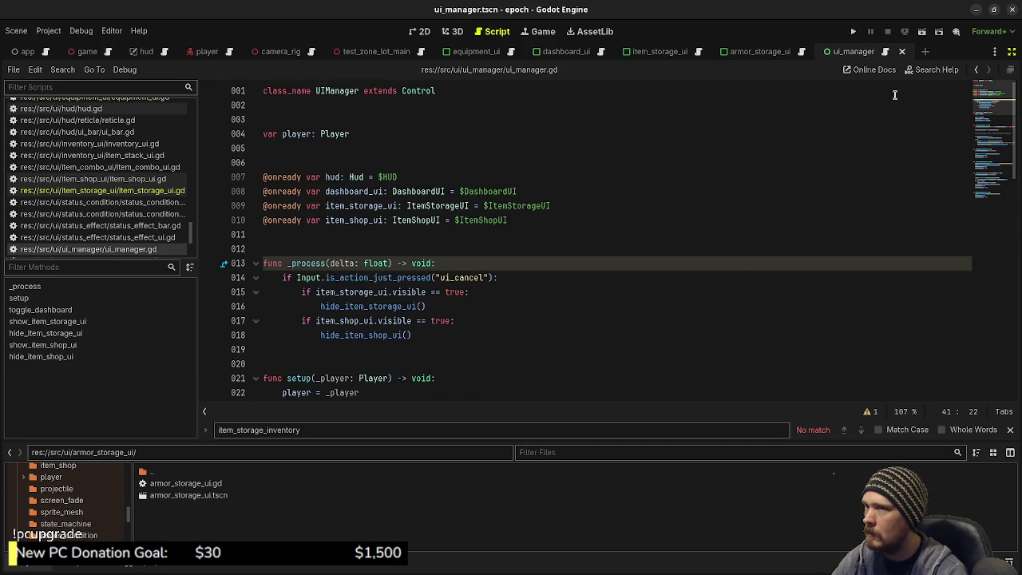
pyautogui.click(1011, 51)
pyautogui.moveTo(808, 150); pyautogui.dragTo(485, 240)
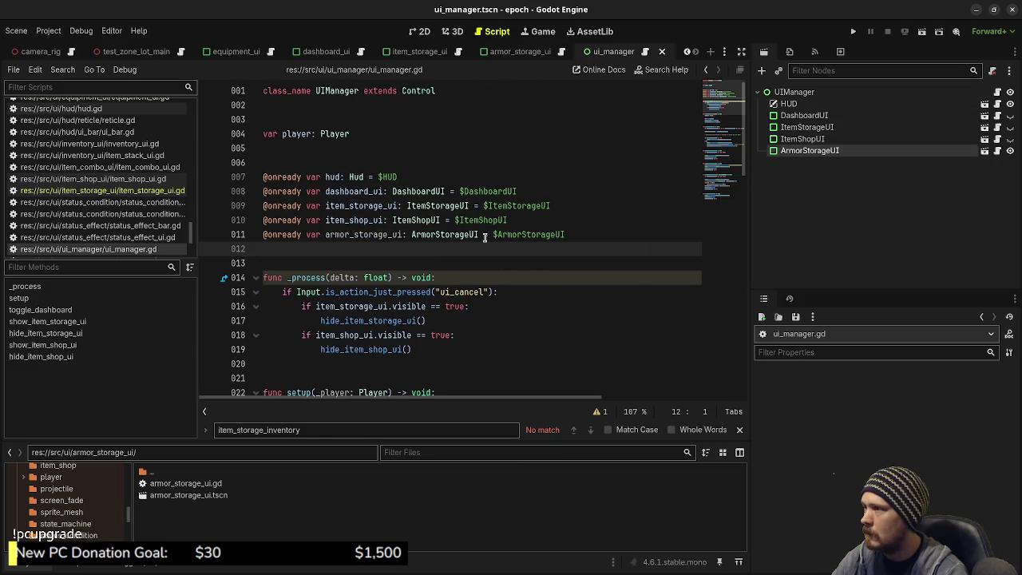
pyautogui.doubleClick(356, 233)
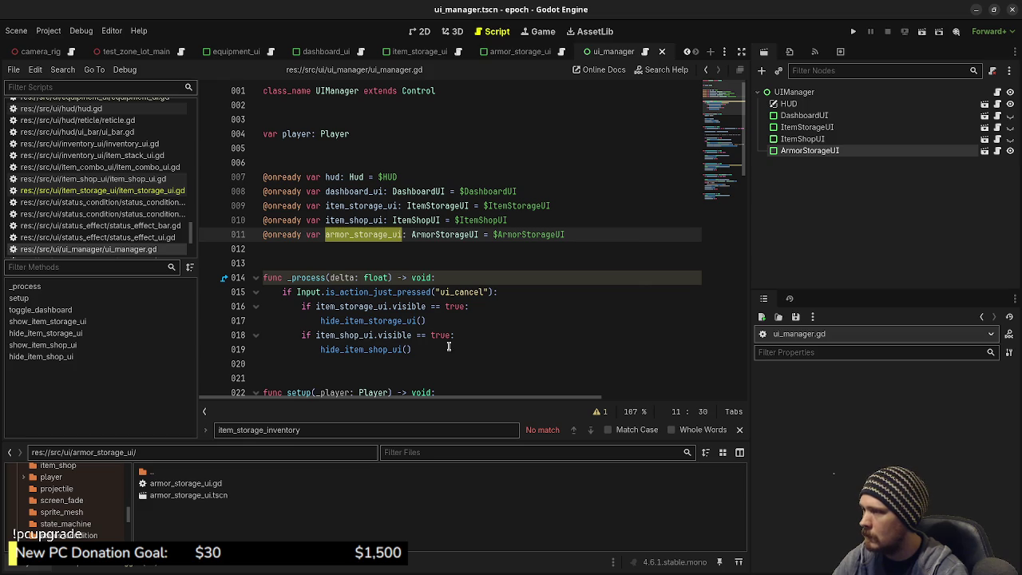
pyautogui.click(449, 323)
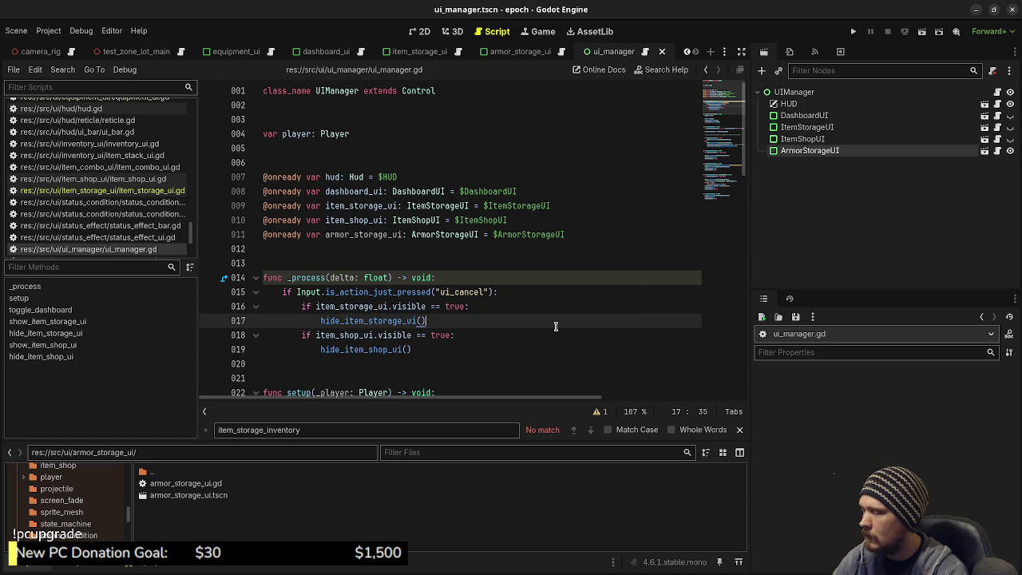
pyautogui.press('Return')
pyautogui.press('BackSpace')
pyautogui.write('i')
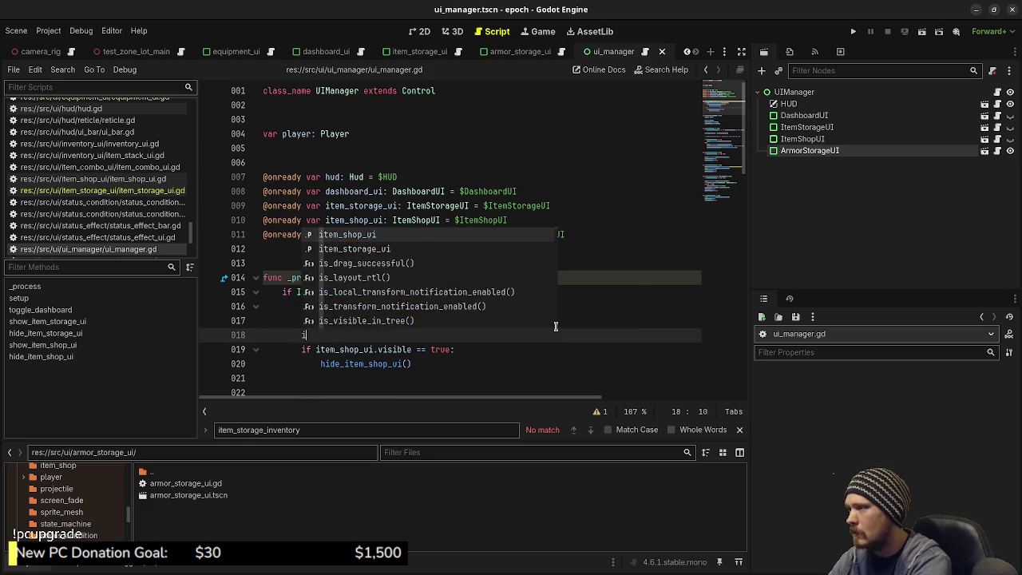
pyautogui.write('f armor_storage_ui.')
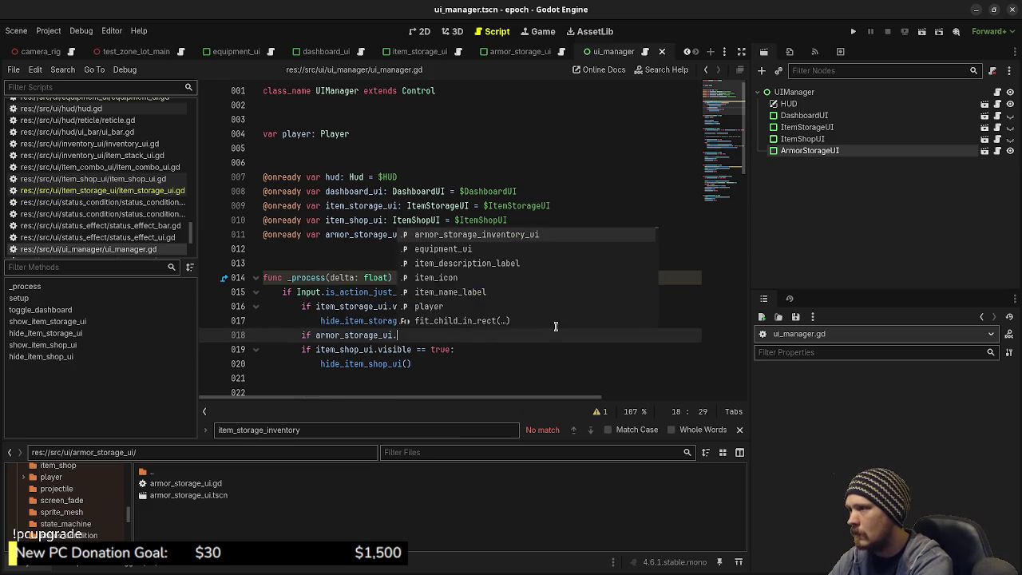
pyautogui.write('visible == true:')
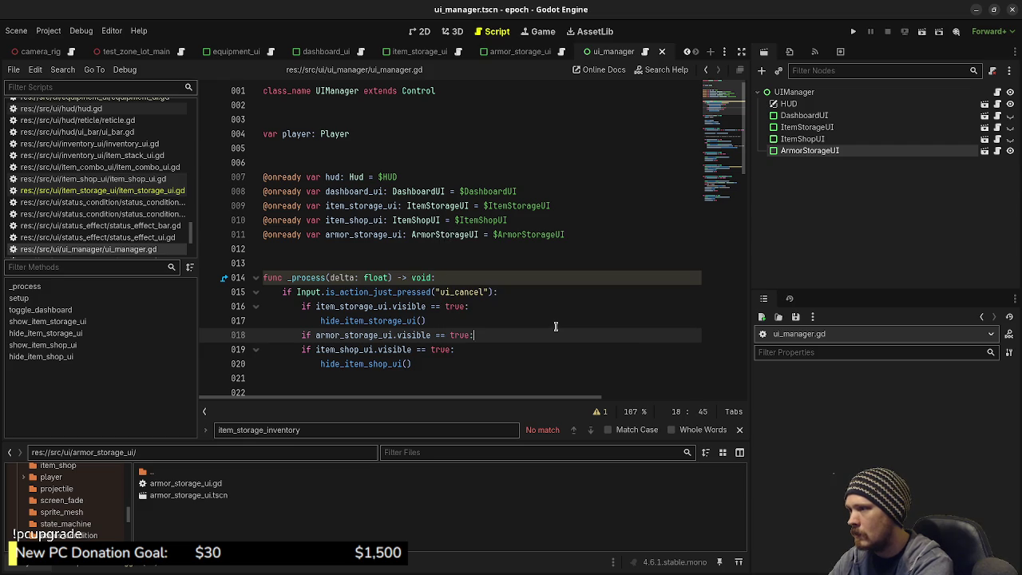
pyautogui.press('Return')
pyautogui.write('hide_')
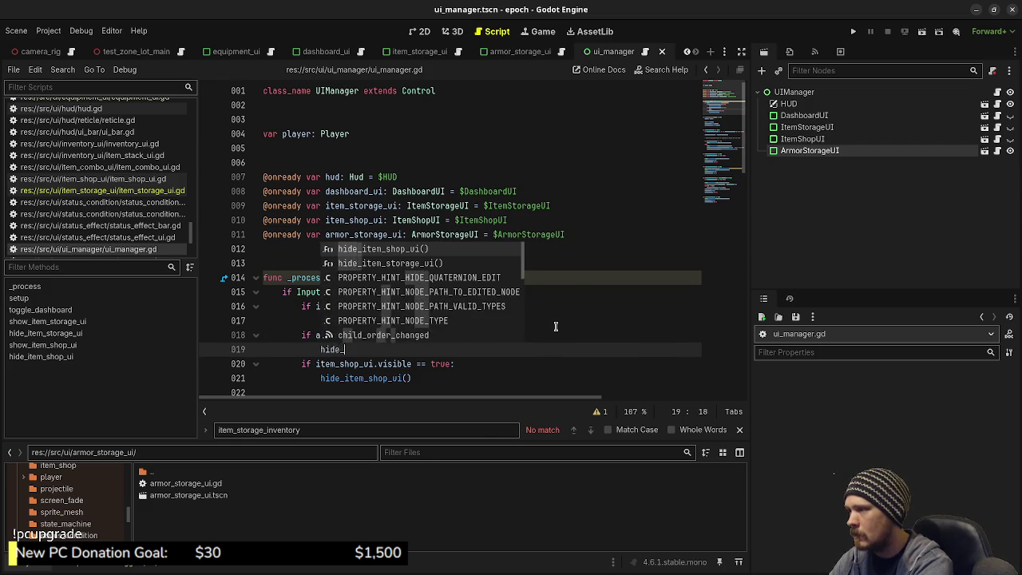
pyautogui.write('armor_storage_ui()')
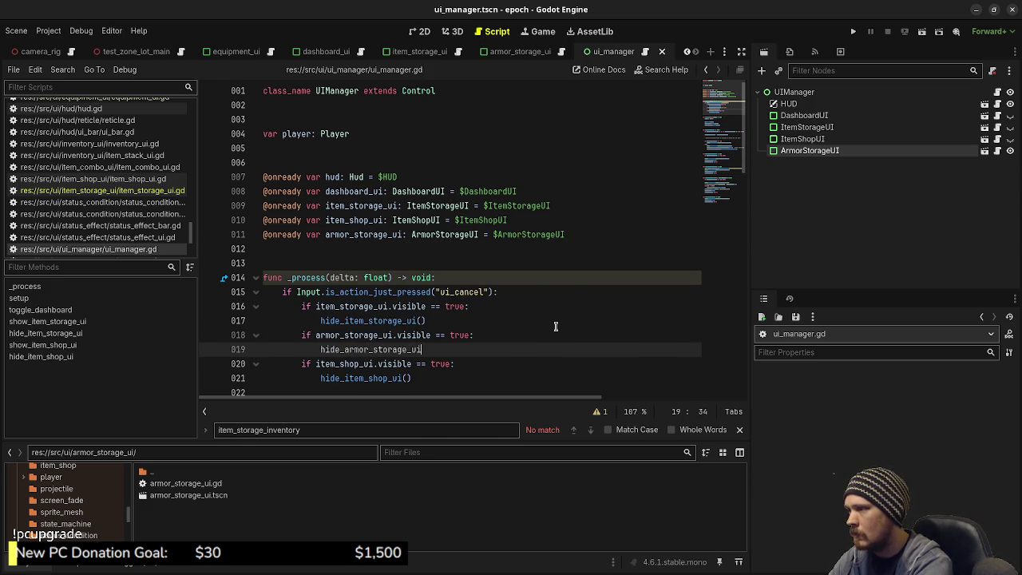
pyautogui.hotkey('ctrl', 's')
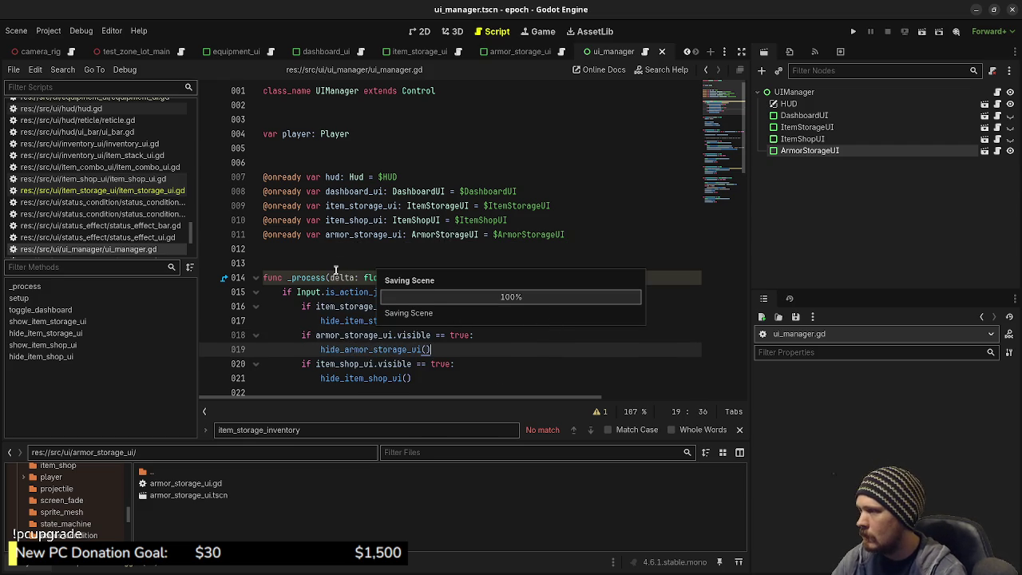
pyautogui.scroll(-4, 556, 326)
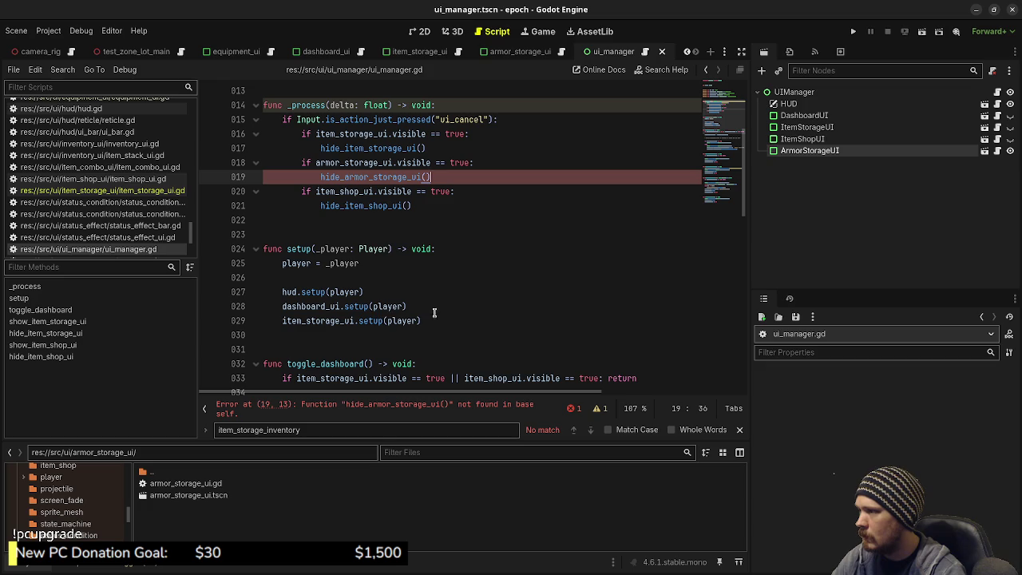
pyautogui.click(439, 319)
pyautogui.press('Return')
pyautogui.write('armor_')
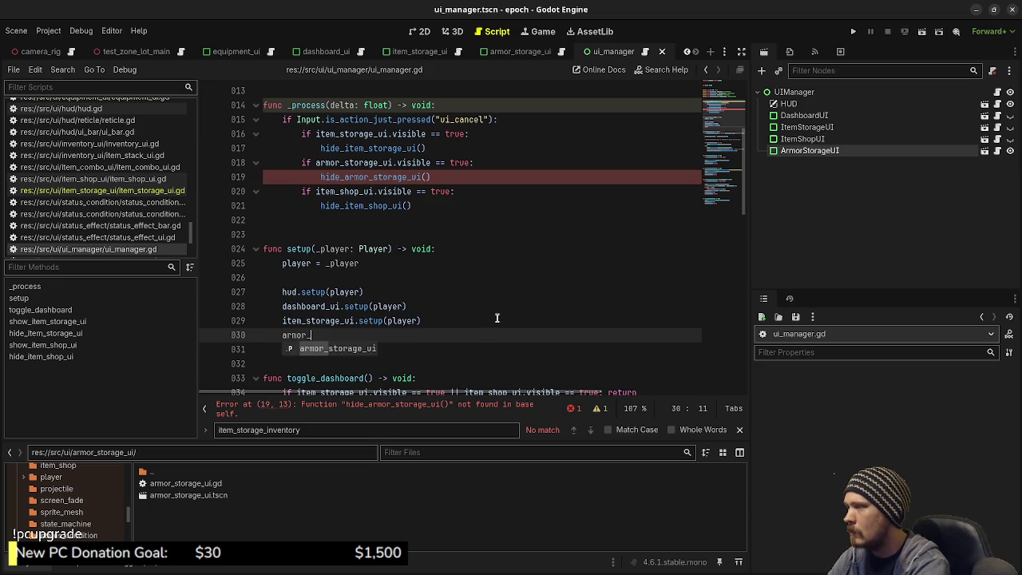
pyautogui.write('storage_ui.setup(player)')
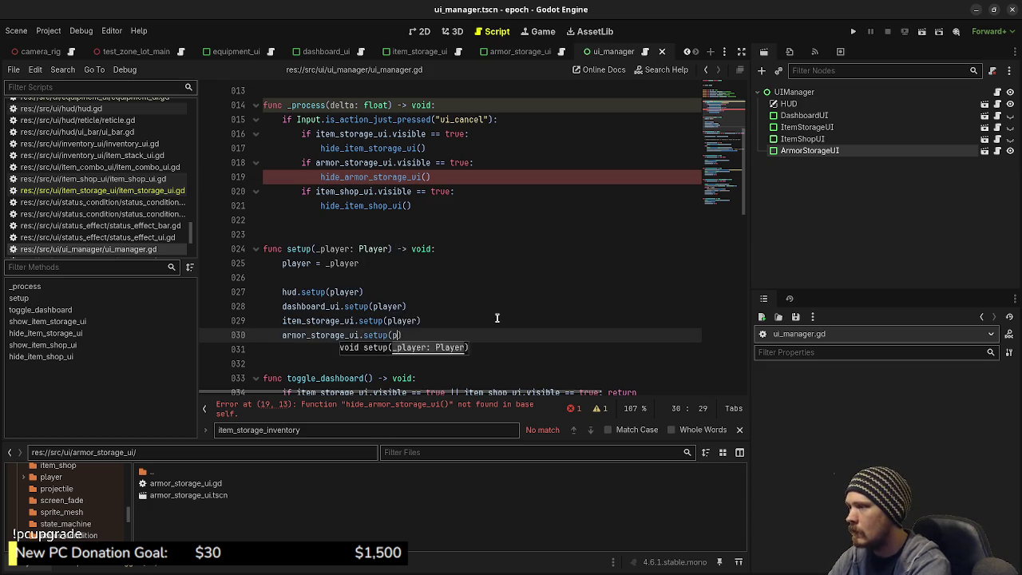
pyautogui.hotkey('ctrl', 's')
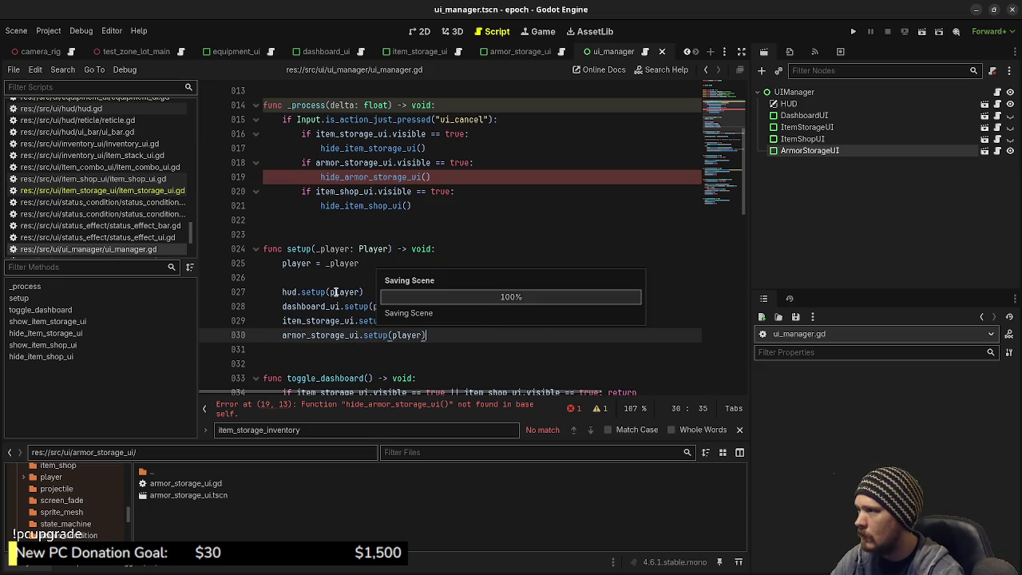
pyautogui.scroll(-3, 335, 288)
pyautogui.scroll(-7, 332, 277)
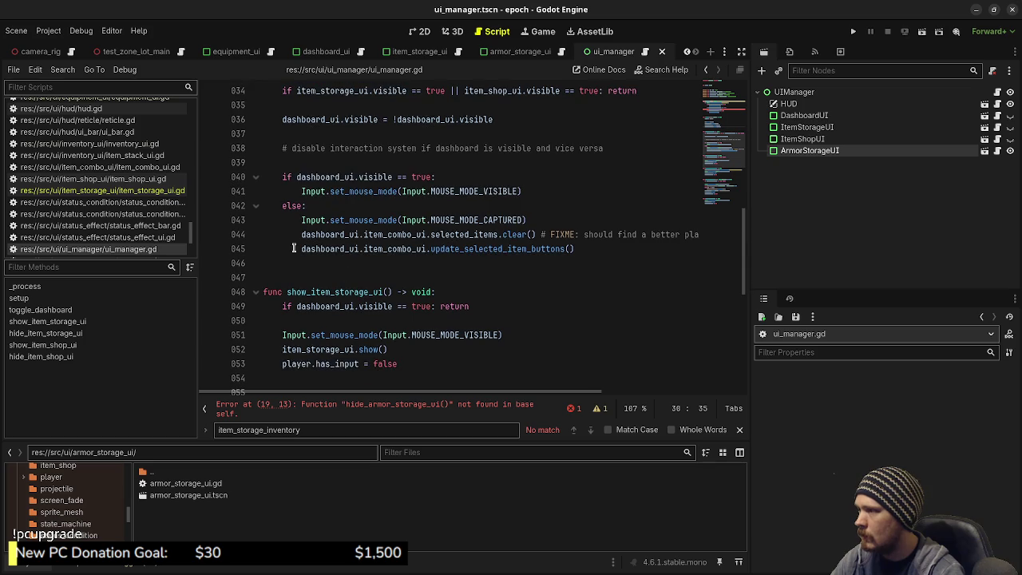
pyautogui.scroll(-2, 387, 277)
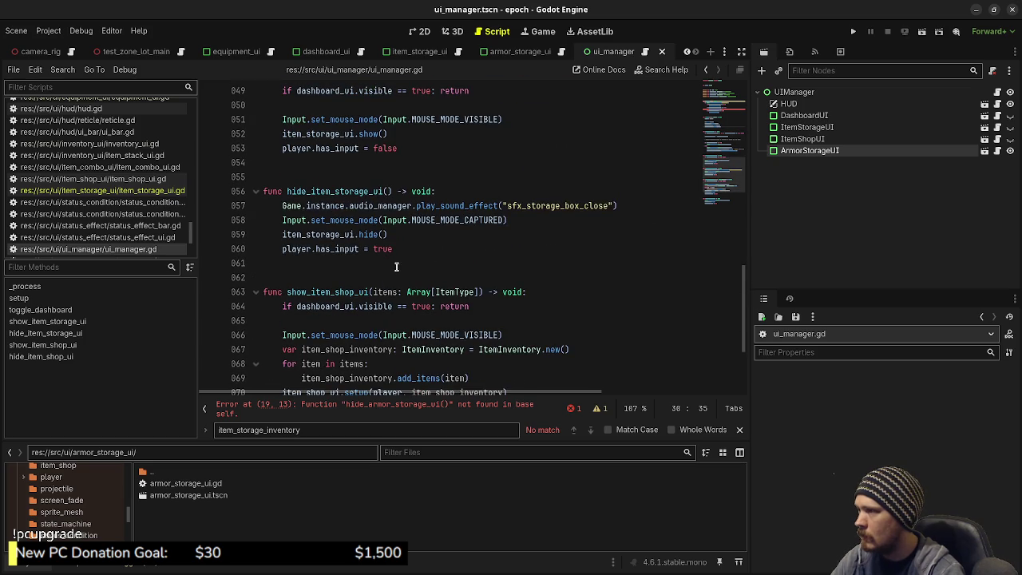
pyautogui.click(408, 251)
# - Duplicate the item storage show and hide functions at the end of ui_manager.gd
pyautogui.moveTo(408, 251)
pyautogui.mouseDown()
pyautogui.moveTo(271, 200)
pyautogui.moveTo(263, 120)
pyautogui.mouseUp()
pyautogui.hotkey('ctrl', 'c')
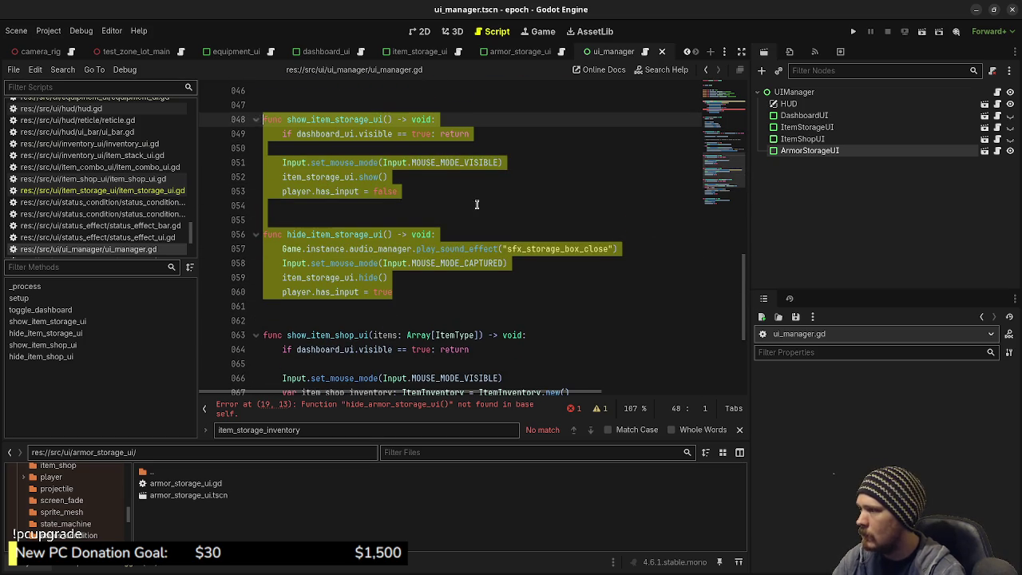
pyautogui.scroll(-4, 476, 202)
pyautogui.scroll(4, 456, 243)
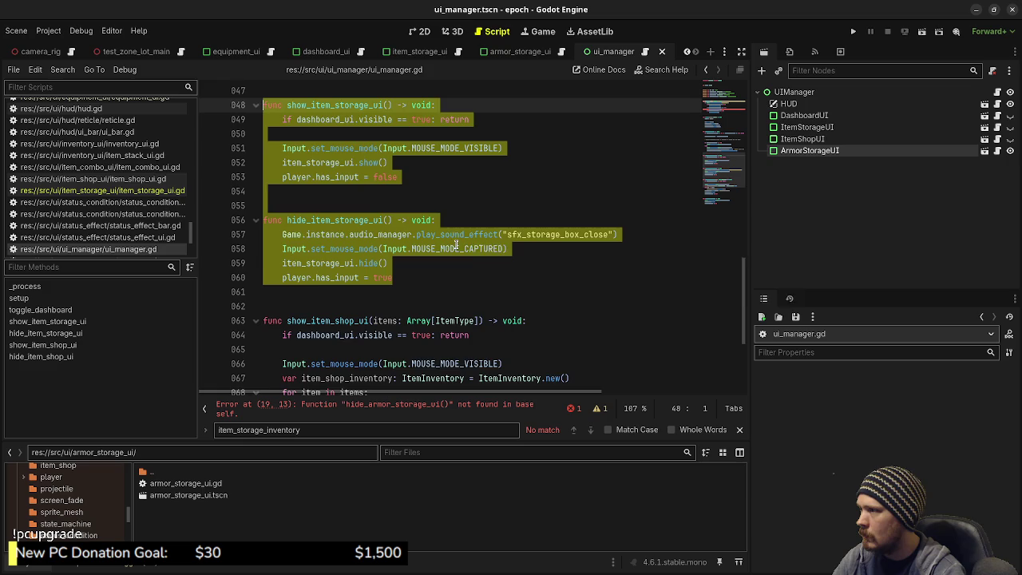
pyautogui.scroll(-4, 456, 245)
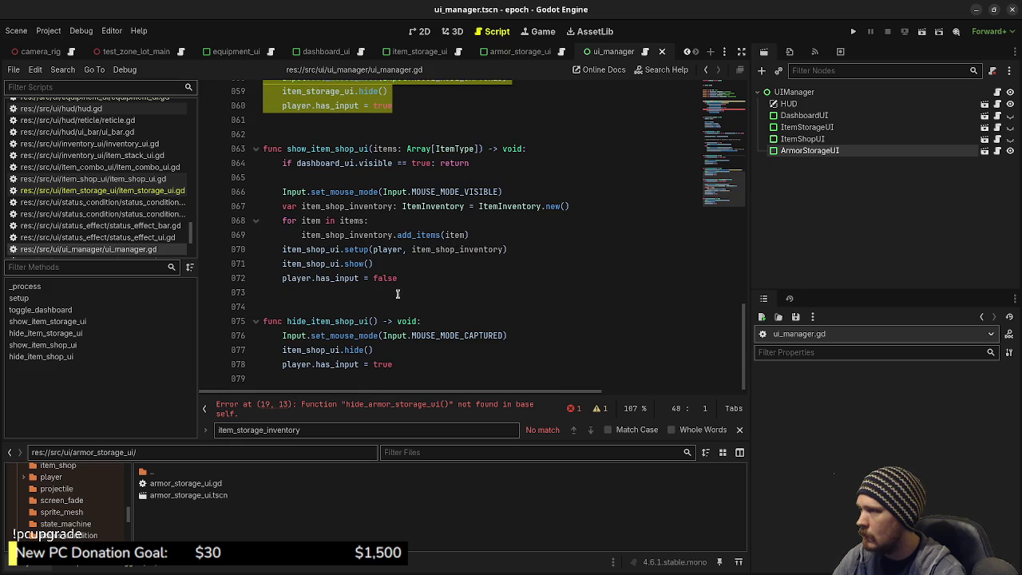
pyautogui.scroll(2, 396, 294)
pyautogui.scroll(3, 403, 292)
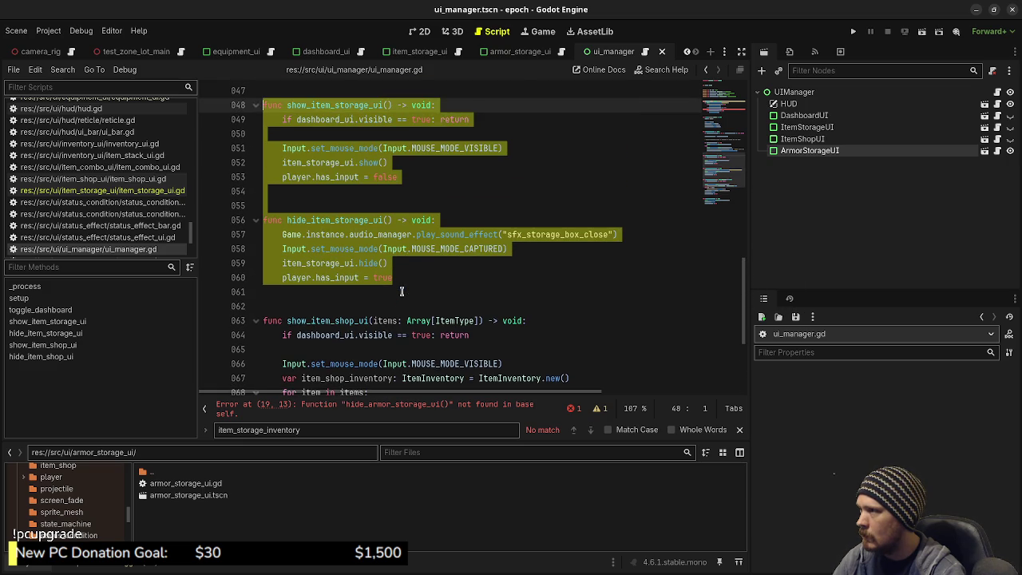
pyautogui.hotkey('ctrl', 'End')
pyautogui.press('Return')
pyautogui.press('Return')
pyautogui.hotkey('ctrl', 'v')
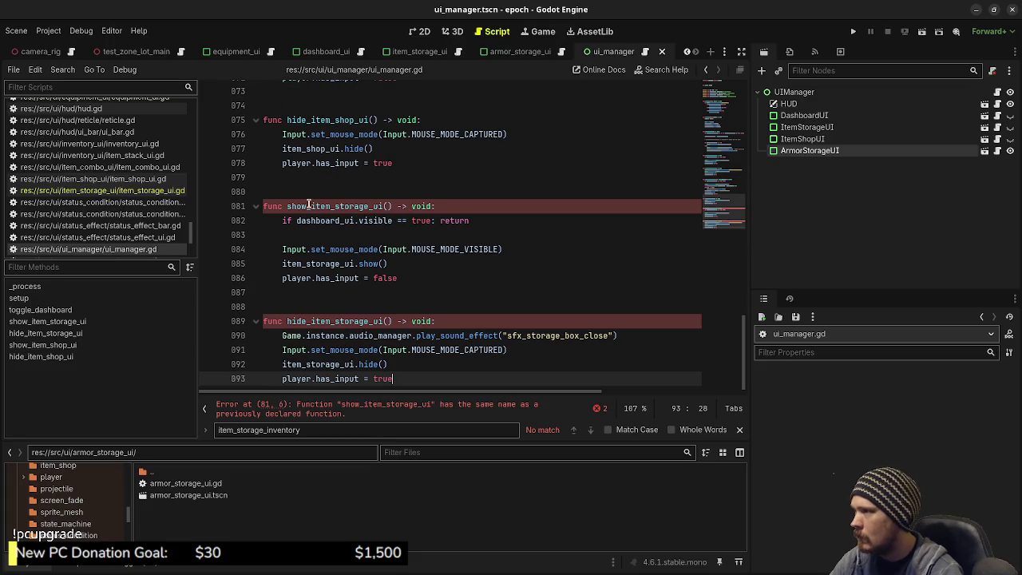
# - Rename the pasted functions to show_armor_storage_ui and hide_armor_storage_ui
pyautogui.click(309, 206)
pyautogui.keyDown('alt'); pyautogui.click(310, 321); pyautogui.keyUp('alt')
pyautogui.hotkey('shift', 'Right')
pyautogui.hotkey('shift', 'Right')
pyautogui.hotkey('shift', 'Right')
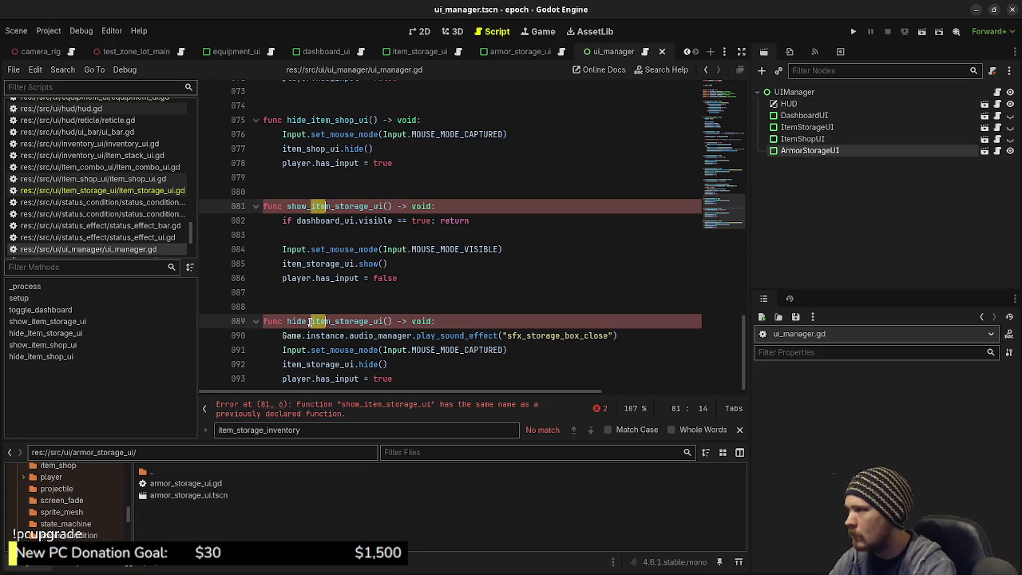
pyautogui.write('armor')
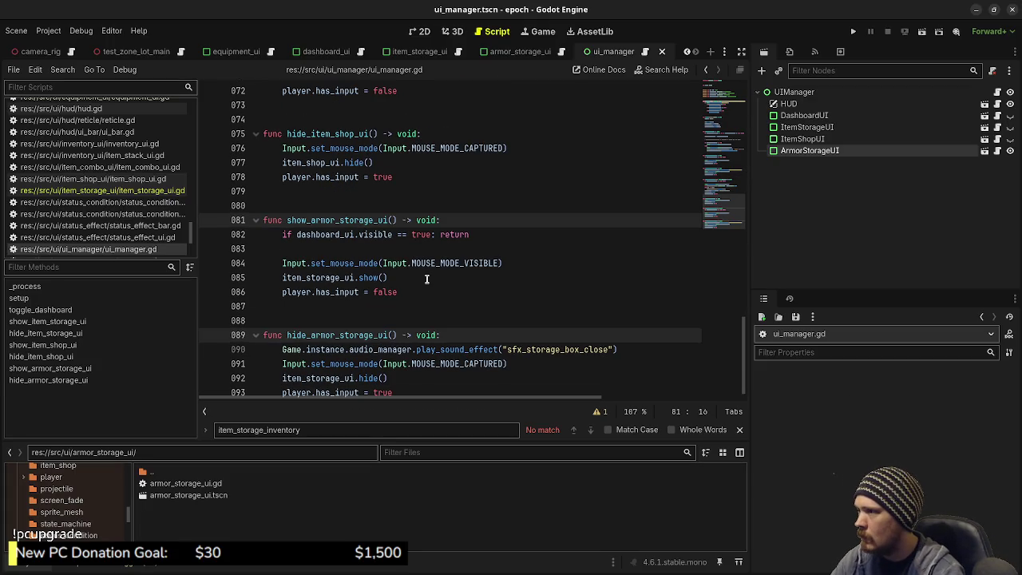
# - Change the calls to armor_storage_ui.show() and armor_storage_ui.hide(), then save
pyautogui.click(327, 277)
pyautogui.moveTo(301, 277); pyautogui.dragTo(281, 279)
pyautogui.write('armor')
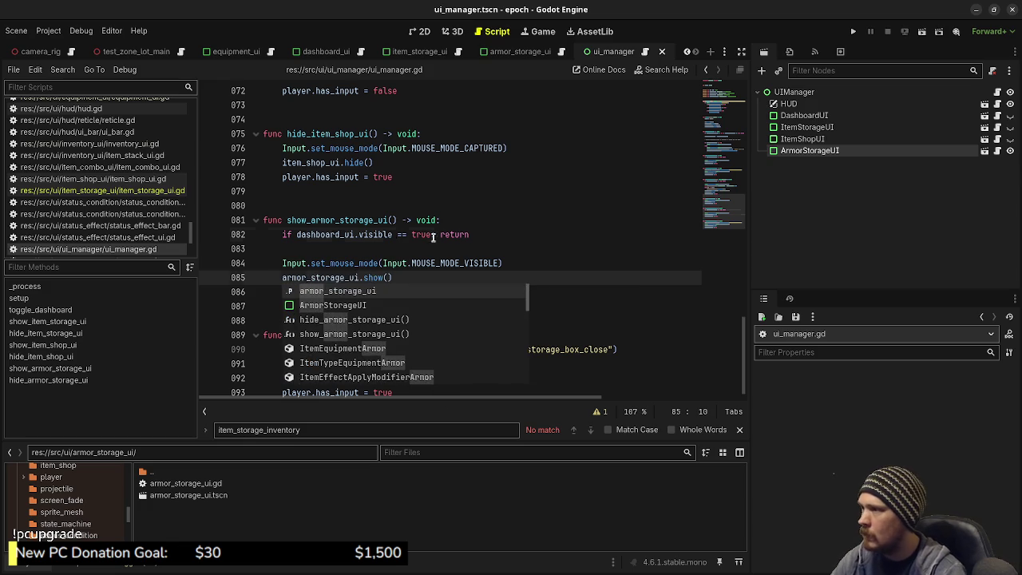
pyautogui.click(436, 234)
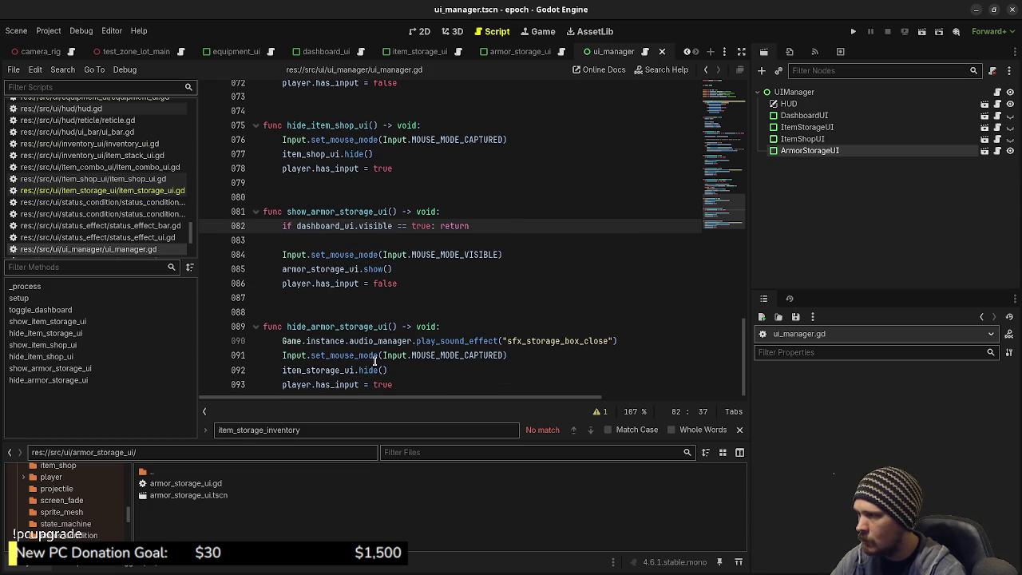
pyautogui.moveTo(303, 372); pyautogui.dragTo(281, 372)
pyautogui.write('armor')
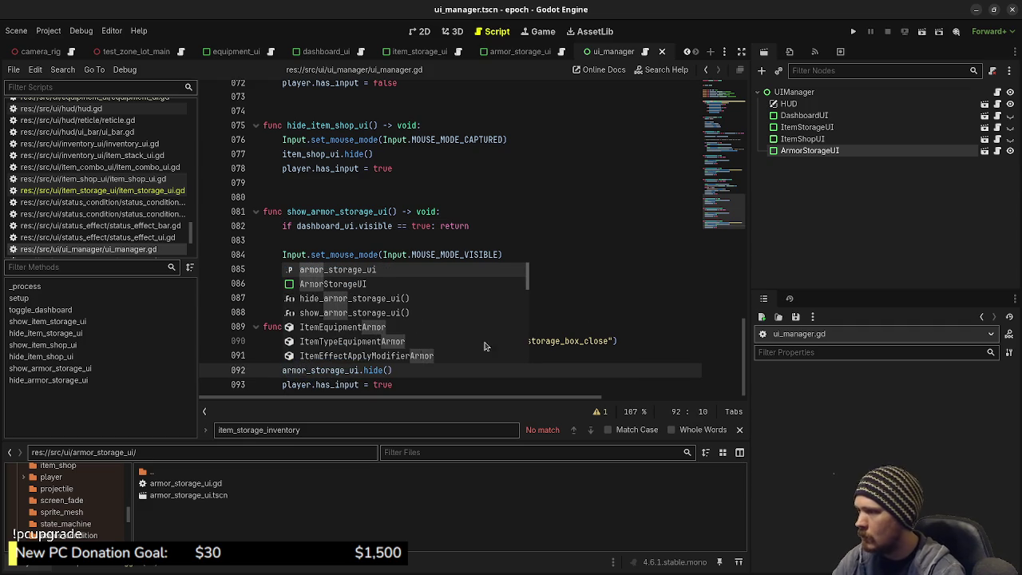
pyautogui.click(609, 309)
pyautogui.hotkey('ctrl', 's')
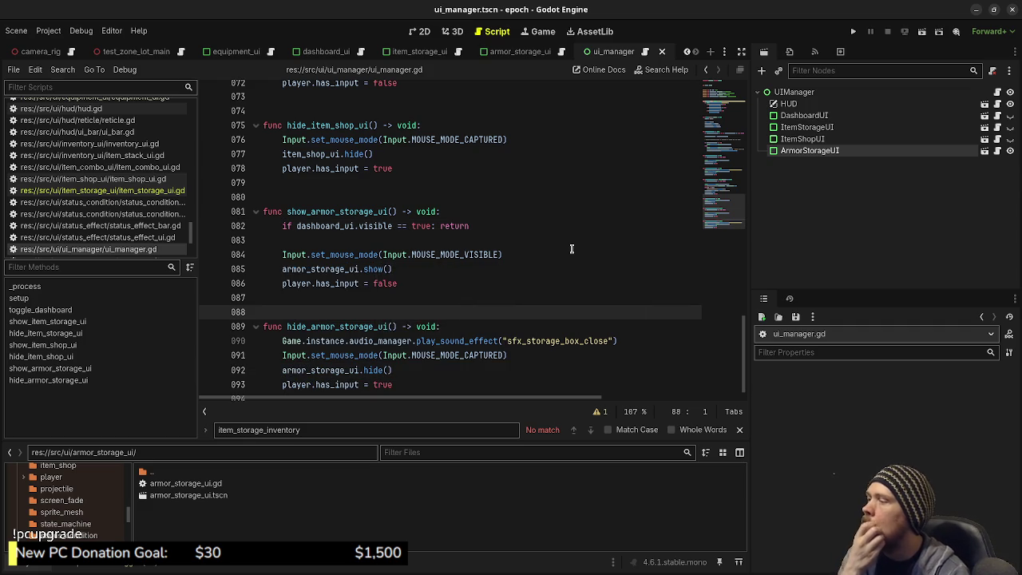
pyautogui.scroll(15, 572, 248)
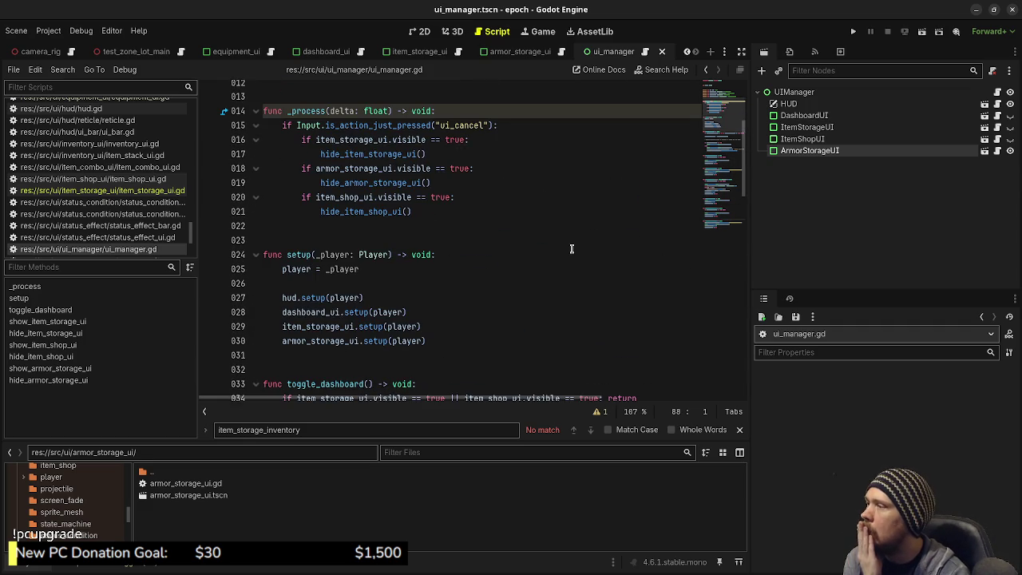
# - Drag the FileSystem dock taller so res://src/storage_box/ and its files are visible
pyautogui.scroll(-5, 569, 248)
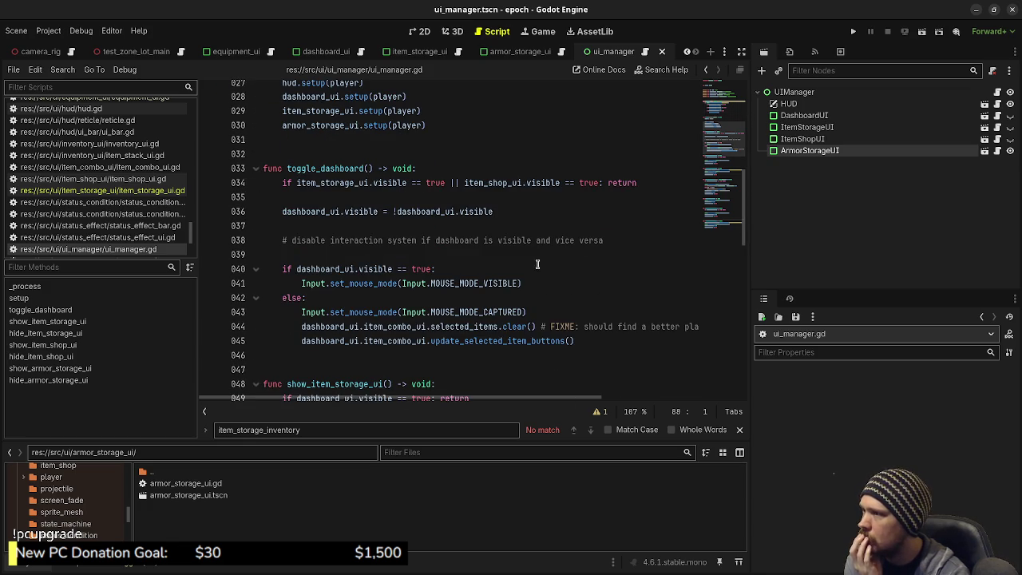
pyautogui.scroll(-2, 542, 255)
pyautogui.scroll(3, 500, 322)
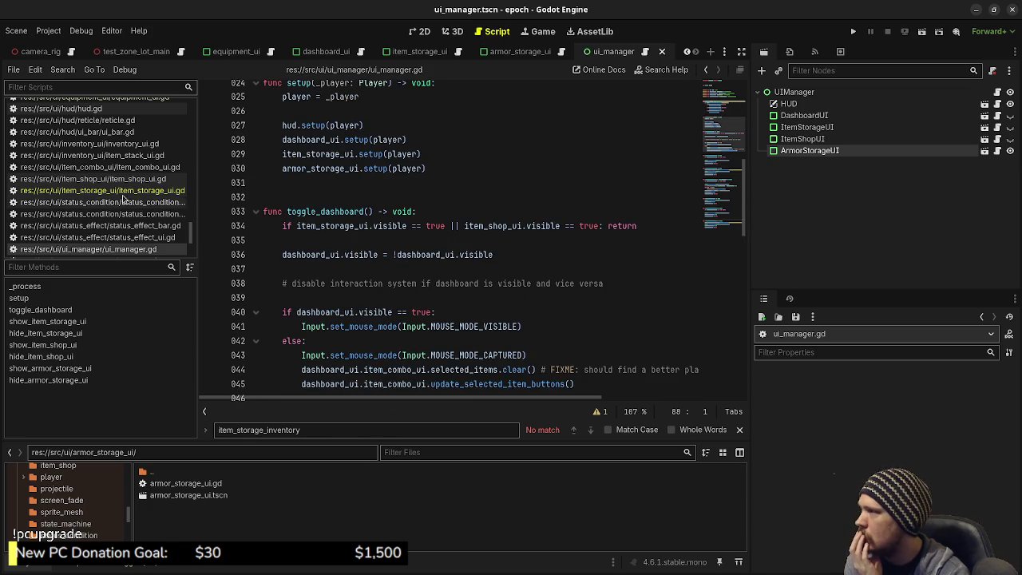
pyautogui.scroll(2, 447, 263)
pyautogui.scroll(2, 451, 265)
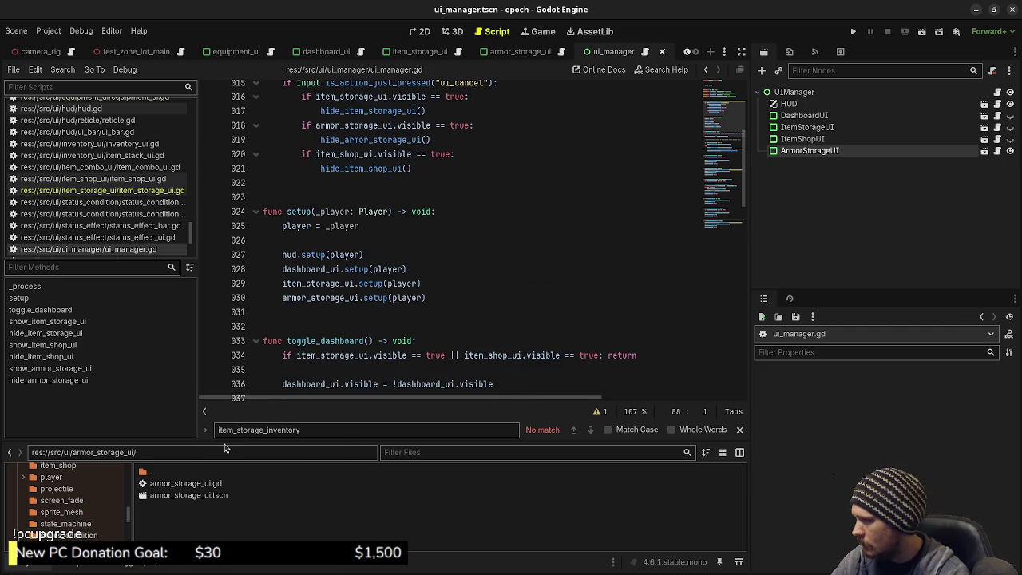
pyautogui.moveTo(228, 441); pyautogui.dragTo(257, 334)
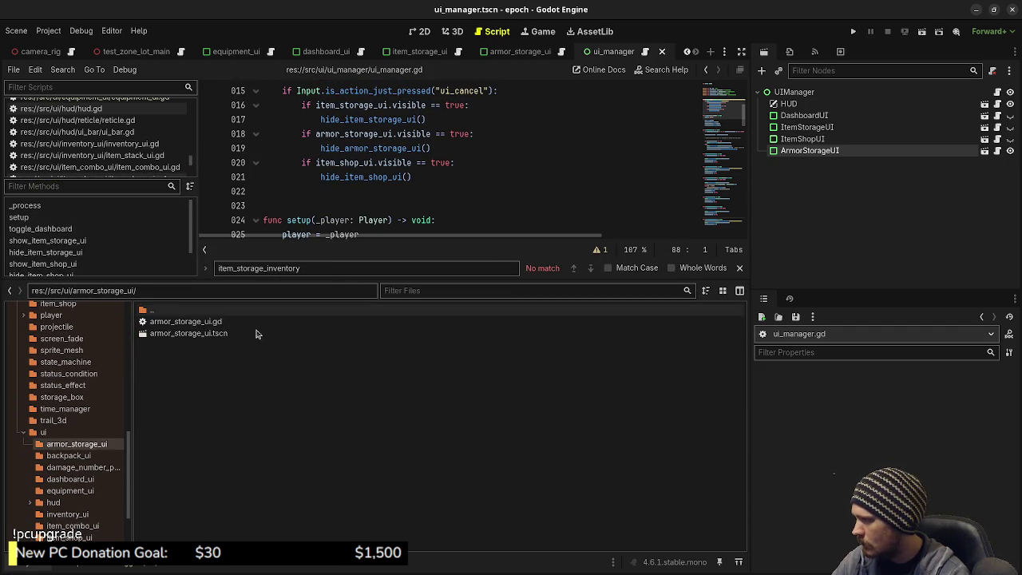
# - Open storage_box.gd from the storage_box folder, then switch over to the web browser
pyautogui.click(73, 399)
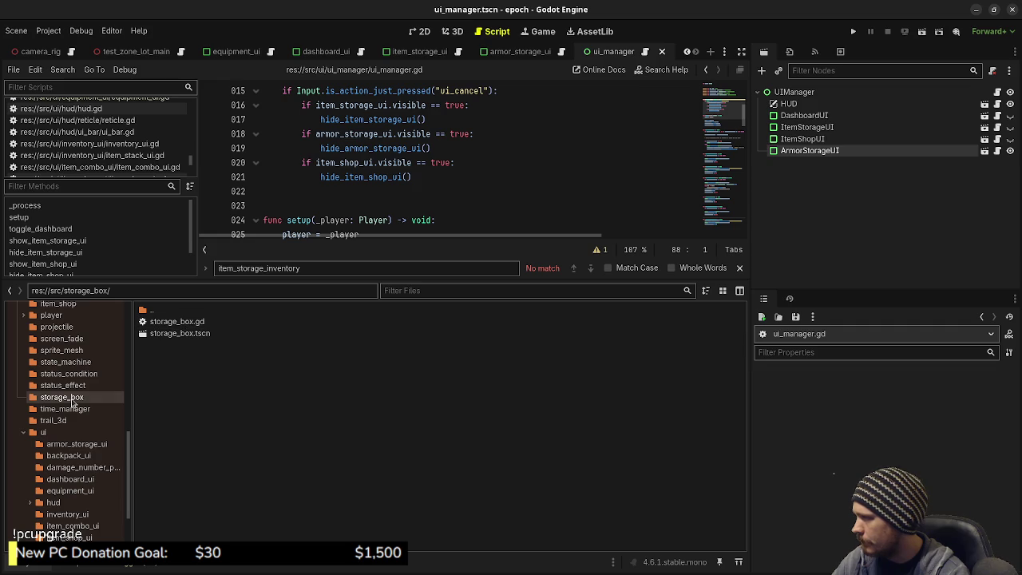
pyautogui.doubleClick(177, 321)
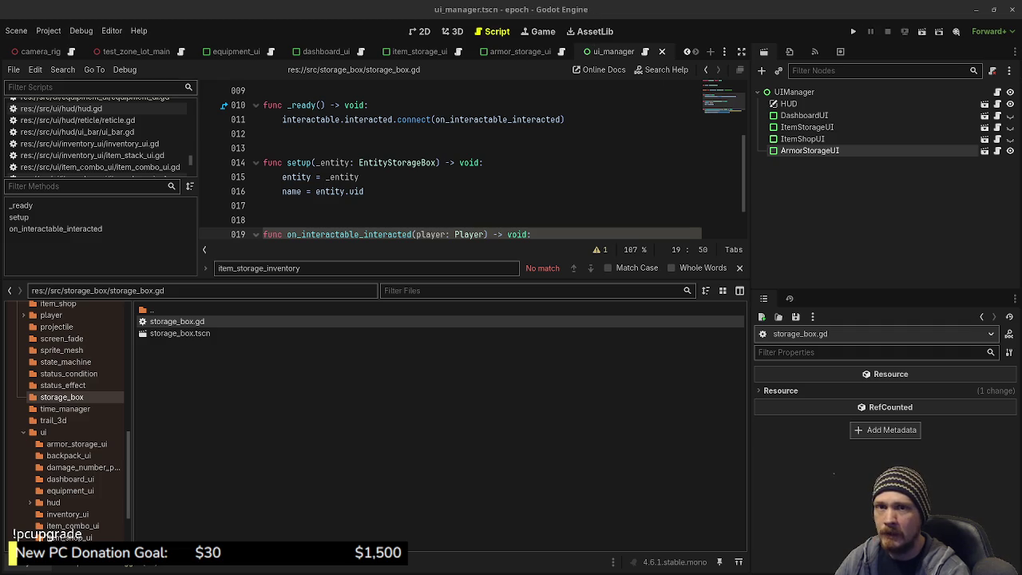
pyautogui.hotkey('alt', 'Tab')
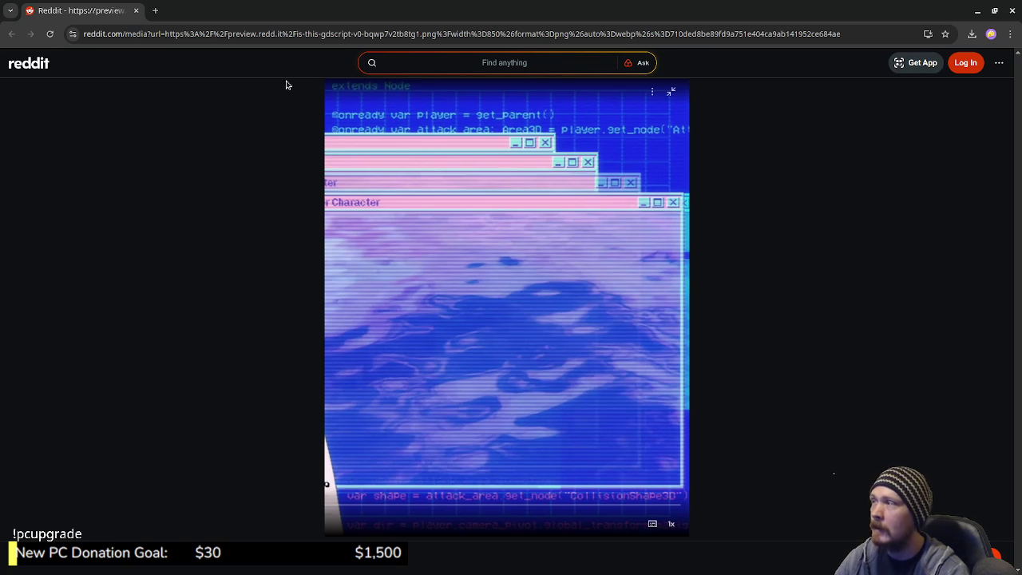
# - Close the Reddit tab with the GDScript image to get back to Godot
pyautogui.click(136, 11)
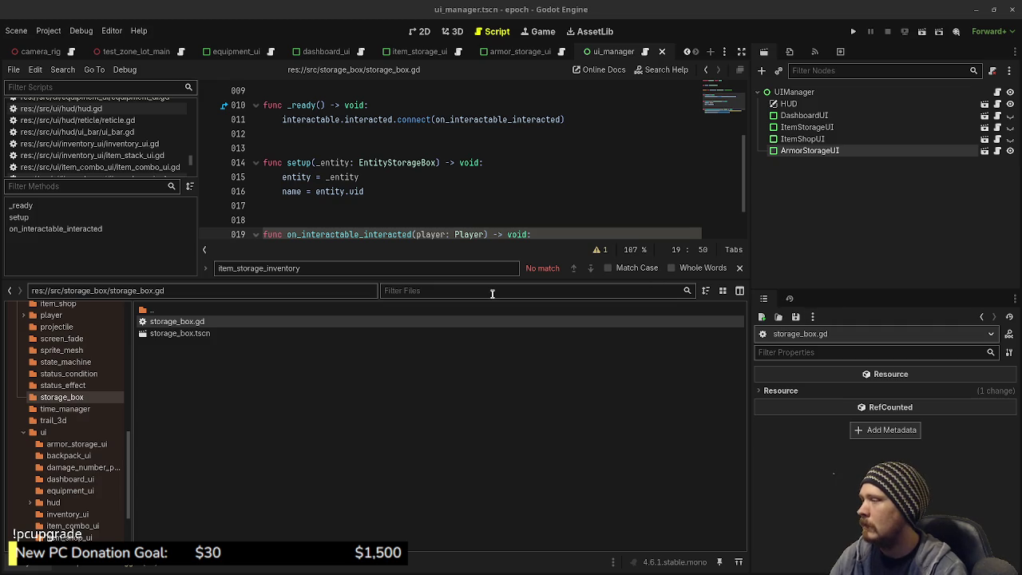
# - Give the code editor more height, run the project, and move the game window aside
pyautogui.moveTo(506, 278); pyautogui.dragTo(533, 376)
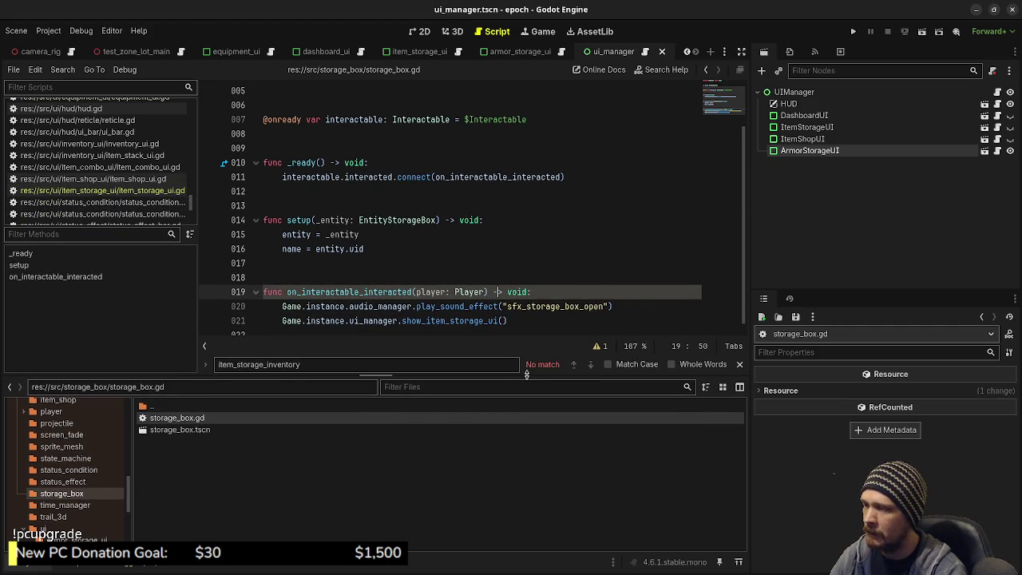
pyautogui.moveTo(527, 375); pyautogui.dragTo(527, 384)
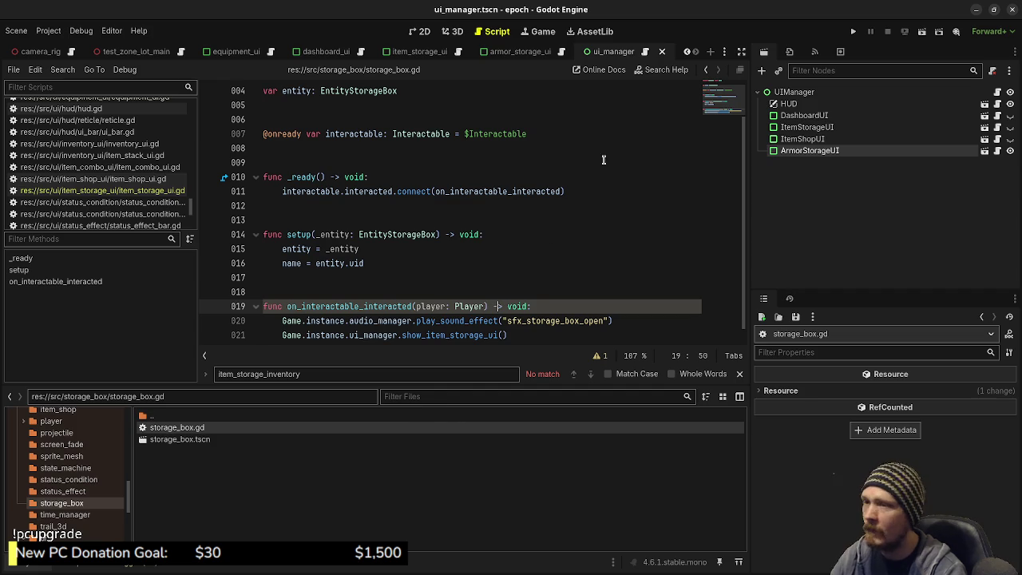
pyautogui.click(853, 31)
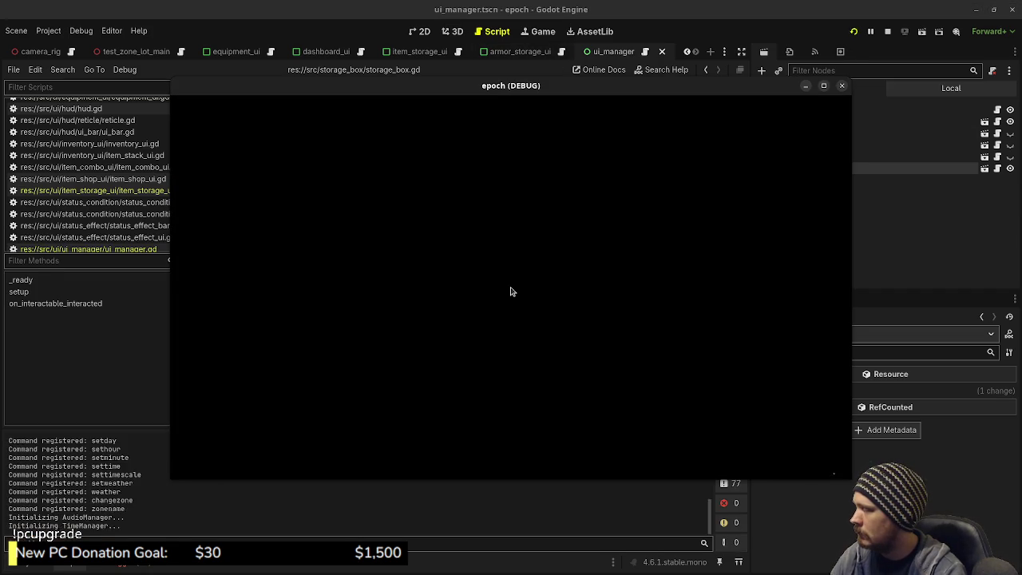
pyautogui.moveTo(479, 85)
pyautogui.mouseDown()
pyautogui.moveTo(489, 433)
pyautogui.moveTo(485, 415)
pyautogui.moveTo(465, 447)
pyautogui.mouseUp()
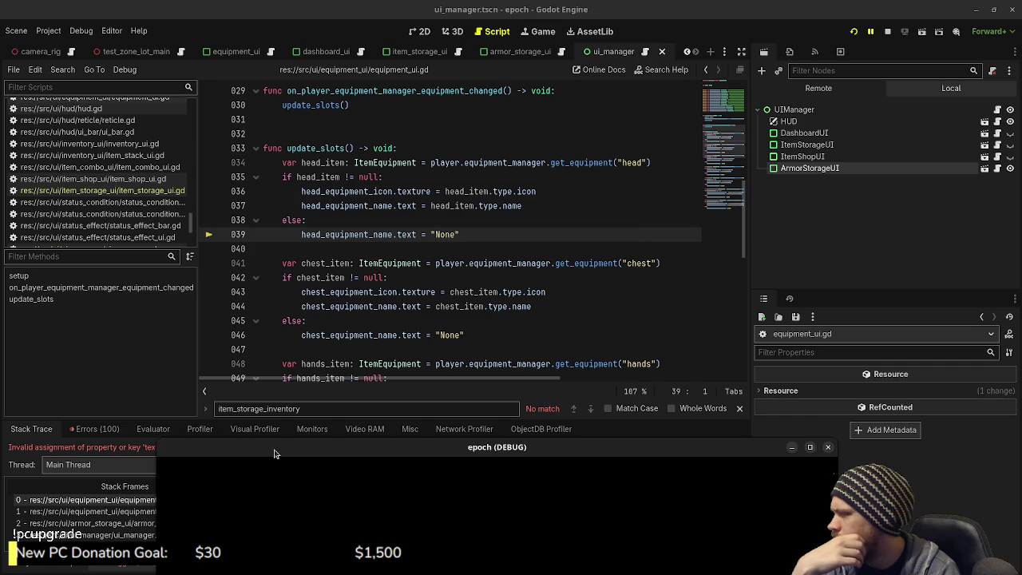
# - Reveal the debugger, jump to the failing equipment_ui.gd line, and review ui_manager.gd
pyautogui.moveTo(274, 453); pyautogui.dragTo(290, 565)
pyautogui.click(162, 499)
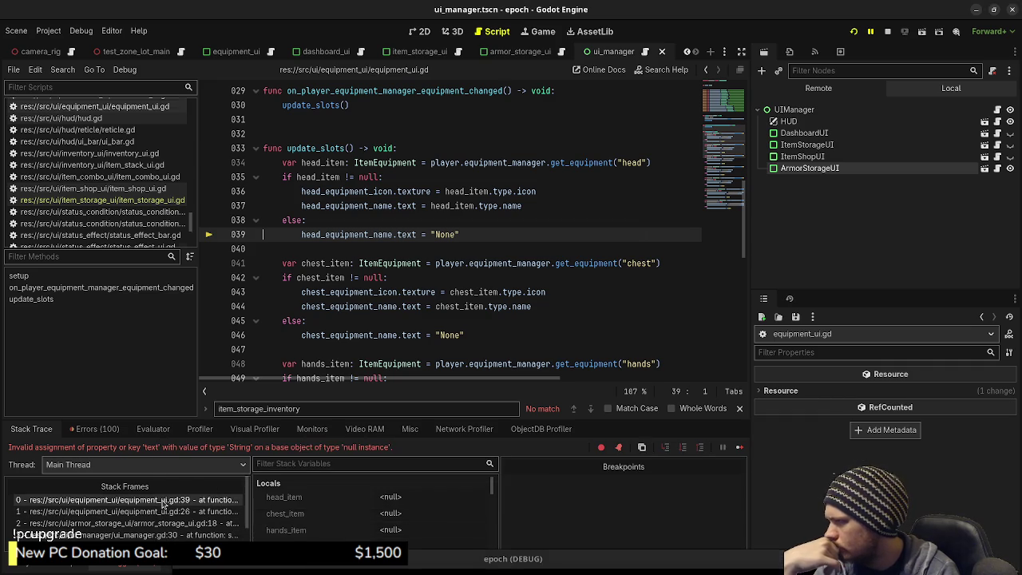
pyautogui.scroll(5, 477, 238)
pyautogui.scroll(-4, 478, 238)
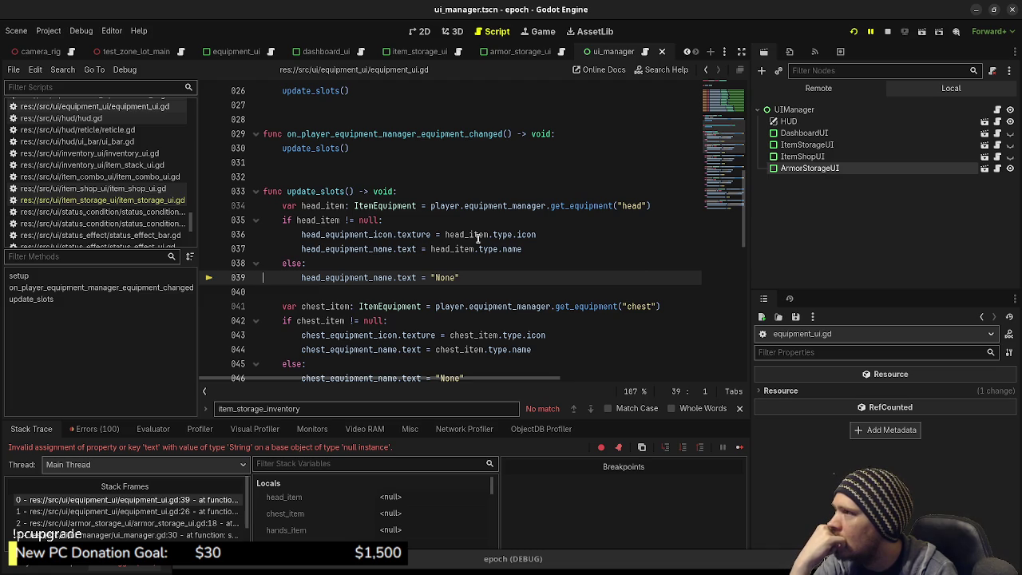
pyautogui.click(644, 53)
pyautogui.scroll(5, 615, 233)
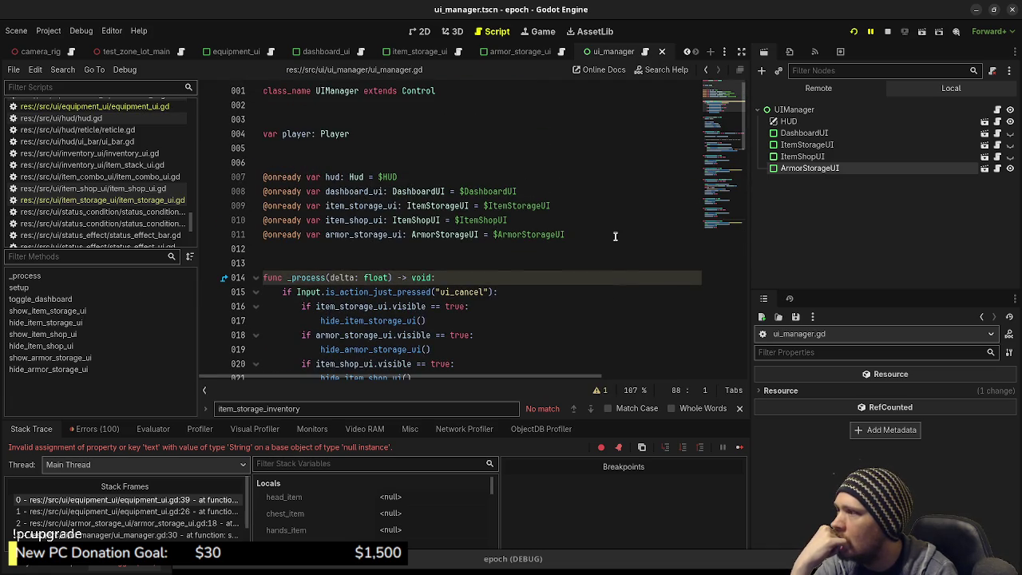
pyautogui.scroll(-20, 616, 235)
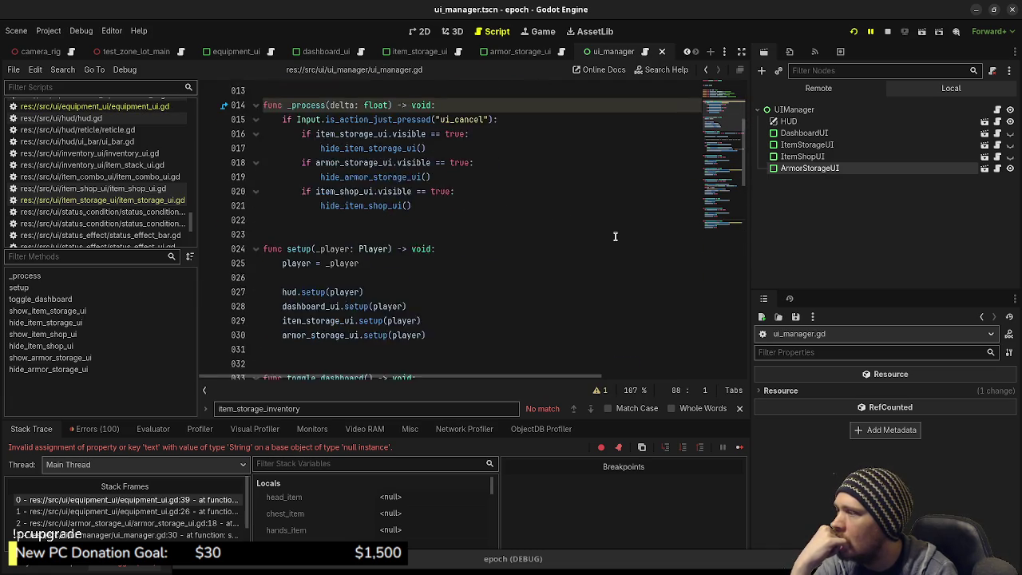
pyautogui.scroll(-4, 614, 235)
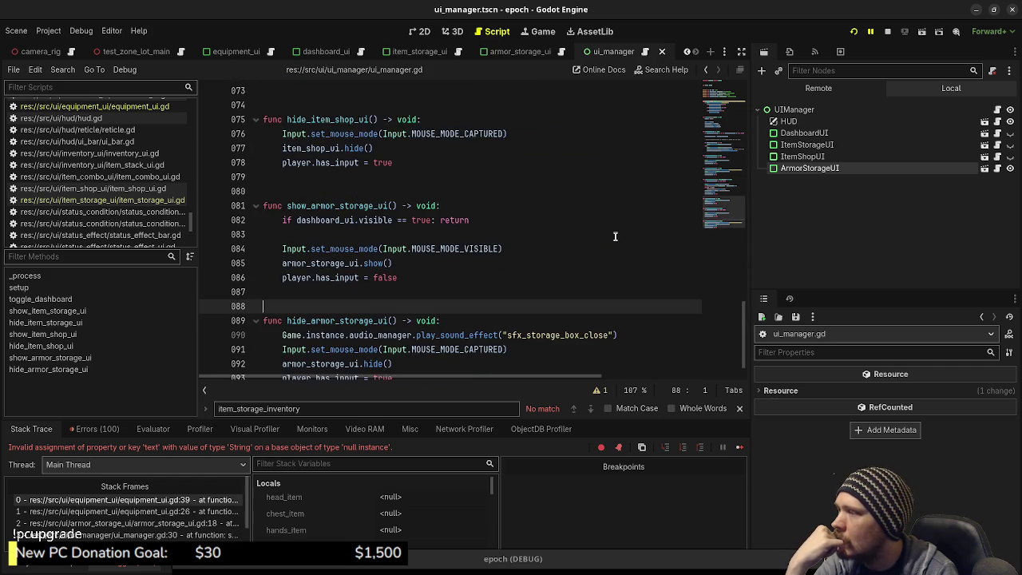
# - Step through the setup and update_slots stack frames and check head_equipment_name's null value
pyautogui.click(183, 498)
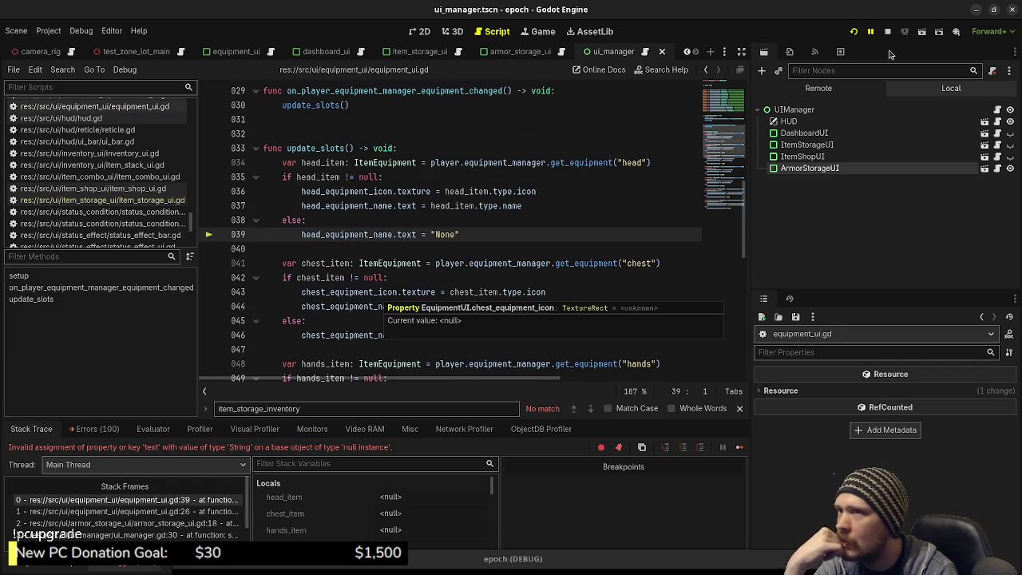
pyautogui.click(126, 511)
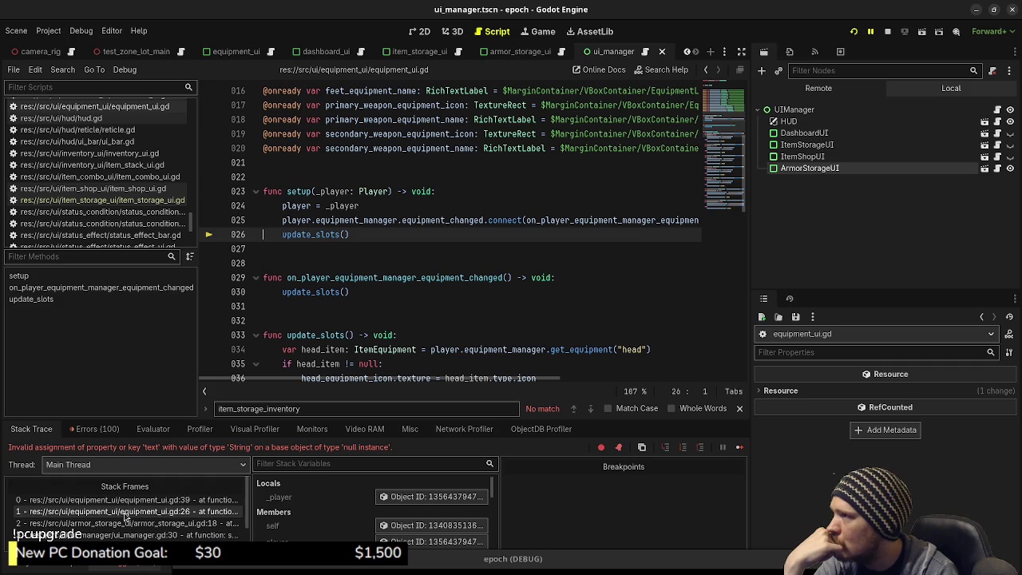
pyautogui.click(136, 501)
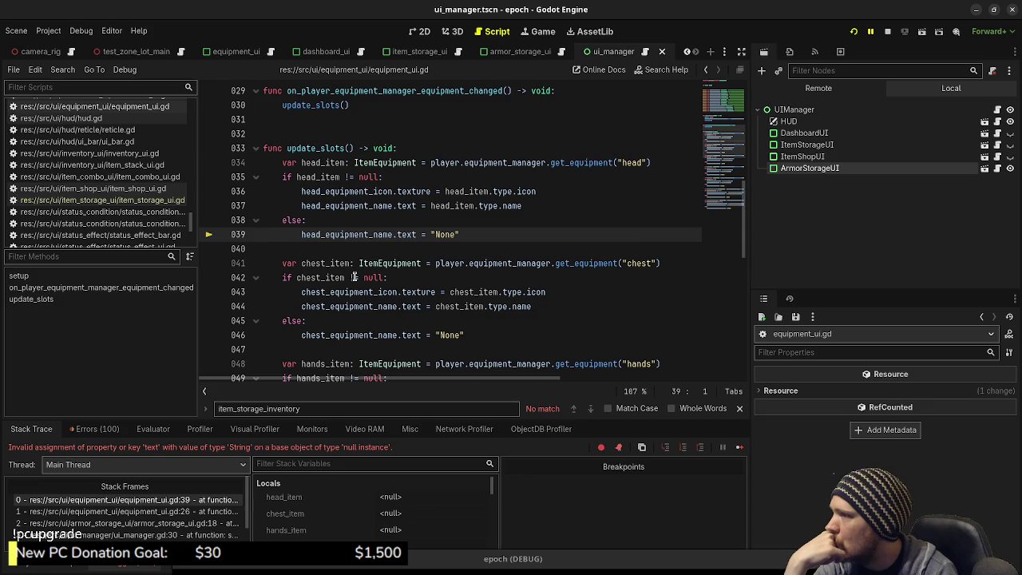
pyautogui.doubleClick(366, 235)
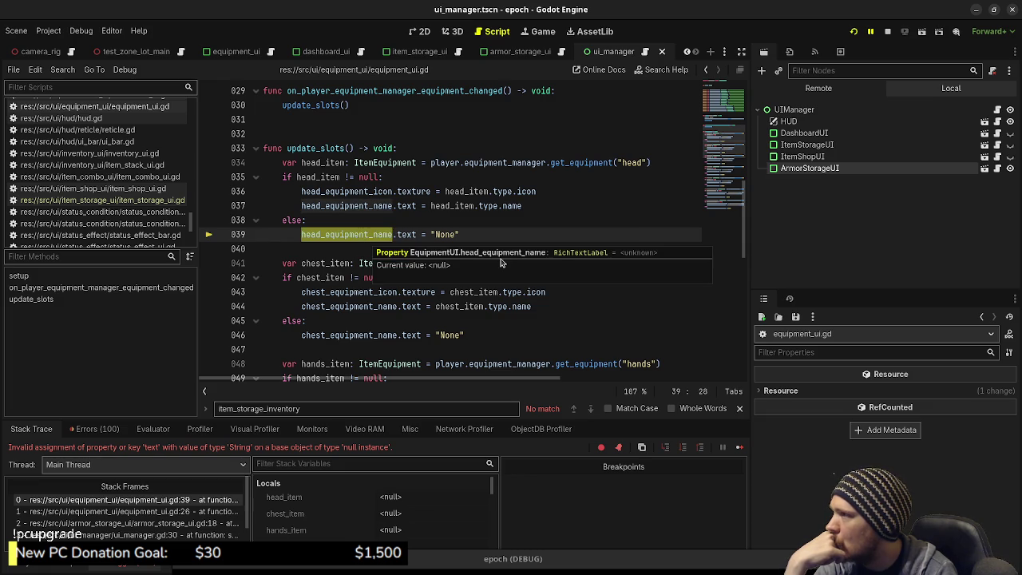
pyautogui.scroll(9, 537, 168)
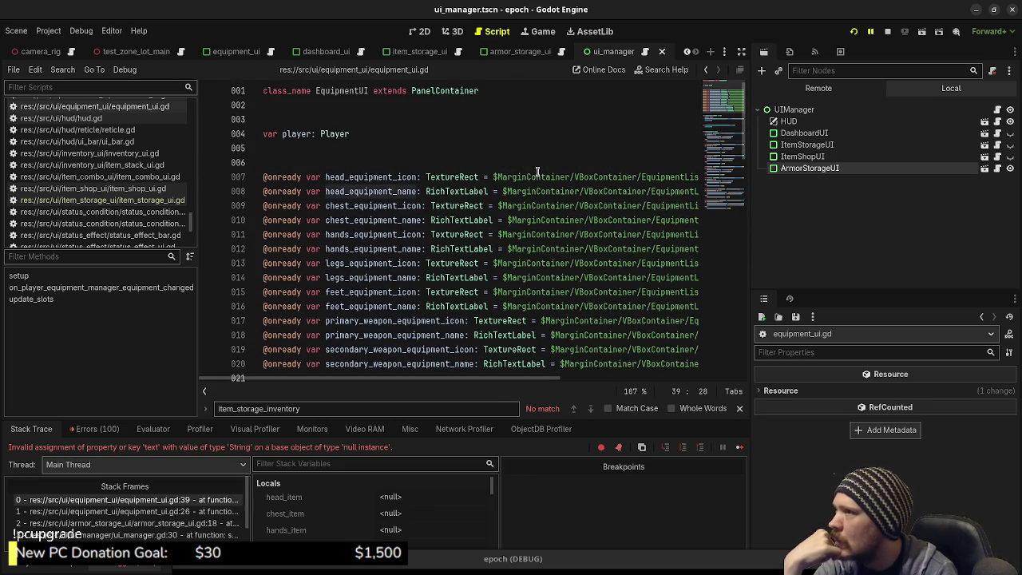
# - Open the equipment_ui scene and check the line 7 node-path segments against the Scene dock
pyautogui.click(247, 53)
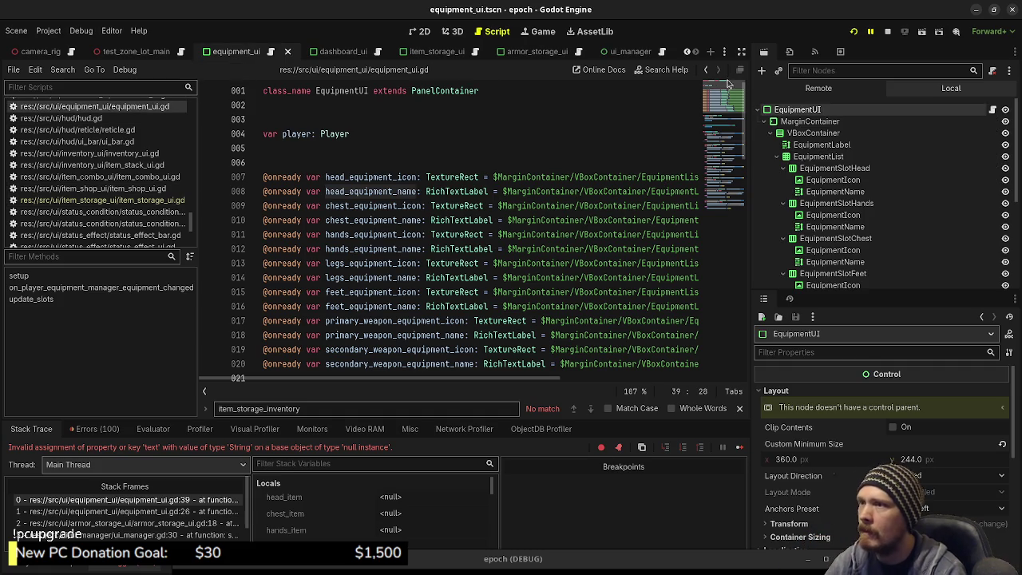
pyautogui.moveTo(199, 224); pyautogui.dragTo(64, 237)
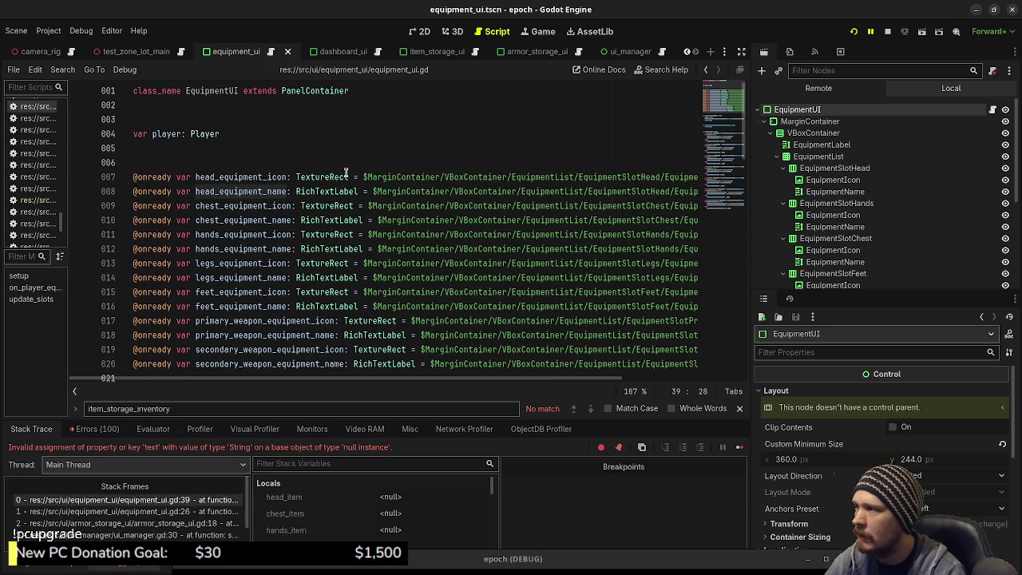
pyautogui.doubleClick(388, 177)
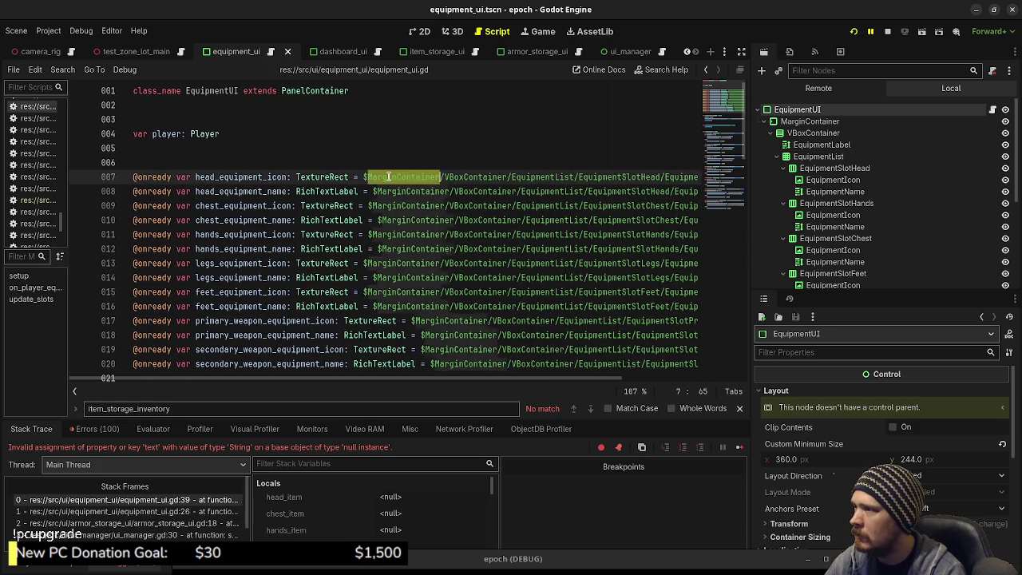
pyautogui.doubleClick(472, 177)
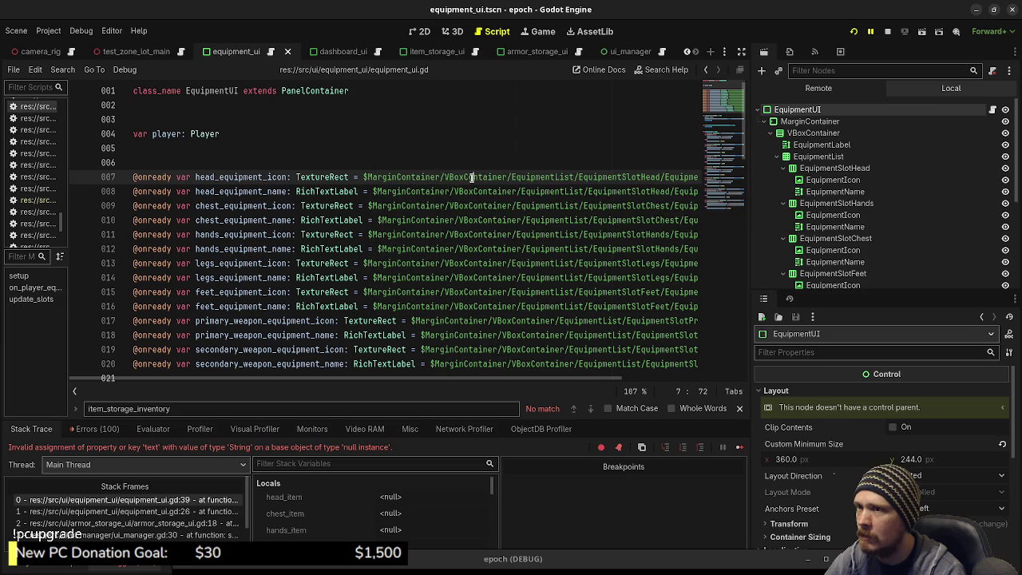
pyautogui.click(527, 177)
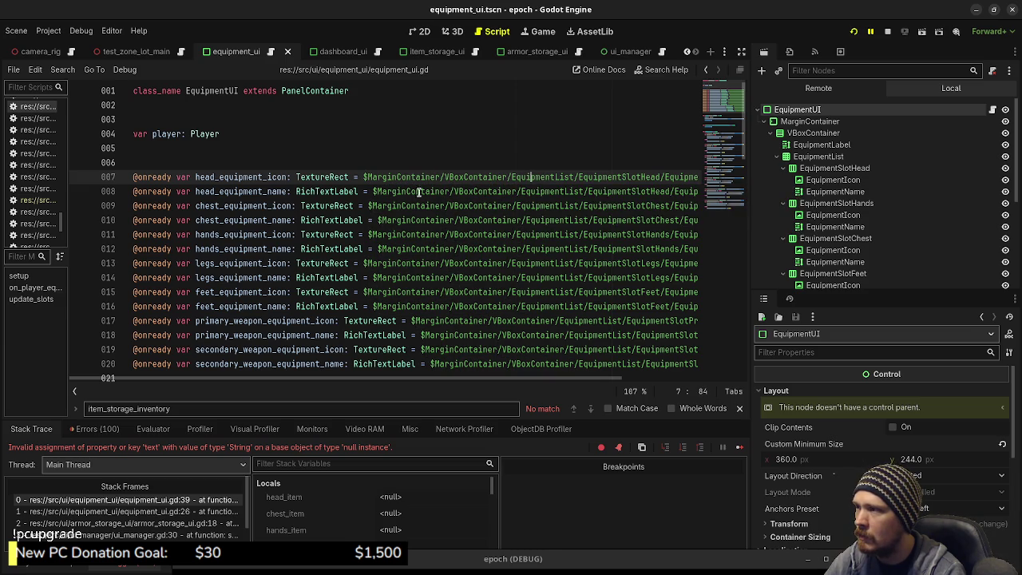
pyautogui.doubleClick(540, 176)
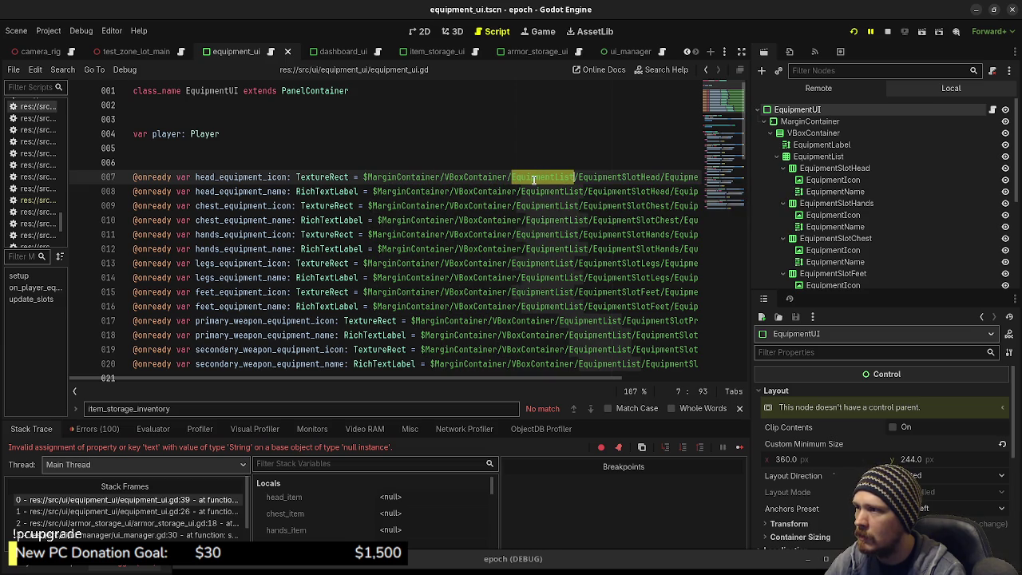
pyautogui.click(492, 177)
pyautogui.moveTo(408, 175)
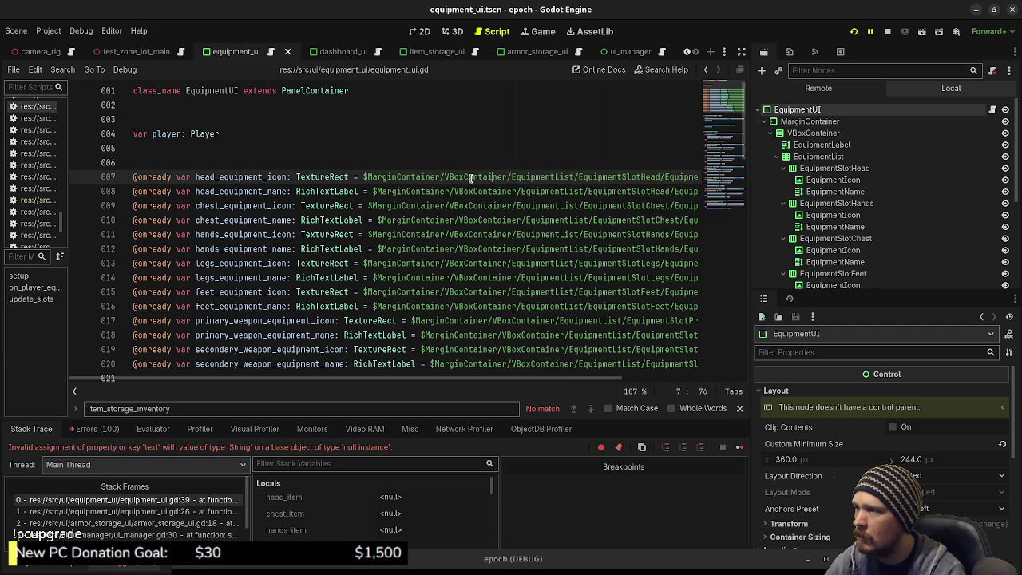
pyautogui.moveTo(470, 177)
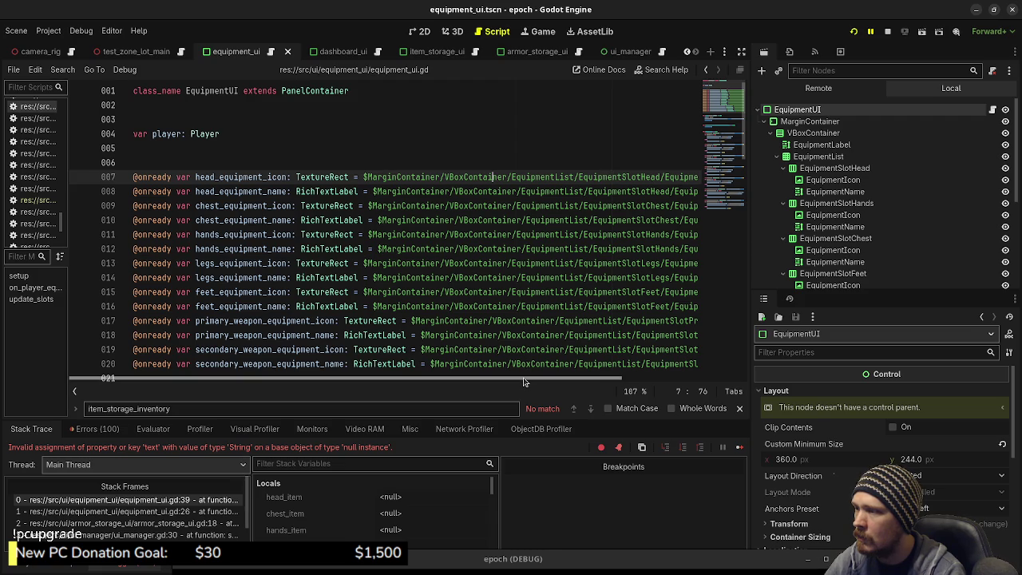
# - Return to the failing update_slots line at 39 and widen the code editor
pyautogui.moveTo(523, 382); pyautogui.dragTo(598, 370)
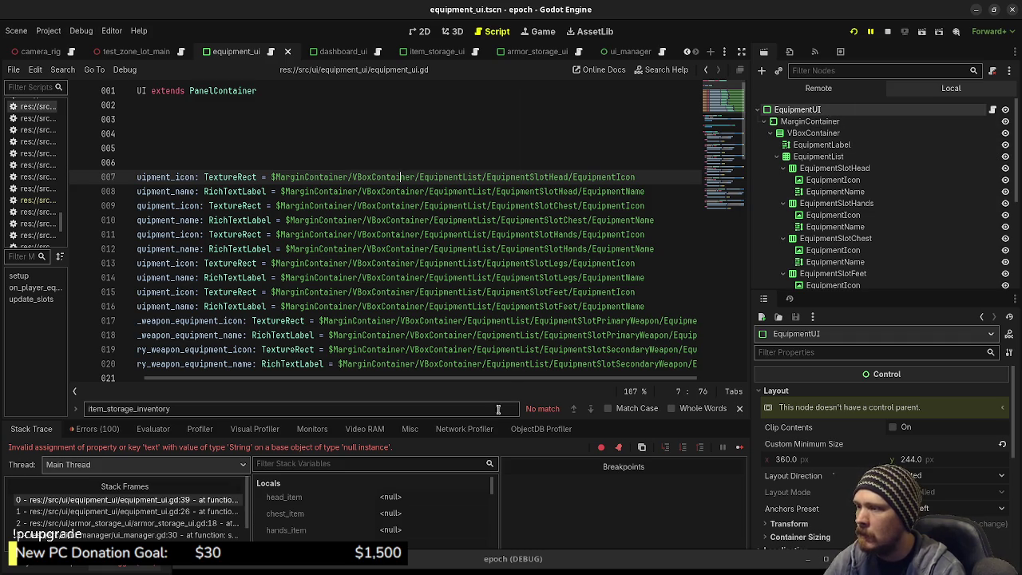
pyautogui.hscroll(-2, 505, 381)
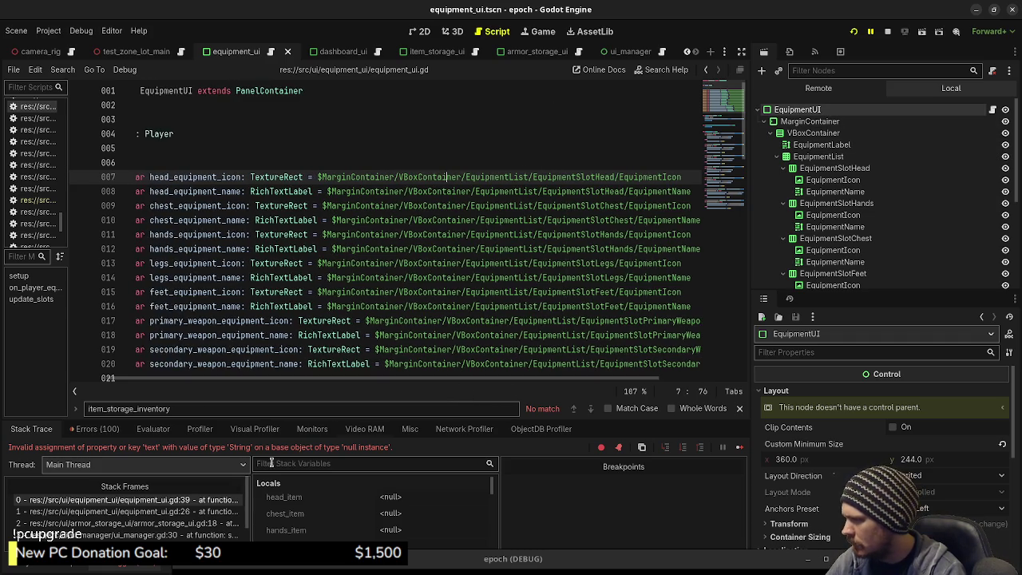
pyautogui.click(212, 500)
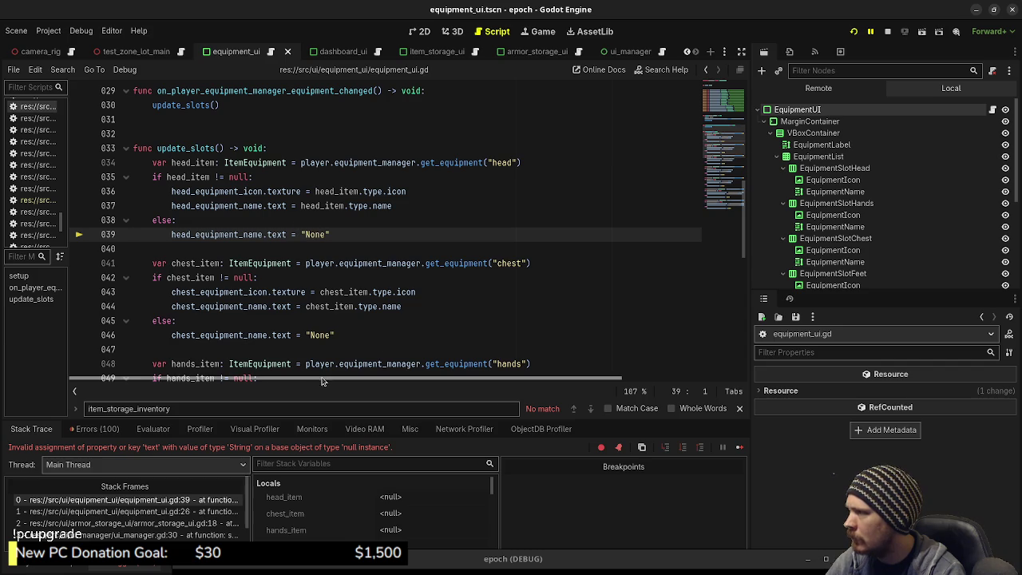
pyautogui.click(723, 152)
pyautogui.scroll(15, 483, 260)
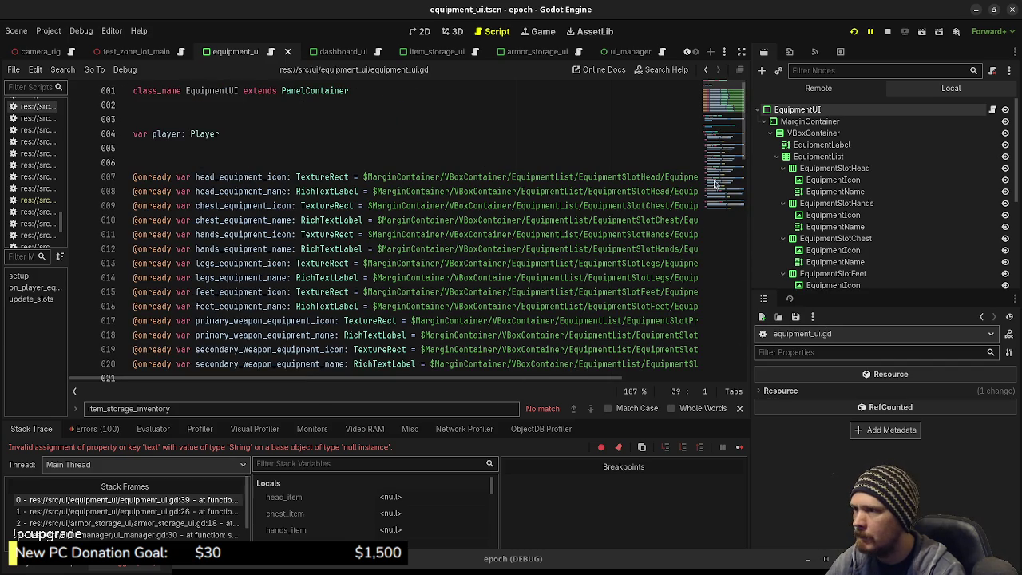
pyautogui.moveTo(755, 199); pyautogui.dragTo(835, 200)
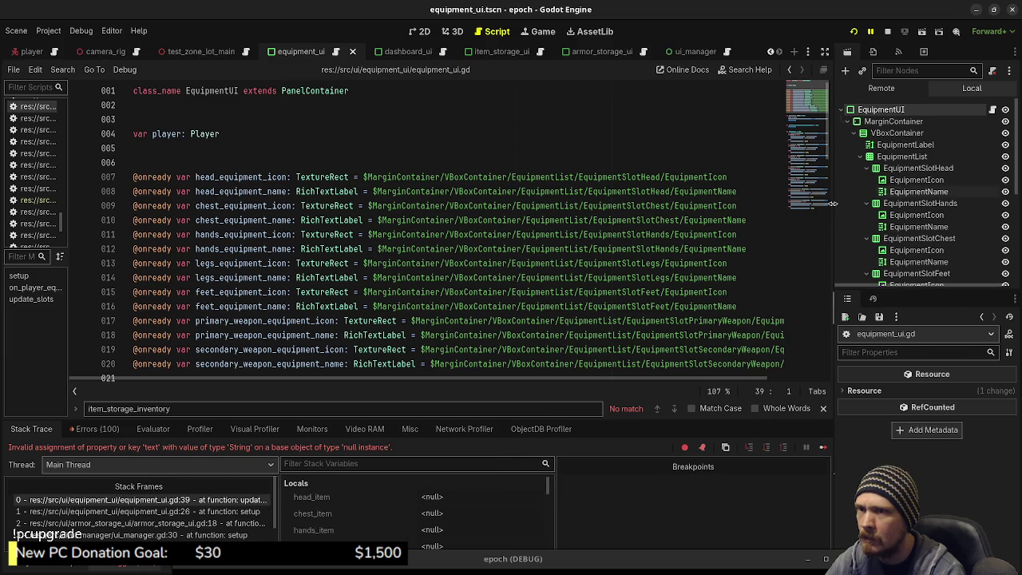
# - Replace line 8 with a declaration Ctrl-dragged from the EquipmentName node, and save
pyautogui.moveTo(749, 192); pyautogui.dragTo(133, 193)
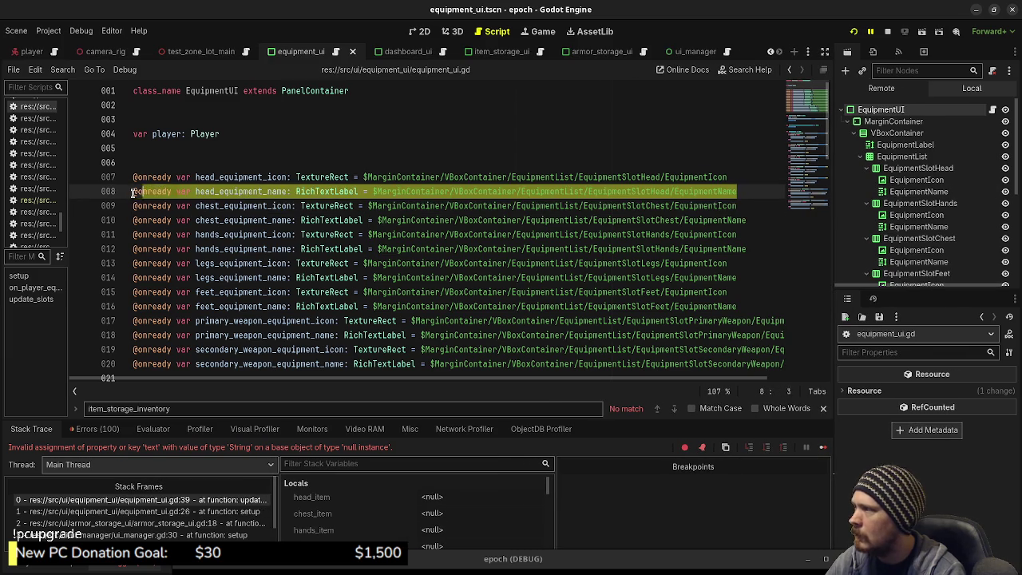
pyautogui.press('BackSpace')
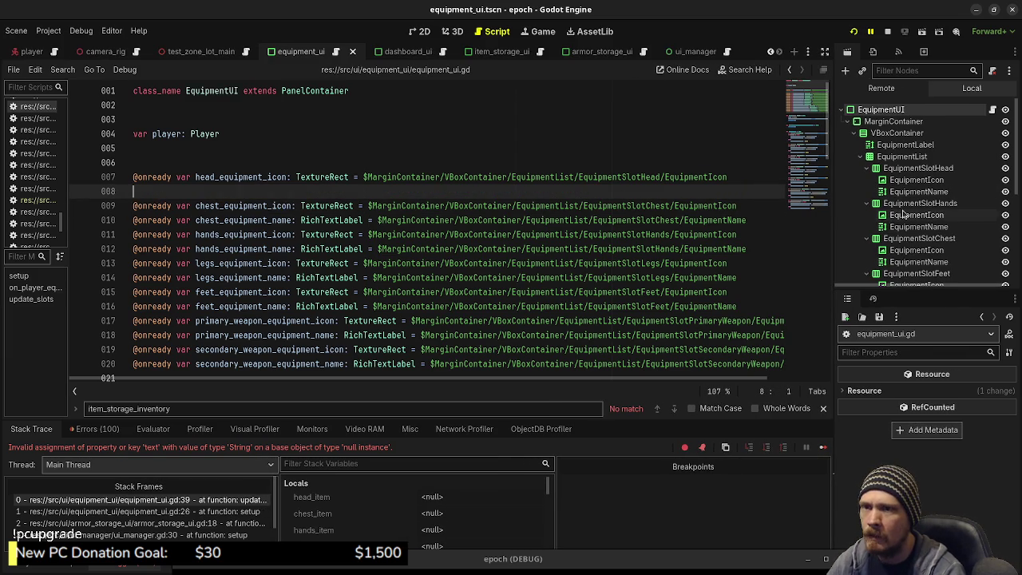
pyautogui.moveTo(918, 191)
pyautogui.mouseDown()
pyautogui.moveTo(422, 182)
pyautogui.moveTo(406, 197)
pyautogui.mouseUp()
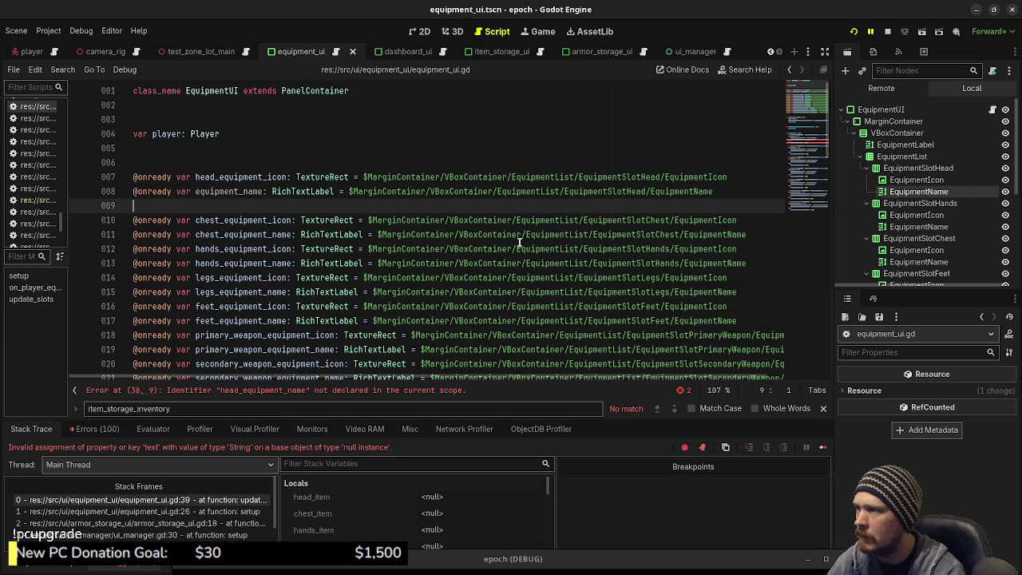
pyautogui.hotkey('ctrl', 's')
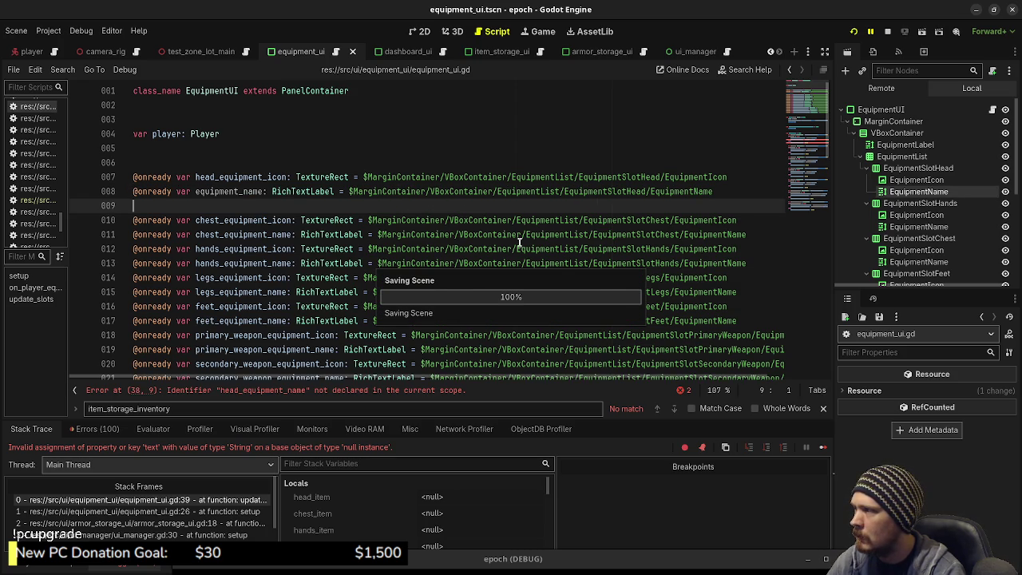
# - Restart the game, see the undeclared head_equipment_name error, and close the game window
pyautogui.click(855, 35)
pyautogui.click(856, 35)
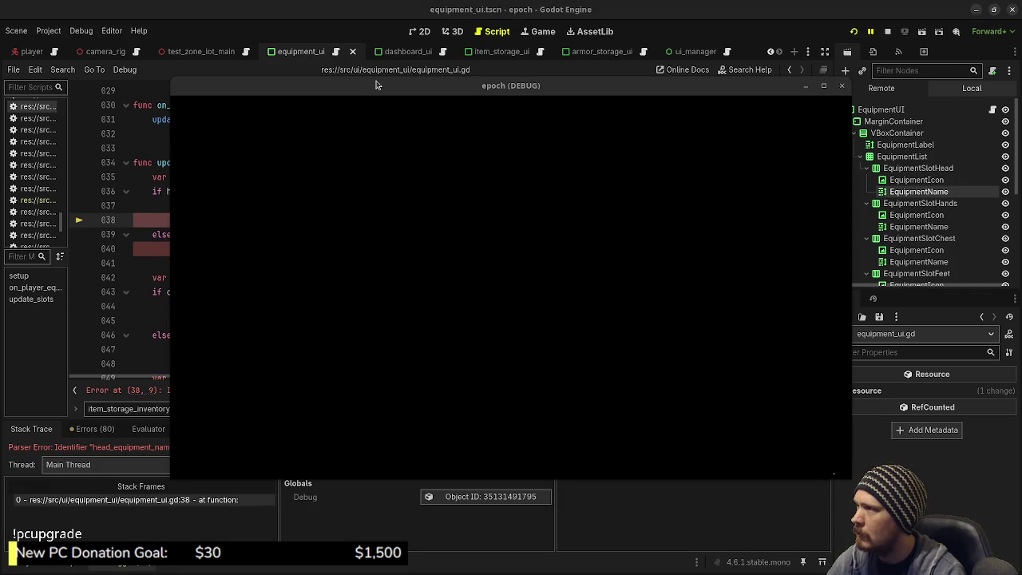
pyautogui.moveTo(376, 85); pyautogui.dragTo(371, 423)
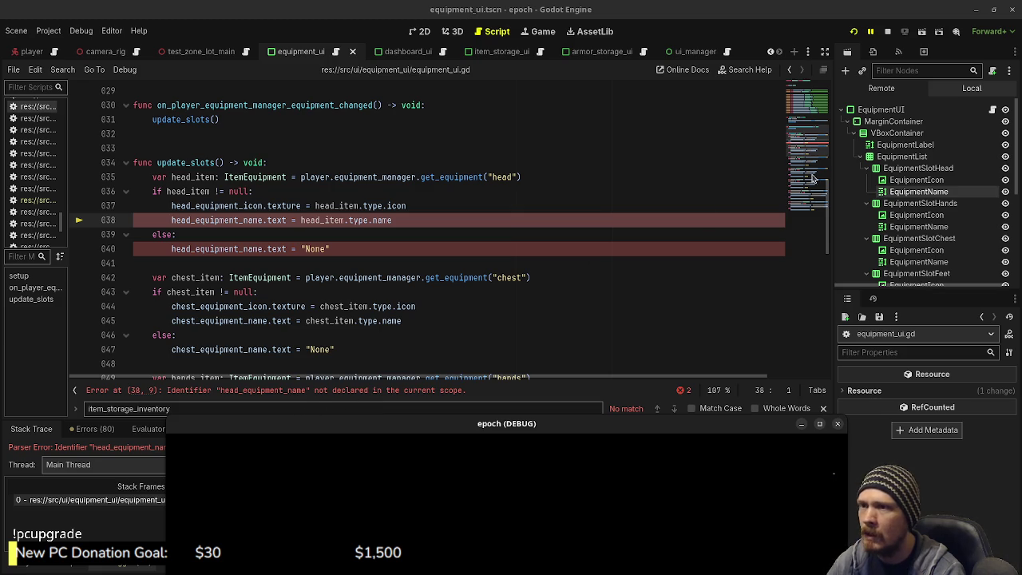
pyautogui.click(886, 29)
pyautogui.scroll(10, 807, 112)
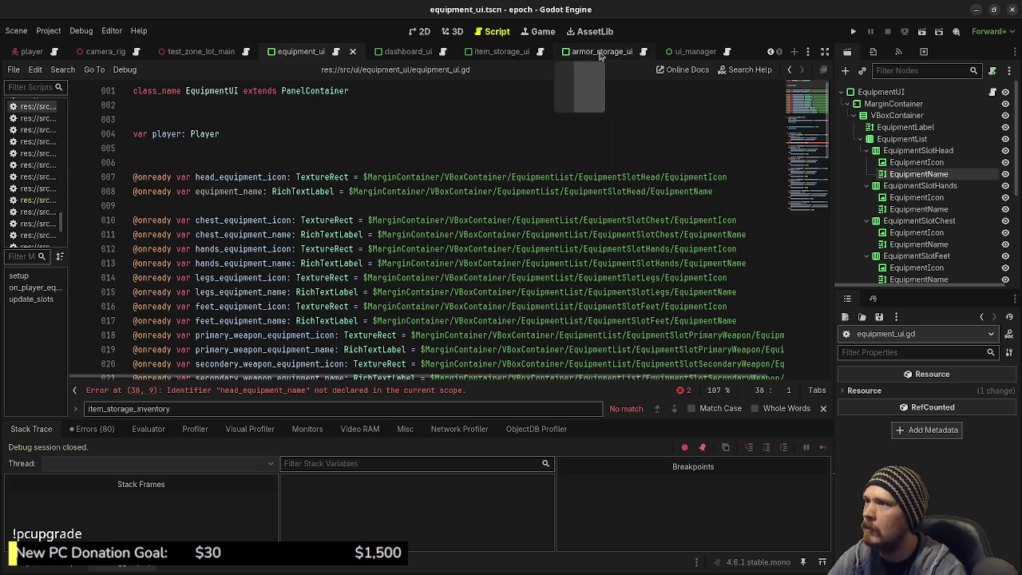
pyautogui.click(503, 51)
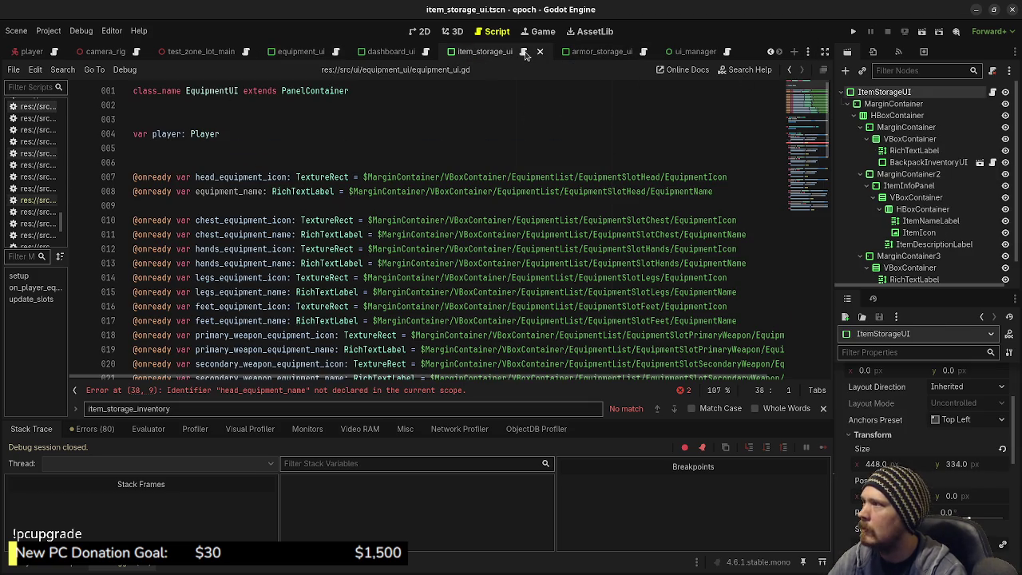
pyautogui.click(522, 53)
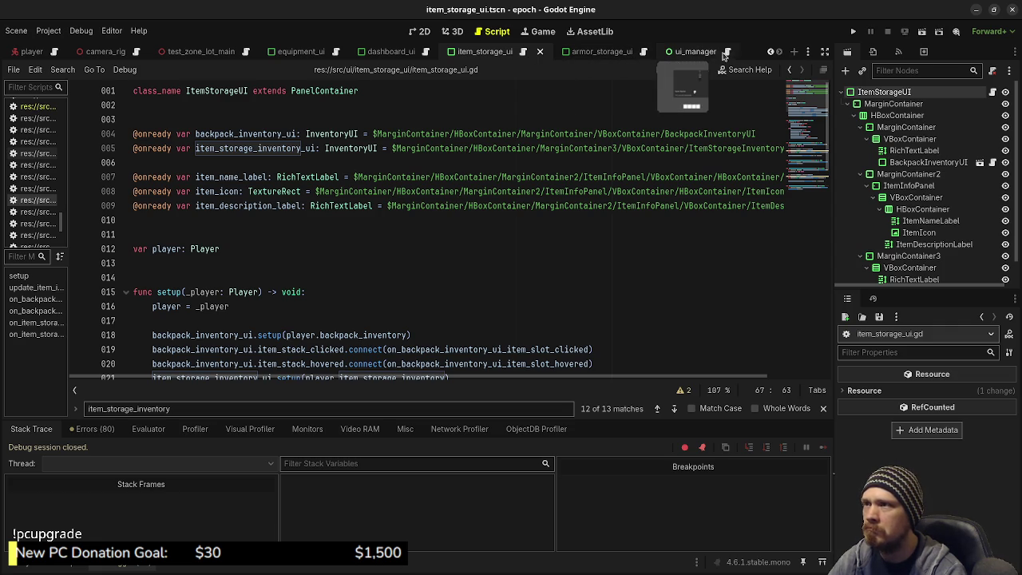
pyautogui.click(335, 52)
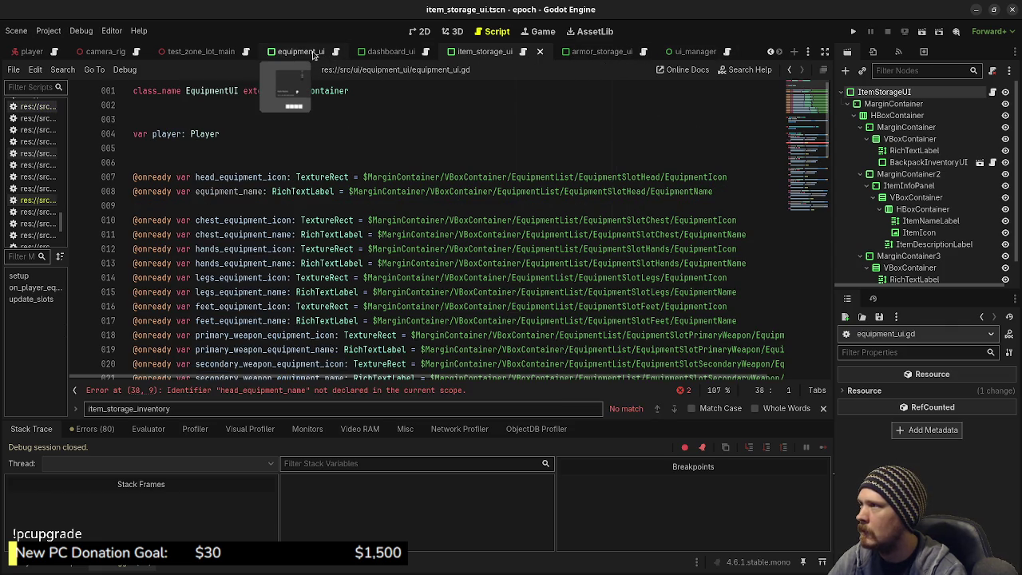
pyautogui.click(312, 53)
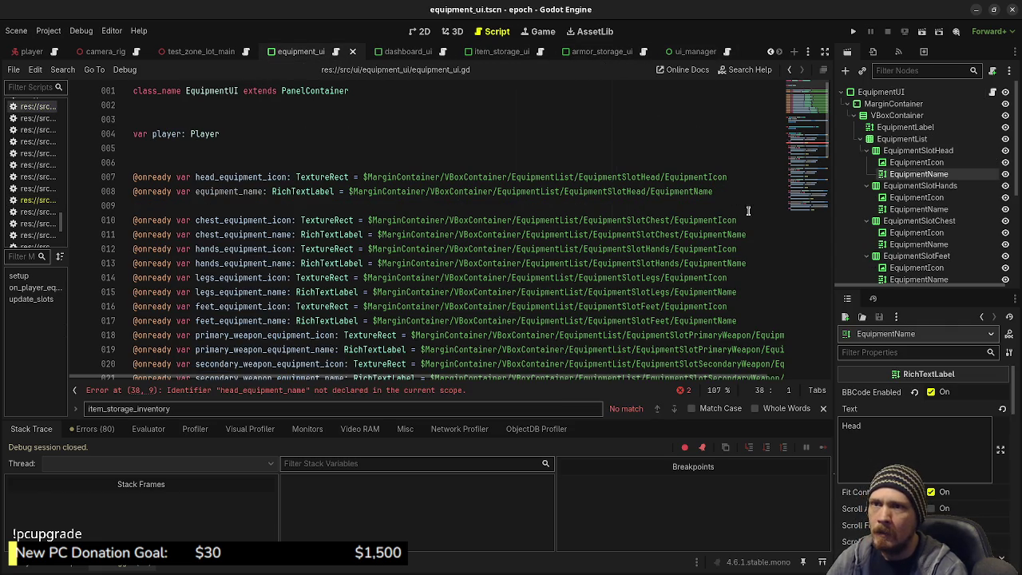
pyautogui.click(895, 105)
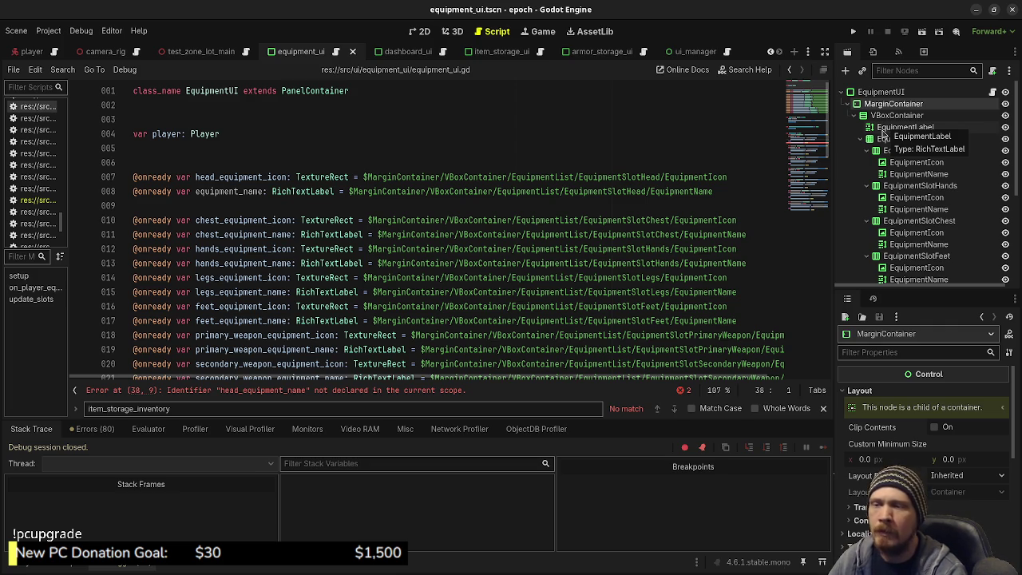
pyautogui.scroll(-1, 656, 269)
pyautogui.scroll(-2, 656, 269)
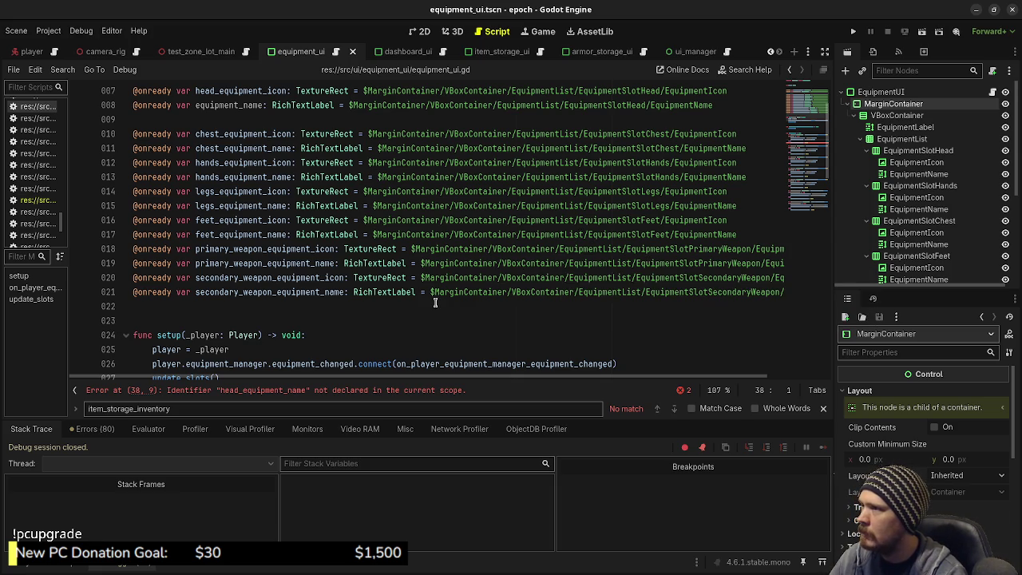
pyautogui.scroll(2, 435, 302)
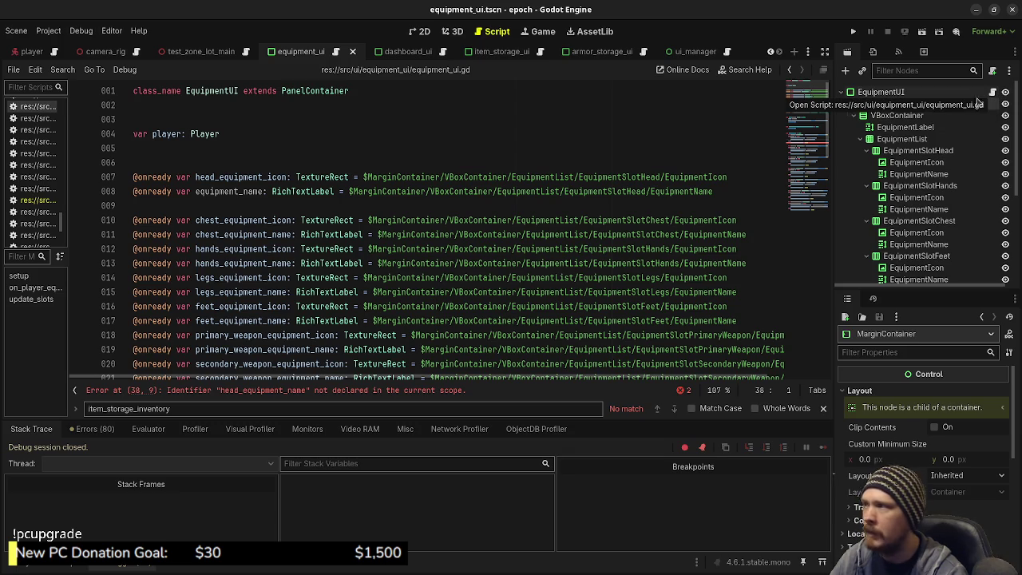
pyautogui.doubleClick(219, 94)
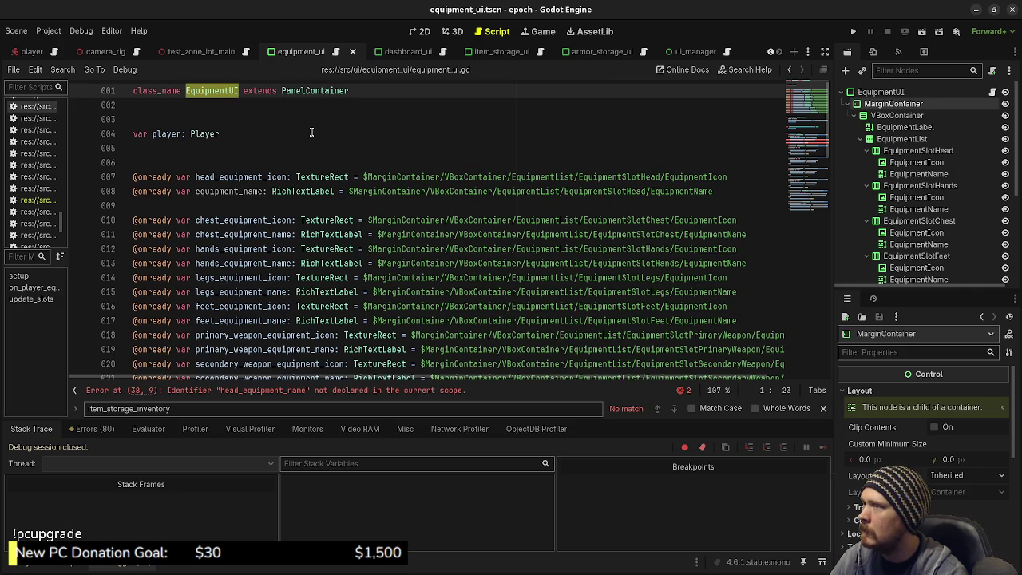
# - Locate equipment_ui.gd in src/ui/equipment_ui, then switch to the dashboard_ui scene
pyautogui.click(36, 567)
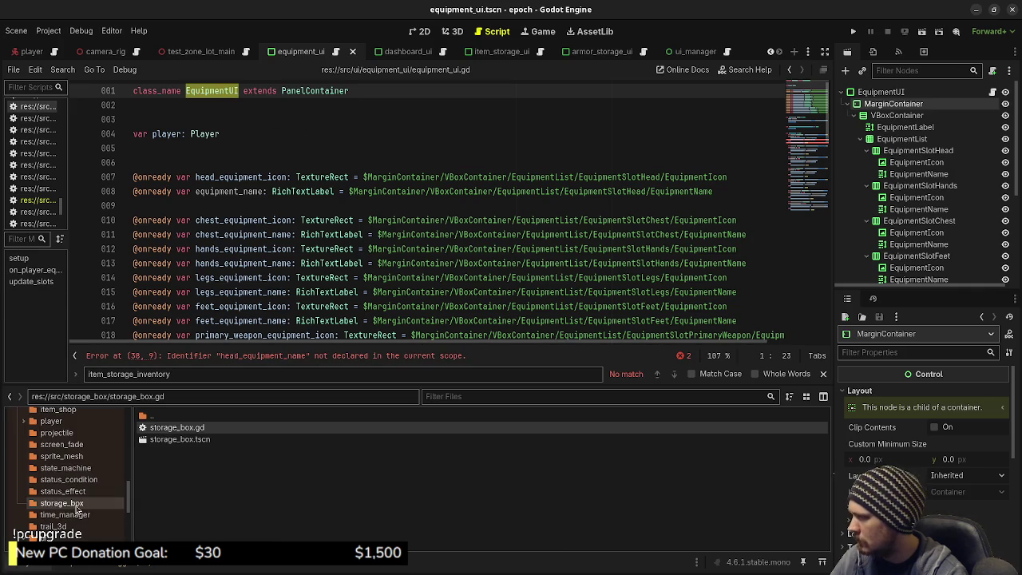
pyautogui.scroll(-5, 77, 511)
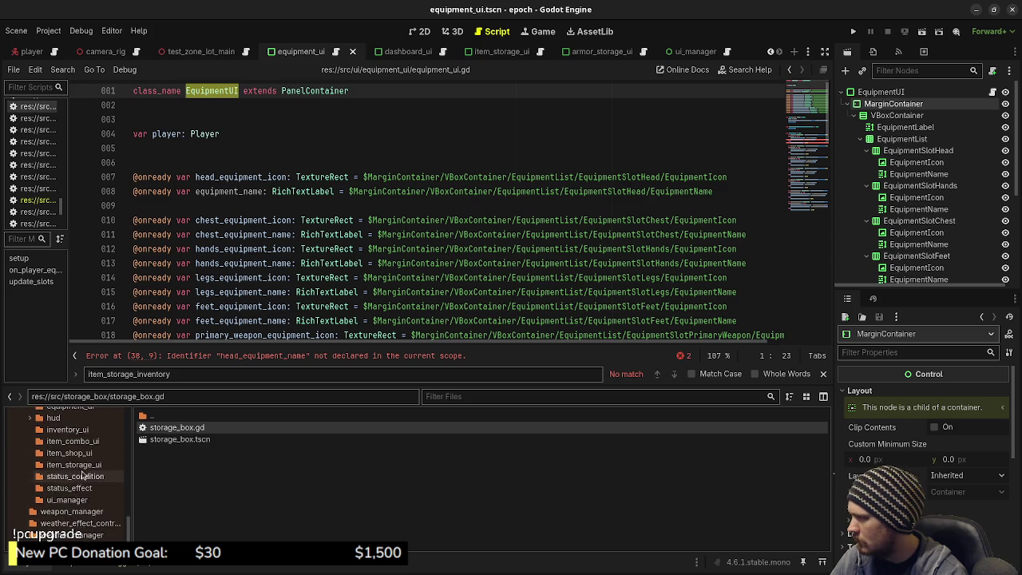
pyautogui.scroll(3, 83, 474)
pyautogui.click(79, 460)
pyautogui.click(198, 443)
pyautogui.click(202, 430)
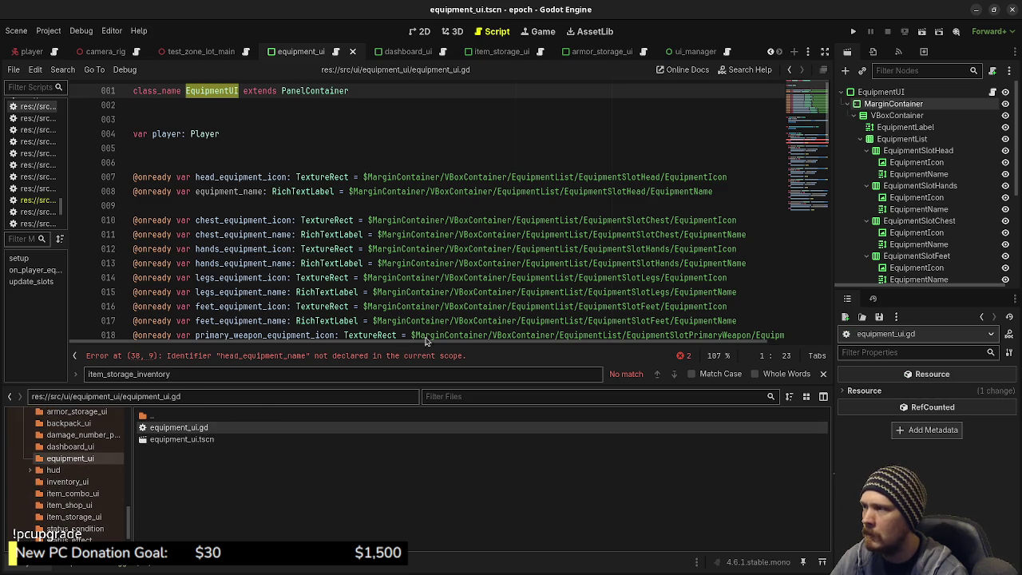
pyautogui.moveTo(442, 306)
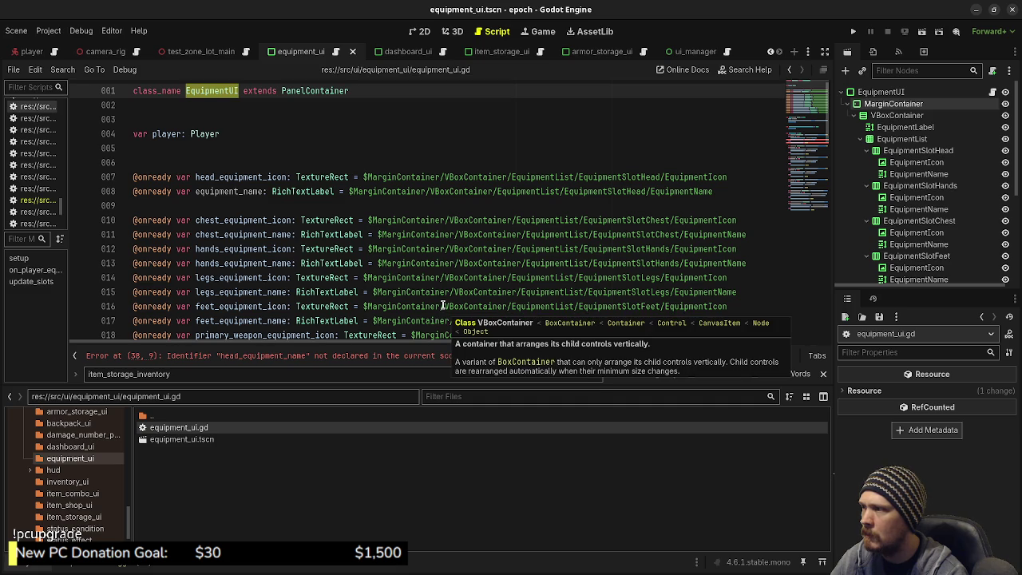
pyautogui.click(418, 51)
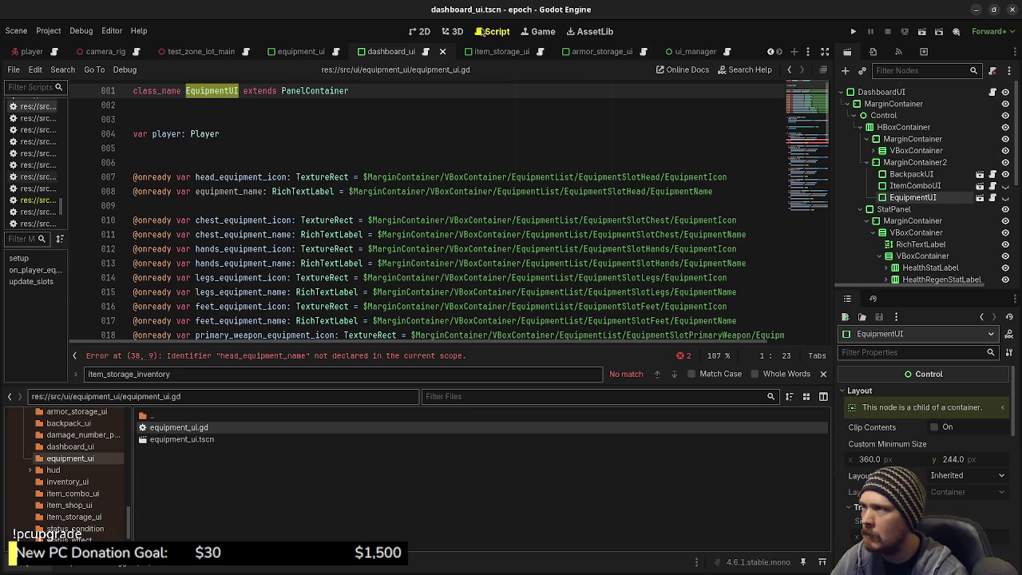
# - In the dashboard's 2D view, toggle EquipmentUI's visibility on and off, then save and run the game
pyautogui.click(415, 31)
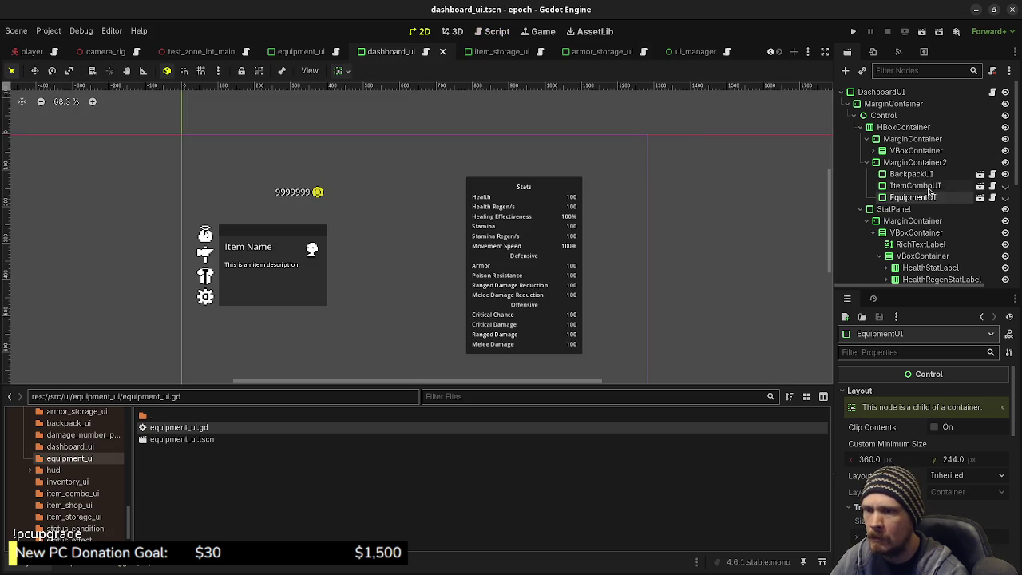
pyautogui.click(926, 197)
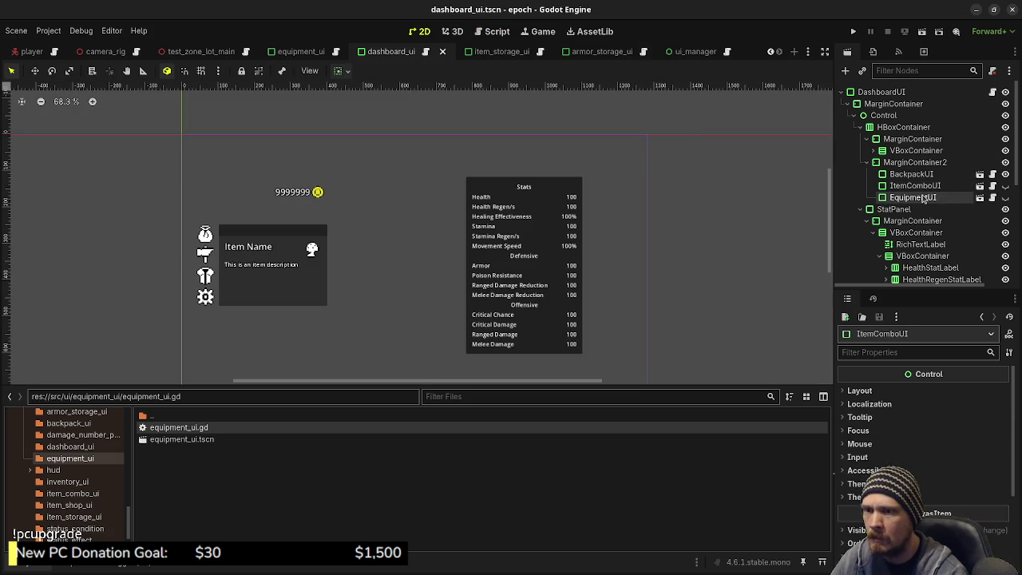
pyautogui.click(1005, 197)
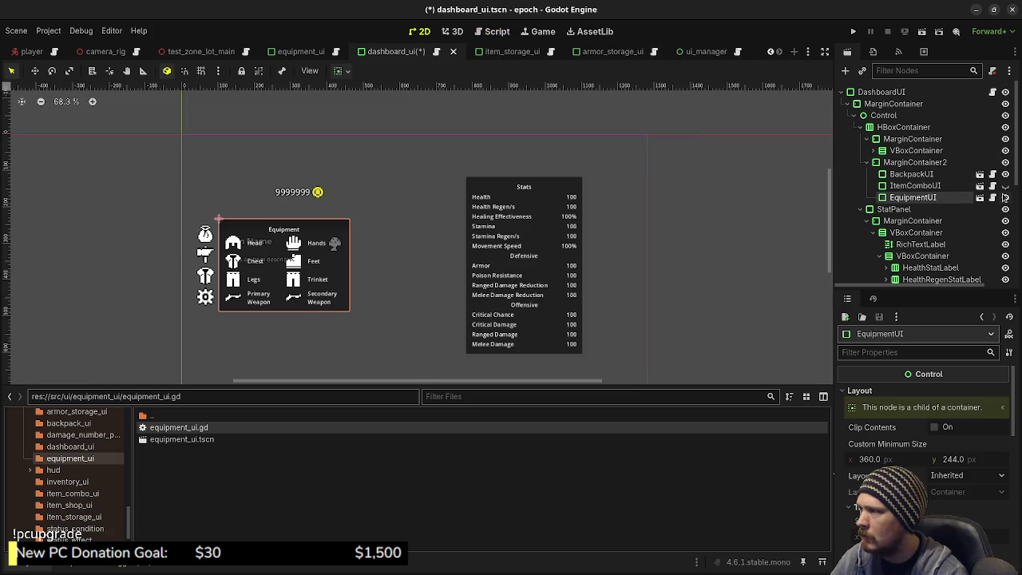
pyautogui.click(1004, 197)
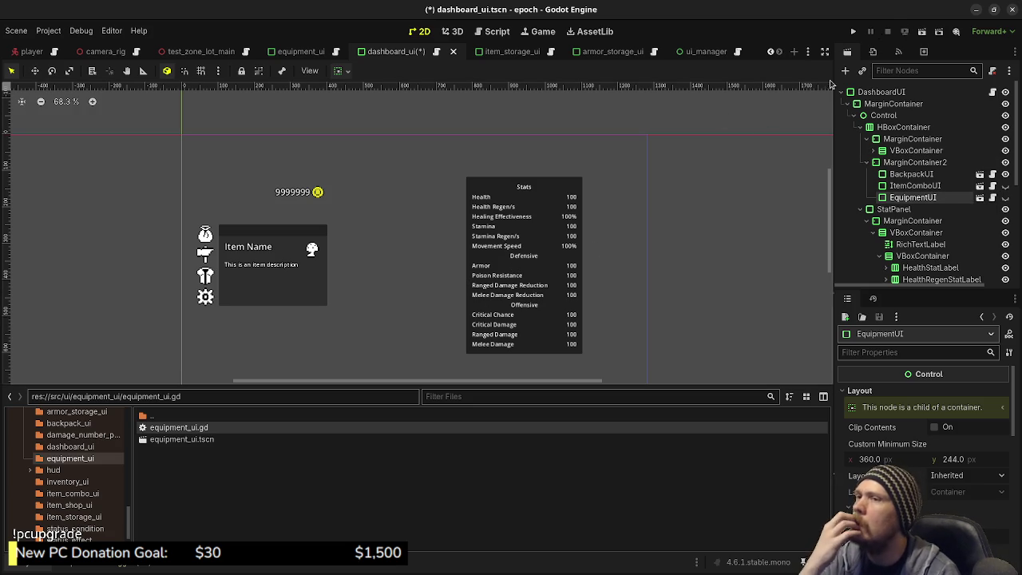
pyautogui.click(853, 31)
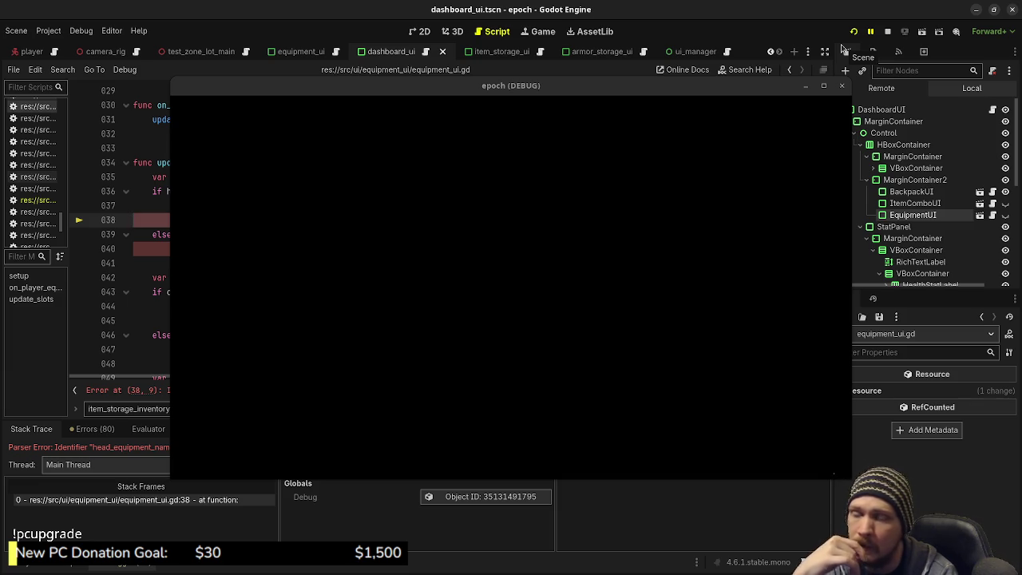
# - Move the game window aside and select equipment_name on line 8 of equipment_ui.gd
pyautogui.moveTo(431, 86); pyautogui.dragTo(359, 519)
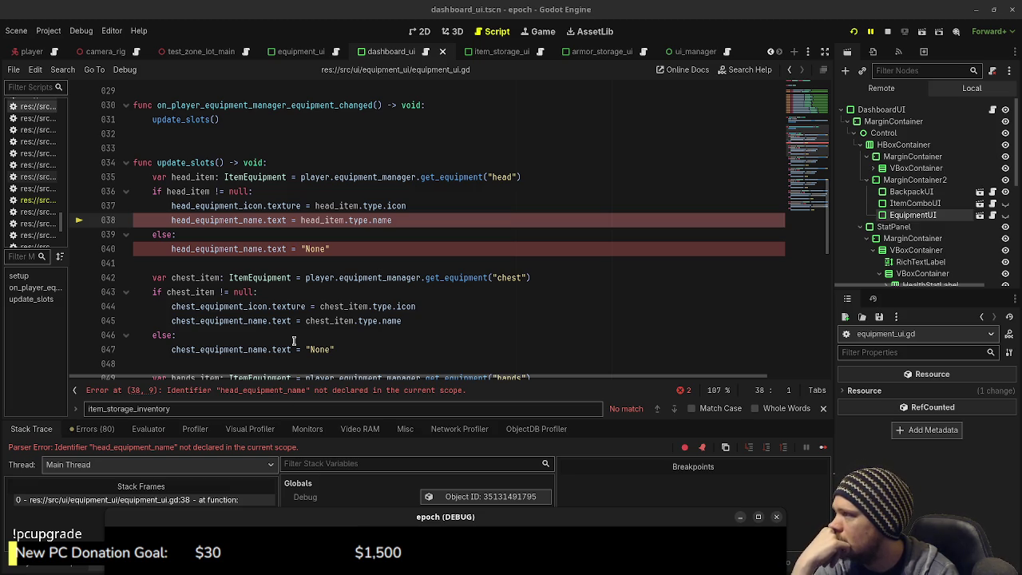
pyautogui.click(201, 231)
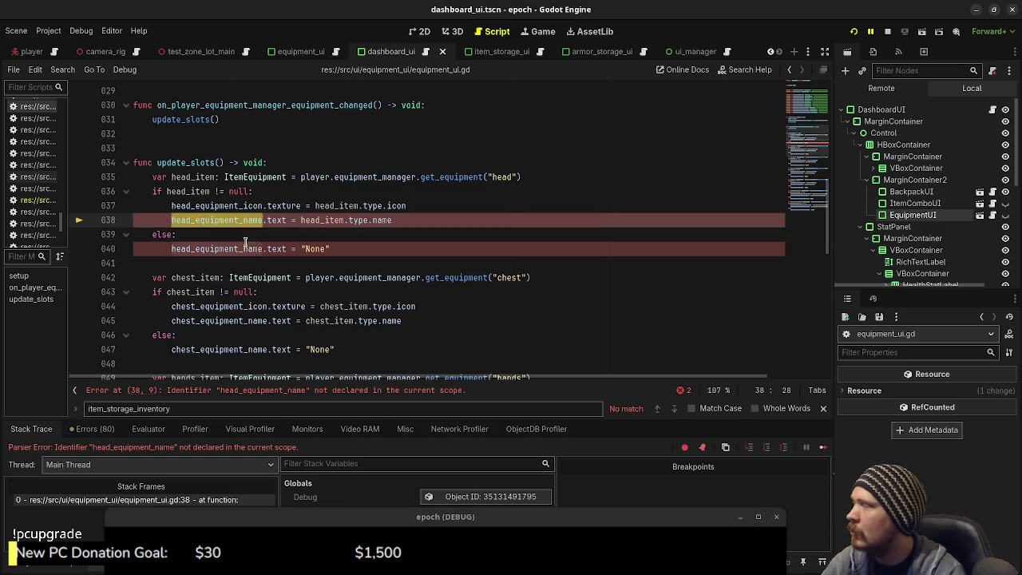
pyautogui.scroll(10, 208, 223)
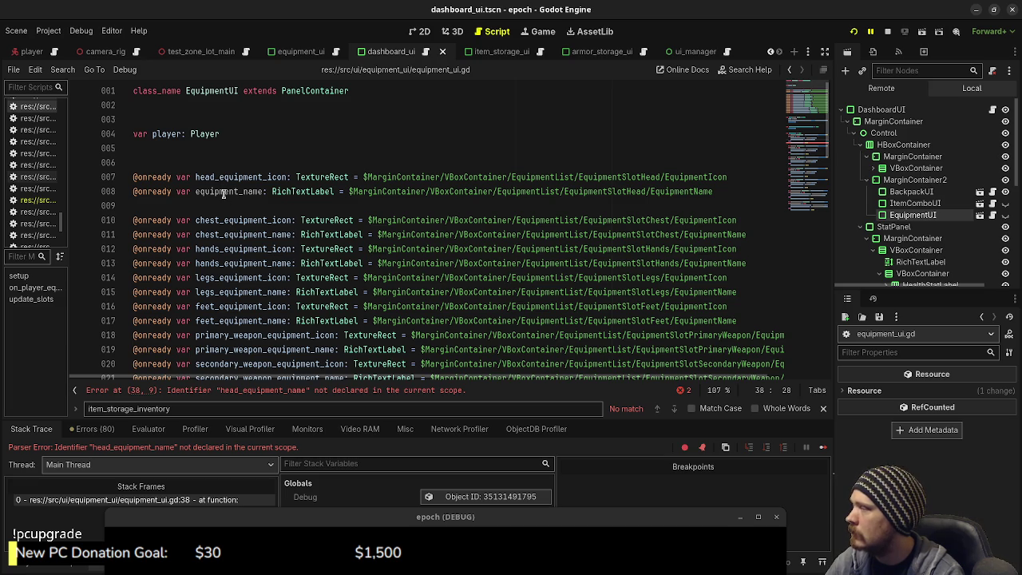
pyautogui.doubleClick(223, 192)
pyautogui.hotkey('ctrl', 'x')
pyautogui.hotkey('ctrl', 'z')
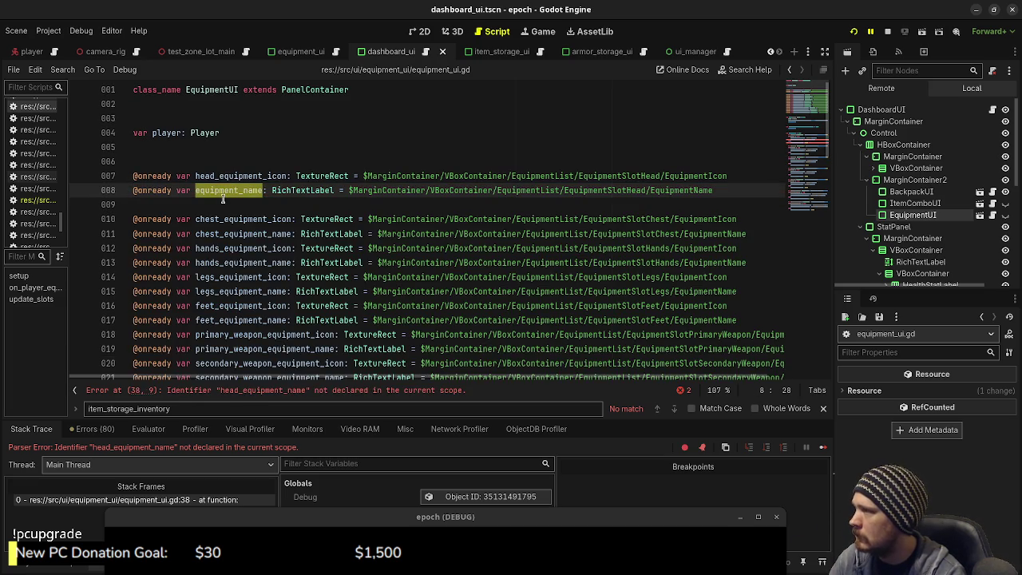
# - Rename it to head_equipment_name, delete the following blank line, save, and relaunch the game
pyautogui.click(195, 191)
pyautogui.write('he')
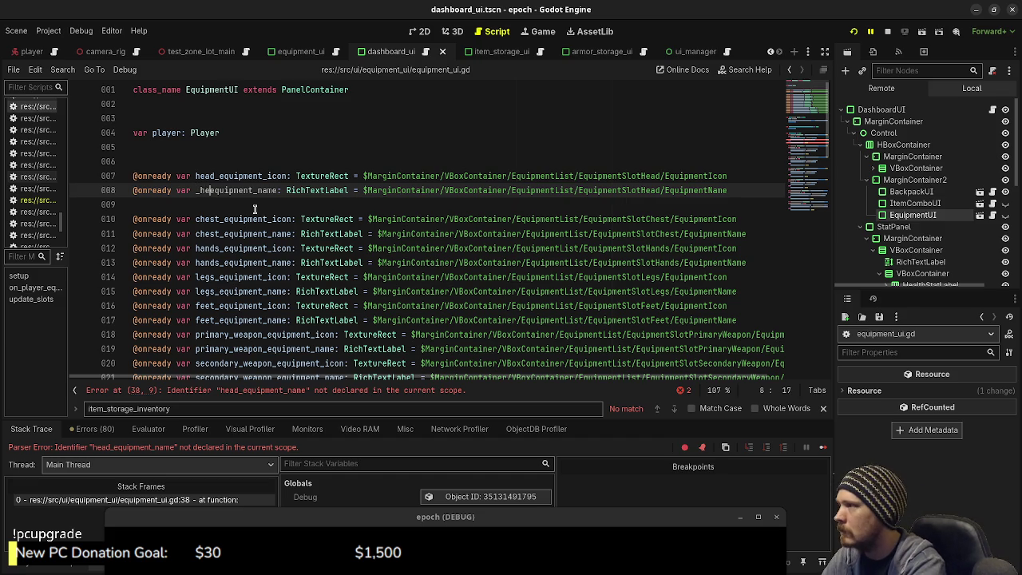
pyautogui.write('ad_')
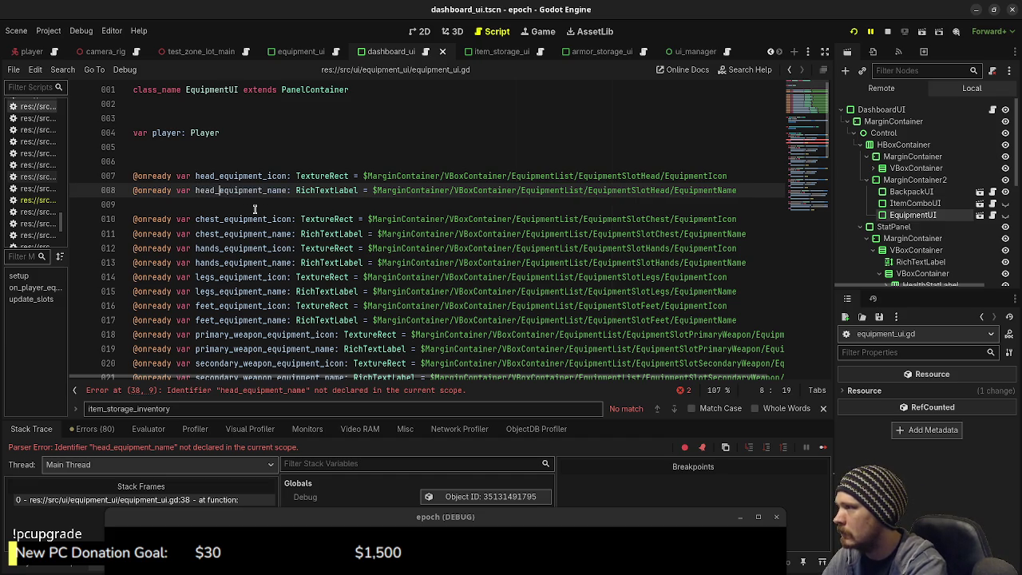
pyautogui.press('Down')
pyautogui.press('BackSpace')
pyautogui.hotkey('ctrl', 's')
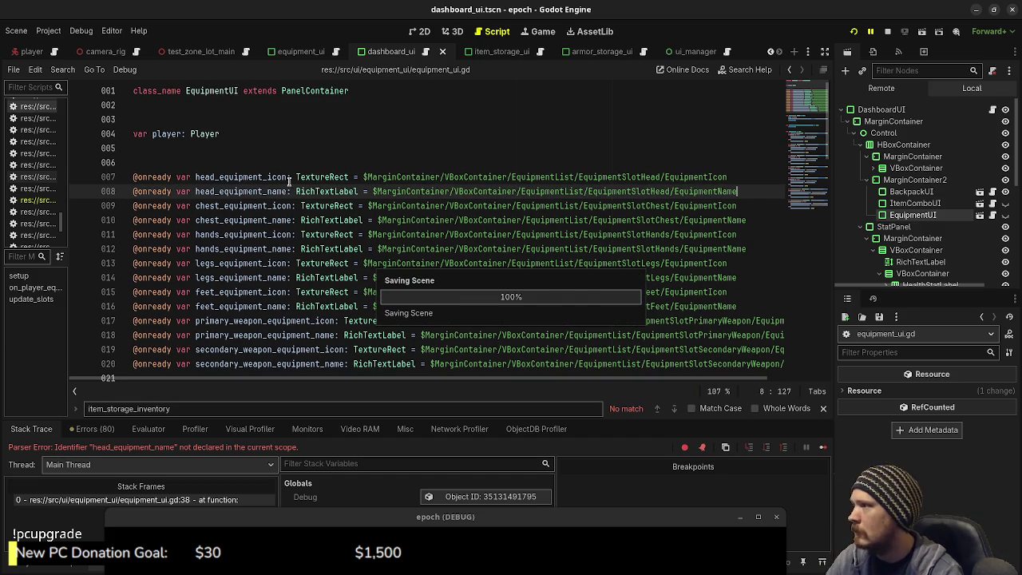
pyautogui.click(854, 32)
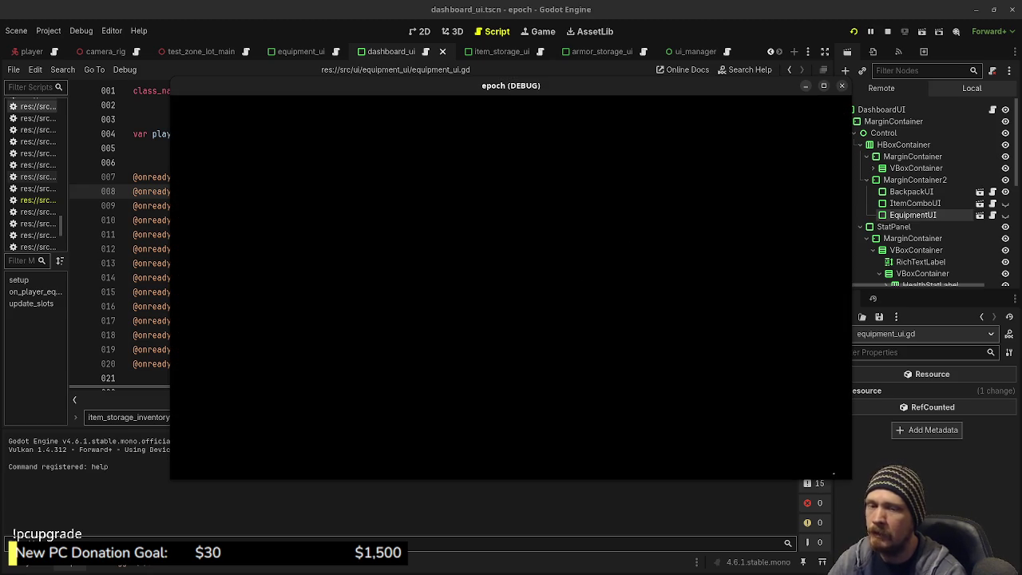
# - Move the game window aside and inspect head_equipment_name in equipment_ui.gd, finding it <null>
pyautogui.moveTo(345, 91); pyautogui.dragTo(312, 494)
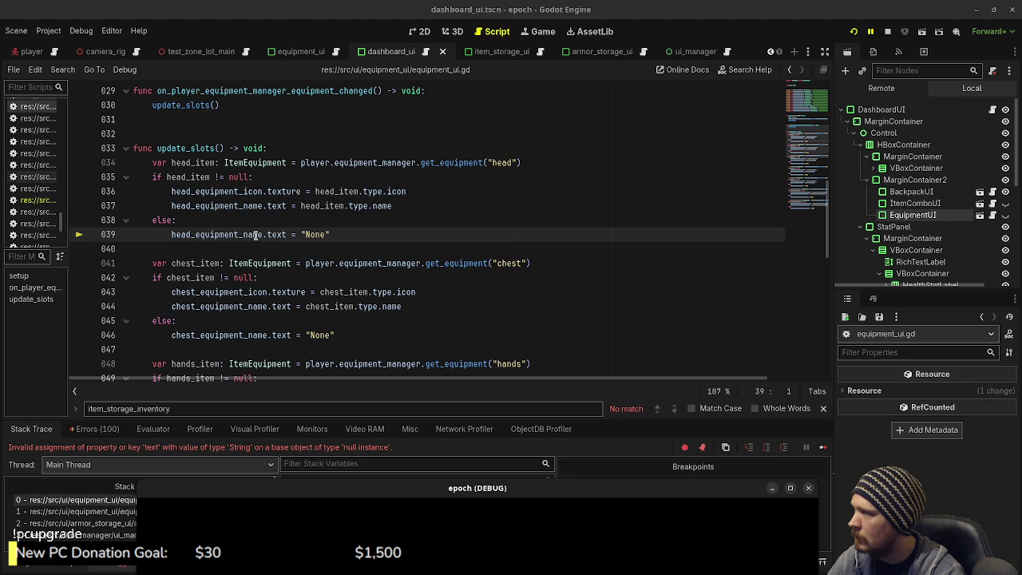
pyautogui.moveTo(255, 235)
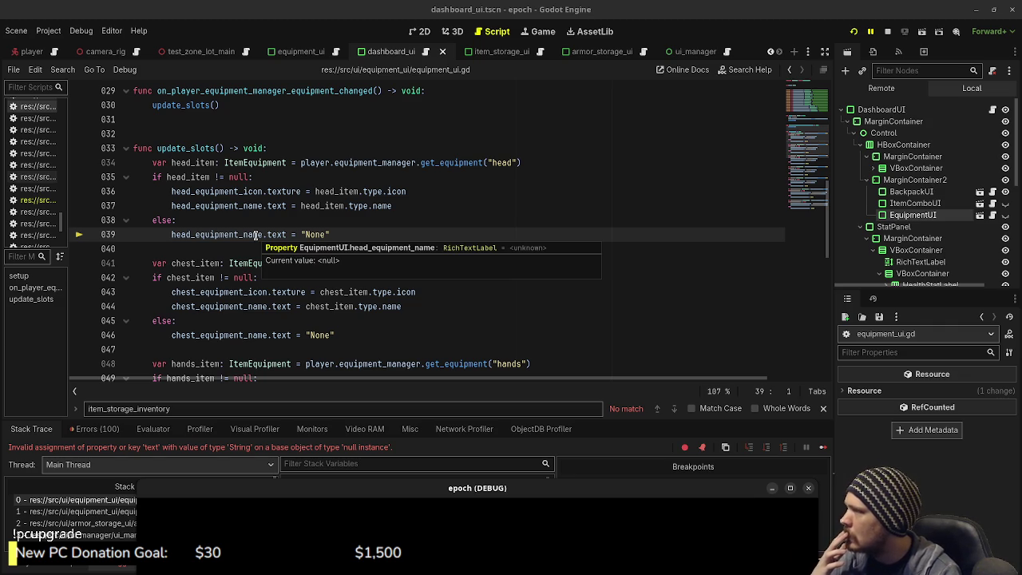
pyautogui.scroll(2, 255, 235)
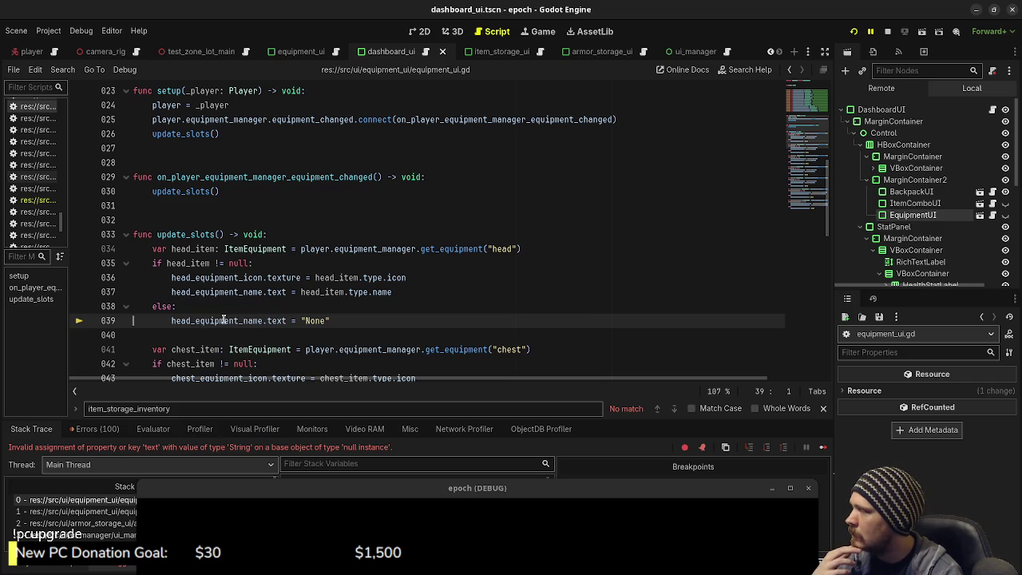
pyautogui.moveTo(224, 320)
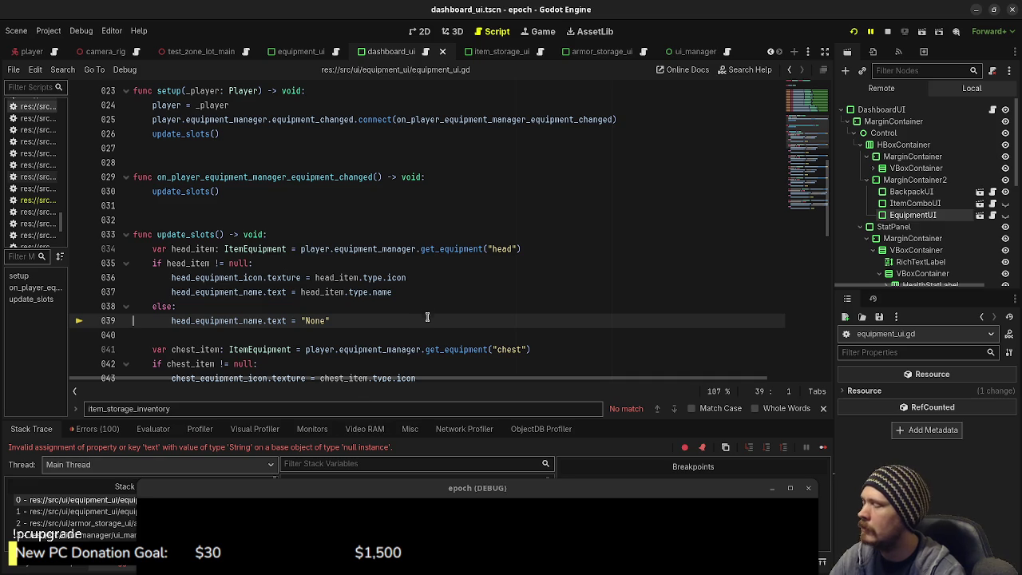
pyautogui.scroll(7, 431, 316)
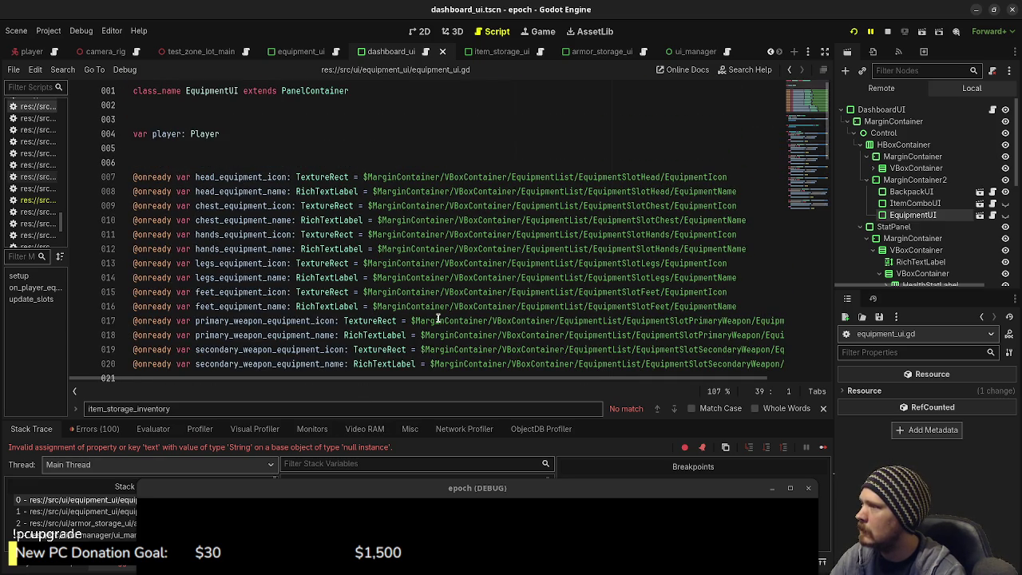
pyautogui.doubleClick(244, 193)
pyautogui.scroll(-8, 309, 232)
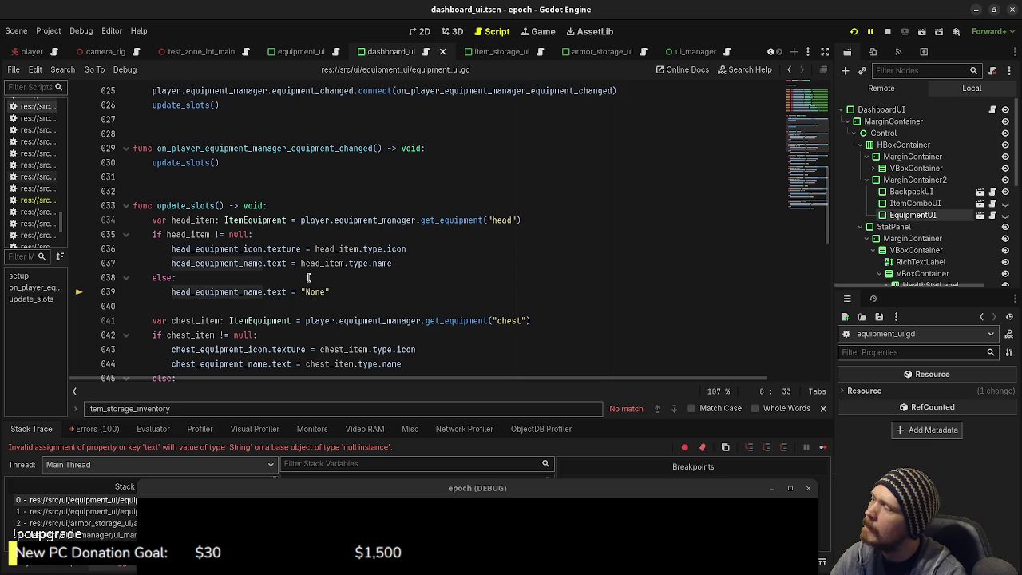
pyautogui.scroll(2, 307, 277)
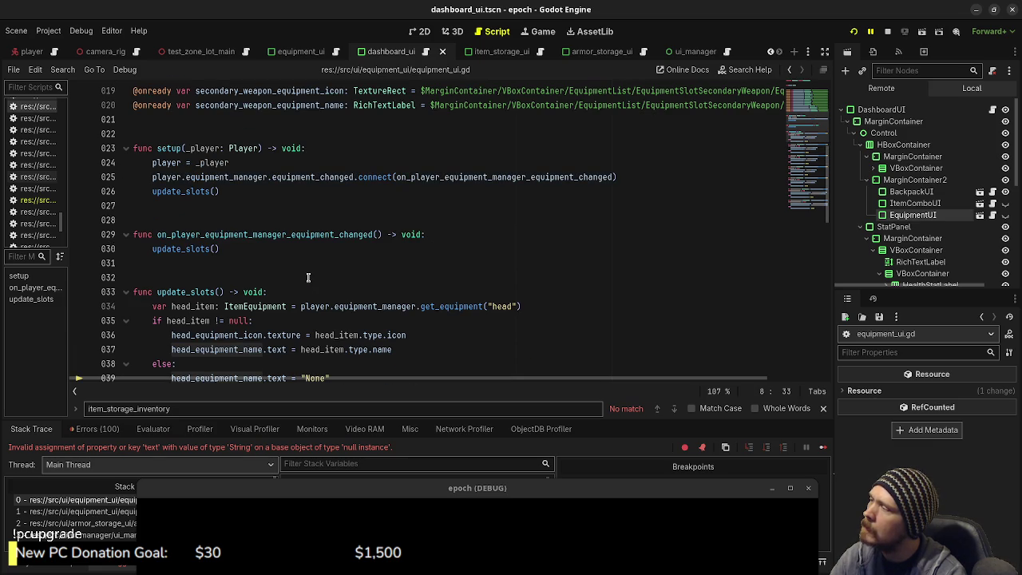
# - Run Find in Files for update_slots across the project
pyautogui.doubleClick(179, 191)
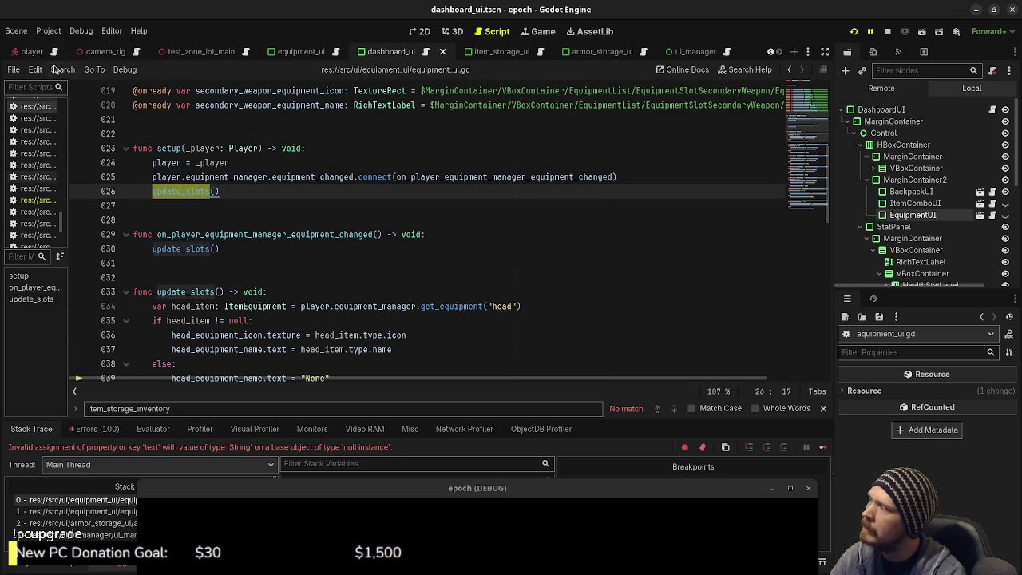
pyautogui.click(62, 70)
pyautogui.click(91, 144)
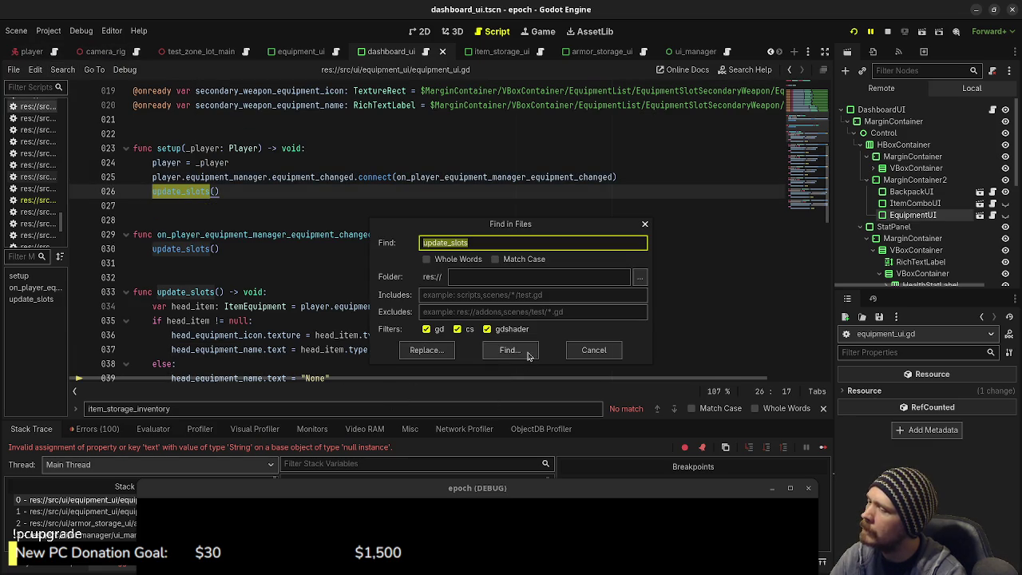
pyautogui.click(509, 349)
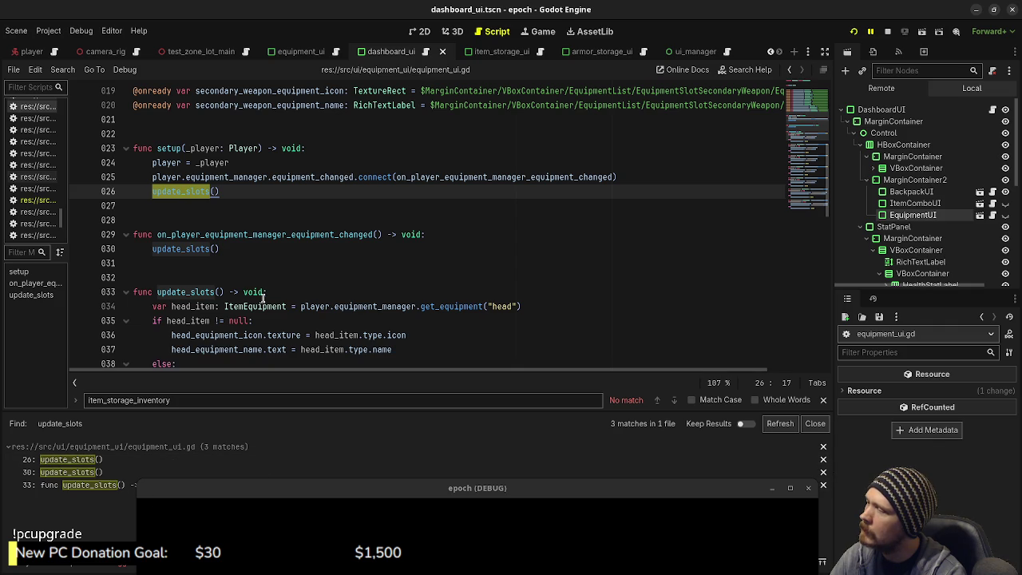
pyautogui.scroll(-2, 273, 281)
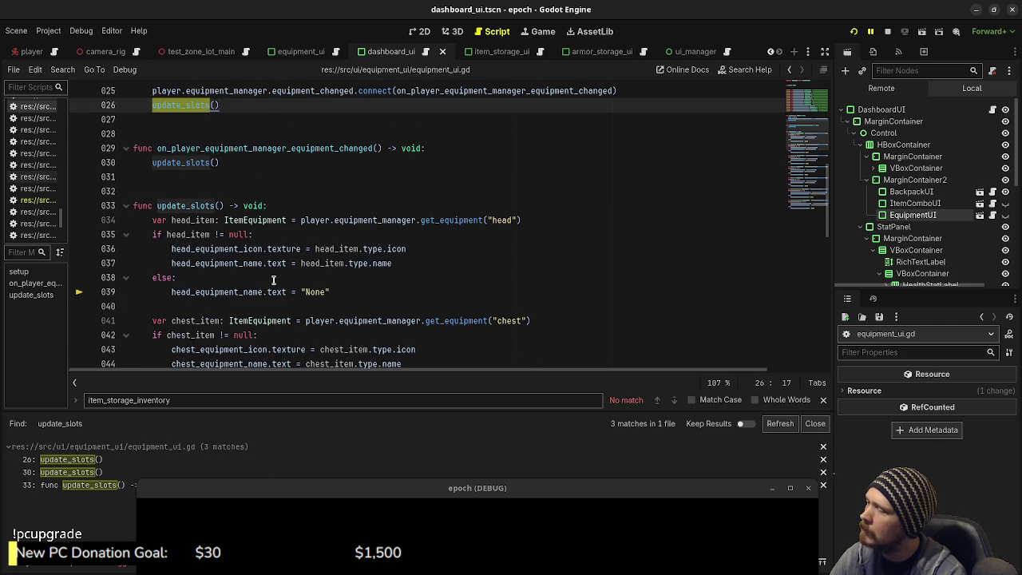
pyautogui.scroll(2, 273, 280)
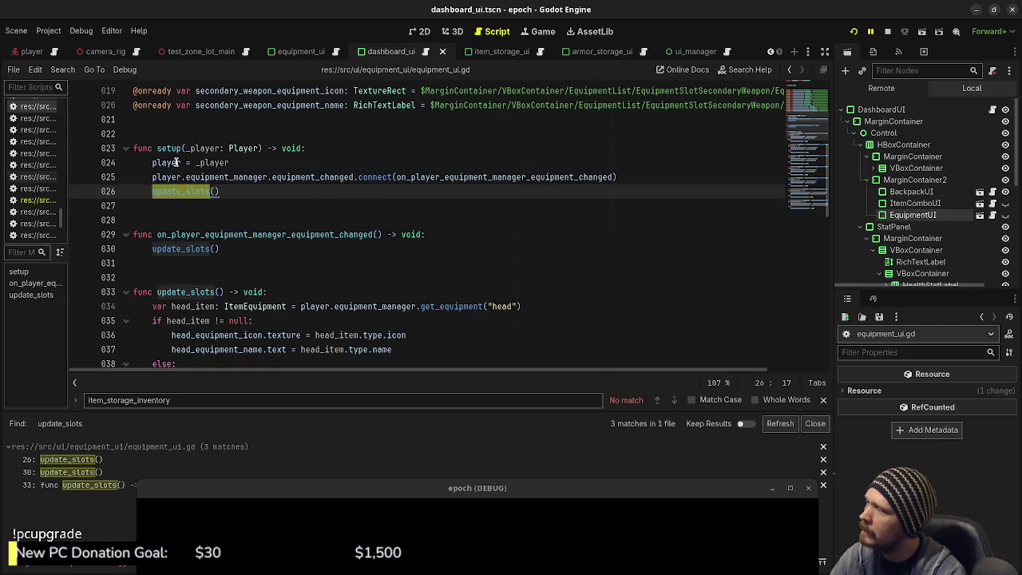
# - Review the three update_slots matches in equipment_ui.gd and locate the setup function
pyautogui.moveTo(315, 179)
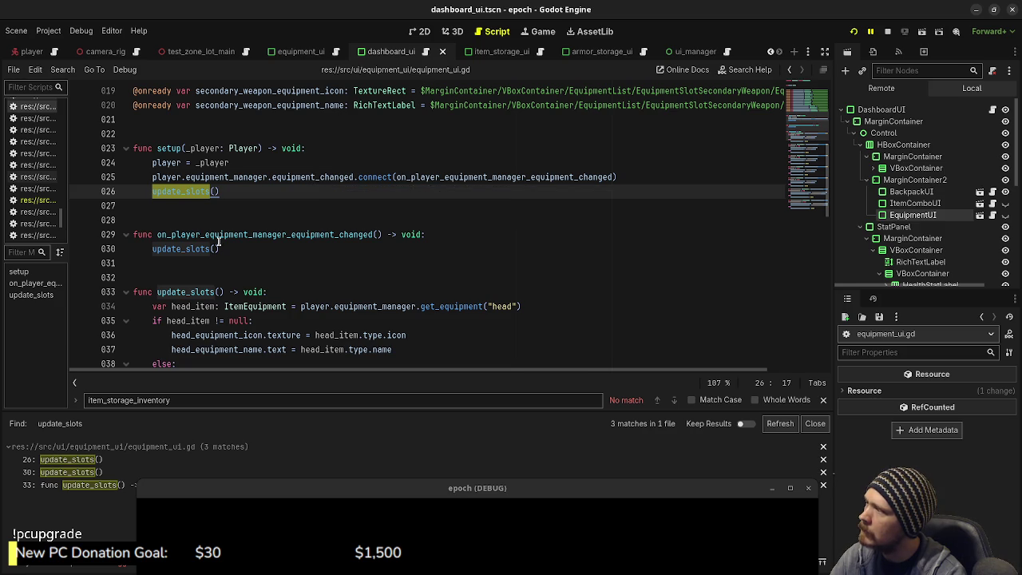
pyautogui.scroll(3, 251, 265)
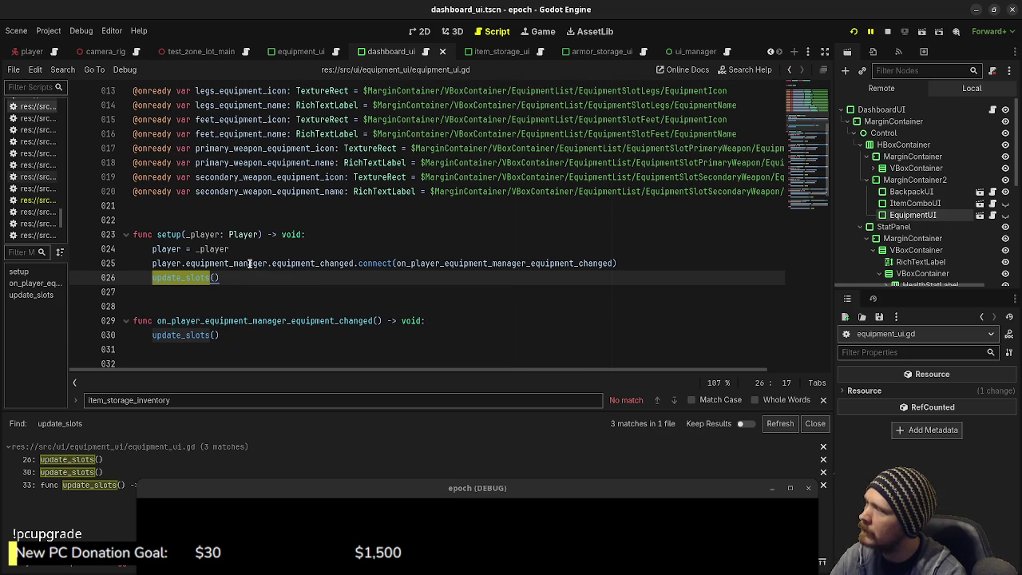
pyautogui.scroll(-2, 250, 264)
pyautogui.scroll(-1, 250, 264)
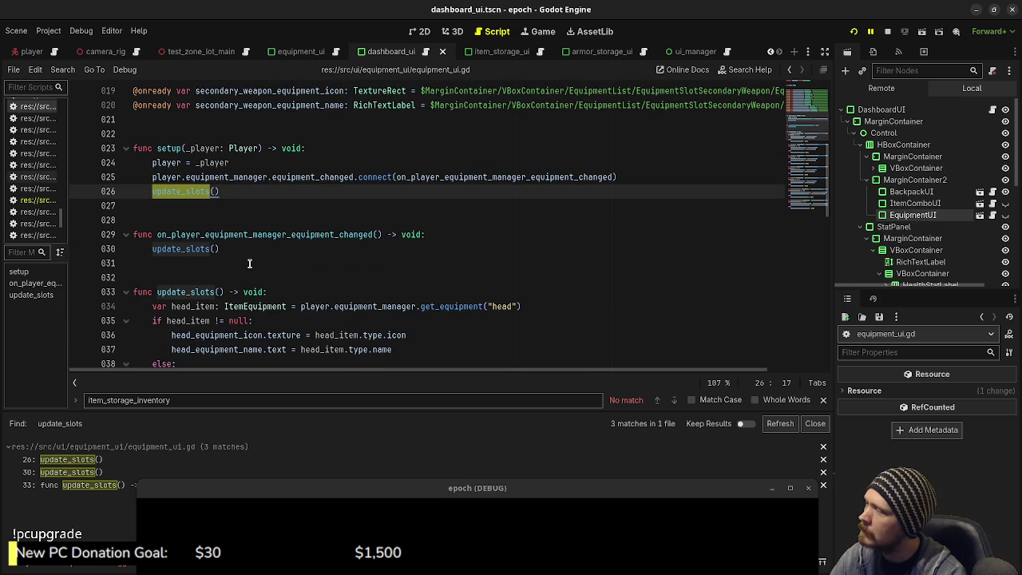
pyautogui.doubleClick(163, 149)
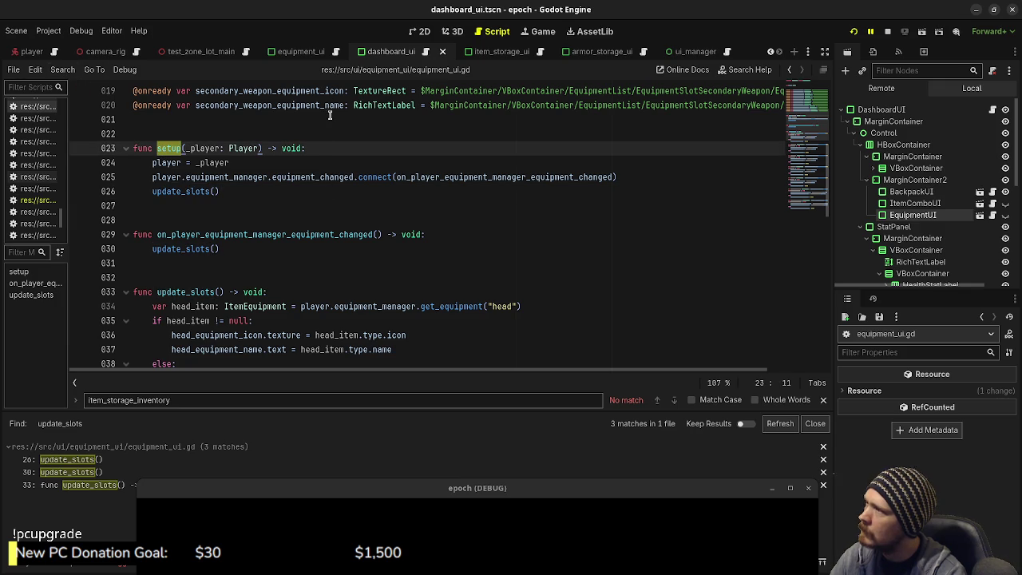
pyautogui.click(425, 51)
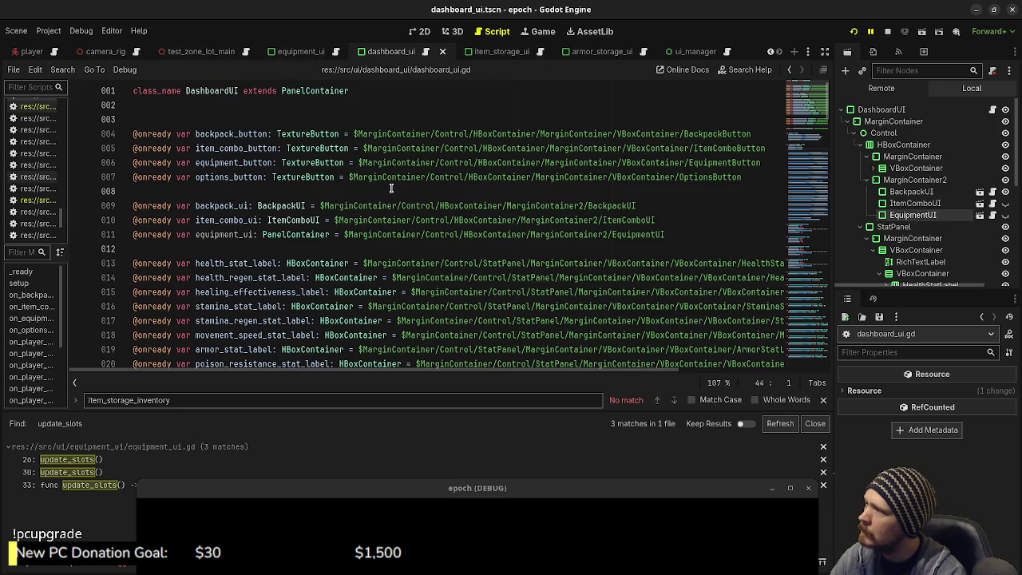
# - Select equipment_ui on line 11 of dashboard_ui.gd and read through setup and the button-pressed handlers
pyautogui.doubleClick(231, 234)
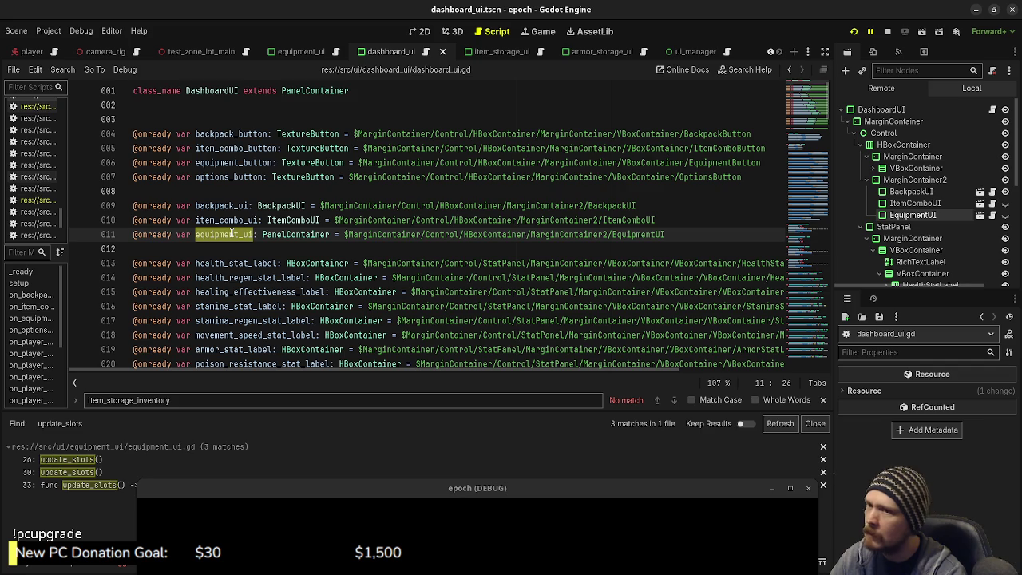
pyautogui.scroll(-3, 305, 227)
pyautogui.scroll(-5, 305, 227)
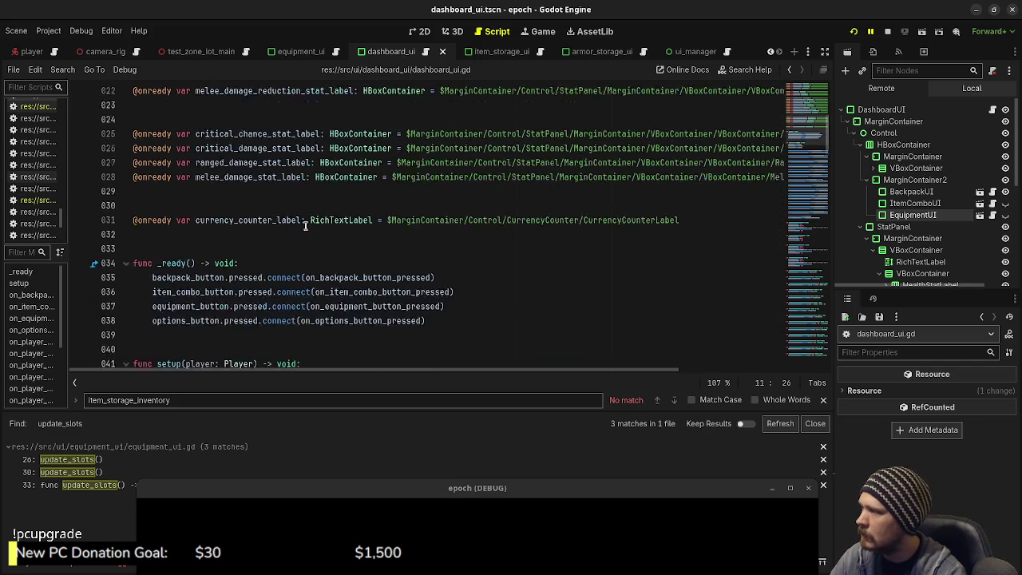
pyautogui.scroll(-1, 305, 227)
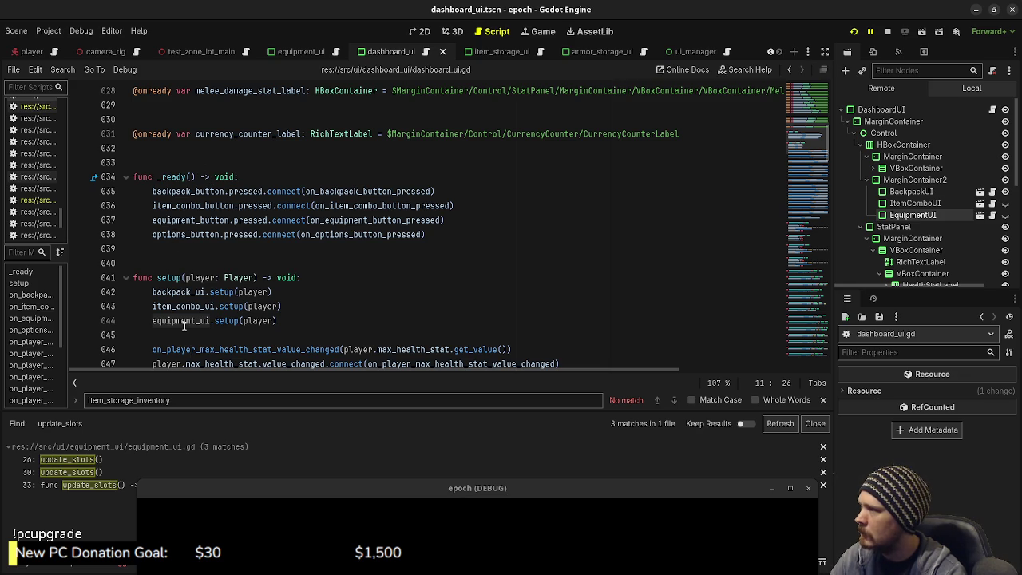
pyautogui.scroll(-10, 246, 314)
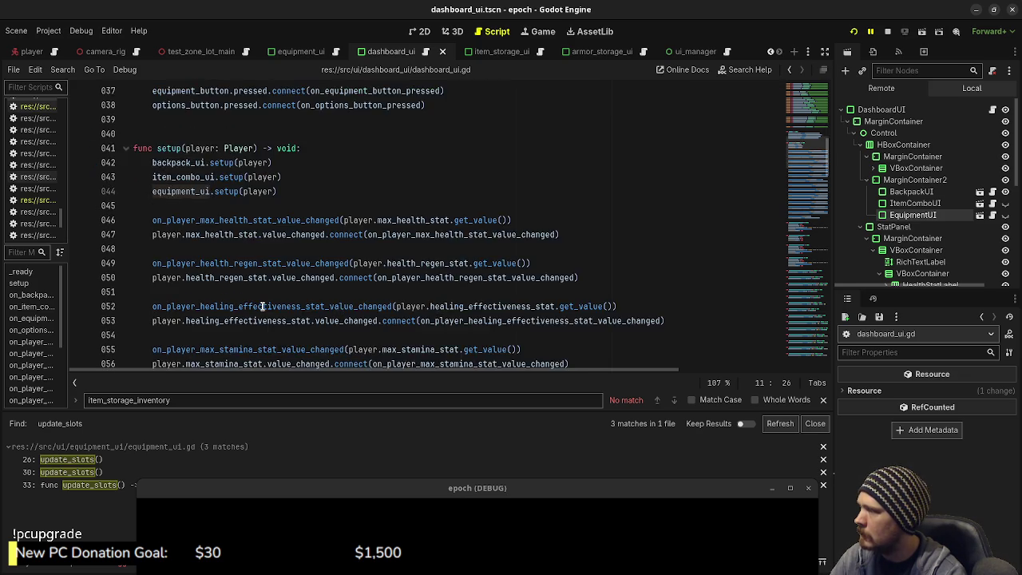
pyautogui.scroll(-6, 262, 307)
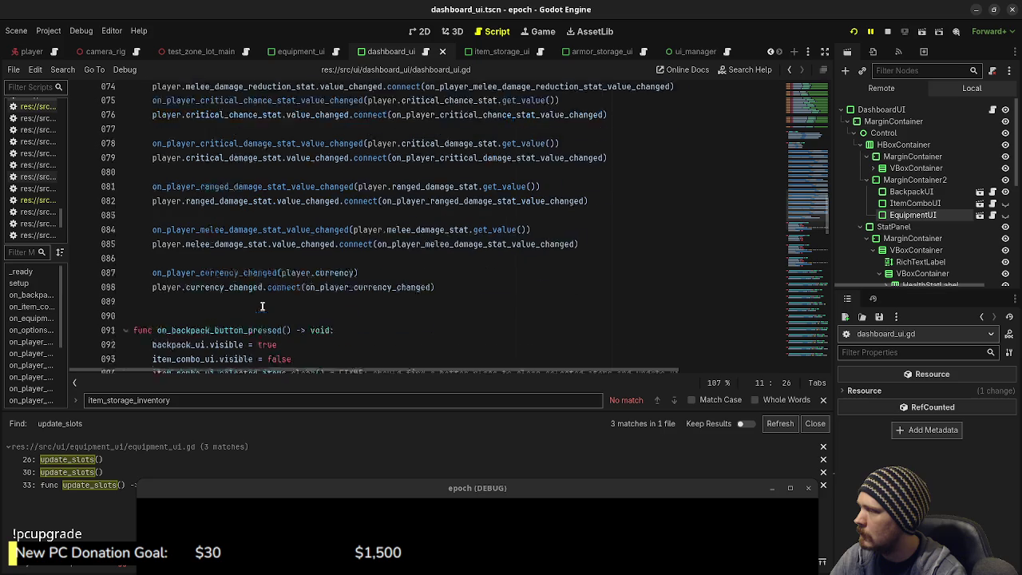
pyautogui.scroll(13, 262, 307)
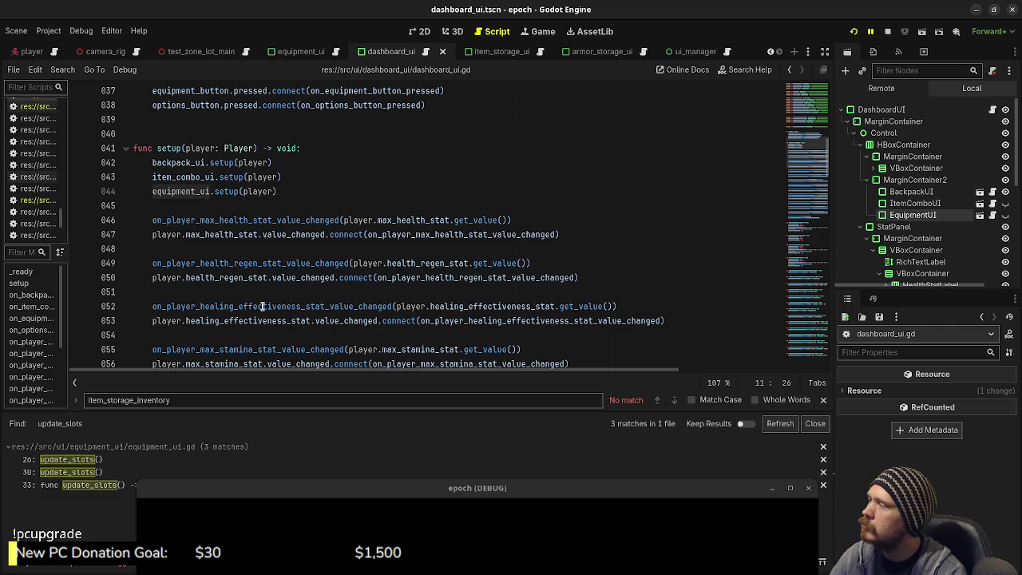
pyautogui.scroll(-15, 262, 306)
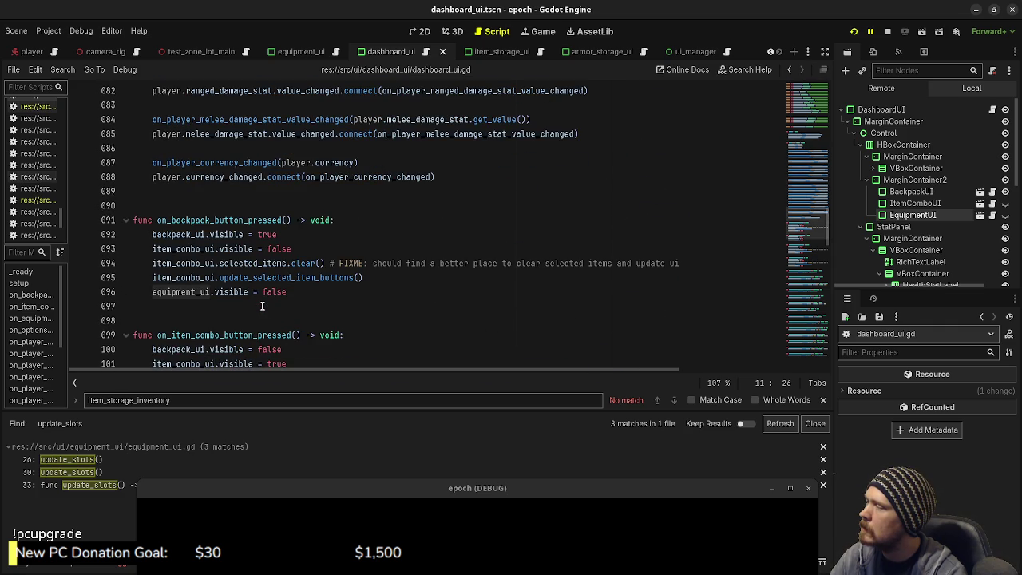
pyautogui.scroll(-2, 262, 306)
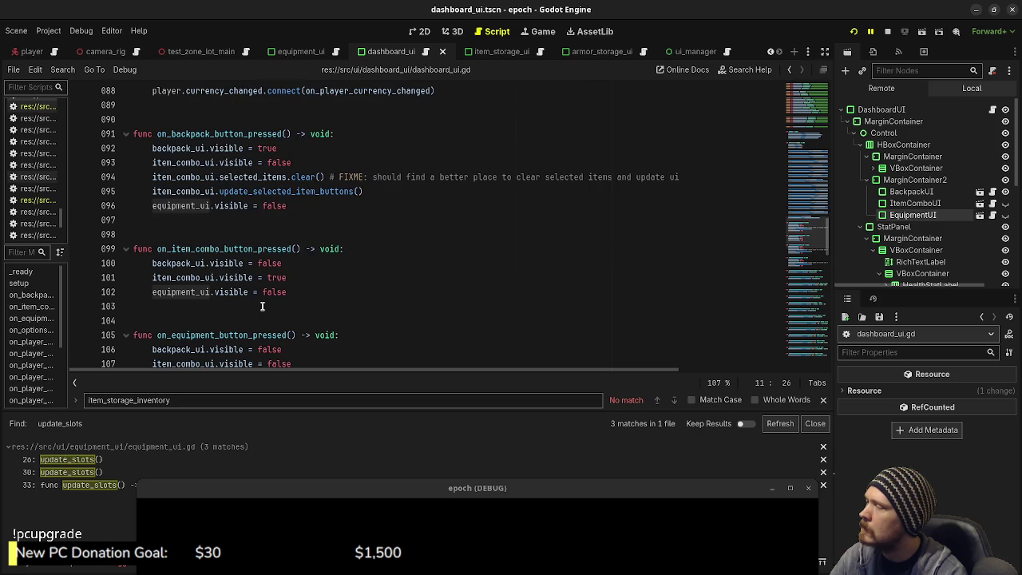
pyautogui.scroll(-8, 262, 306)
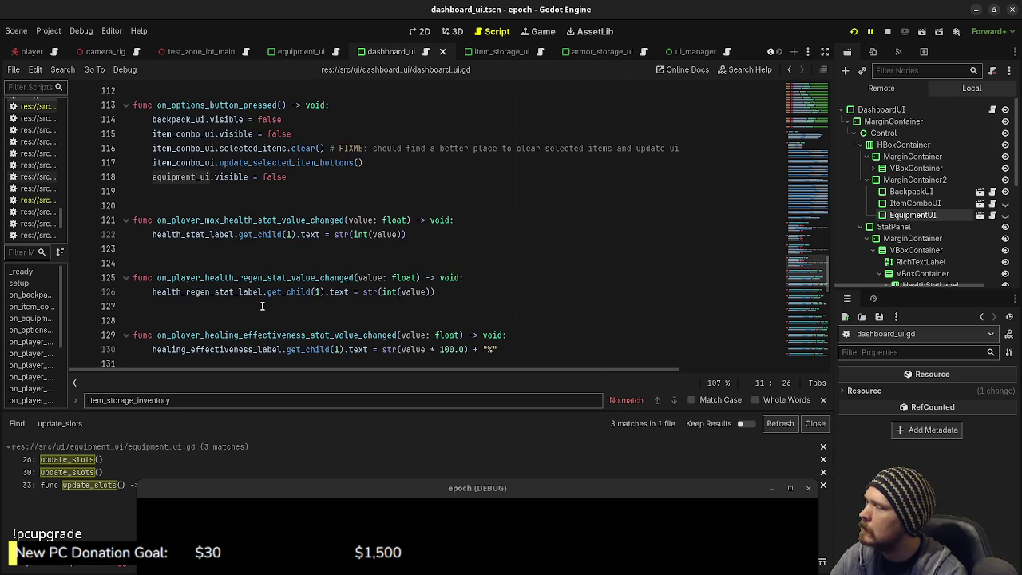
pyautogui.scroll(8, 262, 306)
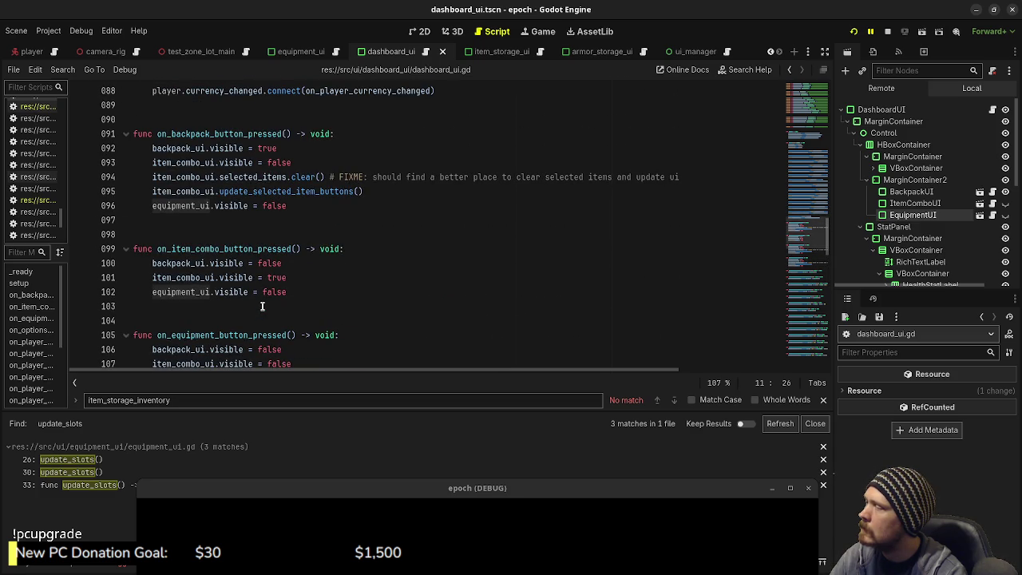
pyautogui.scroll(-4, 262, 305)
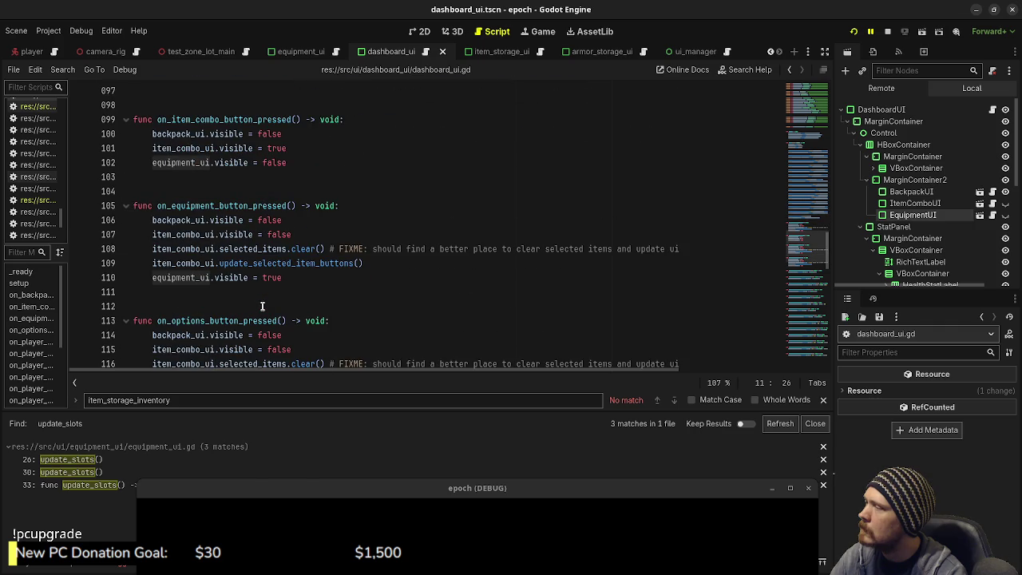
pyautogui.scroll(-3, 262, 306)
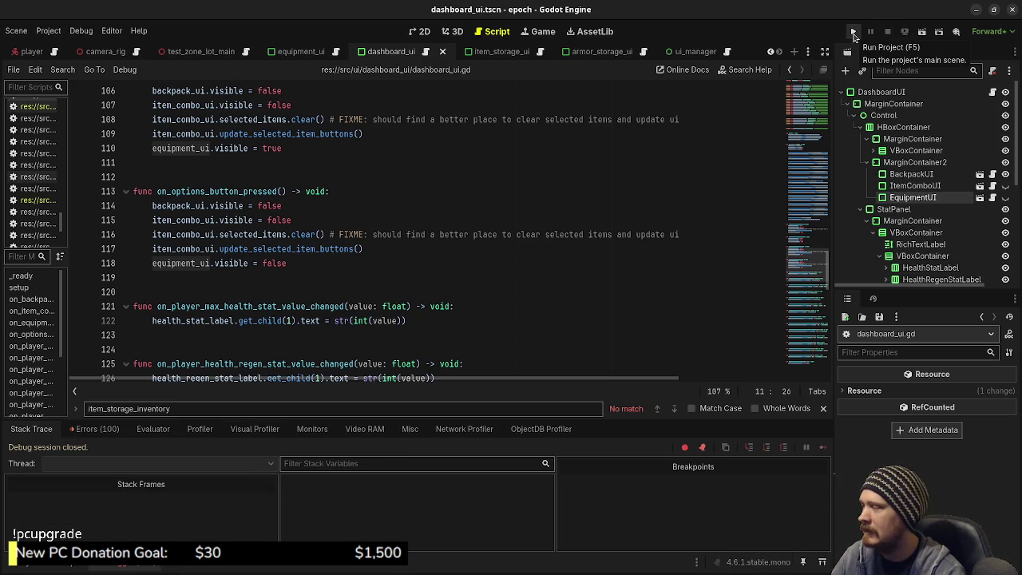
# - Rerun the game to reproduce the line 39 null-label error, stop it, and reload the current project
pyautogui.click(853, 36)
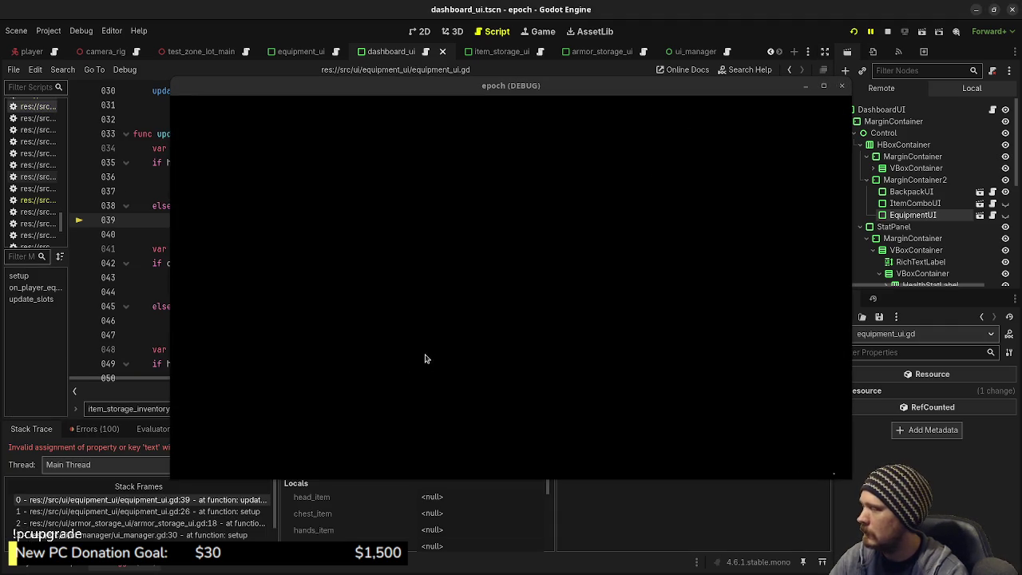
pyautogui.click(887, 31)
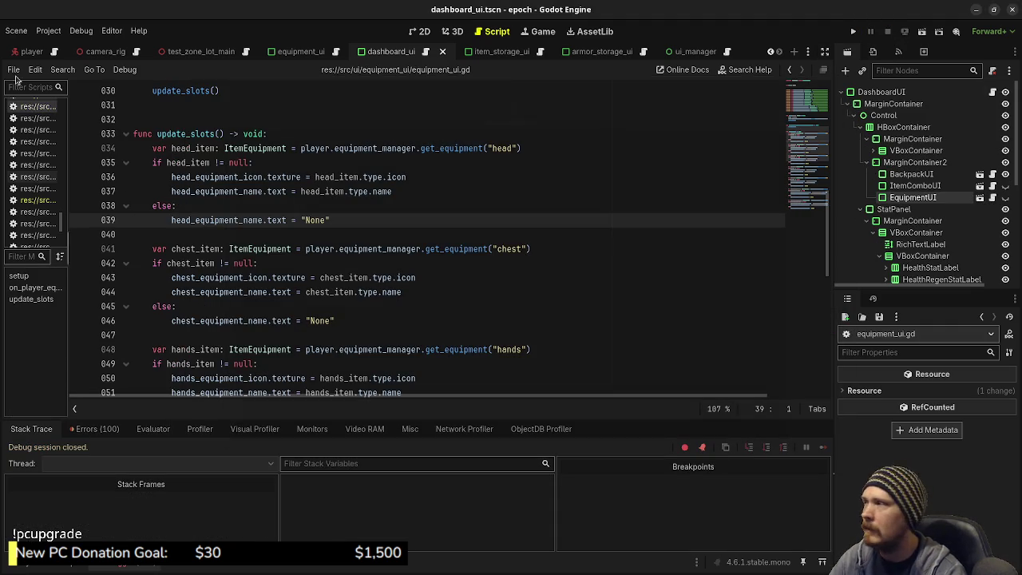
pyautogui.click(48, 30)
pyautogui.click(85, 165)
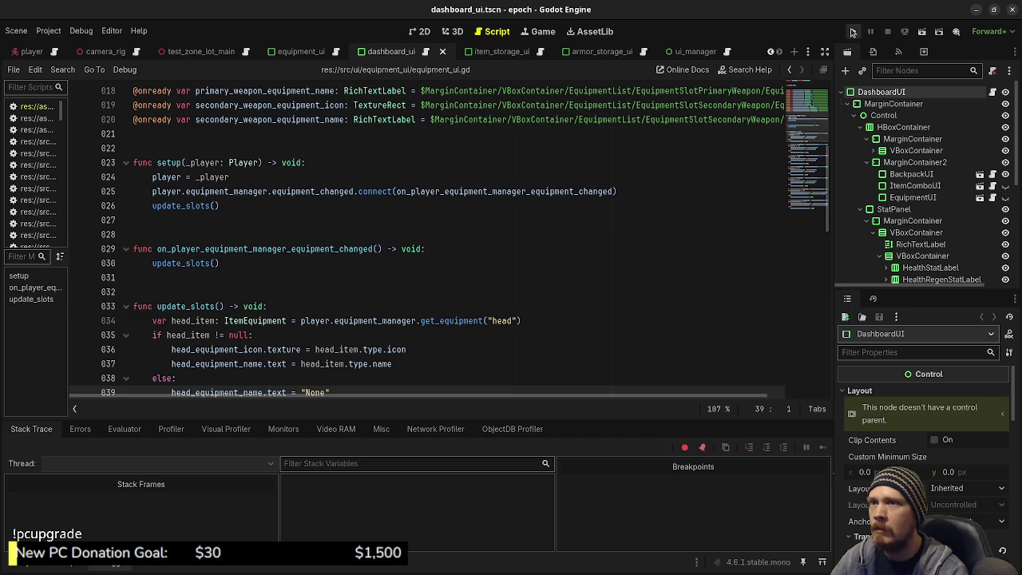
# - Run and stop the game after the reload, then show the equipment_ui scene
pyautogui.click(852, 31)
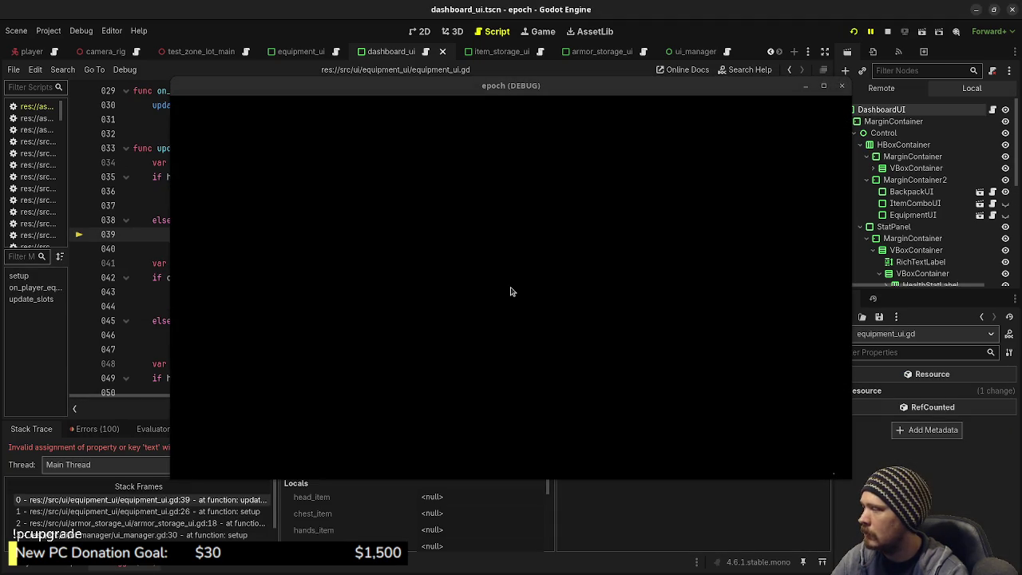
pyautogui.click(886, 31)
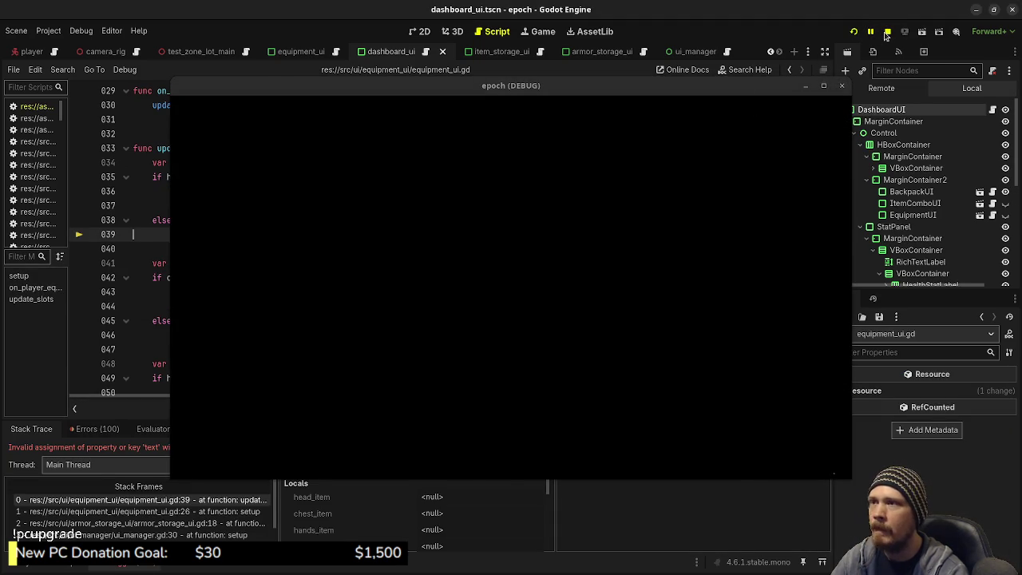
pyautogui.click(312, 56)
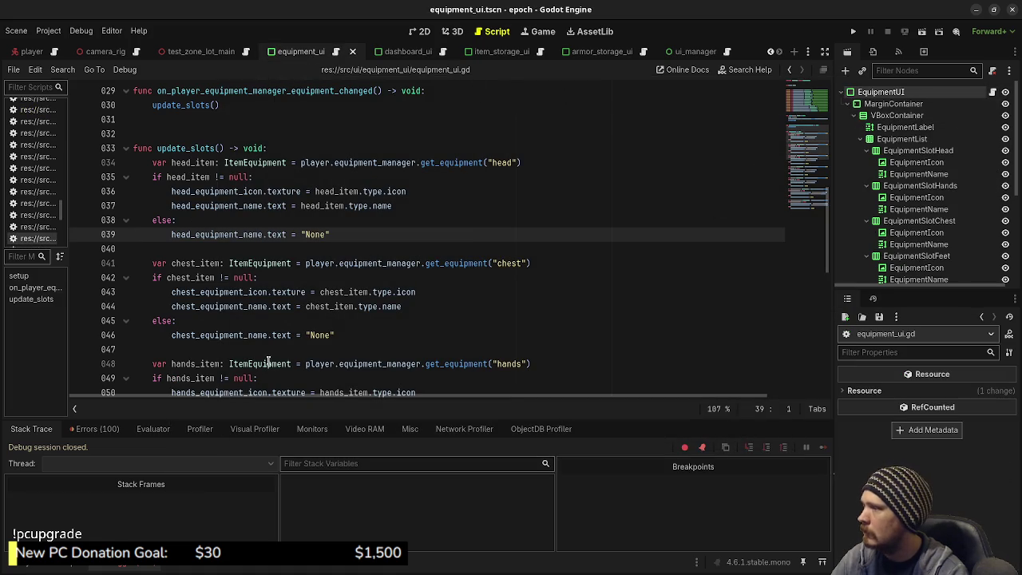
# - Drag the script-list splitter right to widen the open scripts list
pyautogui.moveTo(70, 297); pyautogui.dragTo(86, 294)
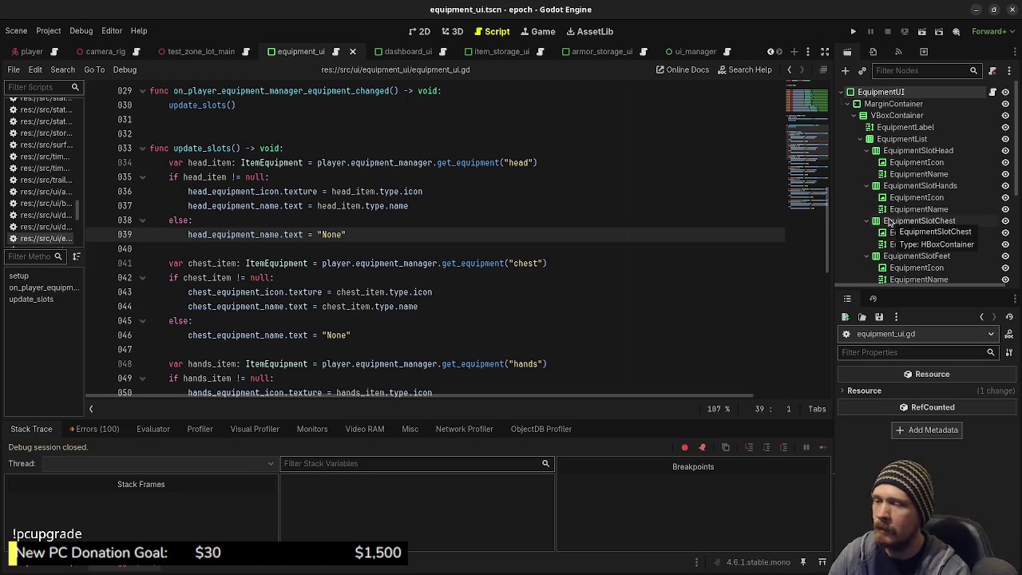
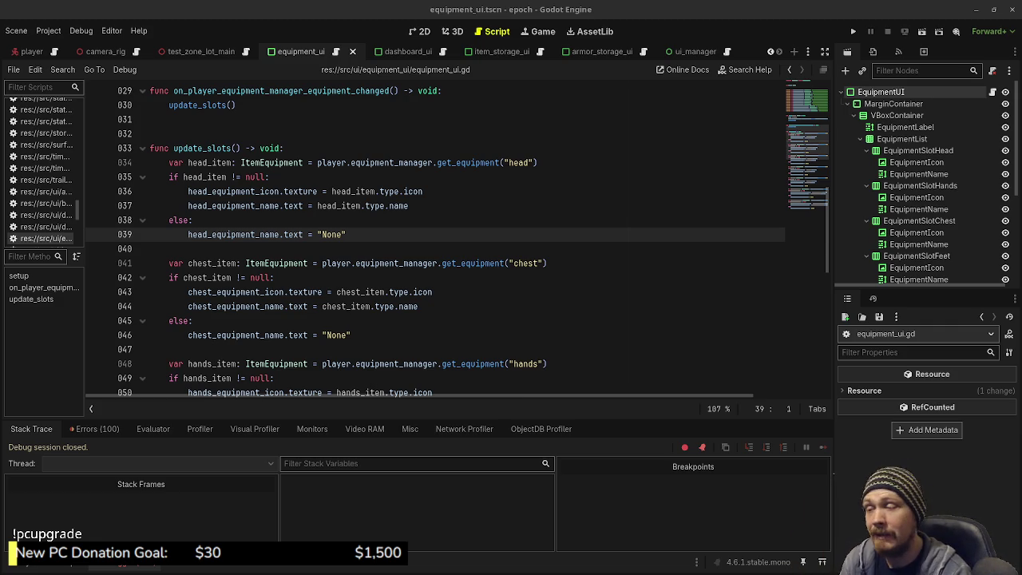
# - Place the caret at the end of line 44 in equipment_ui.gd, then show the dashboard_ui scene
pyautogui.click(612, 313)
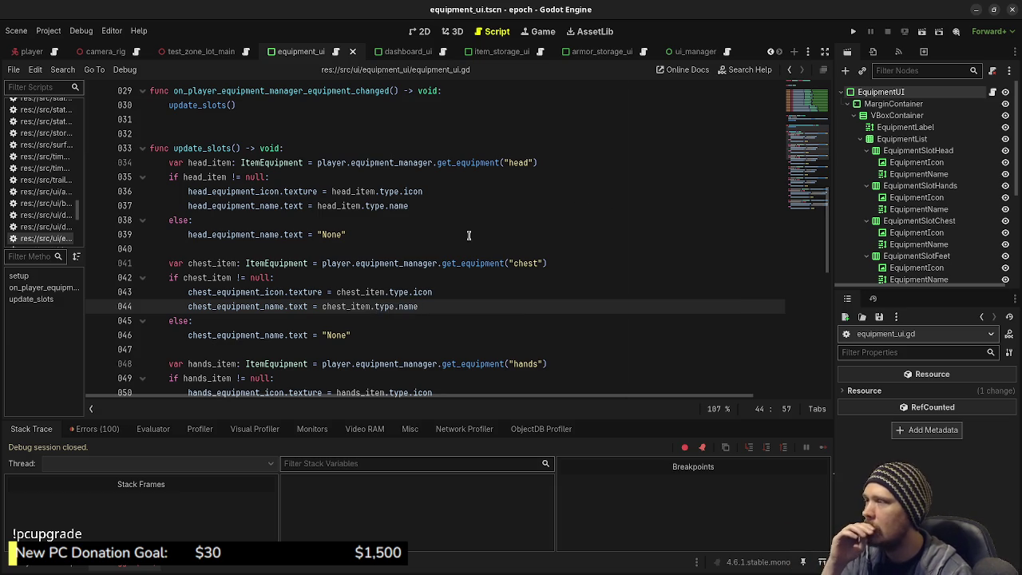
pyautogui.click(403, 54)
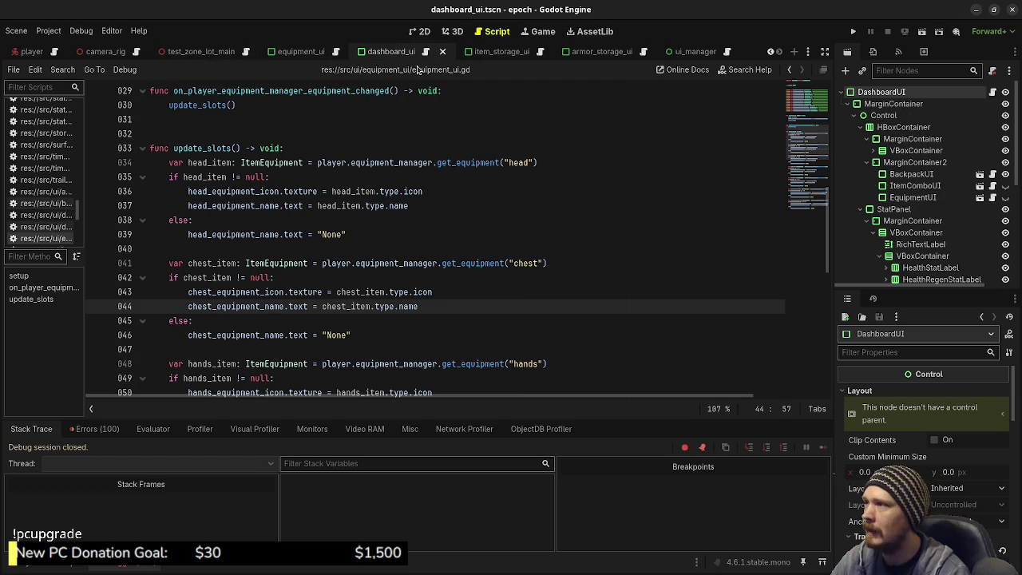
# - Inspect the dashboard's EquipmentUI node in the 2D view, toggling its visibility on and off
pyautogui.click(910, 198)
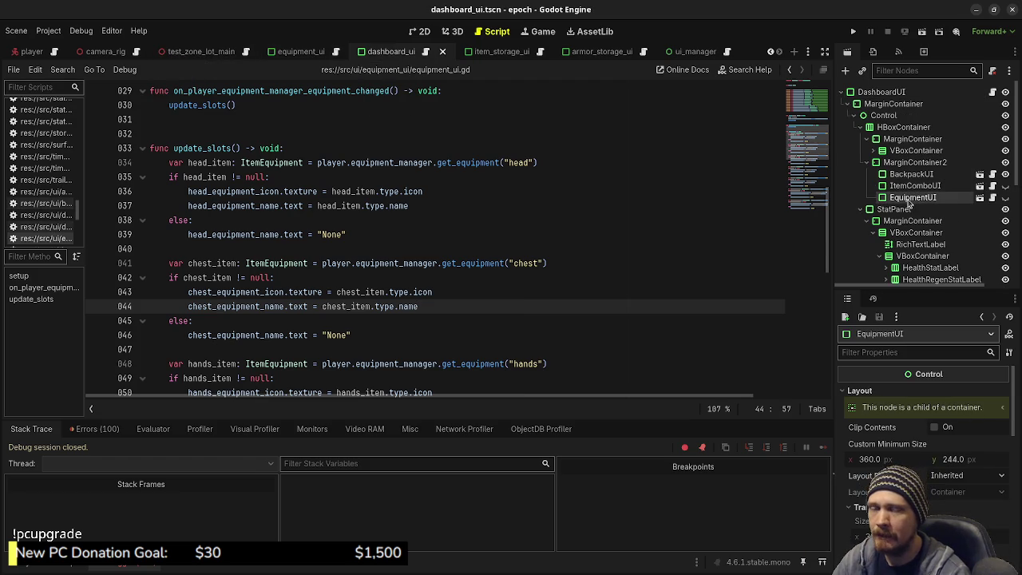
pyautogui.rightClick(908, 201)
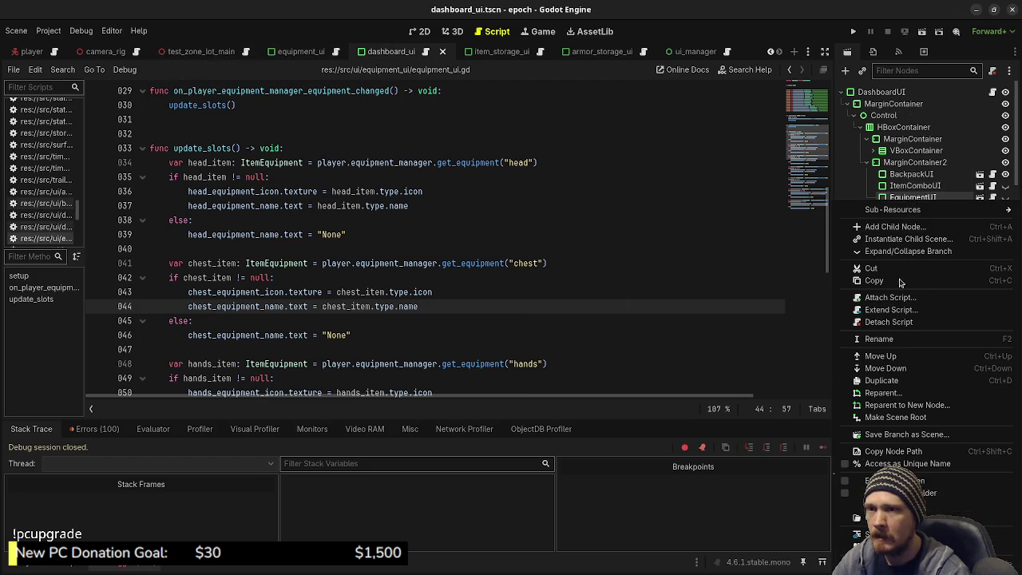
pyautogui.press('Escape')
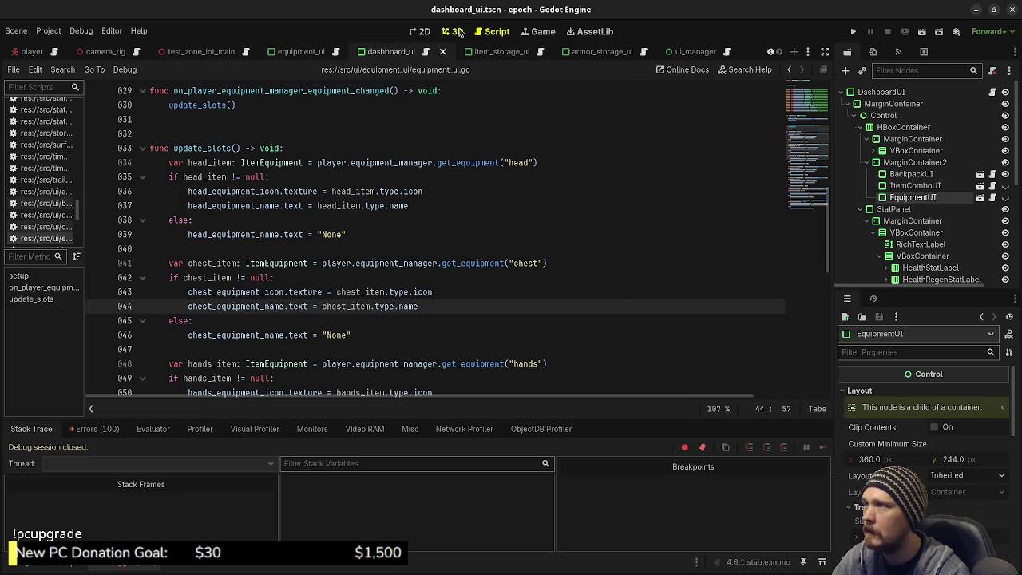
pyautogui.click(453, 31)
pyautogui.click(421, 31)
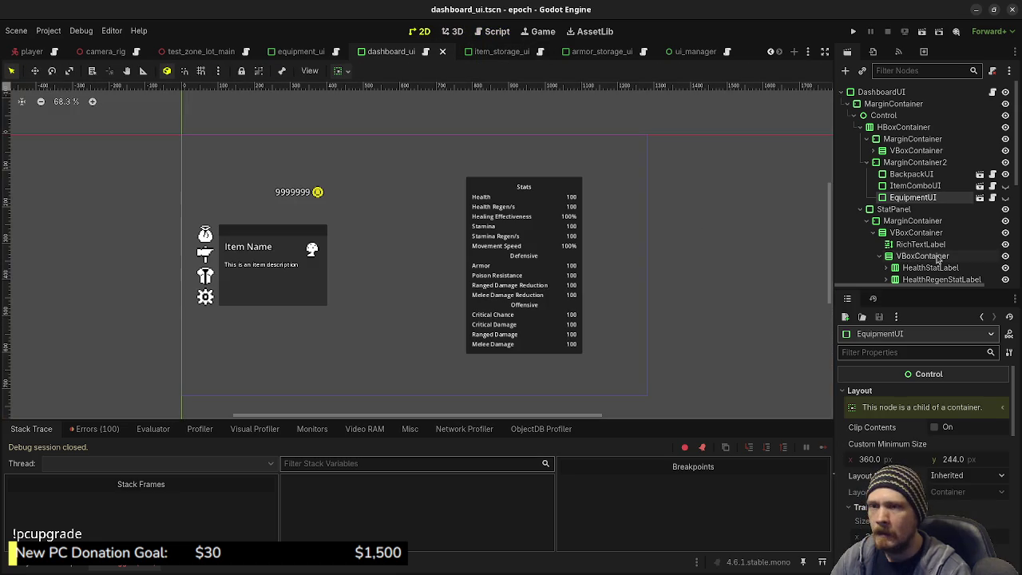
pyautogui.click(1005, 197)
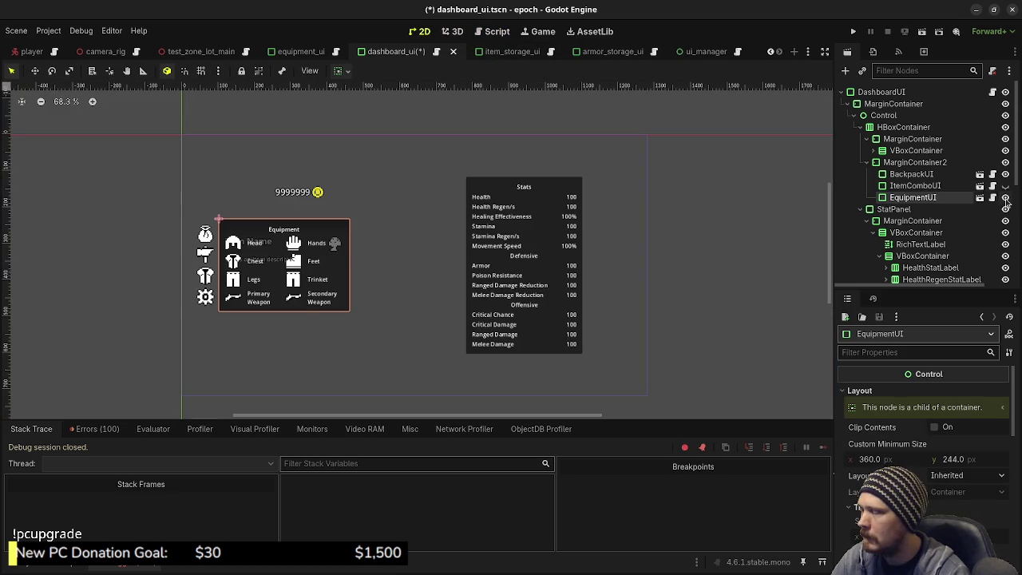
pyautogui.click(1005, 198)
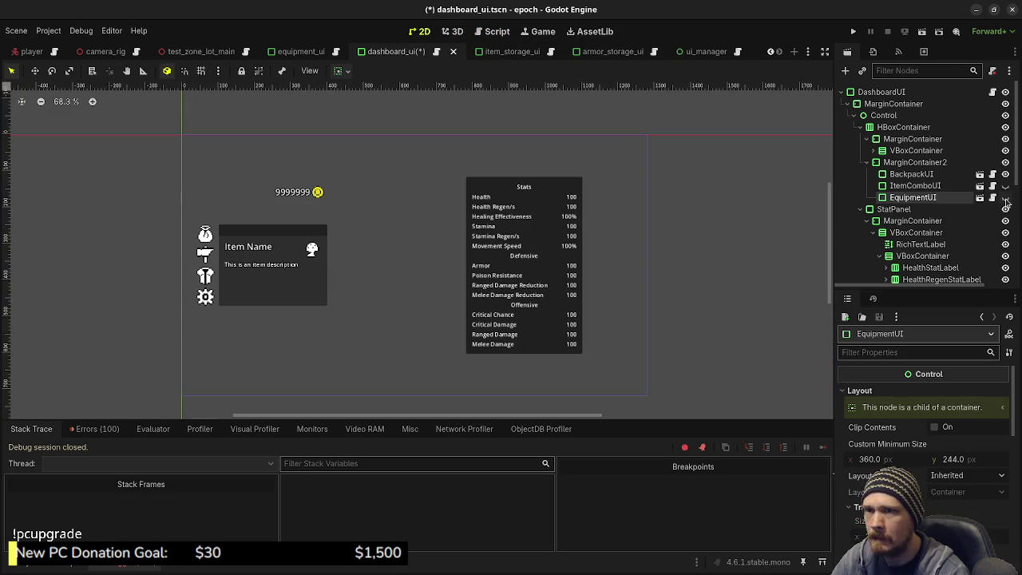
# - Delete the EquipmentUI node from the dashboard_ui scene
pyautogui.click(915, 185)
pyautogui.click(910, 198)
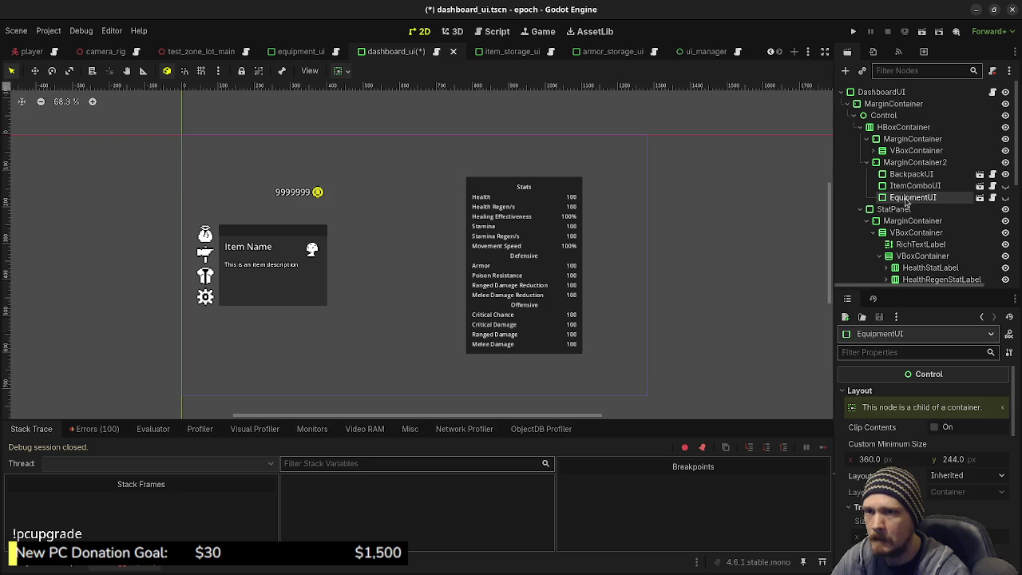
pyautogui.rightClick(907, 204)
pyautogui.click(870, 279)
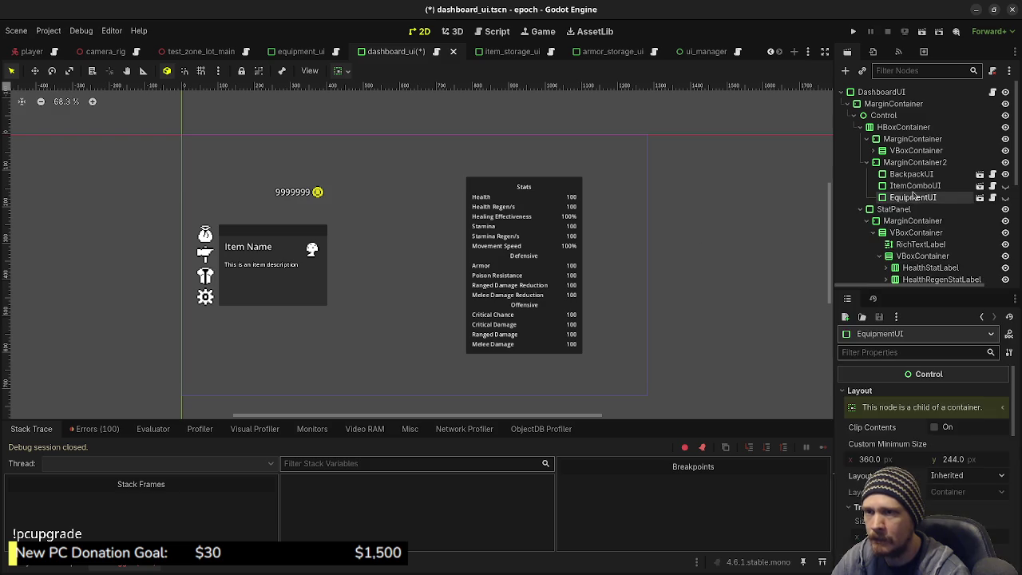
pyautogui.rightClick(914, 195)
pyautogui.click(870, 532)
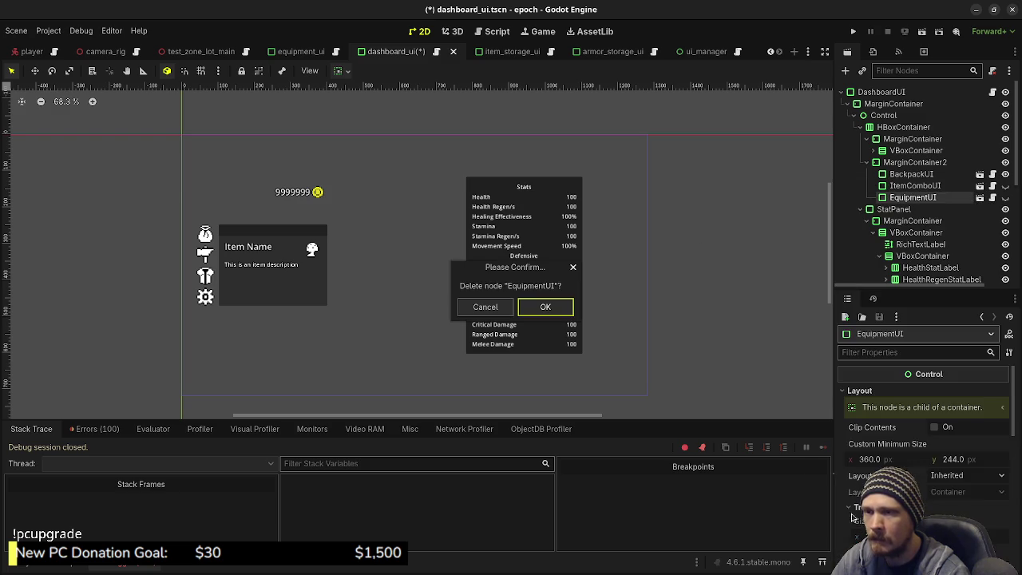
pyautogui.click(551, 309)
# - Instance equipment_ui.tscn under MarginContainer2, save the scene and run the game
pyautogui.click(907, 163)
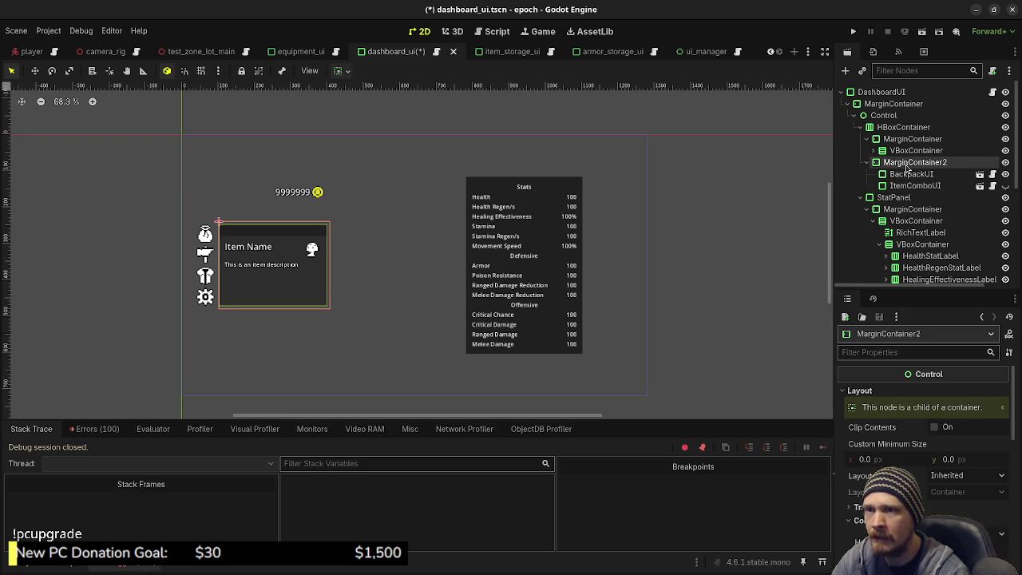
pyautogui.click(862, 71)
pyautogui.write('equipme')
pyautogui.press('Return')
pyautogui.hotkey('ctrl', 's')
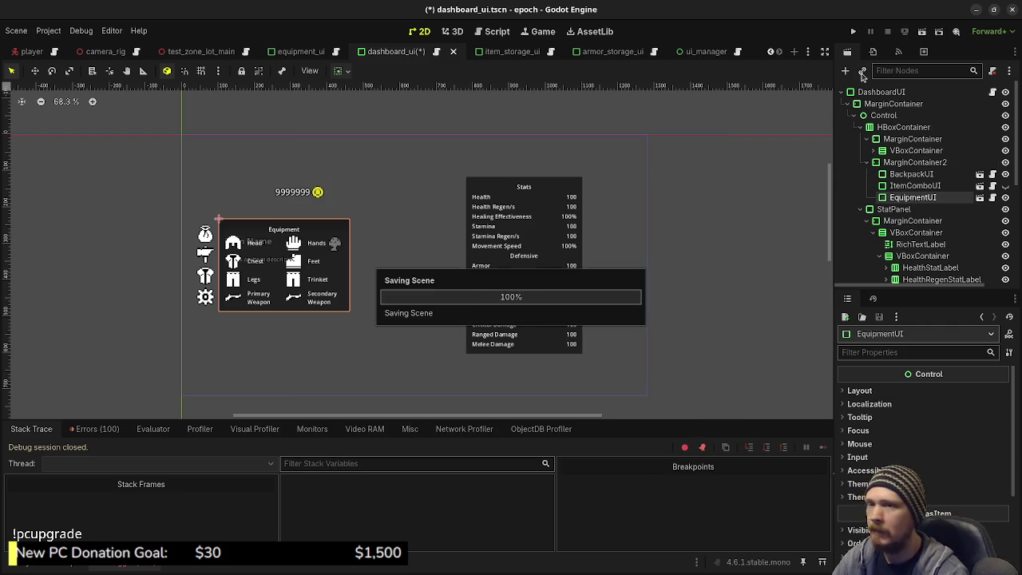
pyautogui.click(853, 32)
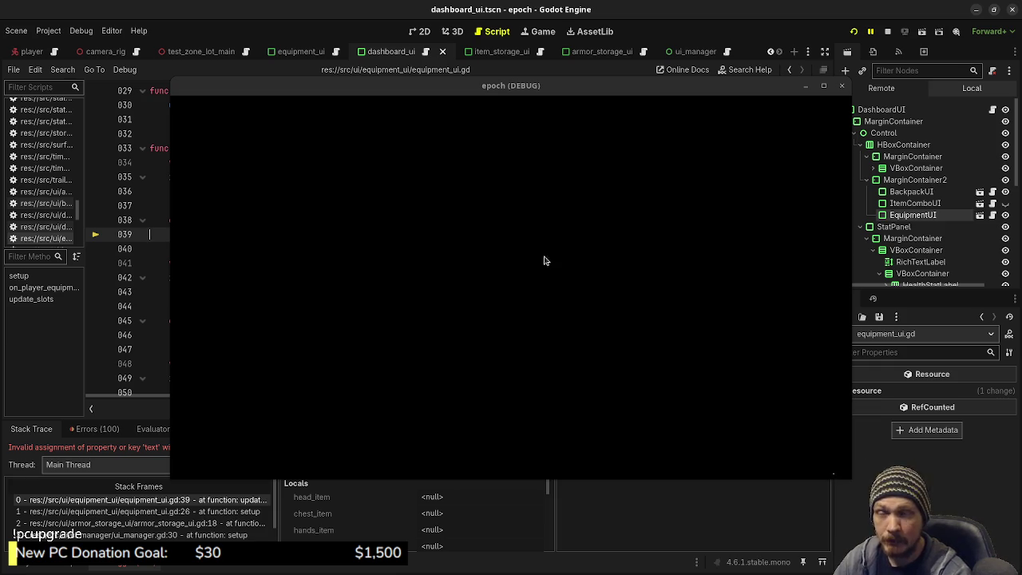
# - Drag the debug game window down to reveal the line-39 null-instance error
pyautogui.moveTo(533, 95)
pyautogui.mouseDown()
pyautogui.moveTo(471, 515)
pyautogui.moveTo(471, 474)
pyautogui.mouseUp()
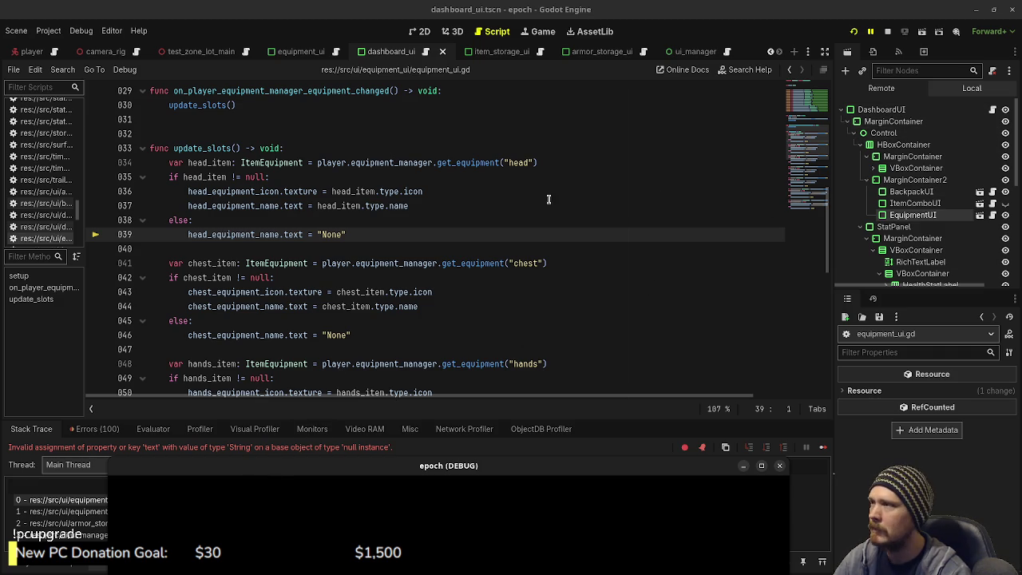
# - Stop the game, scroll the Debugger's Errors list, then show the equipment_ui scene
pyautogui.doubleClick(221, 236)
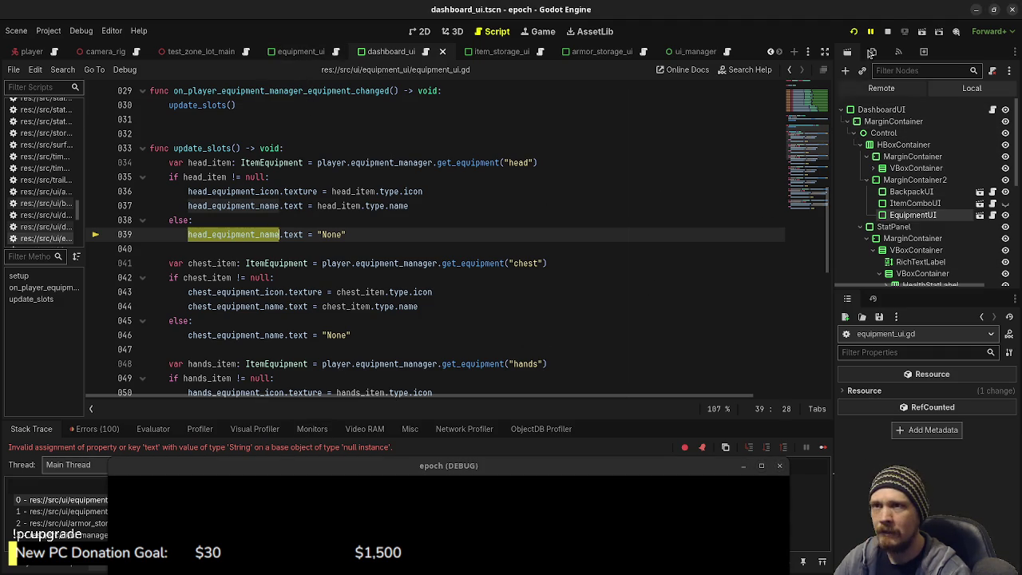
pyautogui.click(884, 32)
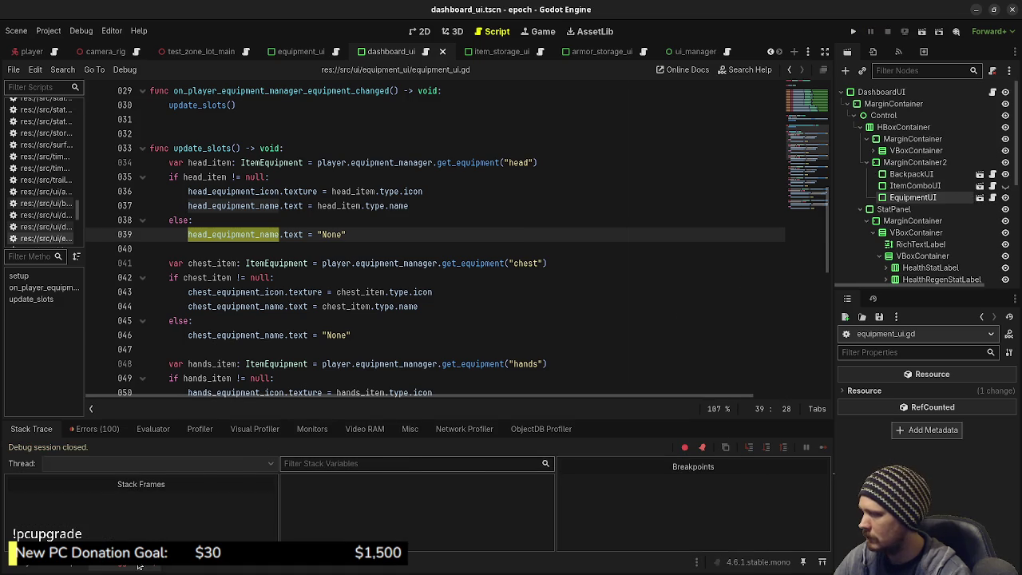
pyautogui.click(138, 565)
pyautogui.click(128, 564)
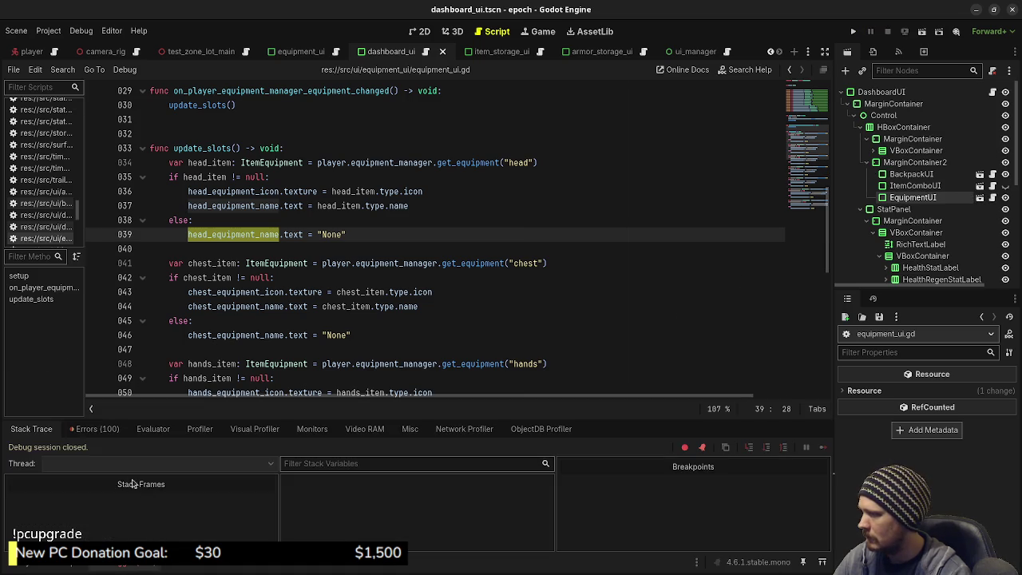
pyautogui.click(96, 429)
pyautogui.scroll(-10, 254, 517)
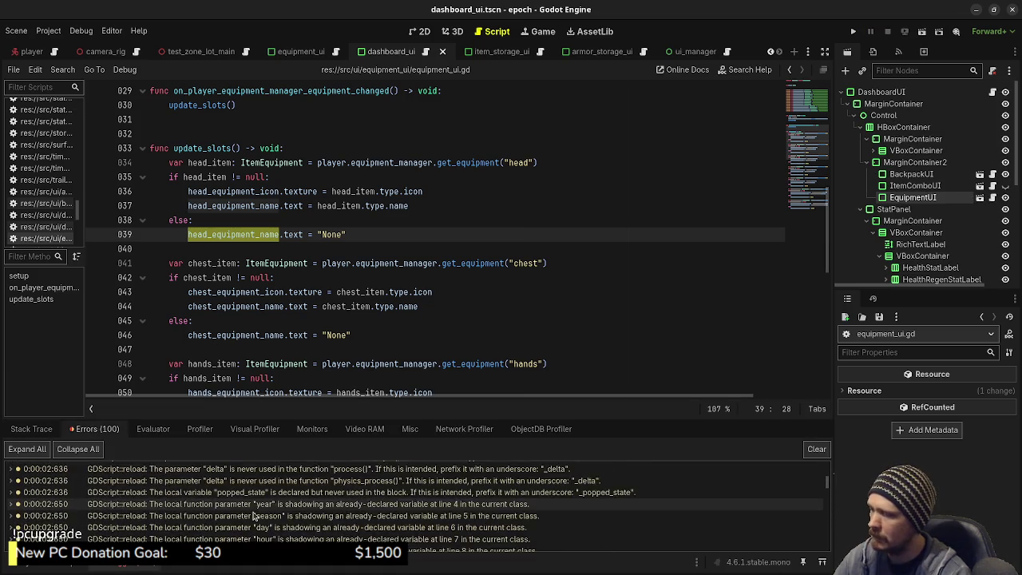
pyautogui.scroll(-10, 254, 517)
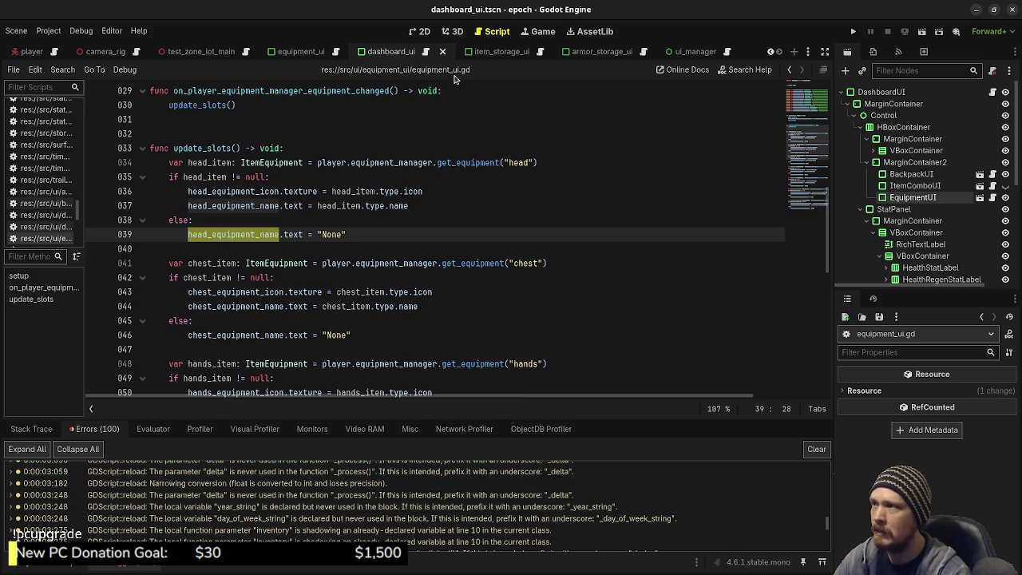
pyautogui.click(299, 53)
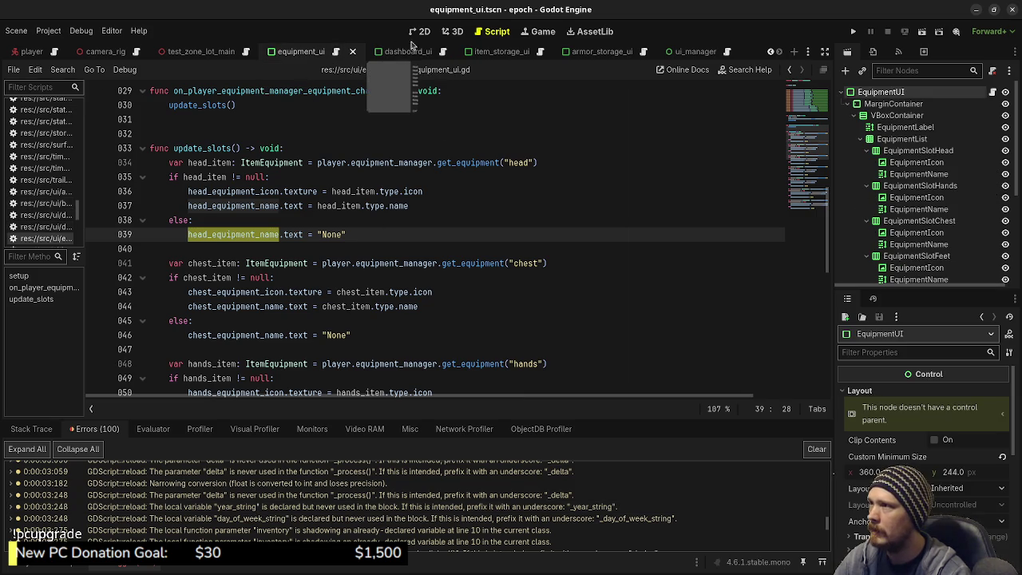
# - View equipment_ui in 2D and check each node from MarginContainer to EquipmentSlotHead's EquipmentIcon
pyautogui.click(421, 31)
pyautogui.moveTo(335, 236); pyautogui.dragTo(489, 283)
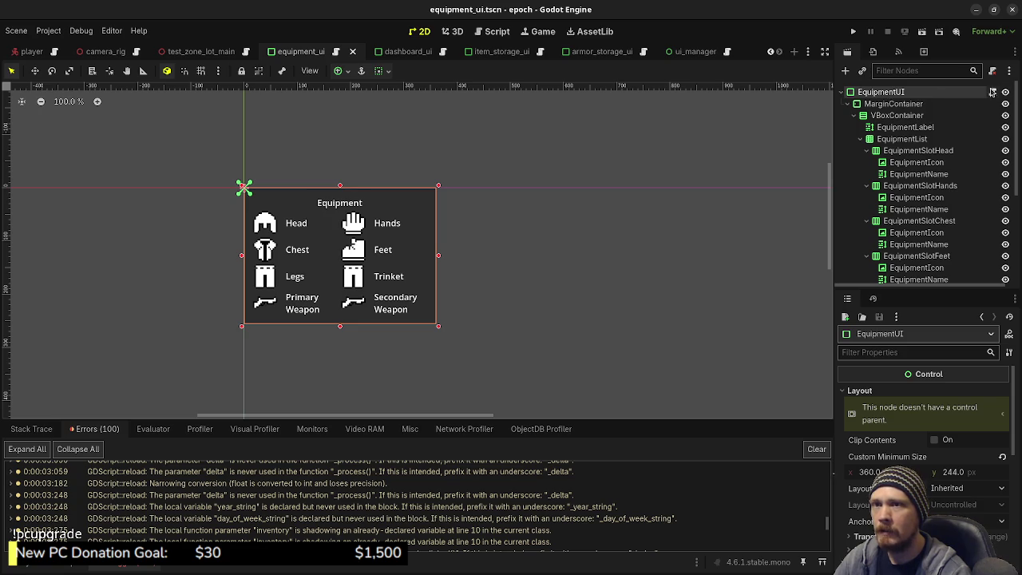
pyautogui.click(893, 105)
pyautogui.click(897, 116)
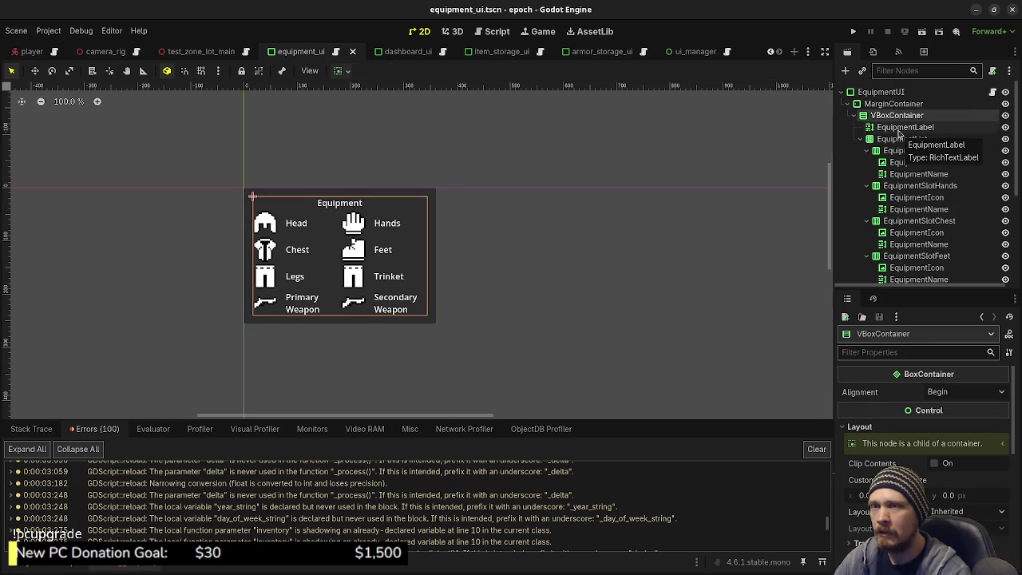
pyautogui.click(902, 127)
pyautogui.click(899, 141)
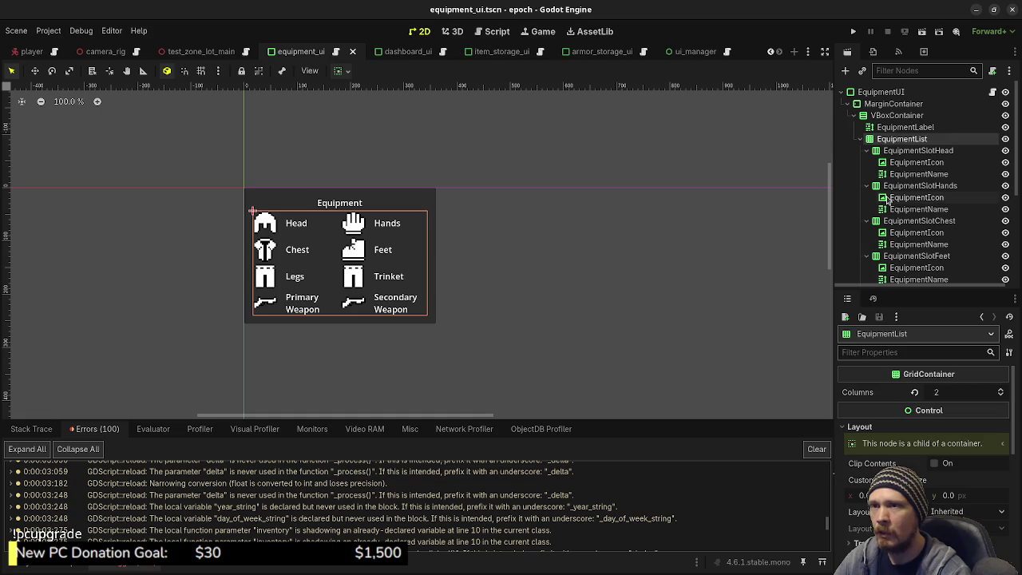
pyautogui.click(896, 151)
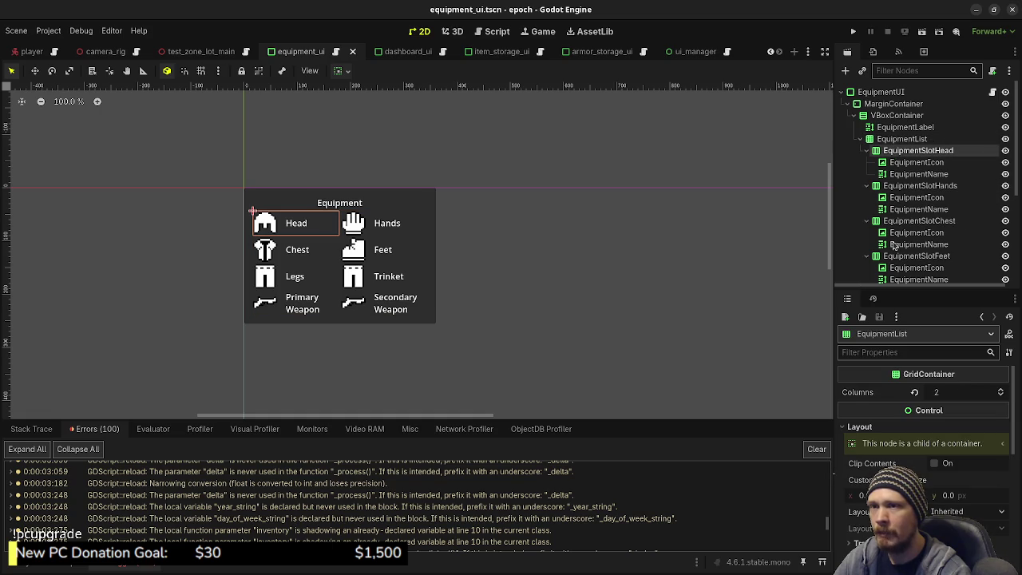
pyautogui.click(908, 163)
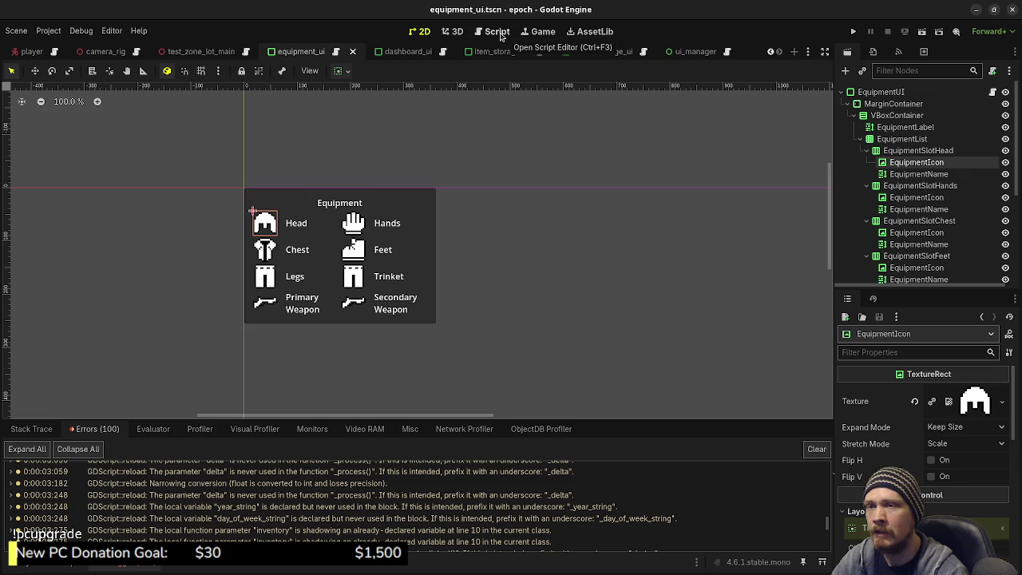
pyautogui.click(500, 36)
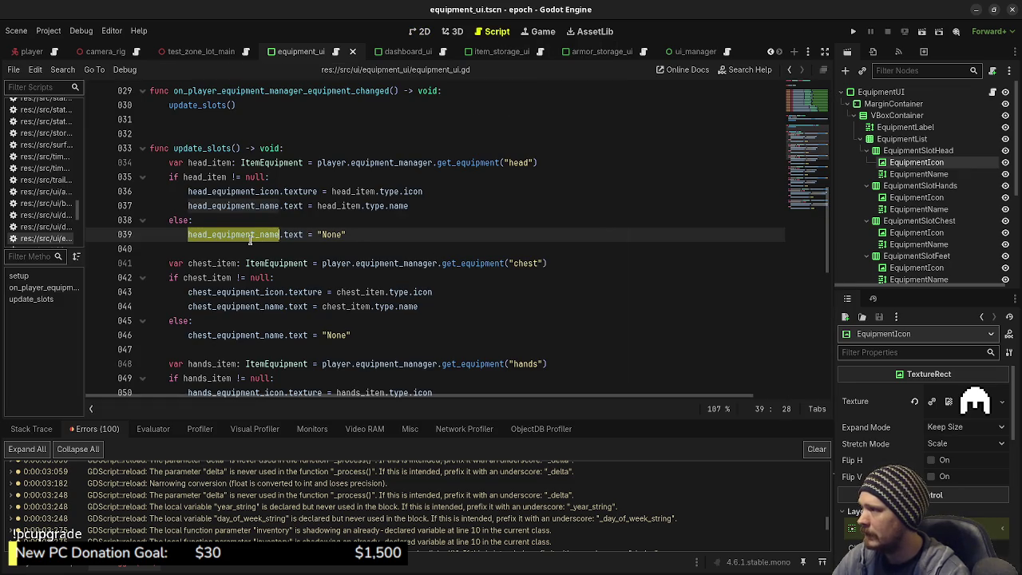
# - Replace line 7 with a head_equipment_icon reference to the EquipmentIcon node, save, and run
pyautogui.scroll(-5, 172, 467)
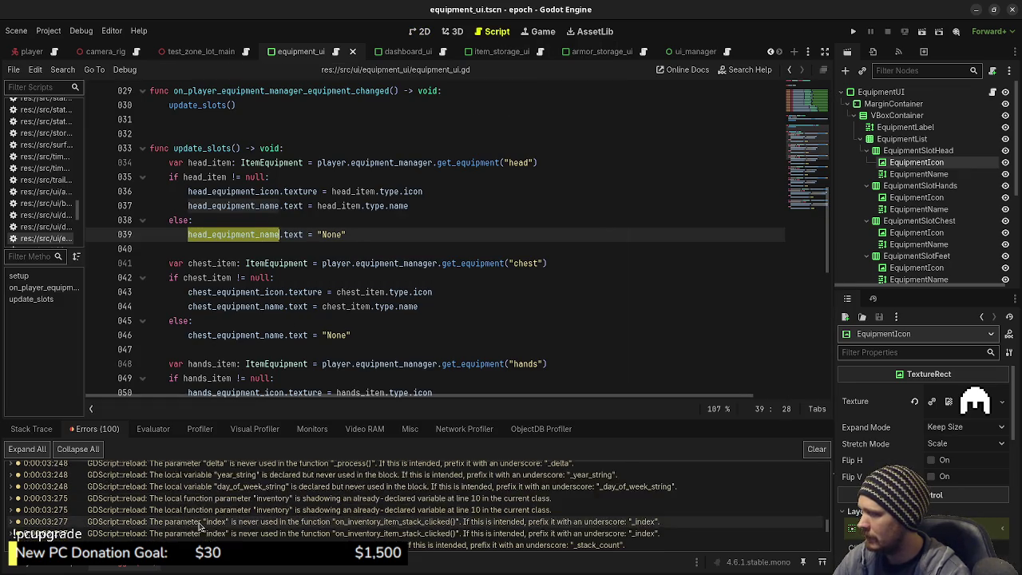
pyautogui.doubleClick(288, 493)
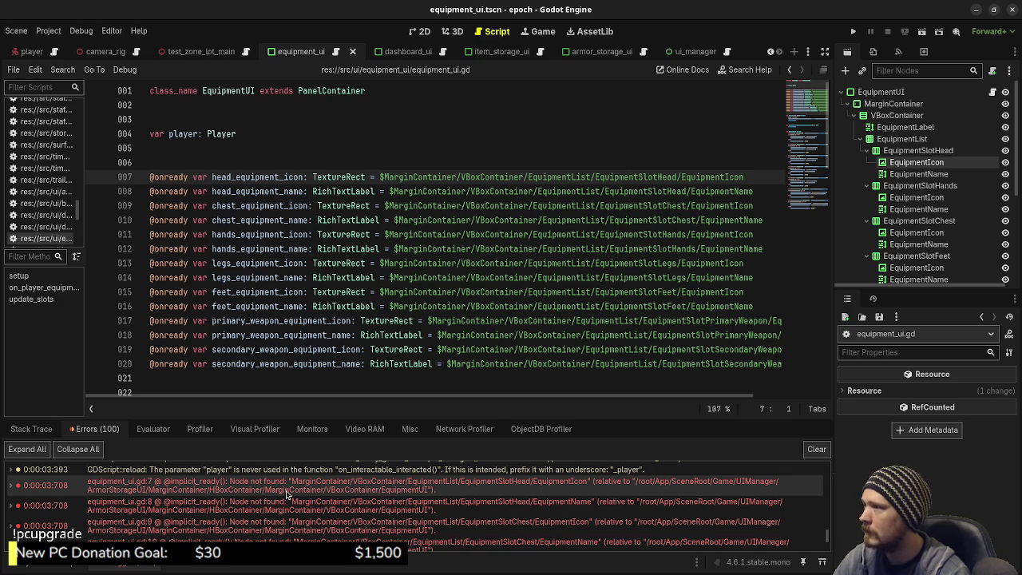
pyautogui.moveTo(423, 174)
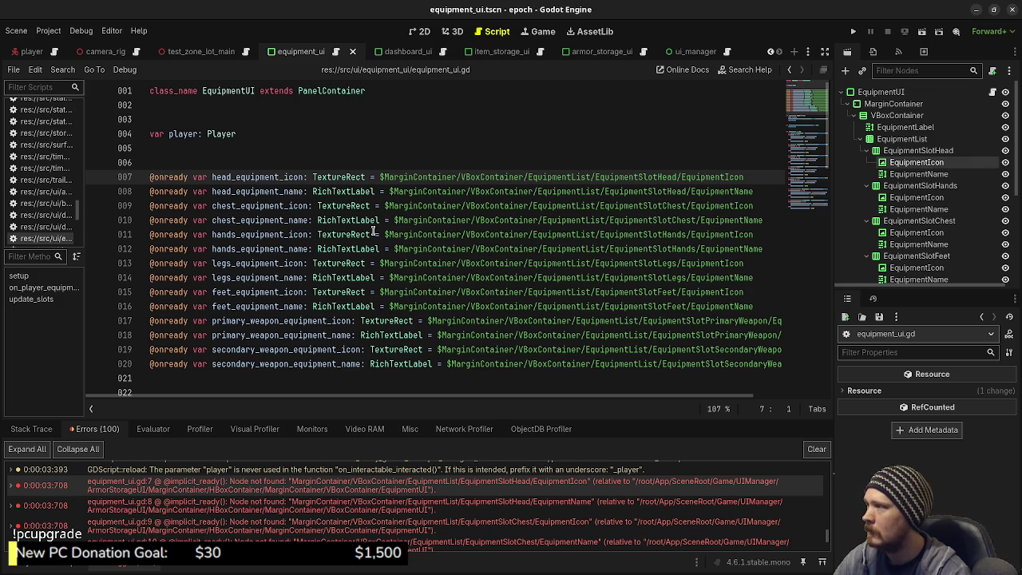
pyautogui.moveTo(762, 176); pyautogui.dragTo(144, 178)
pyautogui.press('BackSpace')
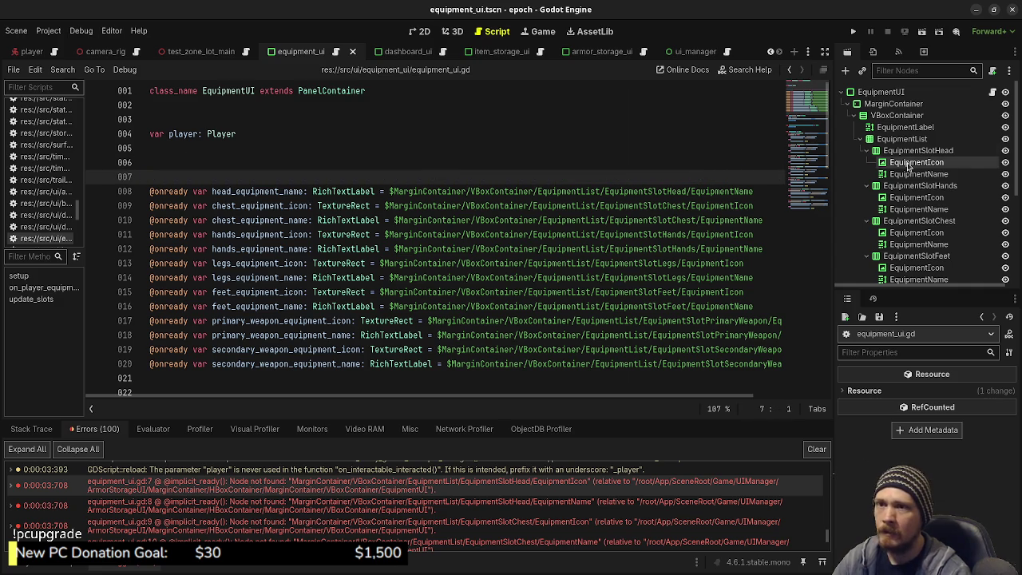
pyautogui.moveTo(907, 166); pyautogui.dragTo(205, 180)
pyautogui.click(219, 179)
pyautogui.write('head_')
pyautogui.hotkey('ctrl', 's')
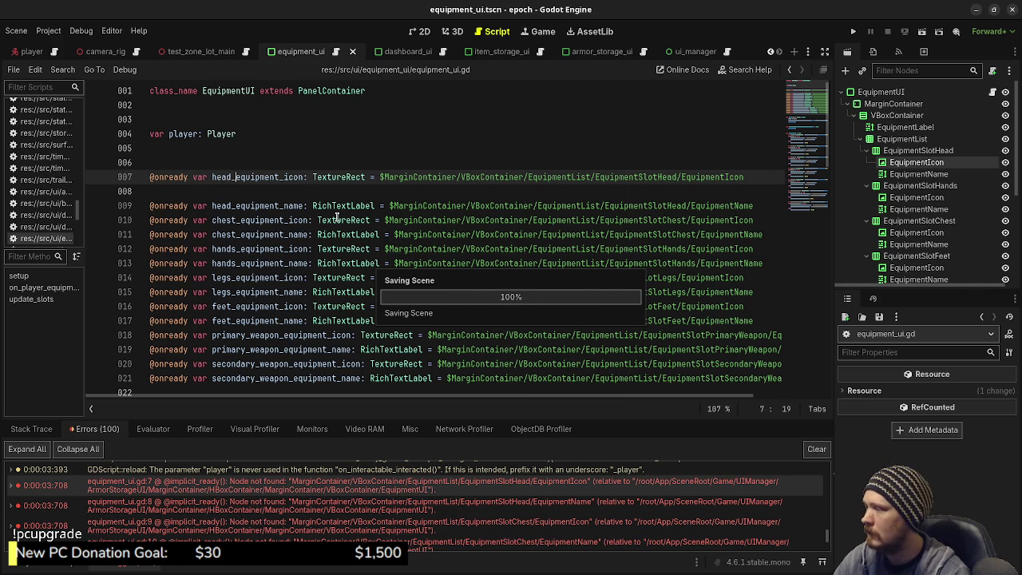
pyautogui.click(852, 32)
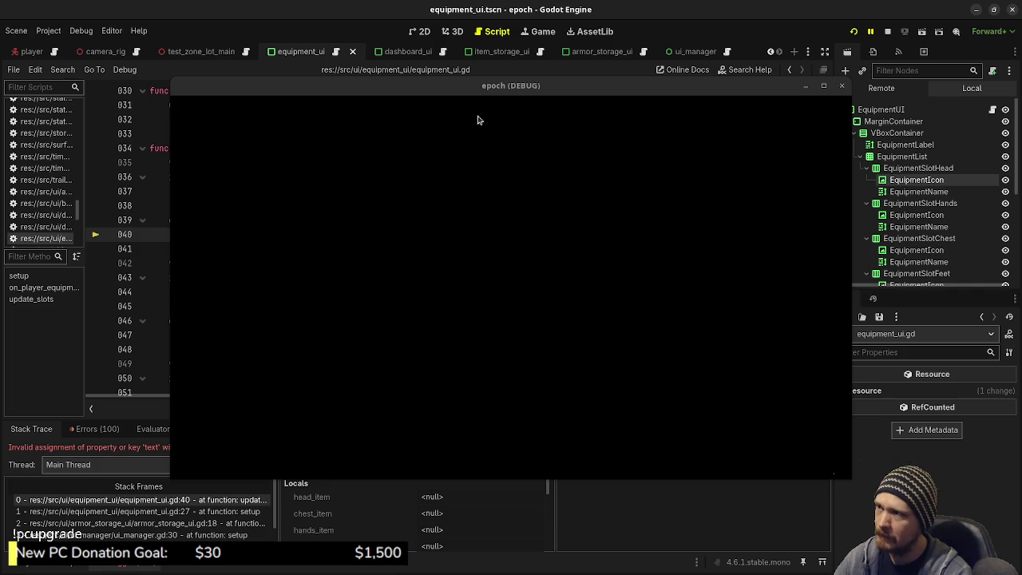
# - Move the game window aside, stop the game, and open the Debugger's Errors list
pyautogui.moveTo(449, 92)
pyautogui.mouseDown()
pyautogui.moveTo(469, 167)
pyautogui.moveTo(501, 202)
pyautogui.moveTo(534, 158)
pyautogui.moveTo(472, 43)
pyautogui.moveTo(407, 46)
pyautogui.mouseUp()
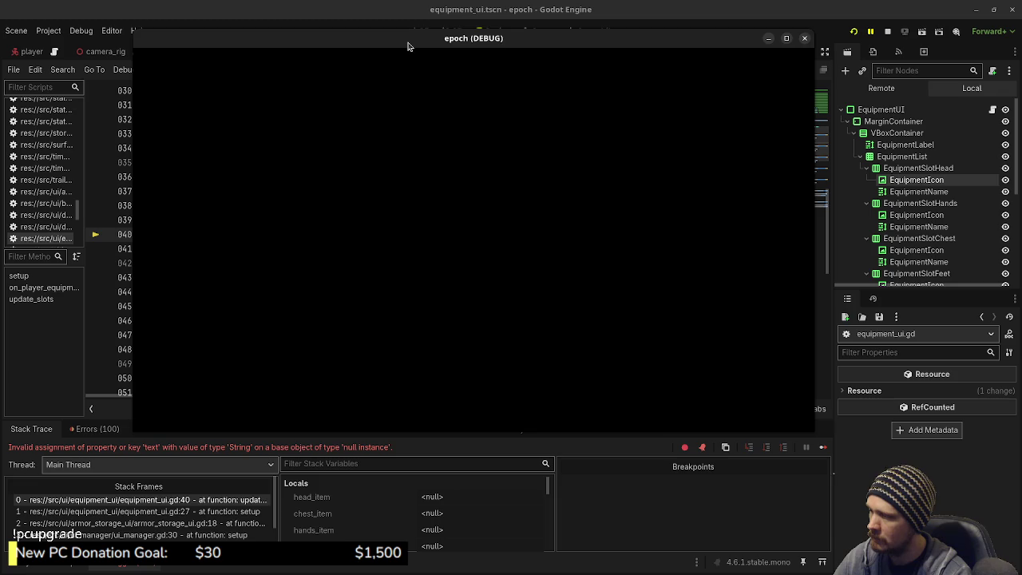
pyautogui.moveTo(407, 47)
pyautogui.mouseDown()
pyautogui.moveTo(477, 454)
pyautogui.moveTo(538, 344)
pyautogui.moveTo(570, 344)
pyautogui.mouseUp()
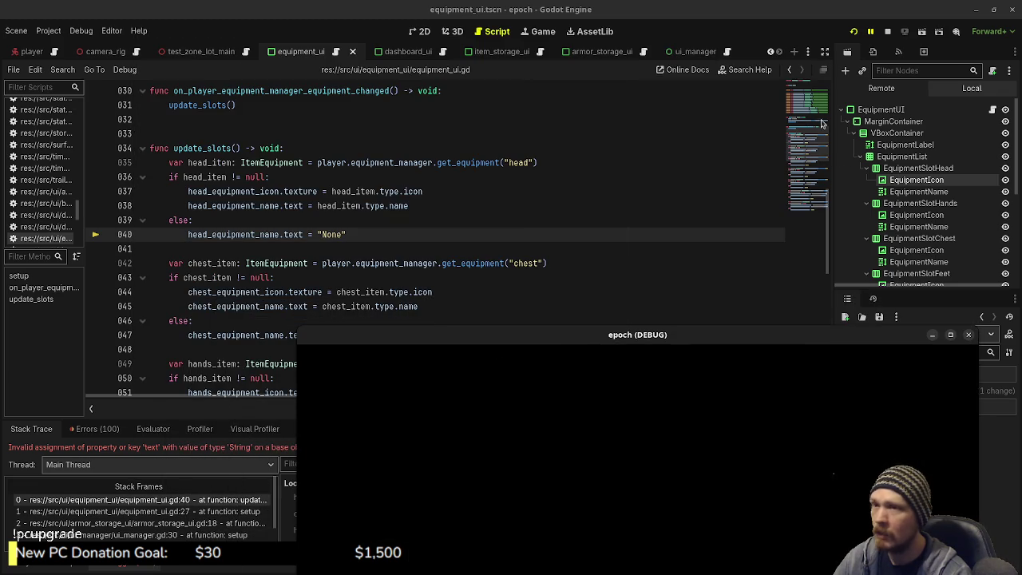
pyautogui.click(889, 32)
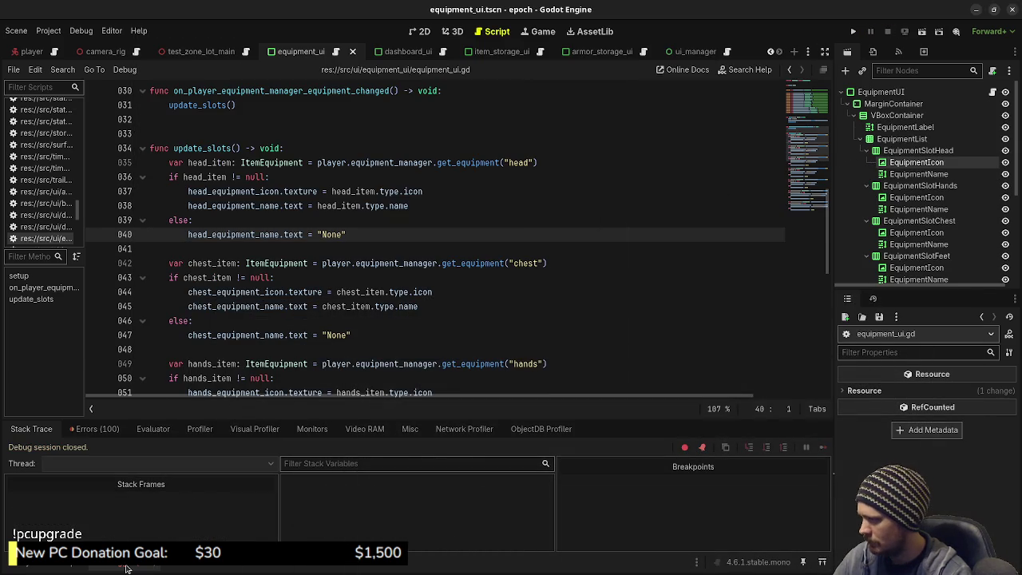
pyautogui.click(125, 565)
pyautogui.click(94, 428)
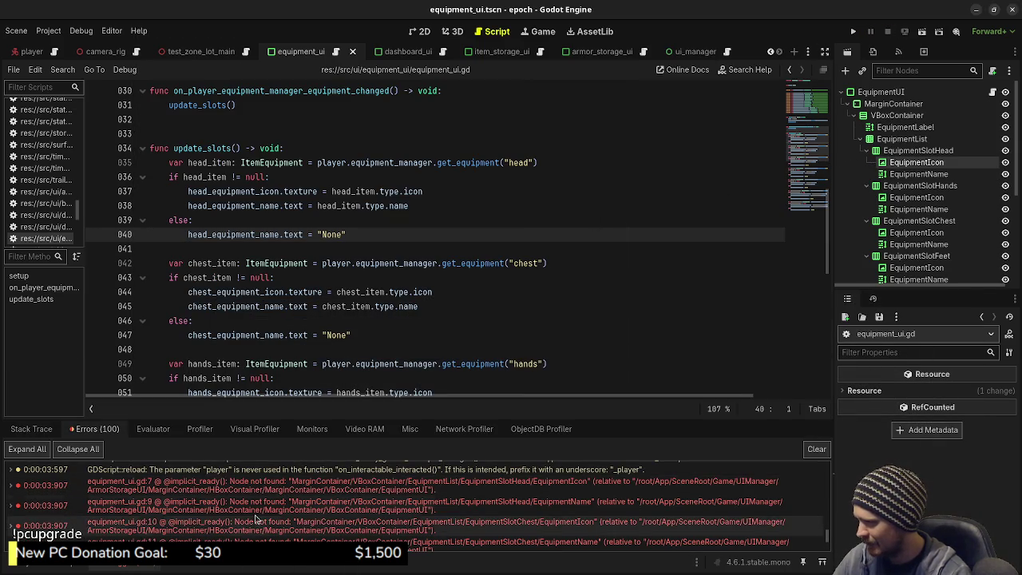
# - Jump to the line-7 error, review the ArmorStorageUI class in armor_storage_ui.gd, then open dashboard_ui
pyautogui.click(279, 485)
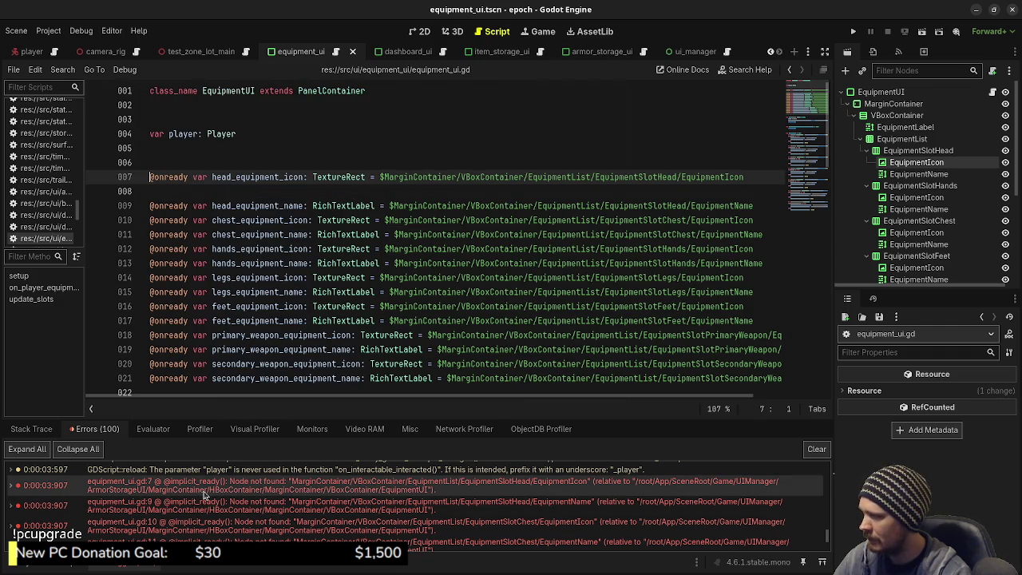
pyautogui.moveTo(344, 275)
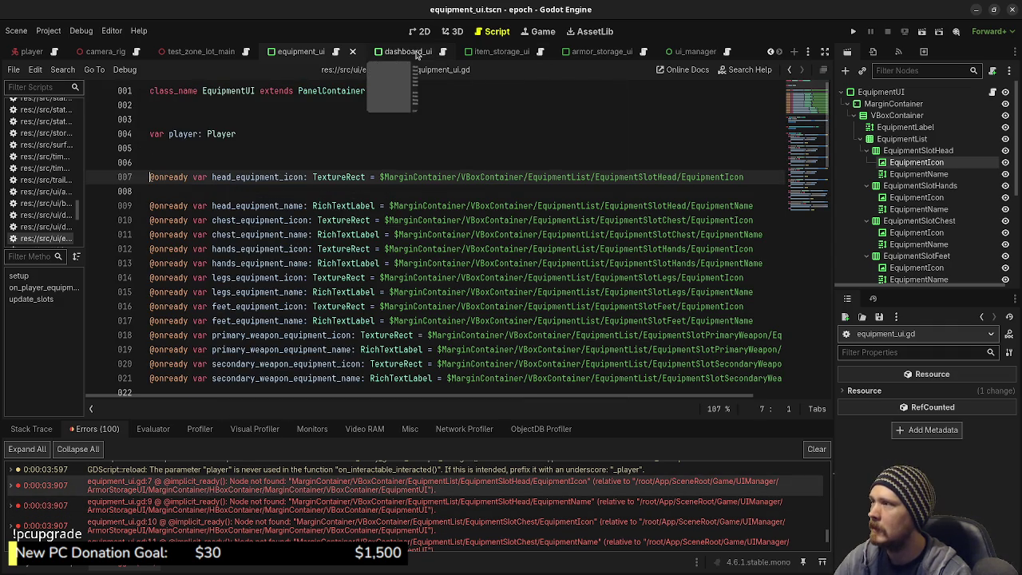
pyautogui.moveTo(416, 54); pyautogui.dragTo(645, 57)
pyautogui.click(628, 52)
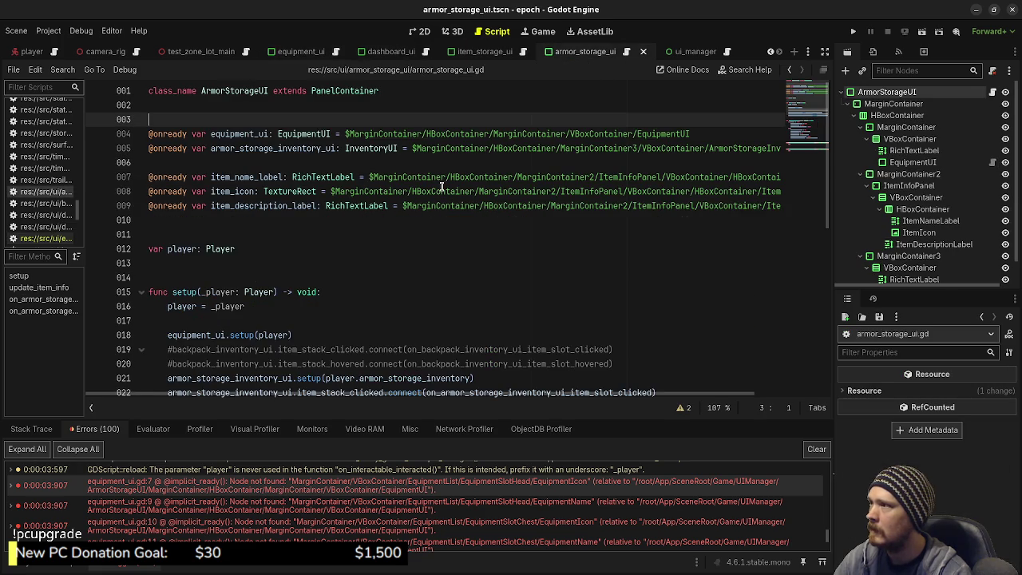
pyautogui.click(250, 97)
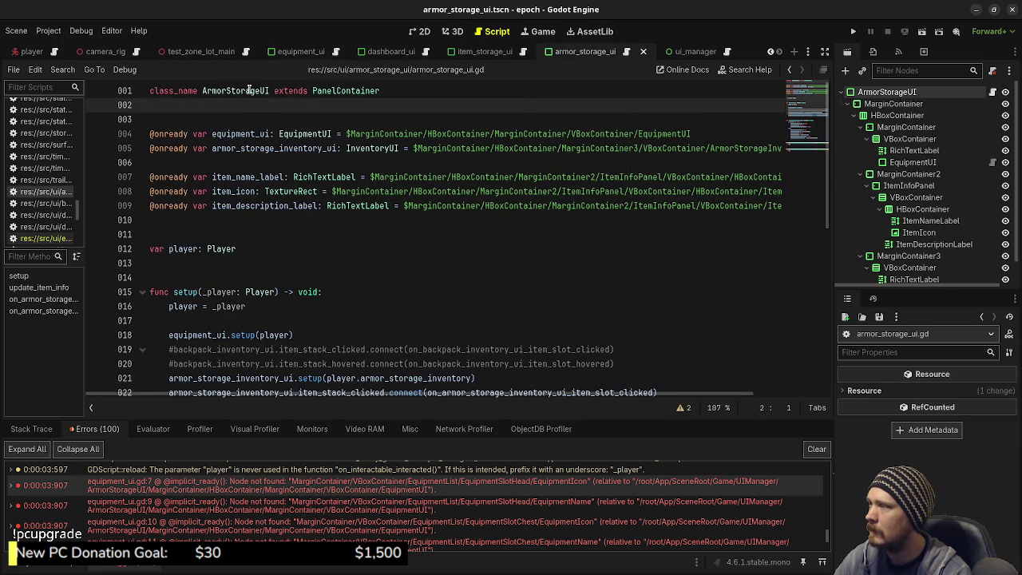
pyautogui.doubleClick(249, 90)
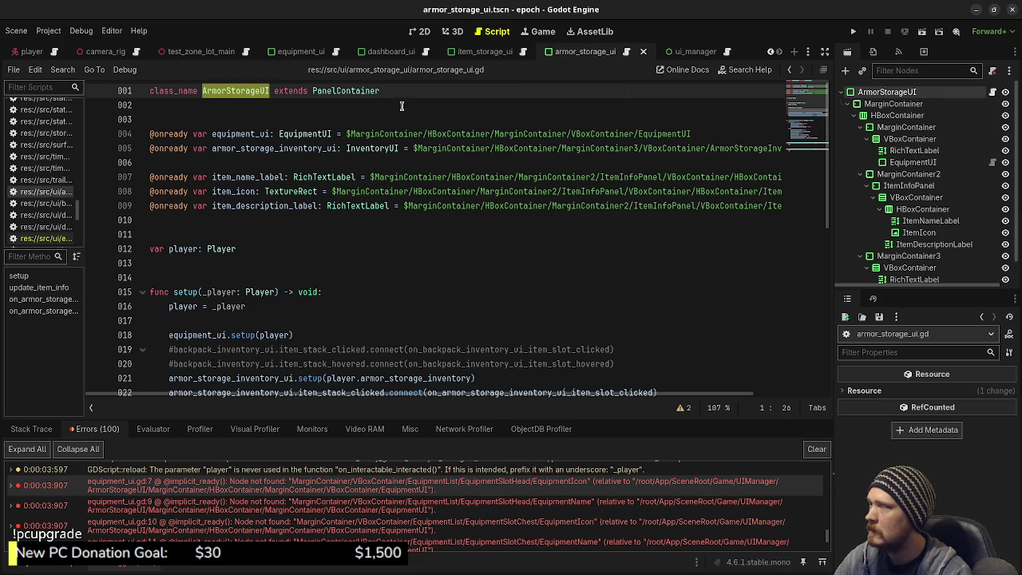
pyautogui.click(389, 51)
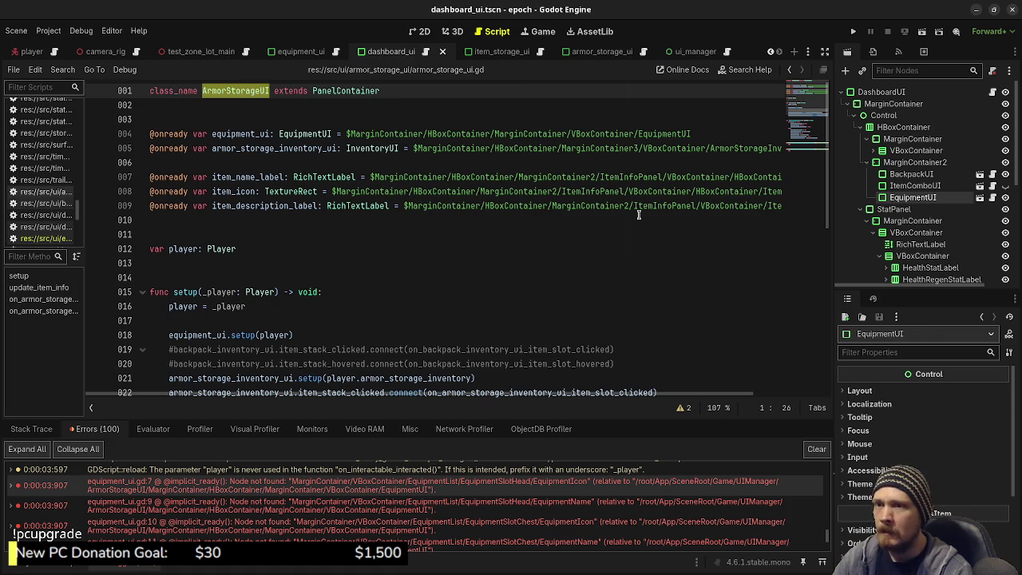
# - Hide the EquipmentUI node in the dashboard scene and move to VS Code's Source Control
pyautogui.click(1006, 198)
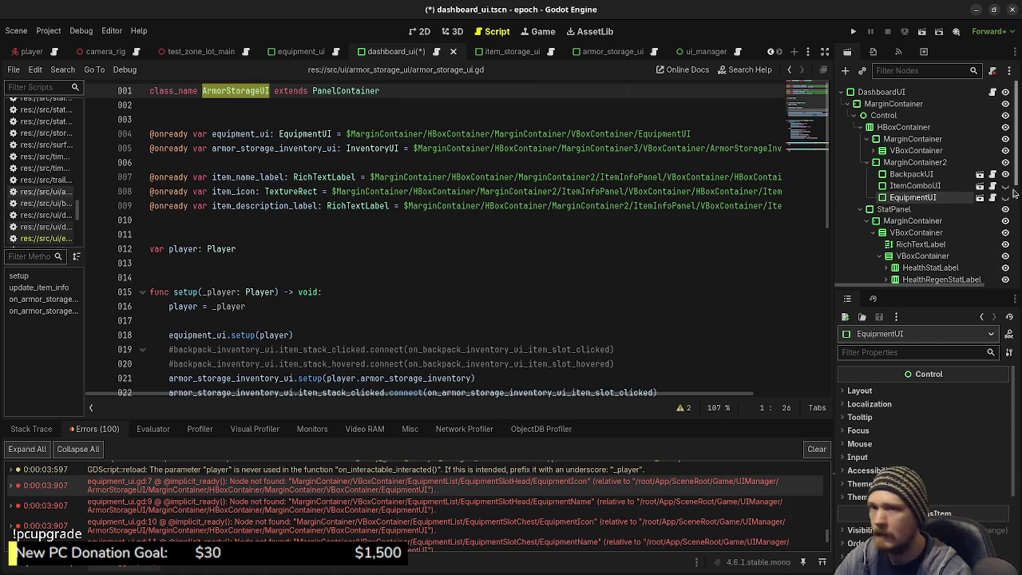
pyautogui.hotkey('alt', 'Tab')
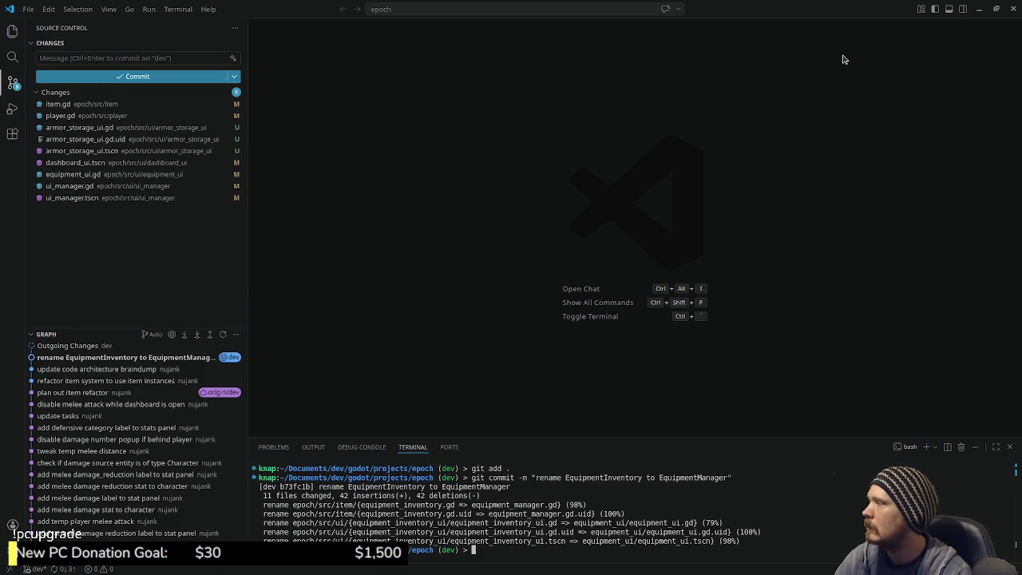
# - Review the player.gd, armor_storage_ui.gd and equipment_ui.gd diffs, then return to Godot
pyautogui.click(92, 115)
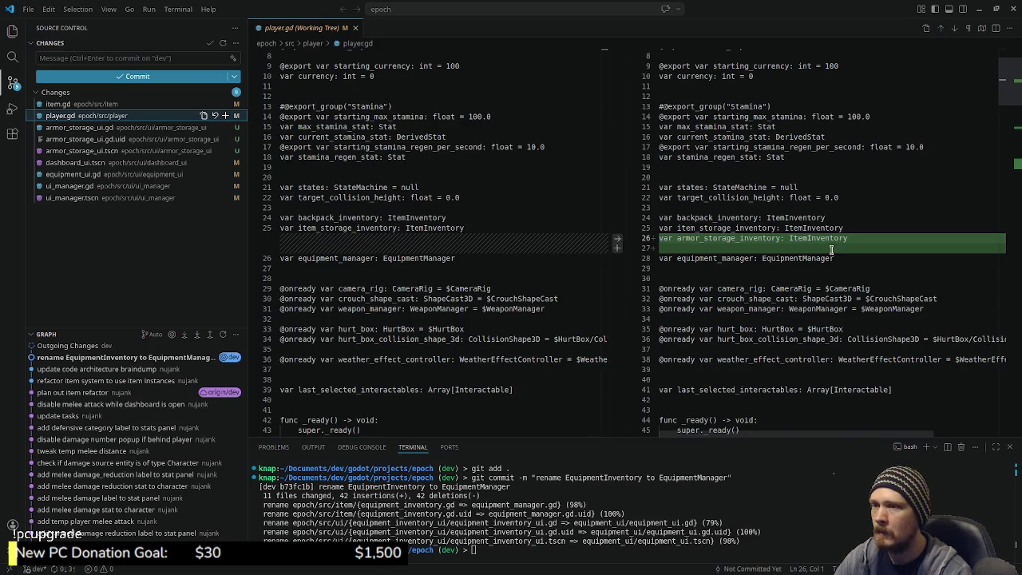
pyautogui.scroll(-10, 831, 250)
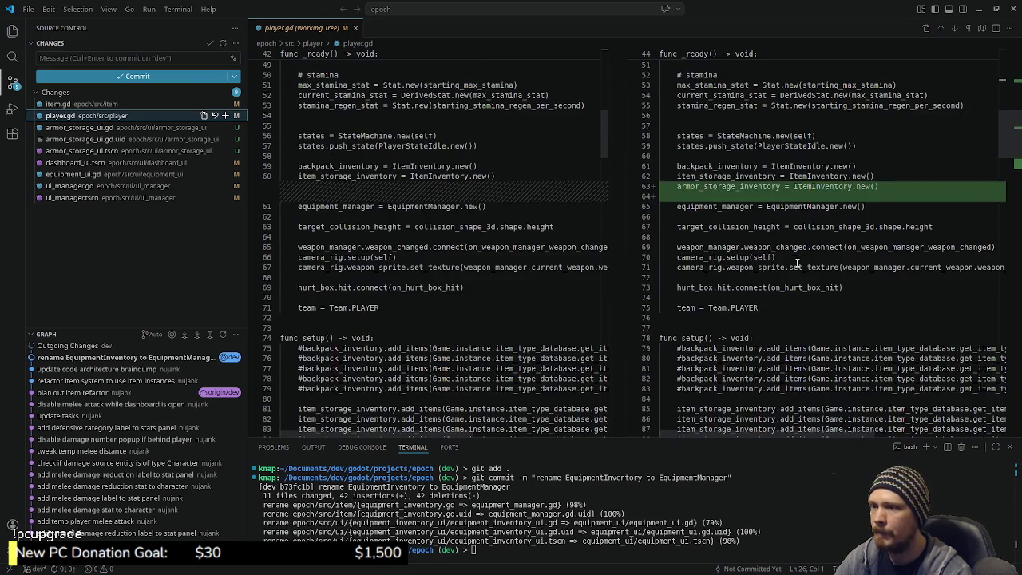
pyautogui.scroll(-5, 796, 263)
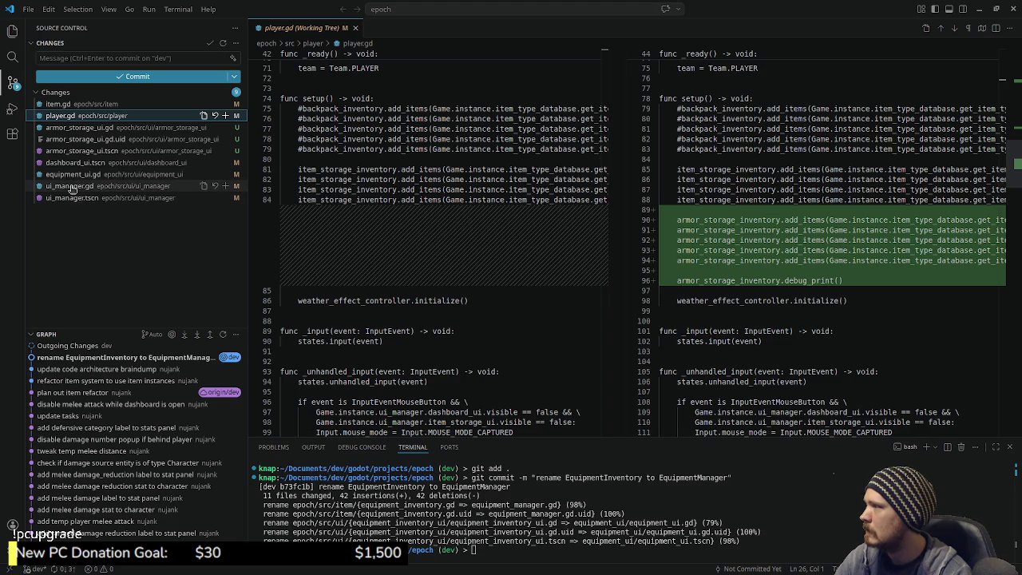
pyautogui.click(80, 130)
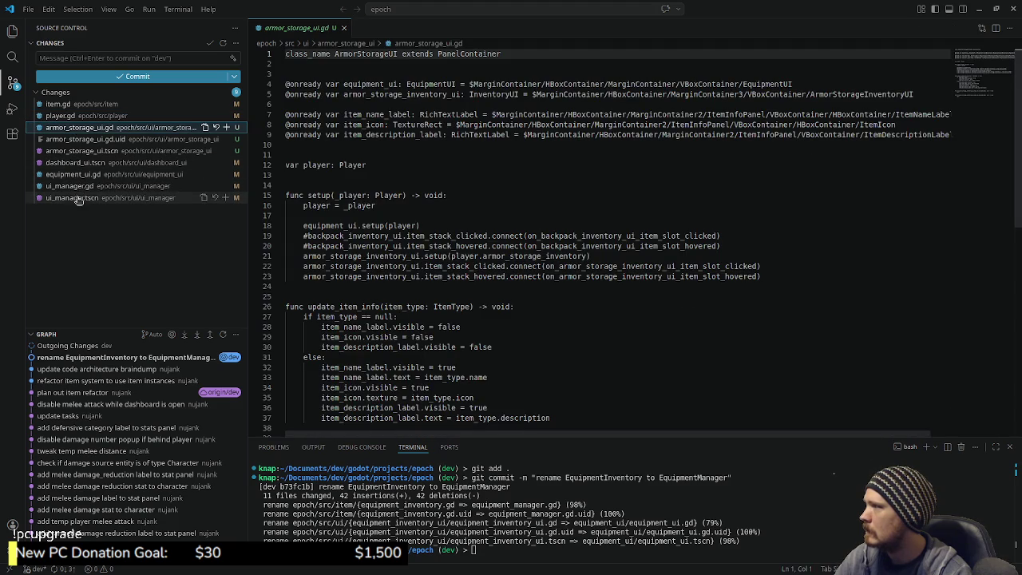
pyautogui.click(72, 174)
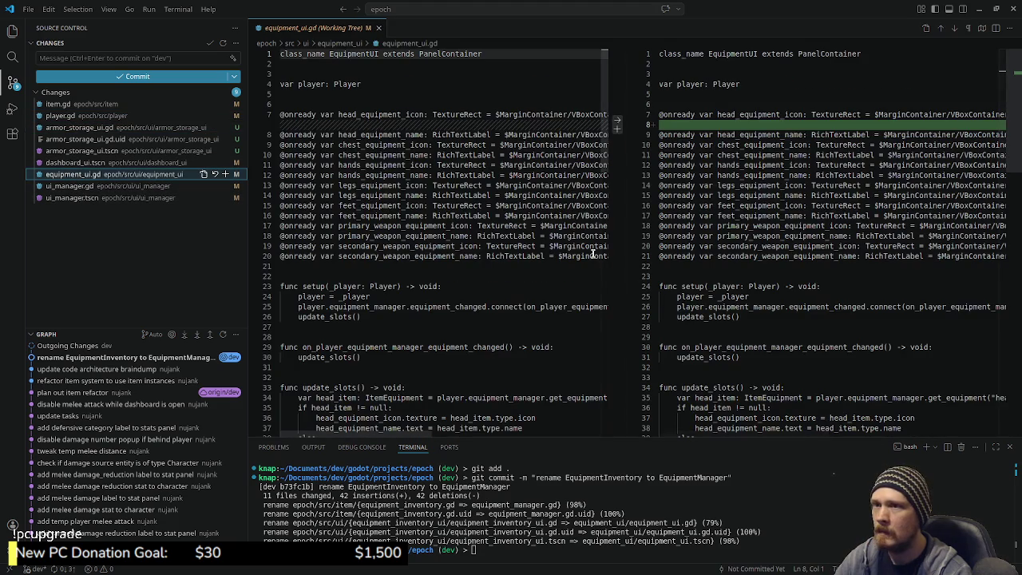
pyautogui.scroll(-5, 593, 253)
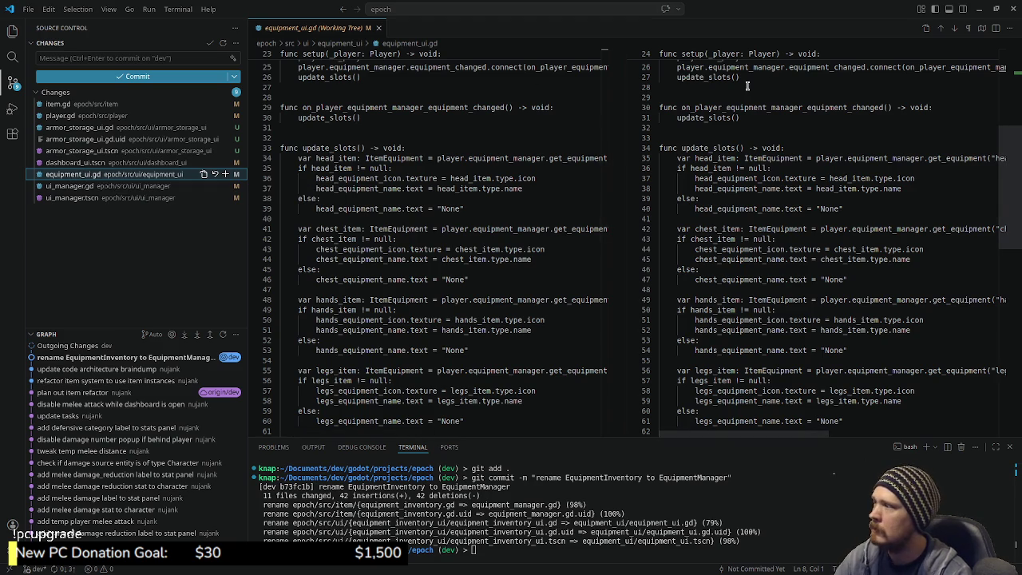
pyautogui.click(977, 8)
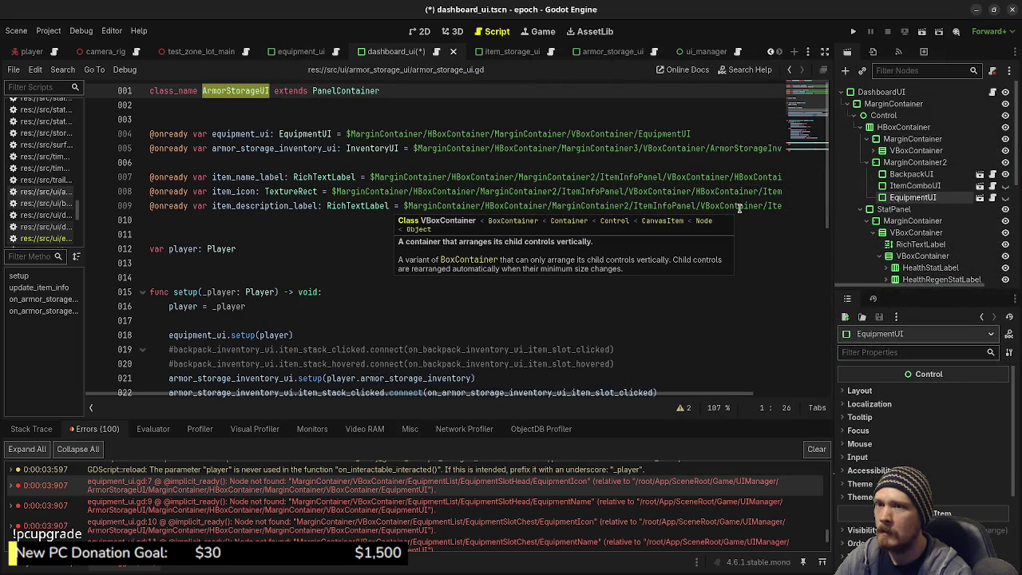
# - Save the dashboard scene, clear the error list, and compare Godot against the equipment_ui.gd diff
pyautogui.hotkey('ctrl', 's')
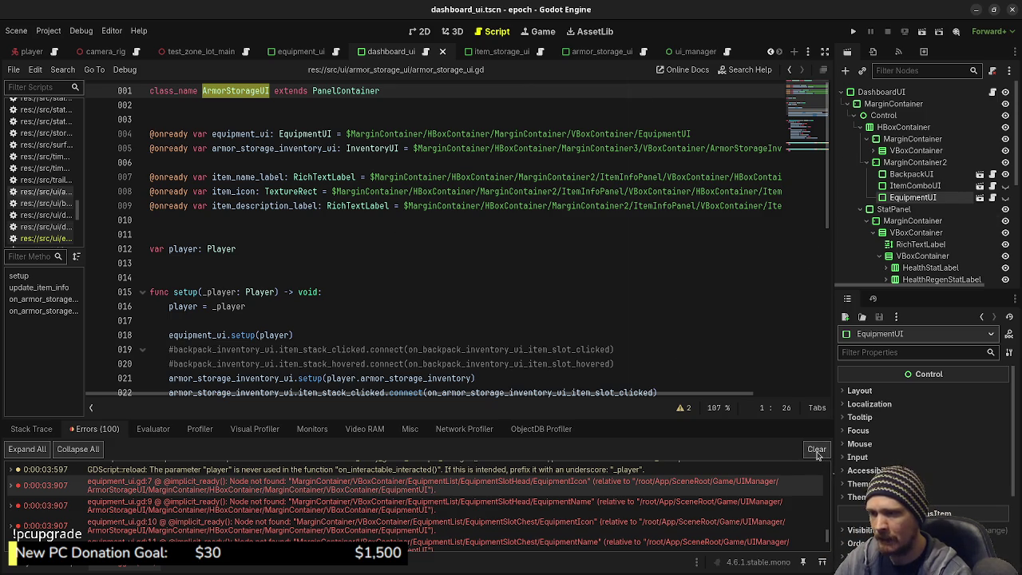
pyautogui.click(817, 450)
pyautogui.hotkey('alt', 'Tab')
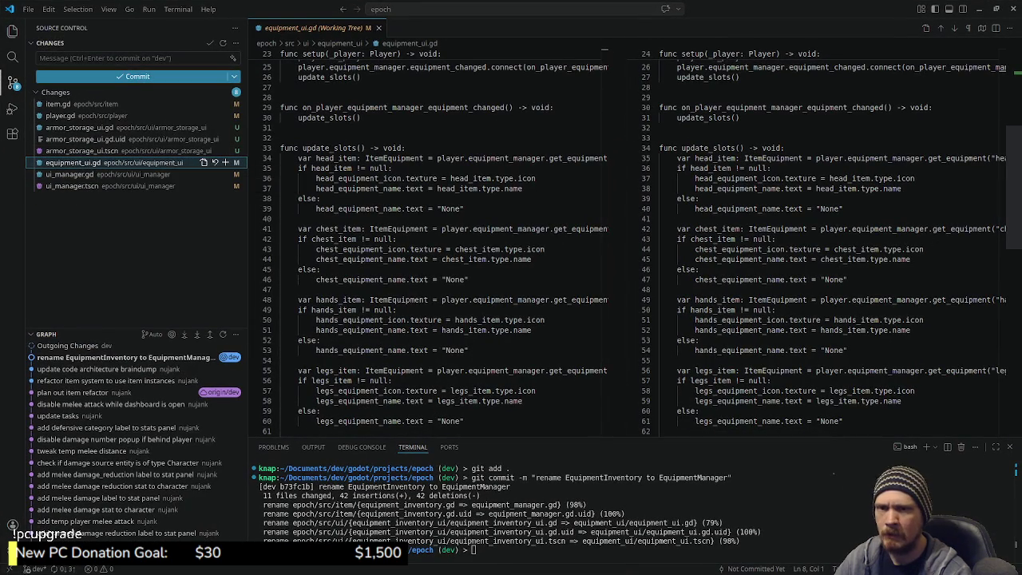
pyautogui.hotkey('alt', 'Tab')
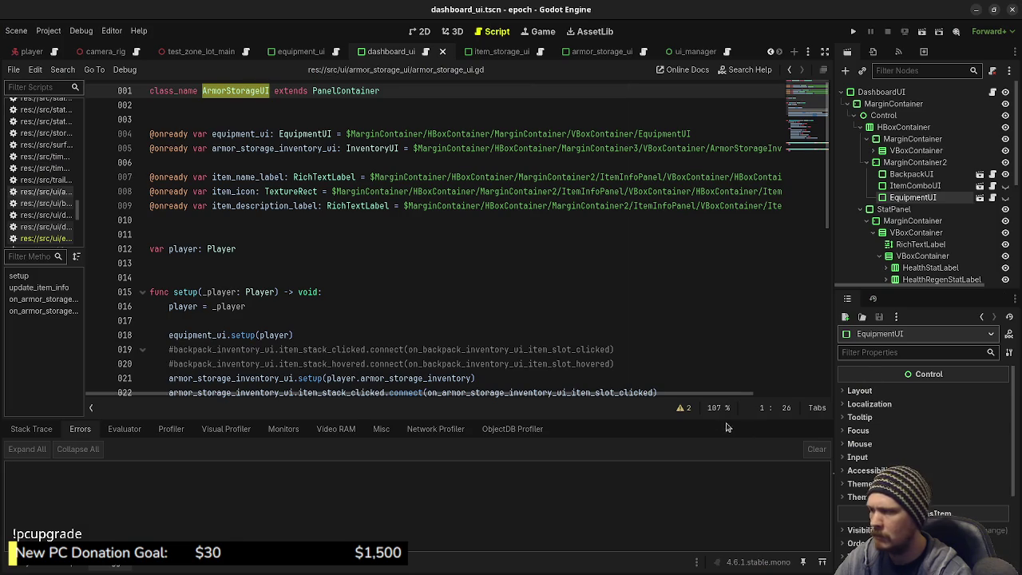
pyautogui.hotkey('alt', 'Tab')
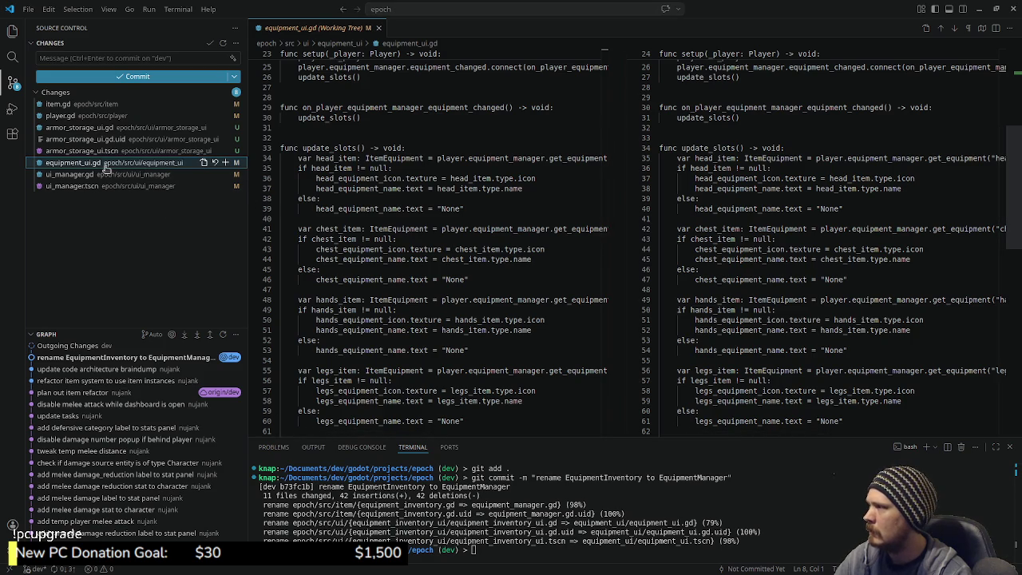
pyautogui.scroll(5, 472, 251)
pyautogui.scroll(3, 471, 250)
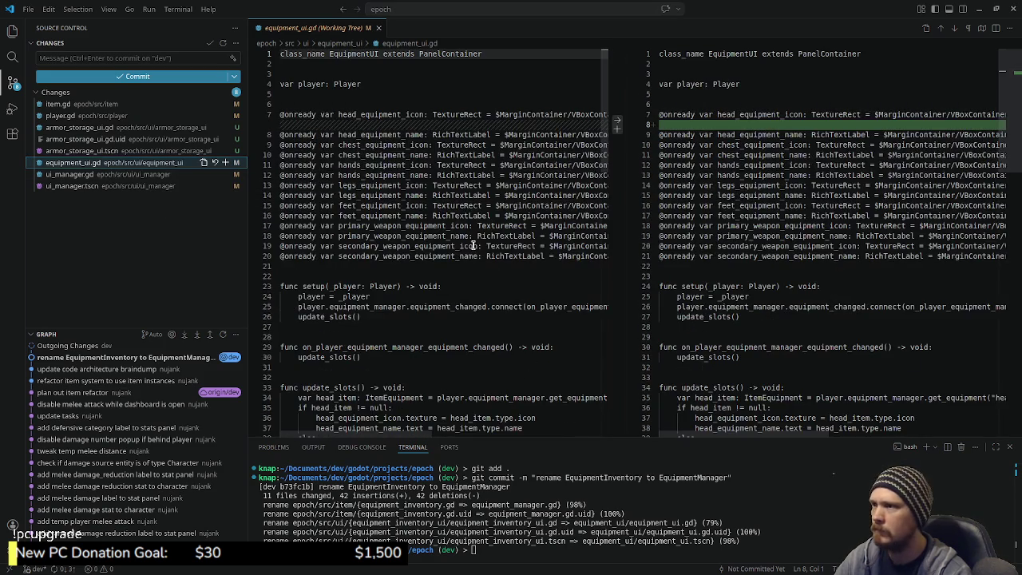
pyautogui.scroll(-18, 472, 245)
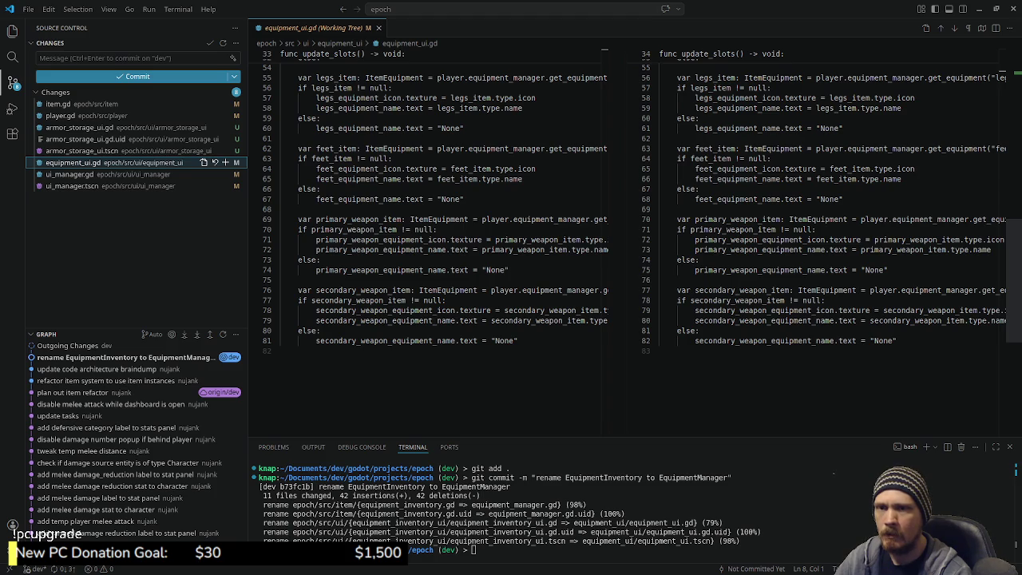
pyautogui.hotkey('alt', 'Tab')
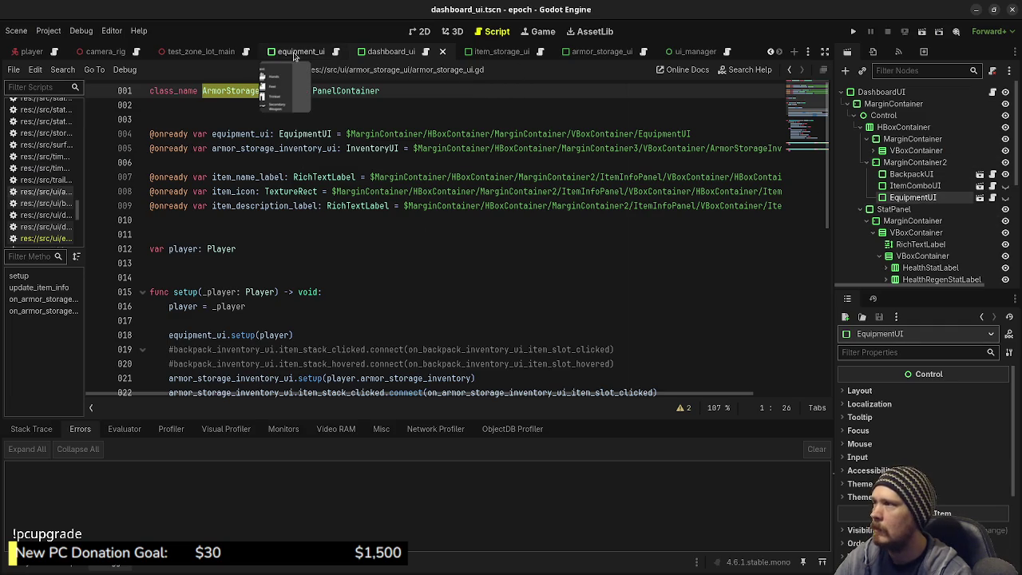
# - Delete blank line 8 so head_equipment_icon sits directly above head_equipment_name, then save
pyautogui.click(330, 56)
pyautogui.click(248, 190)
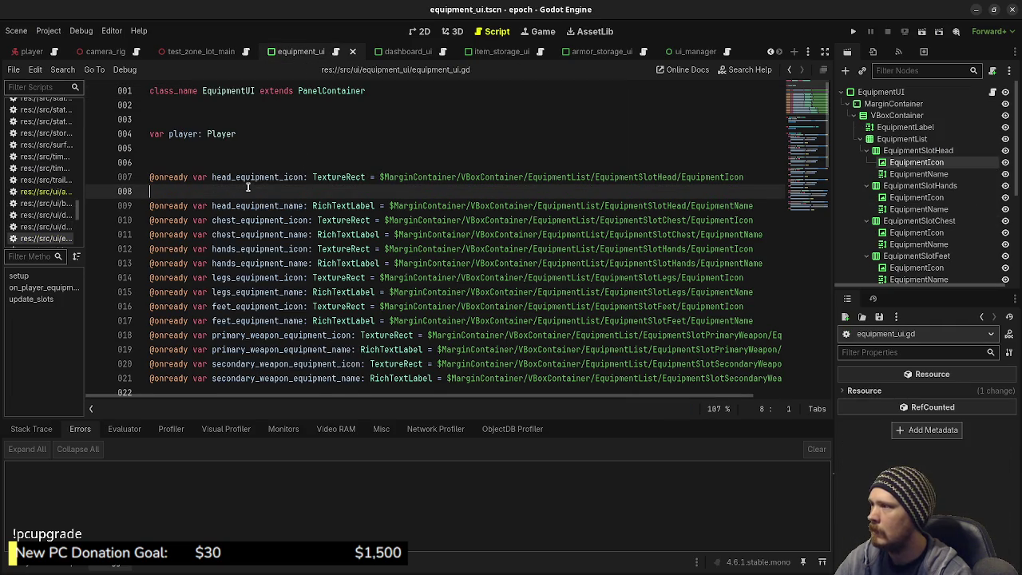
pyautogui.press('BackSpace')
pyautogui.hotkey('ctrl', 's')
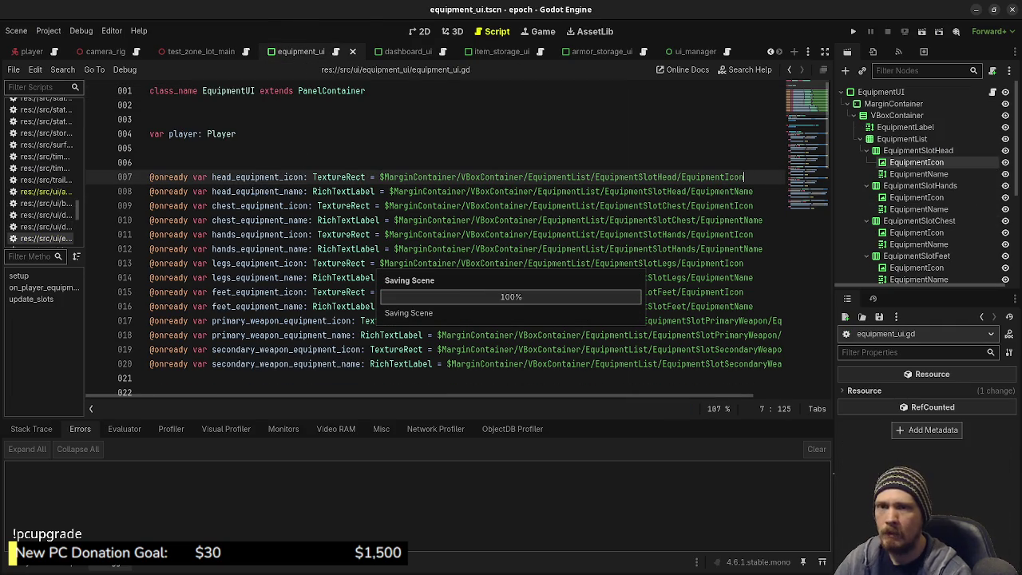
pyautogui.hotkey('alt', 'Tab')
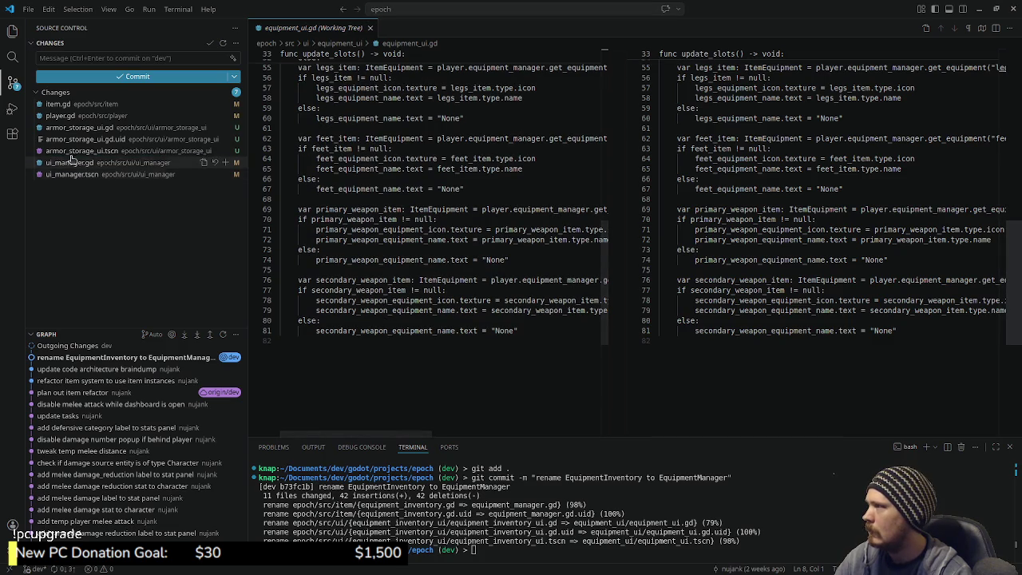
# - Review the pending diffs in item.gd, player.gd, armor_storage_ui.gd and ui_manager.gd
pyautogui.click(70, 106)
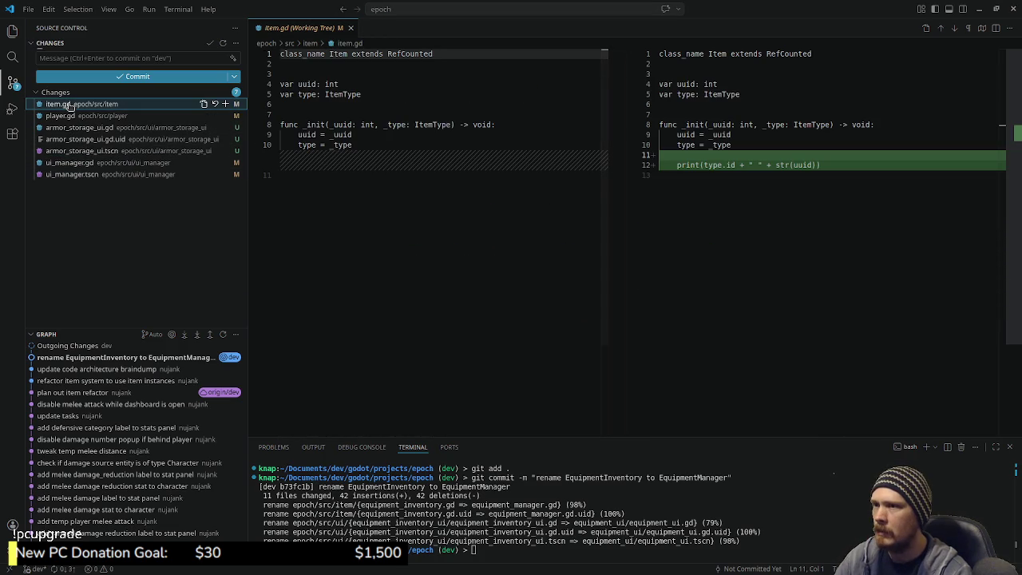
pyautogui.click(61, 116)
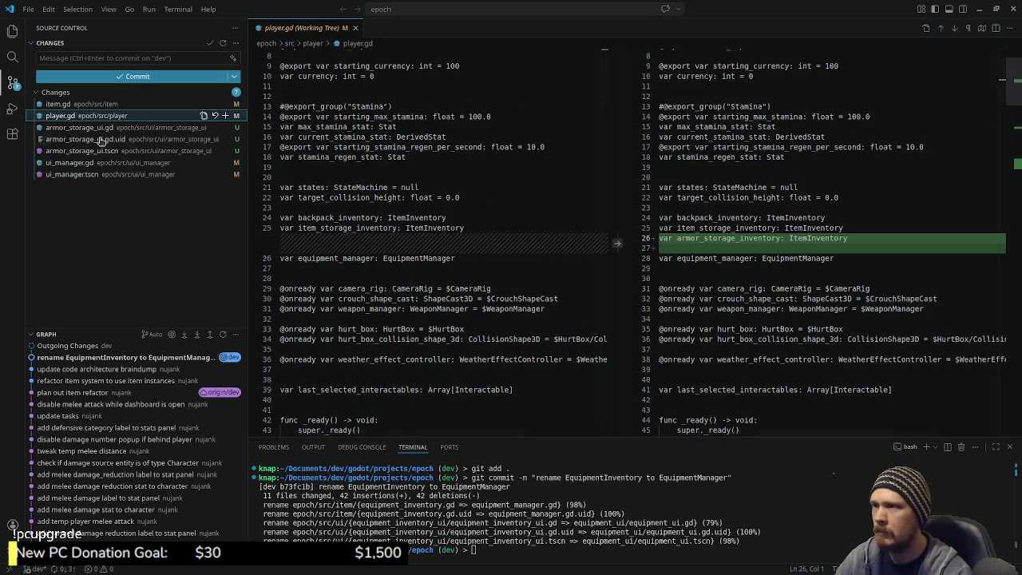
pyautogui.scroll(-10, 554, 243)
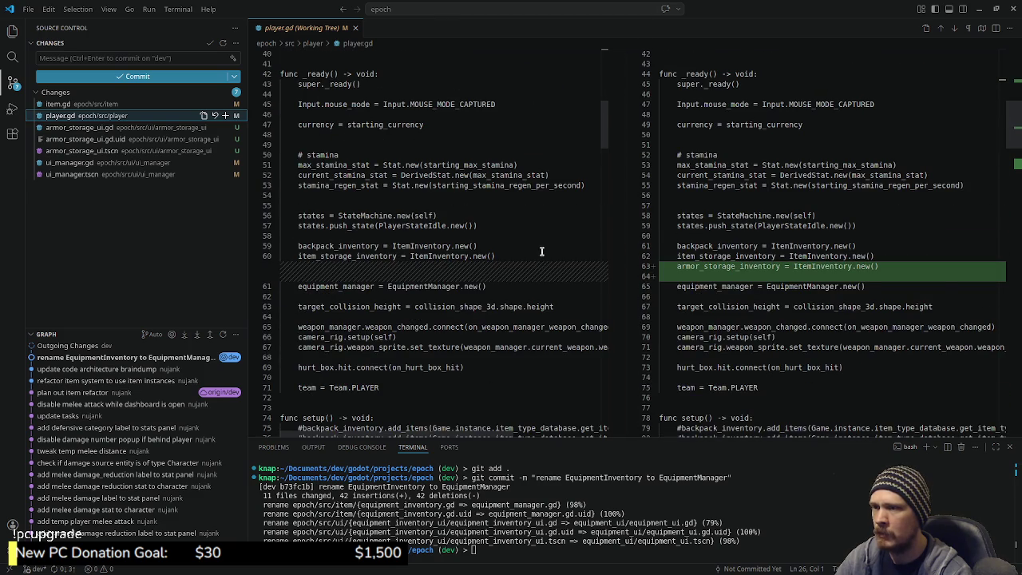
pyautogui.scroll(-8, 541, 251)
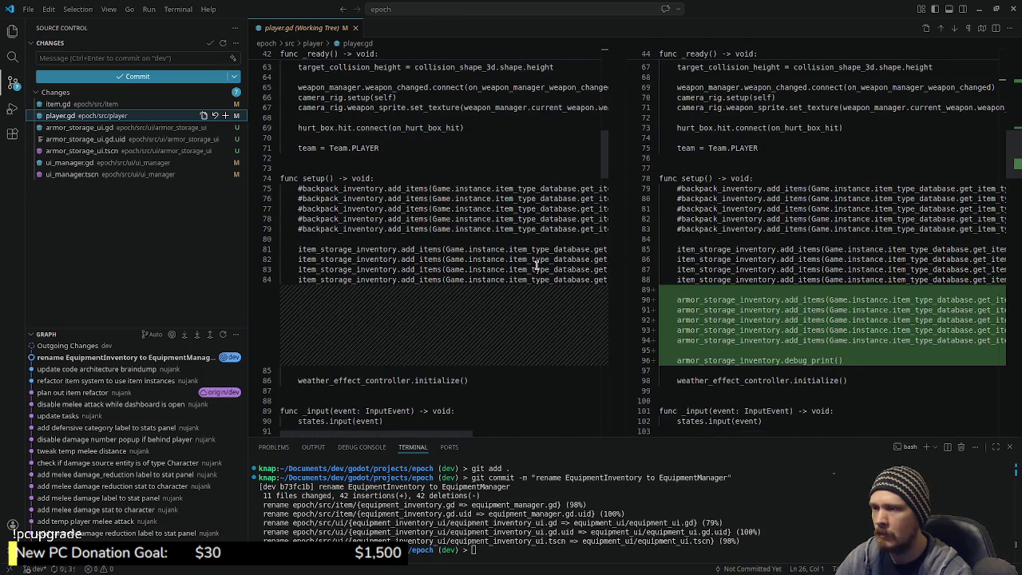
pyautogui.scroll(-3, 535, 265)
pyautogui.scroll(-5, 537, 265)
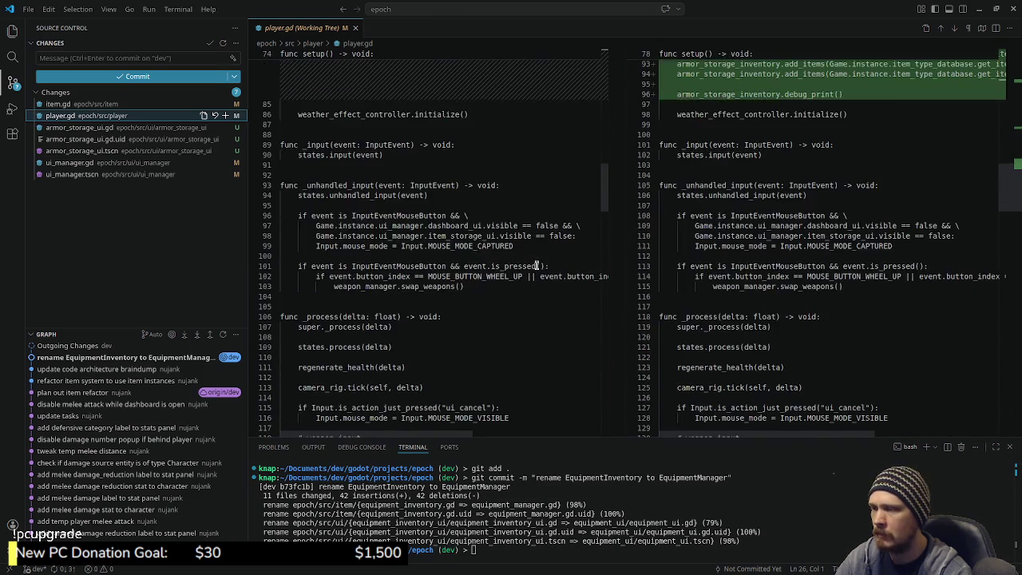
pyautogui.scroll(5, 536, 265)
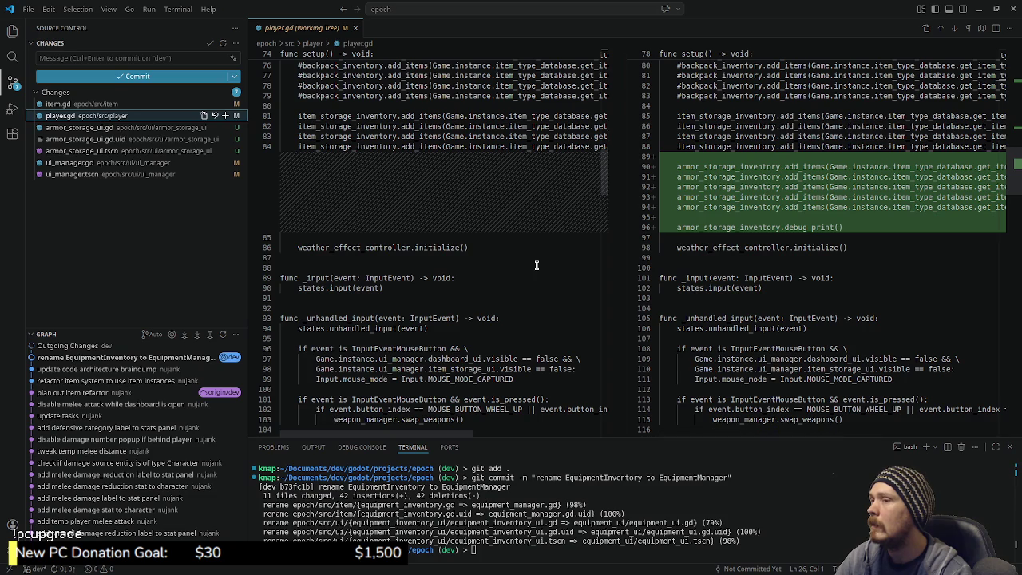
pyautogui.click(92, 128)
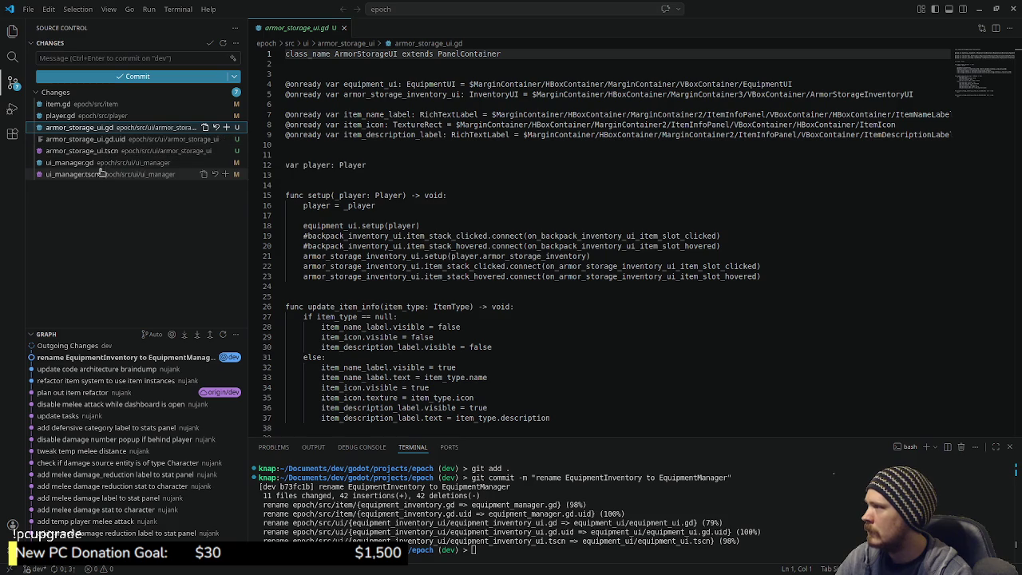
pyautogui.click(72, 163)
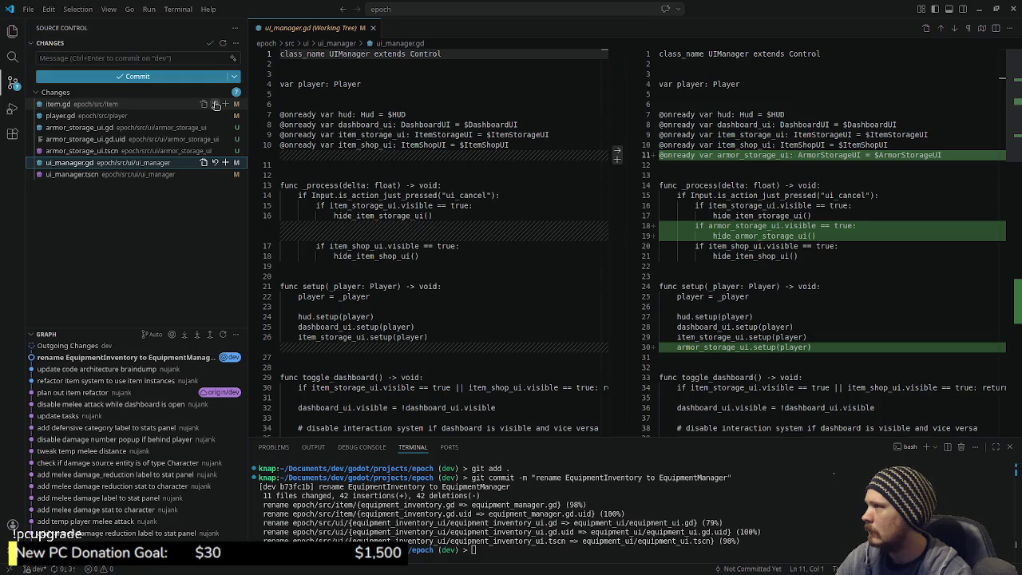
# - Discard and confirm the changes in item.gd and player.gd
pyautogui.click(215, 105)
pyautogui.click(608, 315)
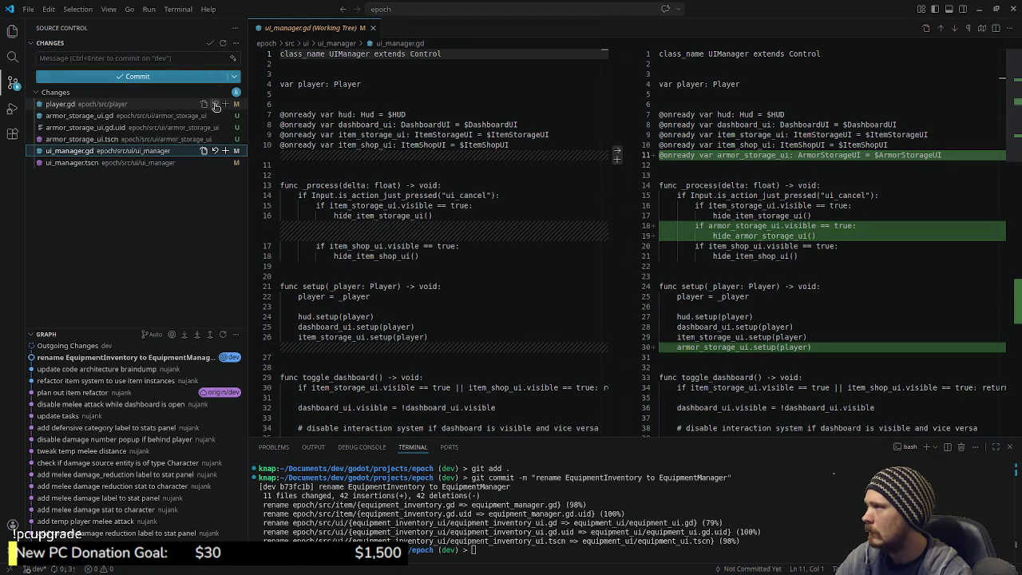
pyautogui.click(215, 105)
pyautogui.click(612, 313)
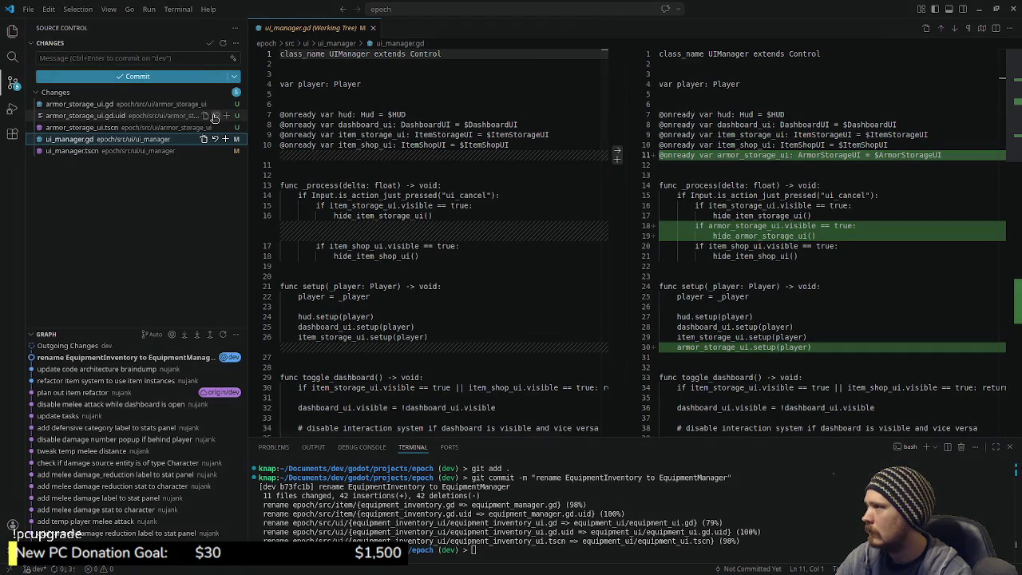
# - Delete the untracked armor_storage_ui.gd, armor_storage_ui.gd.uid and armor_storage_ui.tscn files
pyautogui.click(215, 104)
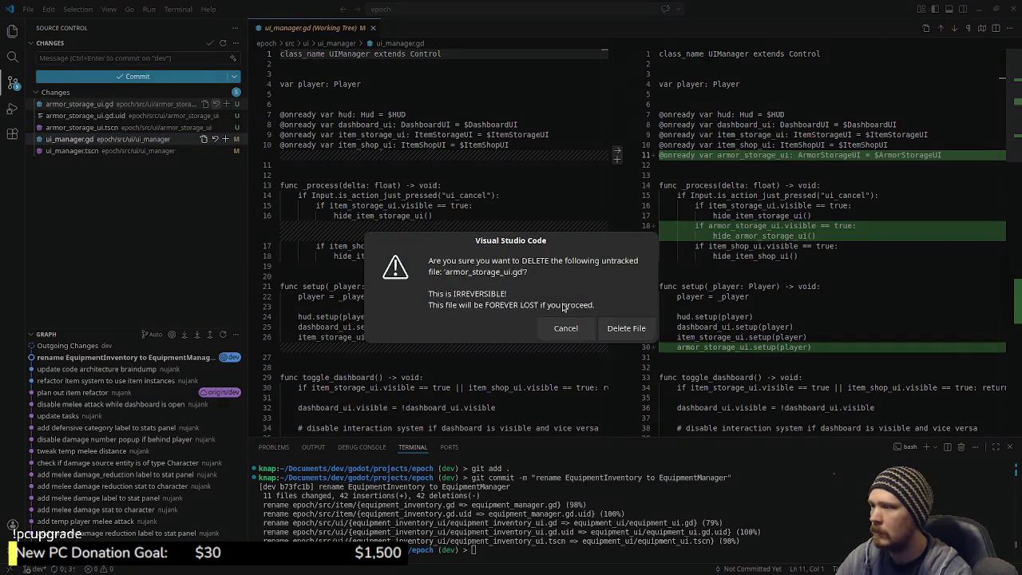
pyautogui.click(626, 328)
pyautogui.click(215, 104)
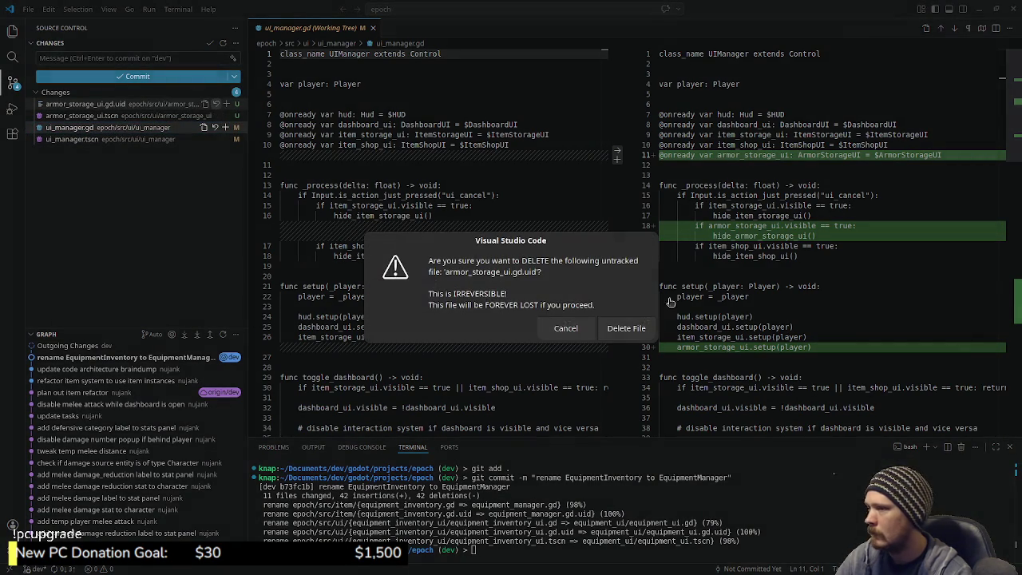
pyautogui.click(626, 329)
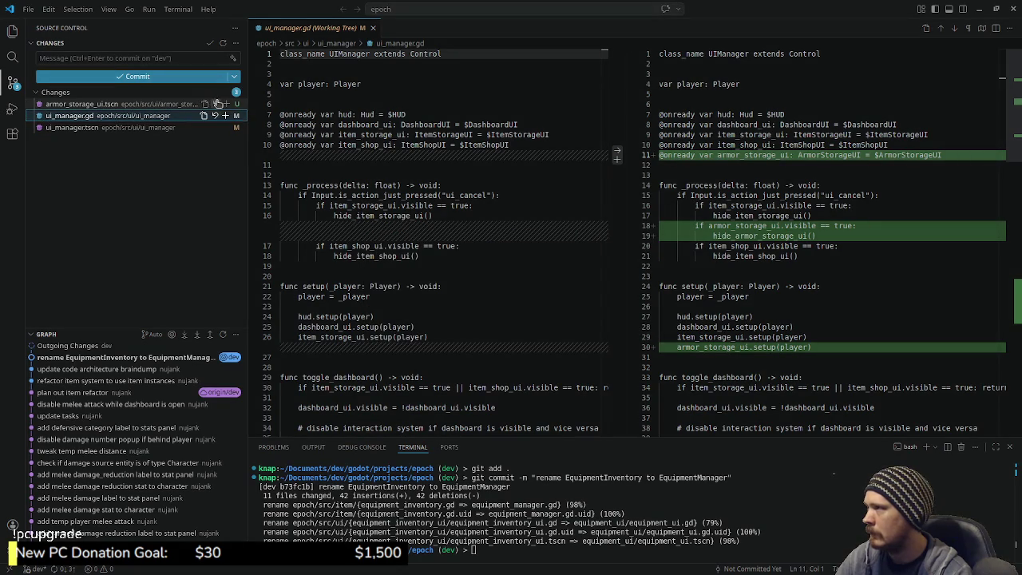
pyautogui.click(215, 104)
pyautogui.click(626, 328)
# - Revert ui_manager.gd and ui_manager.tscn, then close the ui_manager.gd diff
pyautogui.click(214, 103)
pyautogui.click(623, 313)
pyautogui.click(214, 103)
pyautogui.click(637, 316)
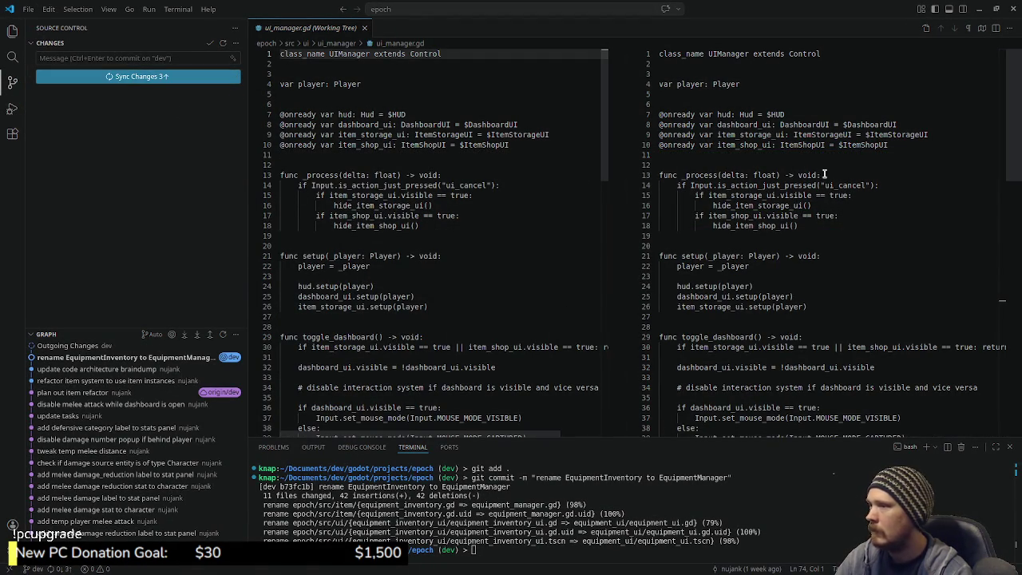
pyautogui.click(364, 28)
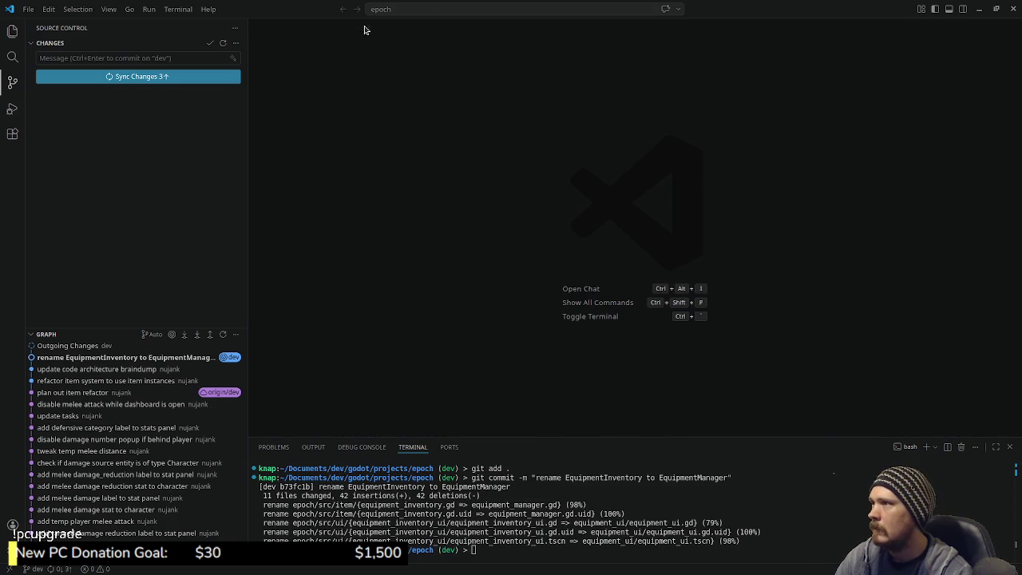
pyautogui.click(979, 9)
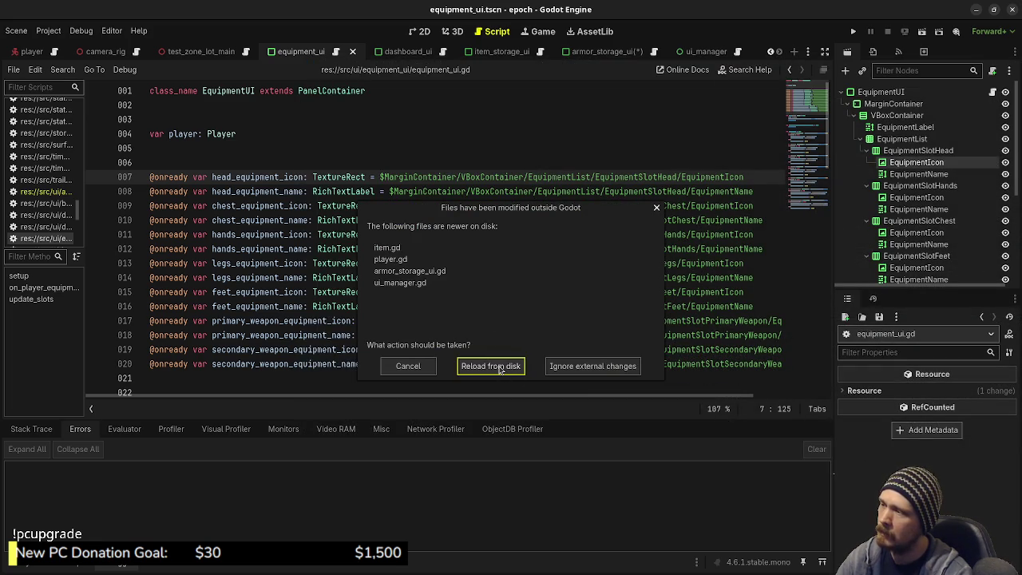
# - Reload the changed scripts and ui_manager.tscn from disk, then run the project
pyautogui.click(500, 369)
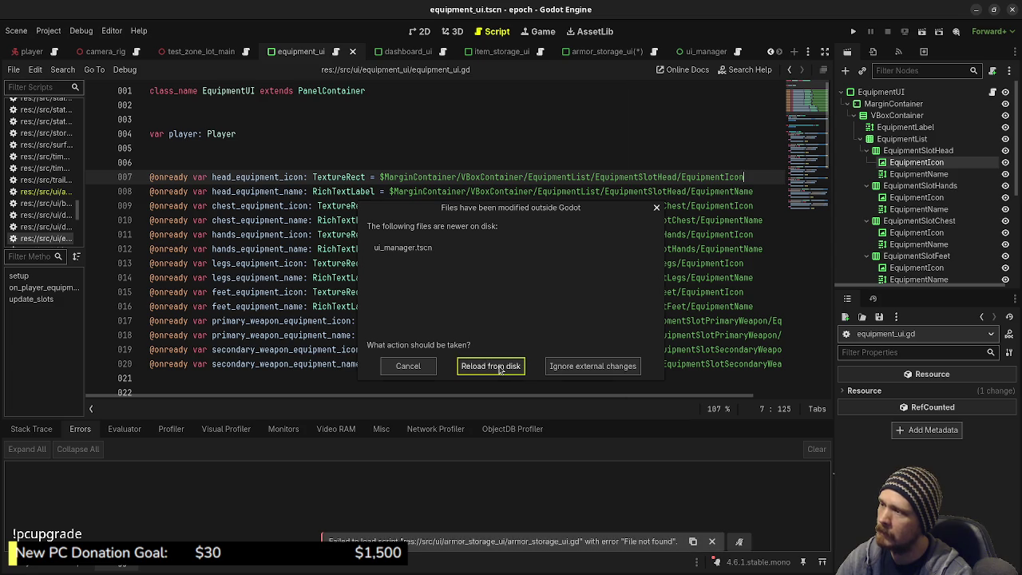
pyautogui.click(500, 369)
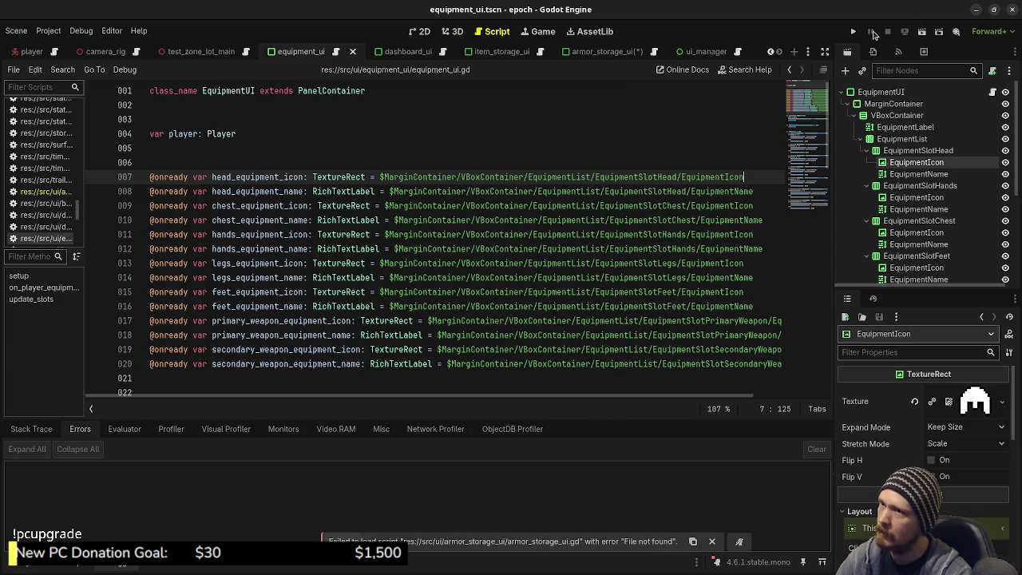
pyautogui.click(851, 32)
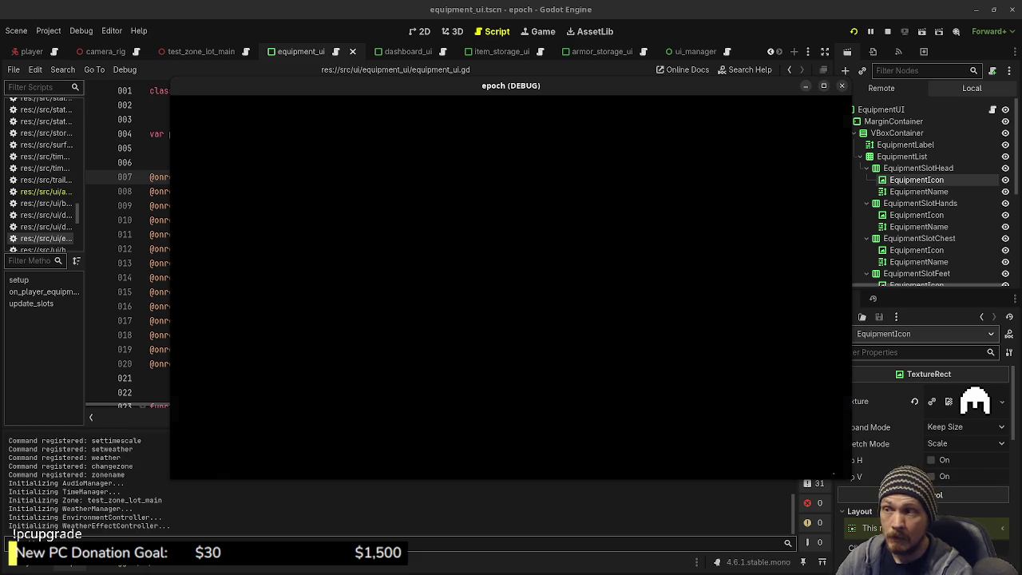
# - Walk around the test area, open and close the storage chest, and collect honey
pyautogui.press('w')
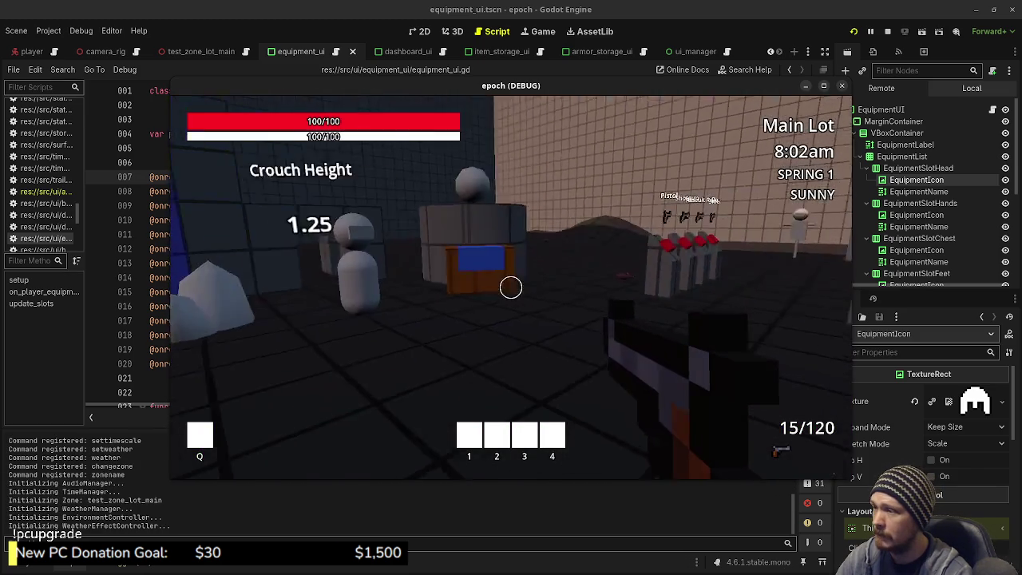
pyautogui.press('w')
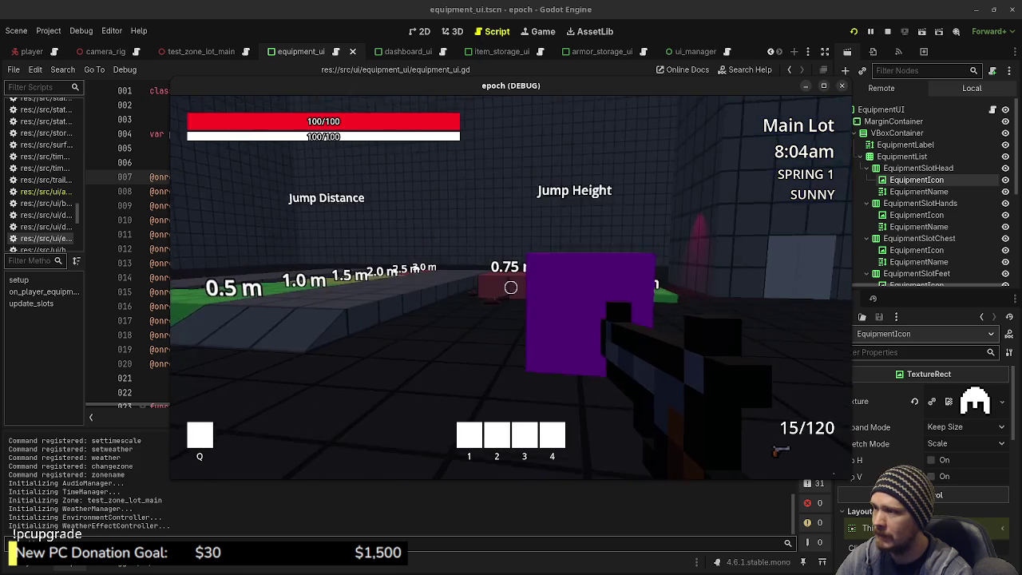
pyautogui.press('w')
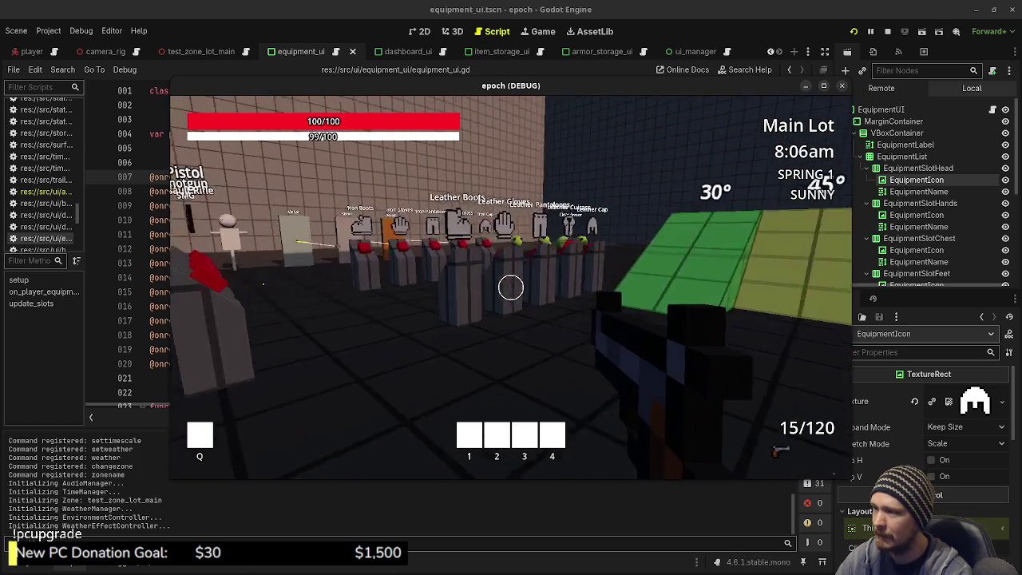
pyautogui.press('w')
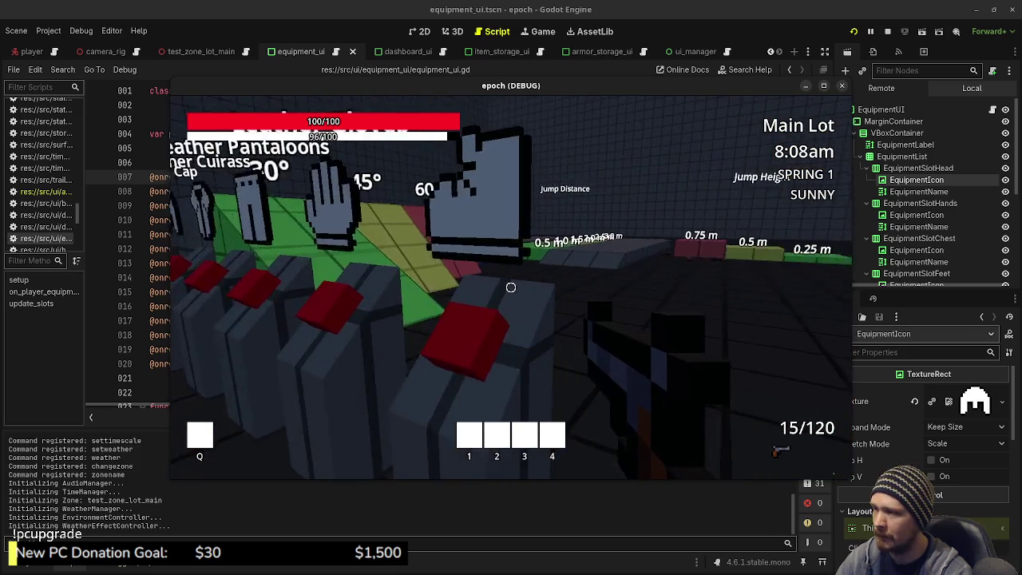
pyautogui.press('w')
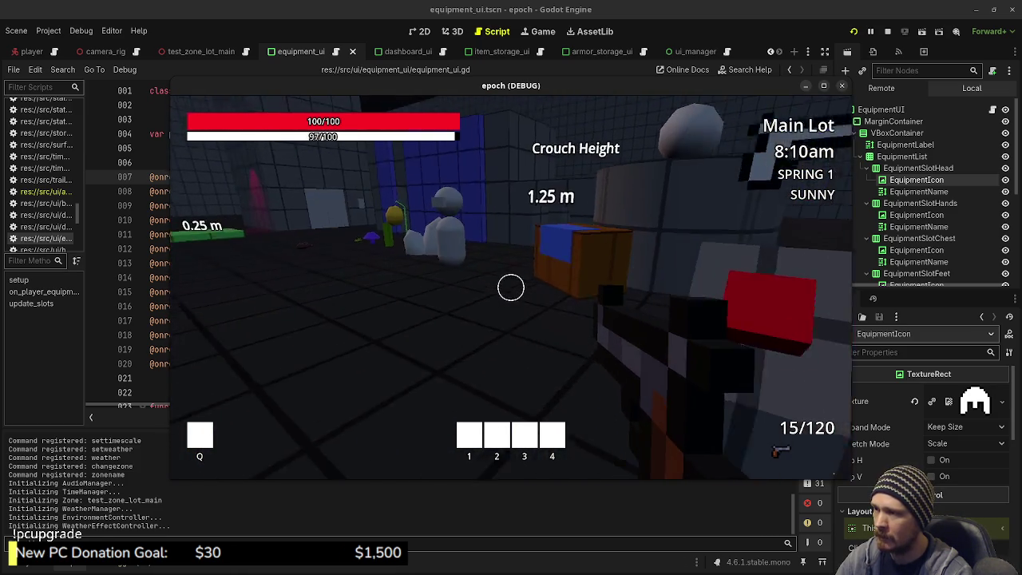
pyautogui.press('e')
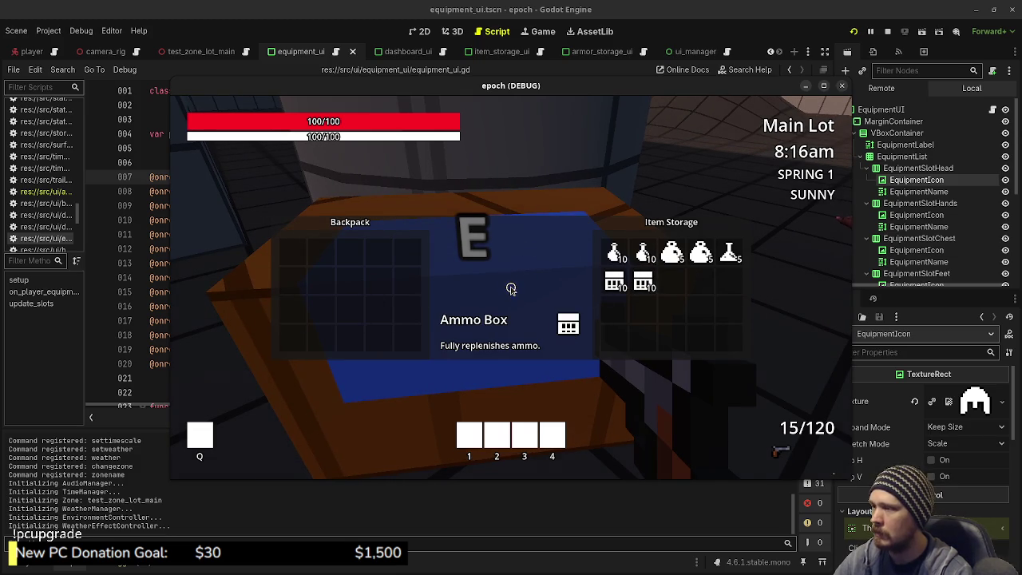
pyautogui.press('Tab')
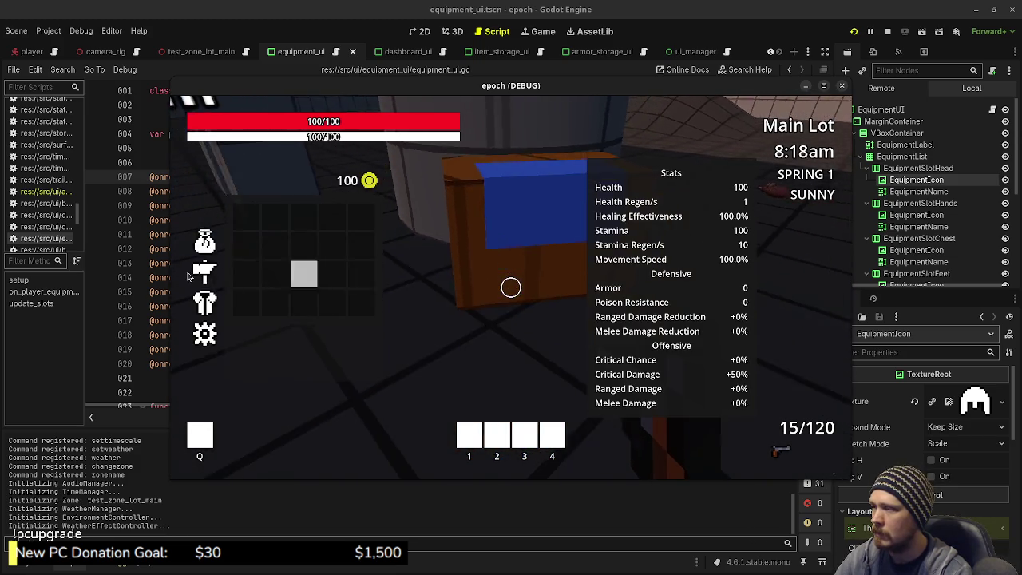
pyautogui.press('Tab')
pyautogui.press('e')
pyautogui.press('e')
pyautogui.press('e')
pyautogui.press('e')
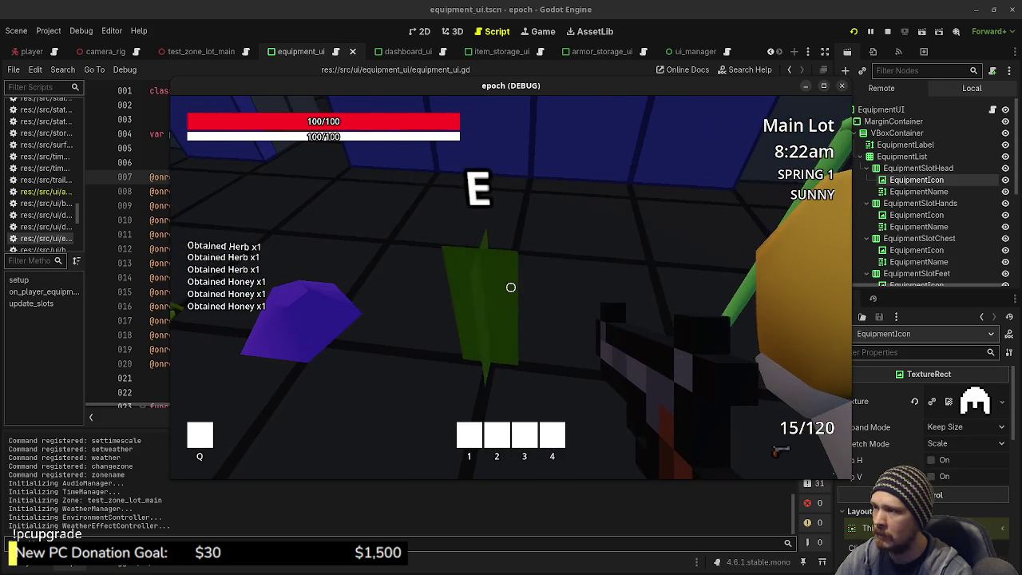
pyautogui.press('Tab')
pyautogui.press('Tab')
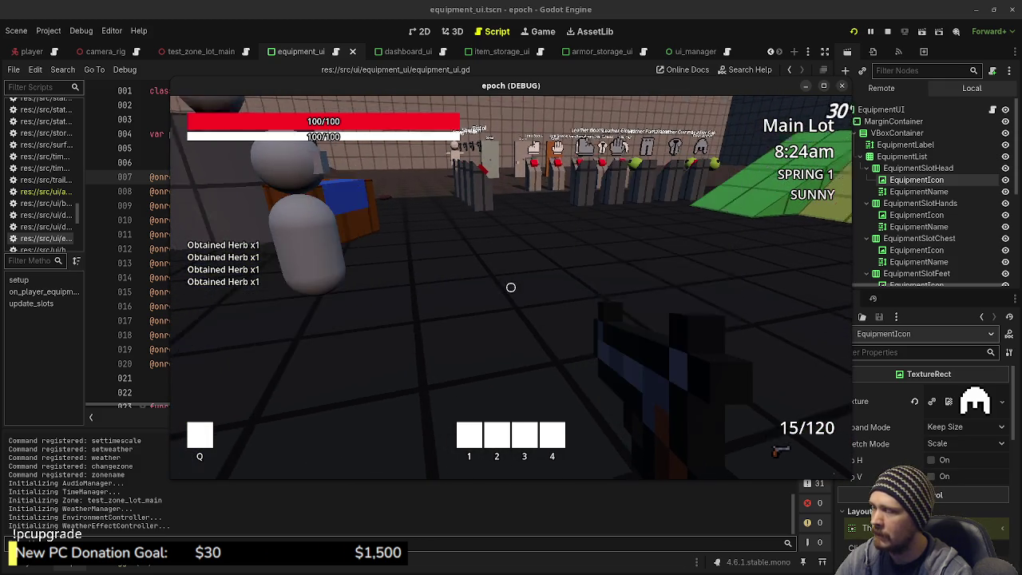
pyautogui.hotkey('shift', 'w')
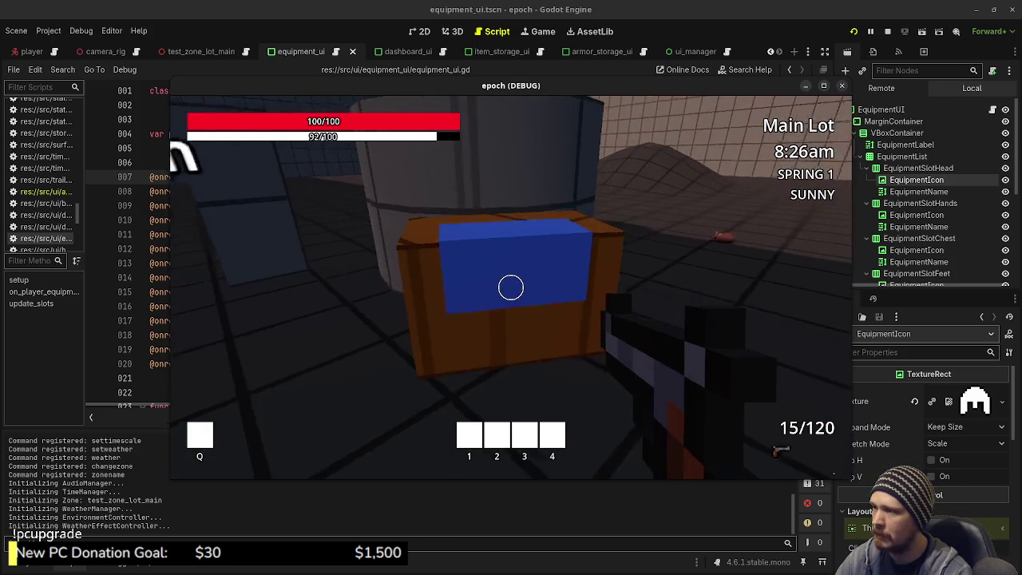
pyautogui.press('e')
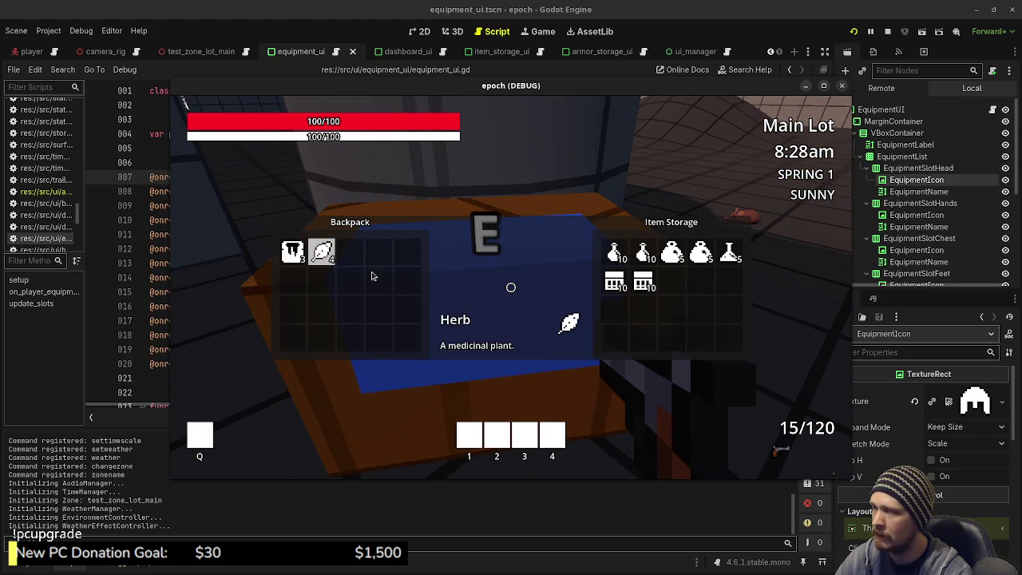
pyautogui.press('e')
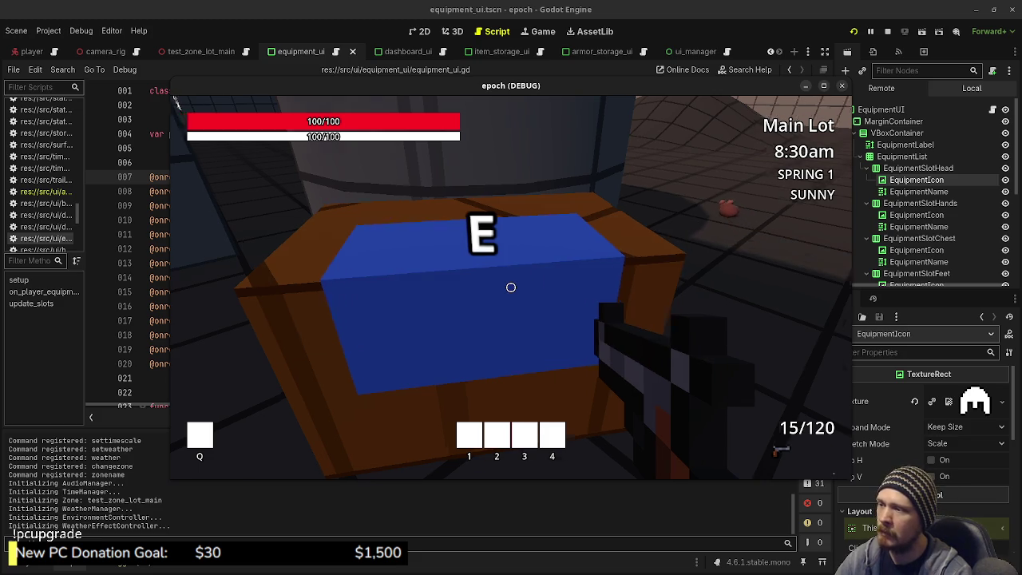
# - Equip leather cap, leather gloves and iron armour from the stands, then check the Equipment list
pyautogui.hotkey('shift', 'w')
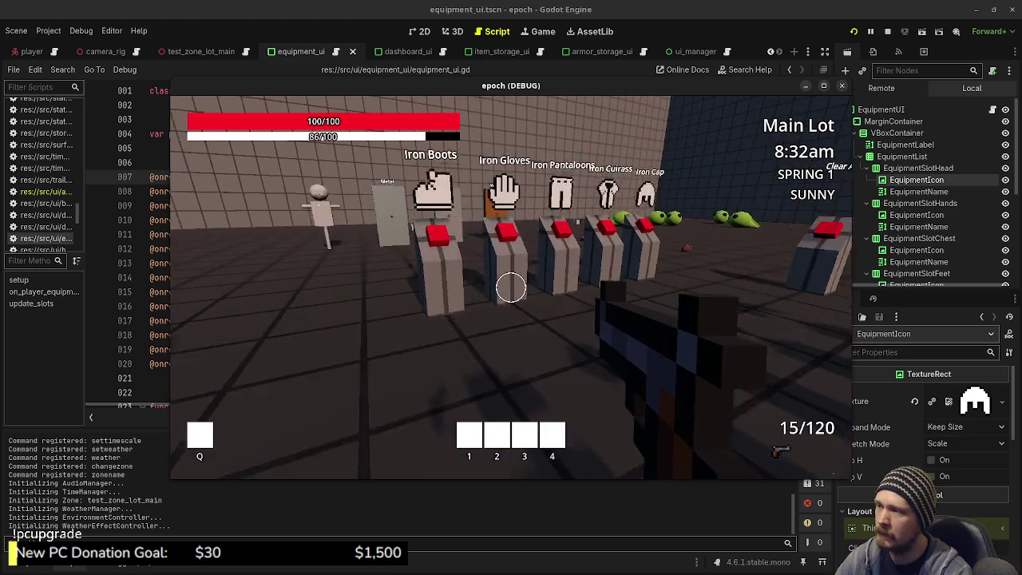
pyautogui.press('w')
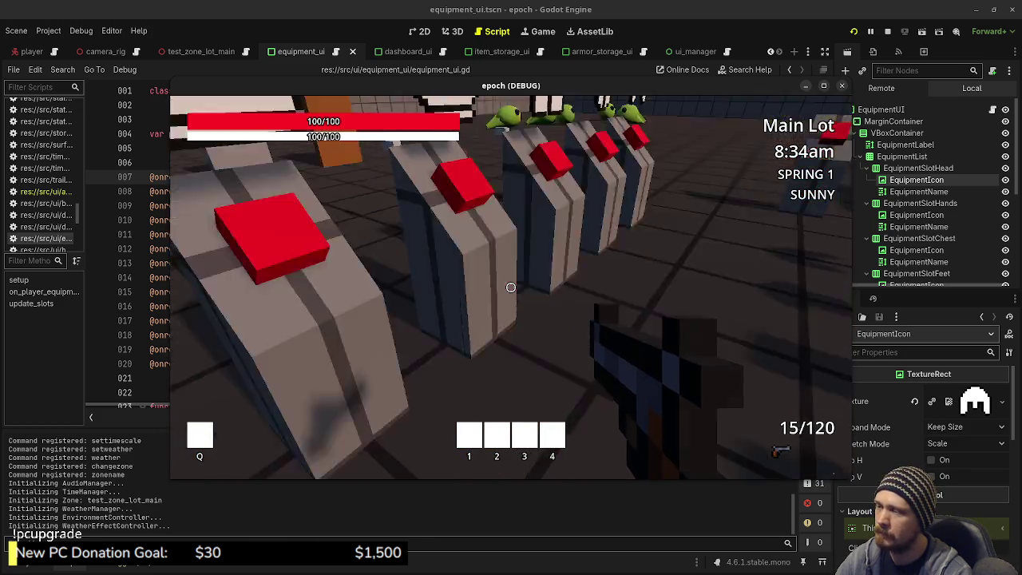
pyautogui.press('s')
pyautogui.press('w')
pyautogui.press('s')
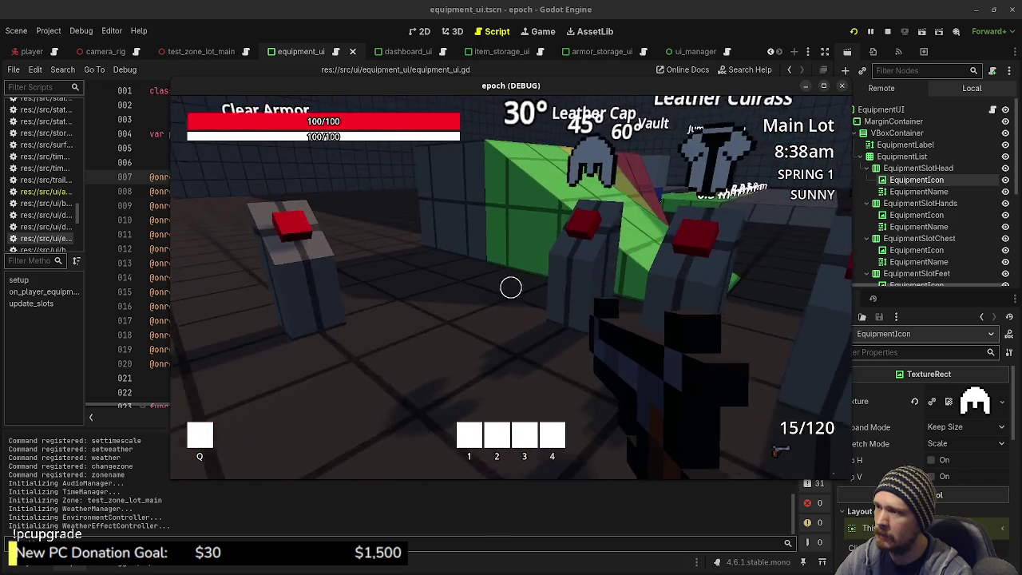
pyautogui.press('w')
pyautogui.press('Tab')
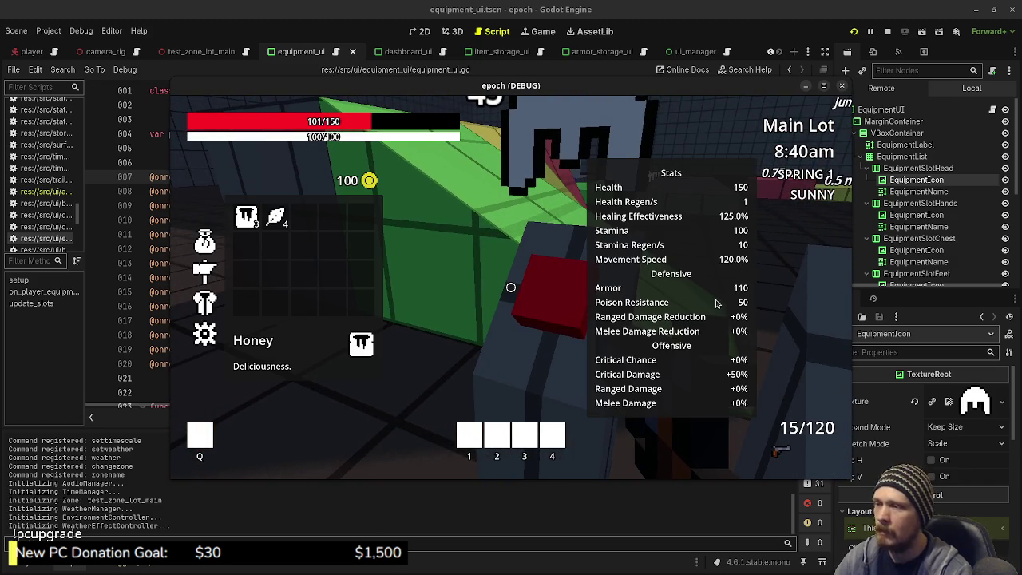
pyautogui.click(206, 303)
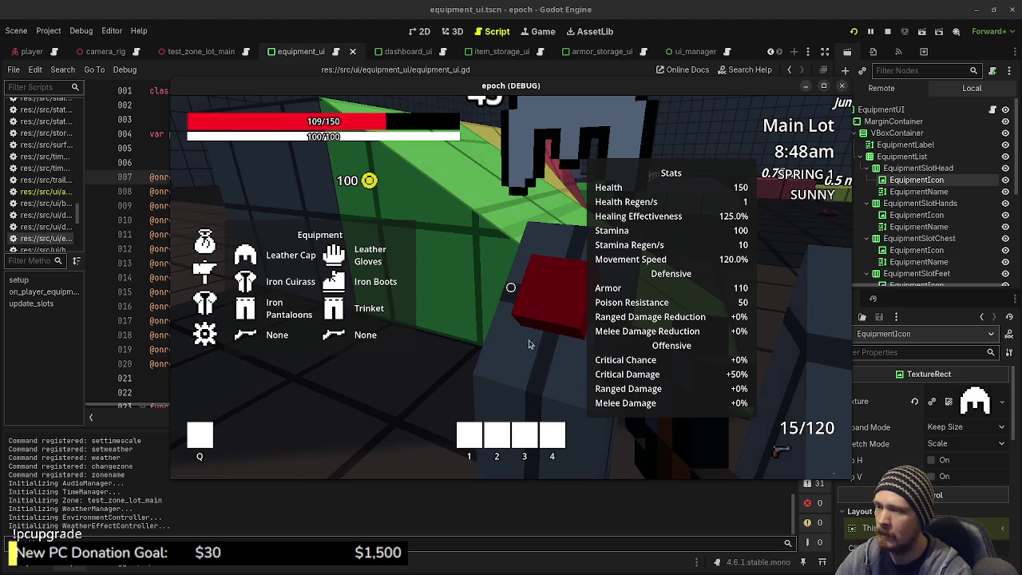
pyautogui.click(204, 270)
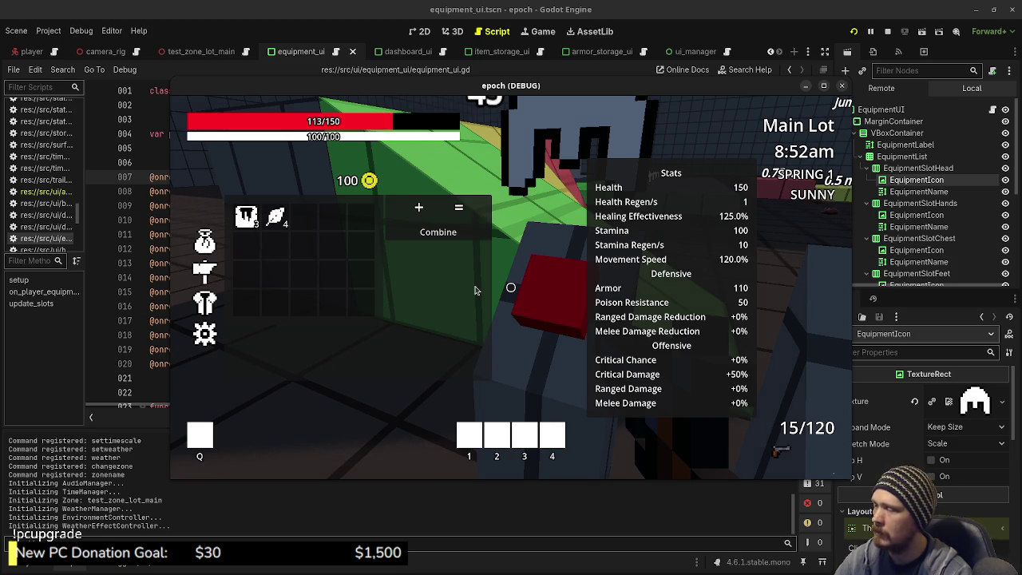
pyautogui.press('Tab')
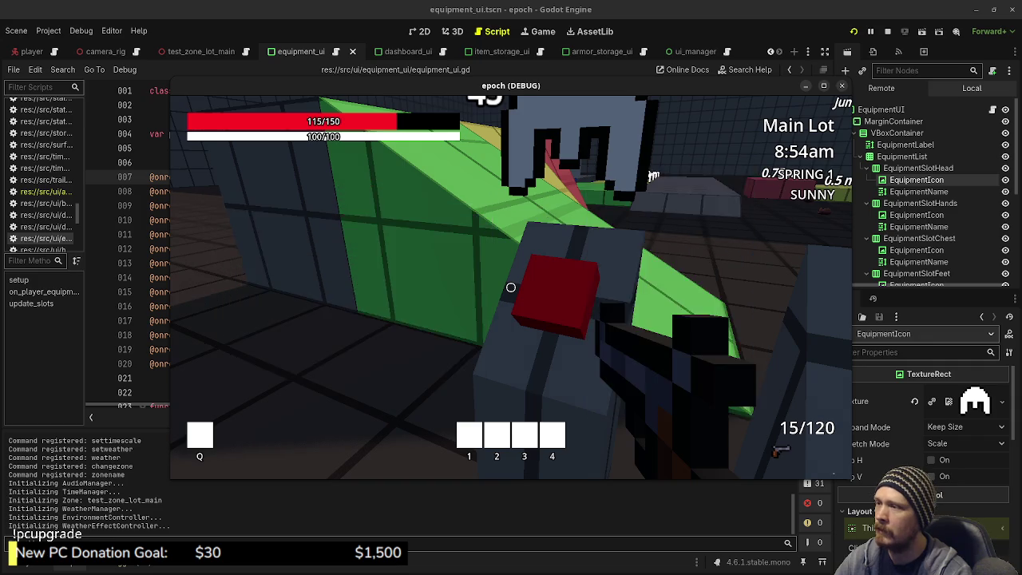
pyautogui.hotkey('shift', 'w')
pyautogui.hotkey('shift', 'w')
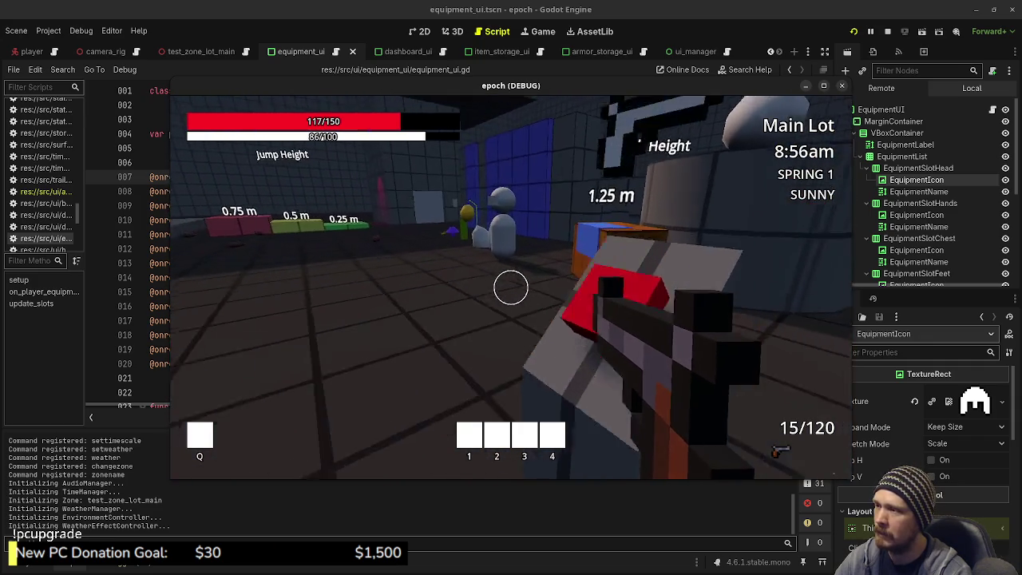
# - Harvest herbs and a purple mushroom, checking the mushroom count in the inventory
pyautogui.press('w')
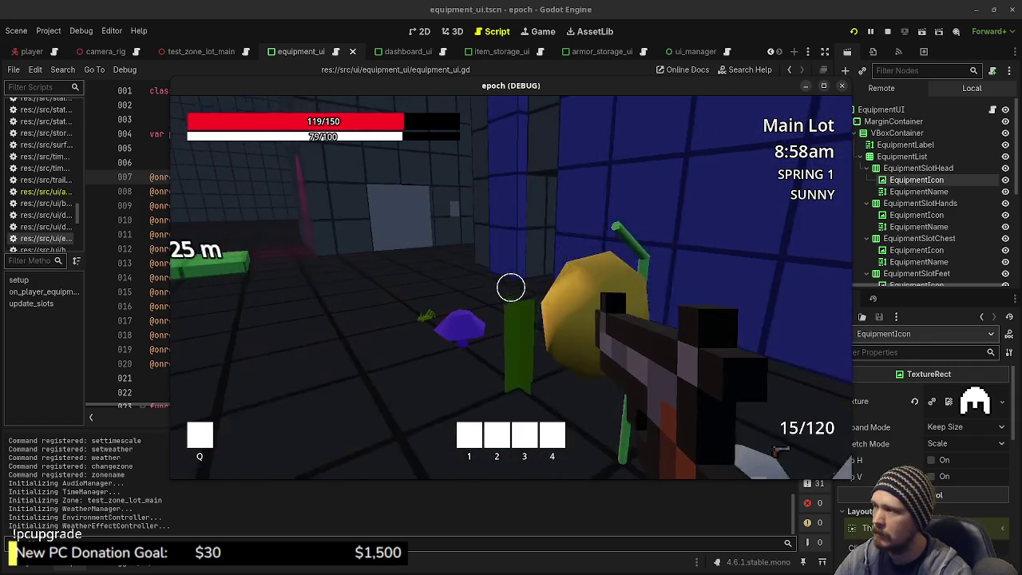
pyautogui.press('e')
pyautogui.press('e')
pyautogui.press('e')
pyautogui.press('Tab')
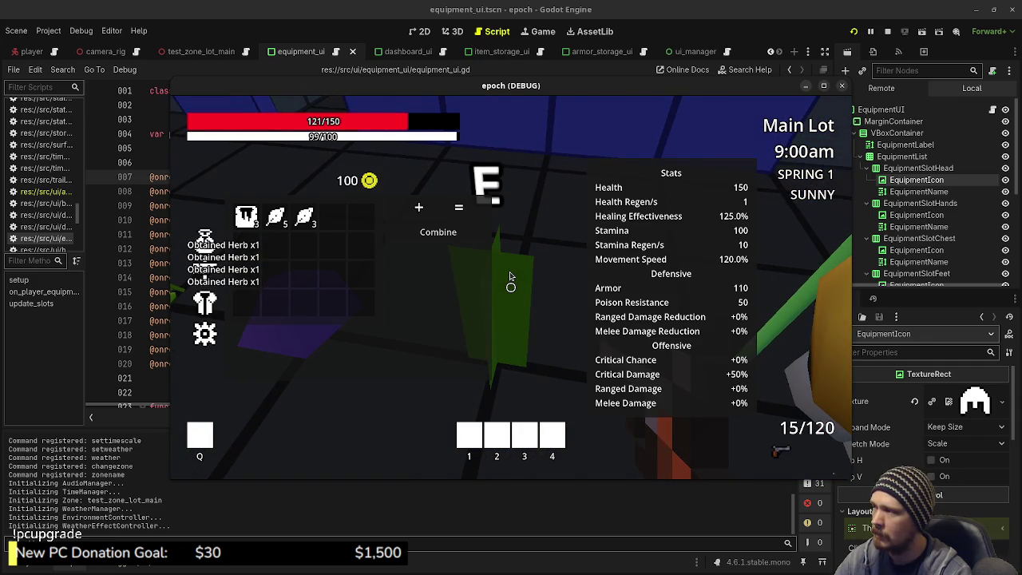
pyautogui.press('Tab')
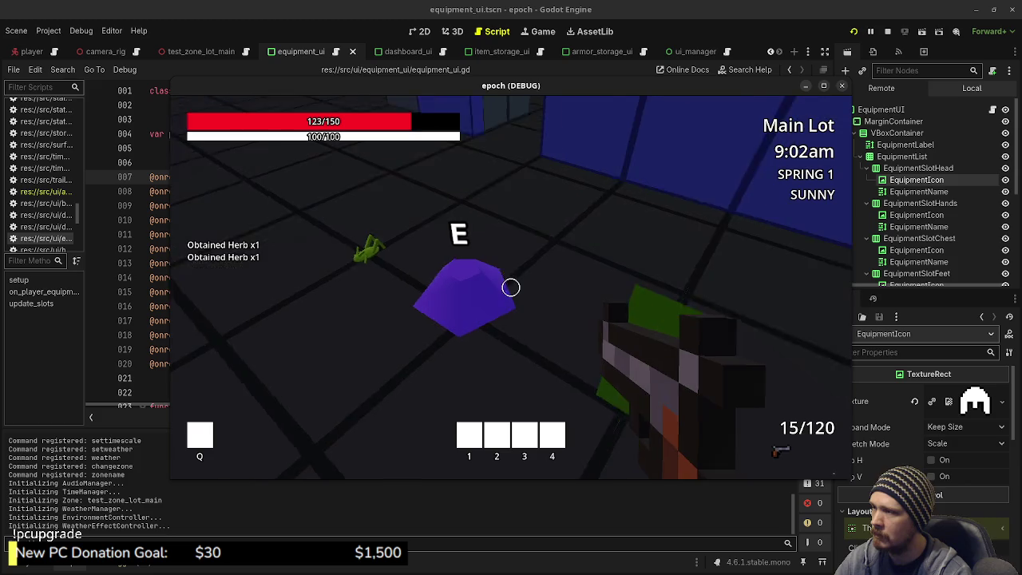
pyautogui.press('e')
pyautogui.press('e')
pyautogui.press('e')
pyautogui.press('Tab')
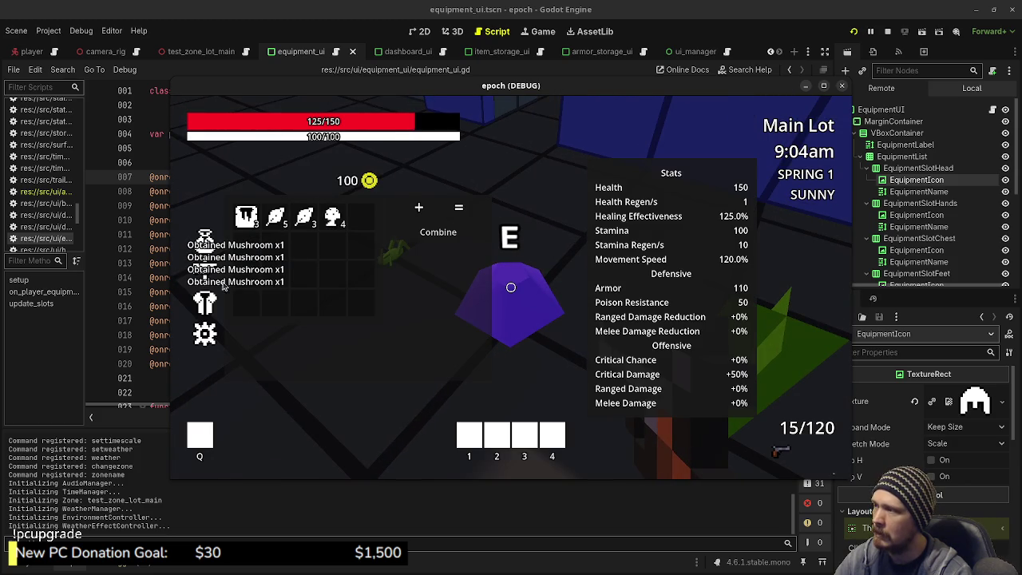
# - Combine a herb and a mushroom into a potion in the inventory
pyautogui.click(305, 218)
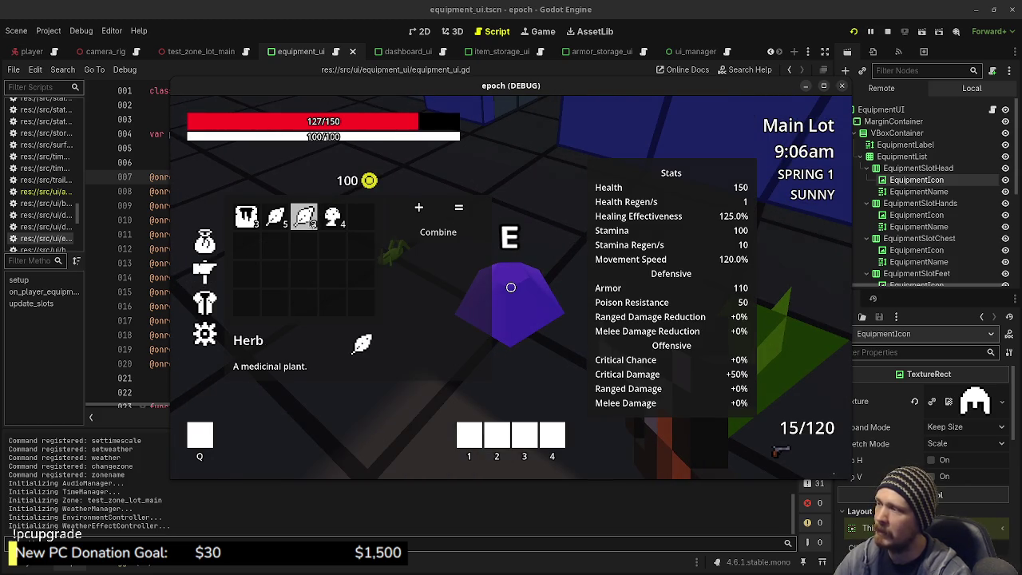
pyautogui.click(332, 218)
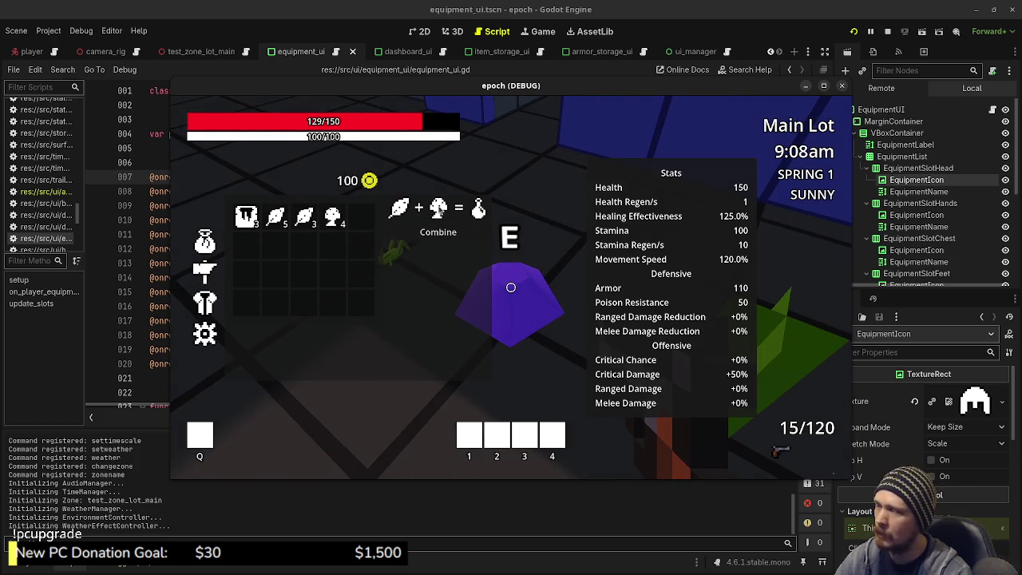
pyautogui.click(437, 232)
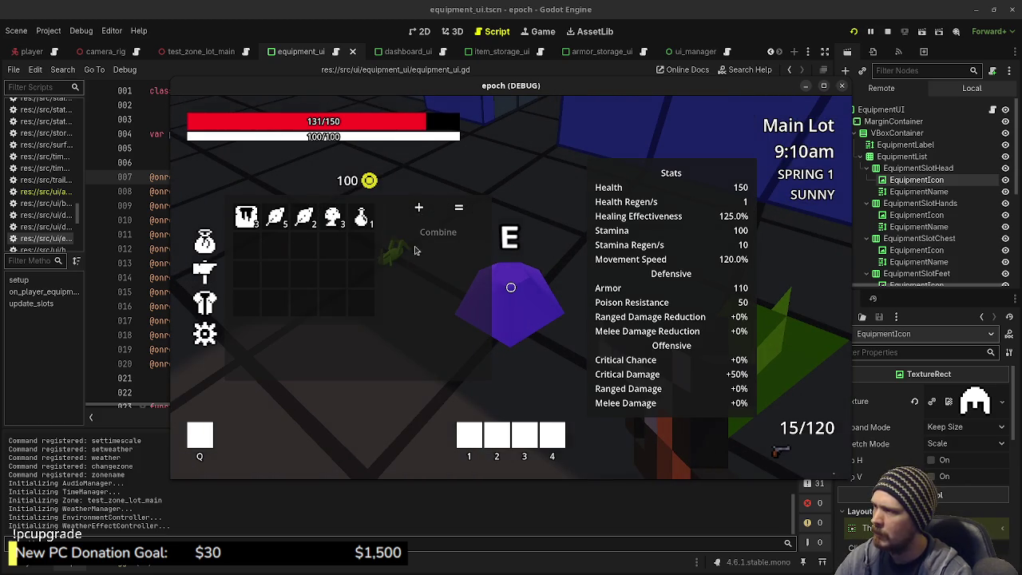
pyautogui.press('Tab')
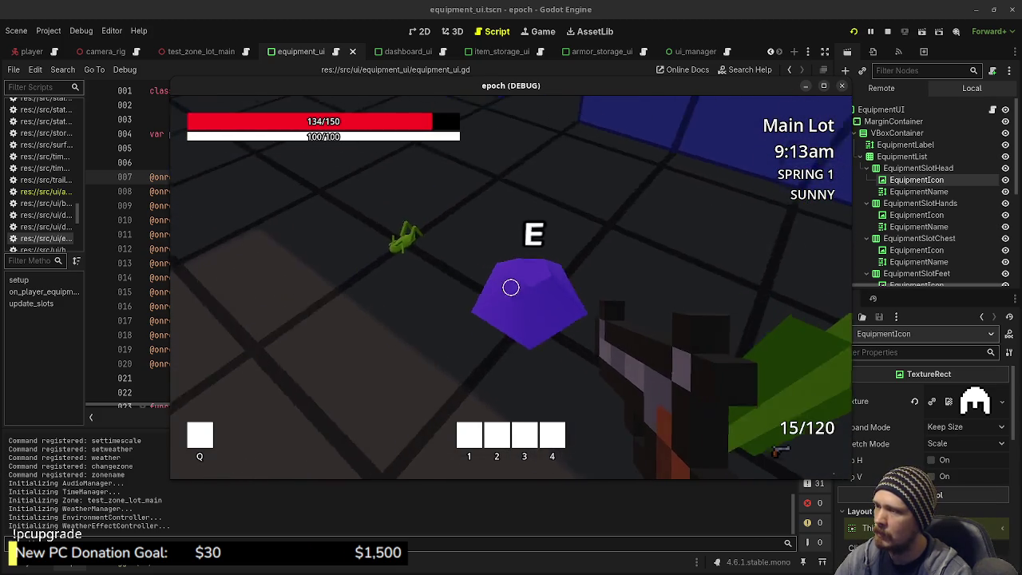
# - Gather more mushrooms plus honey, iron ore, a herb and an insect
pyautogui.press('Tab')
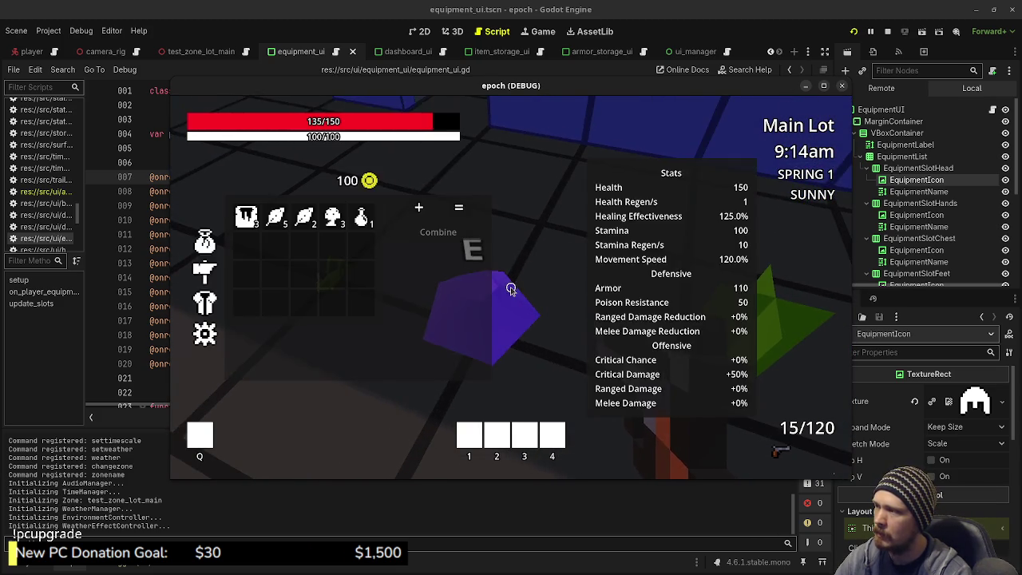
pyautogui.press('Tab')
pyautogui.press('e')
pyautogui.press('e')
pyautogui.press('e')
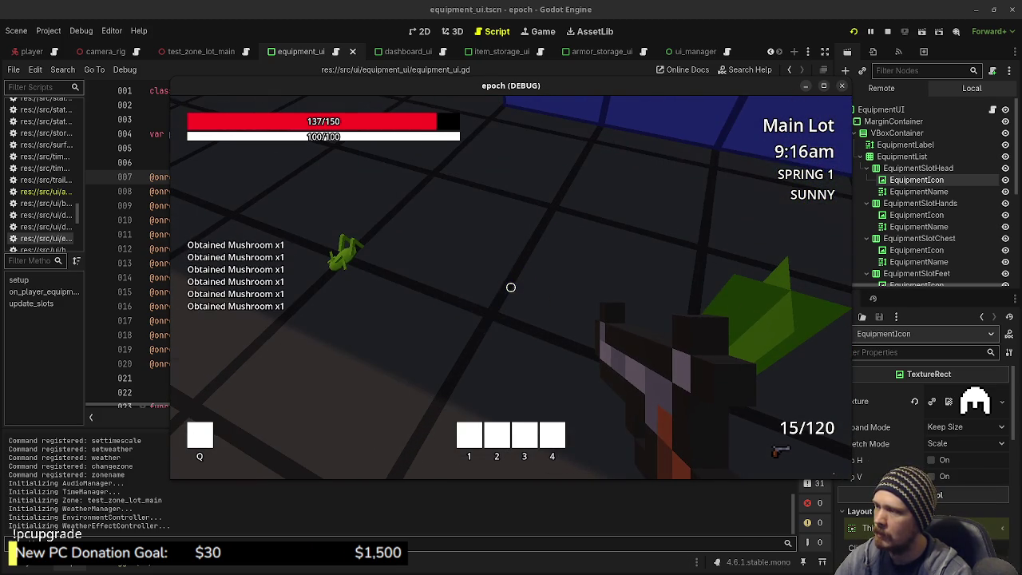
pyautogui.press('e')
pyautogui.press('e')
pyautogui.press('e')
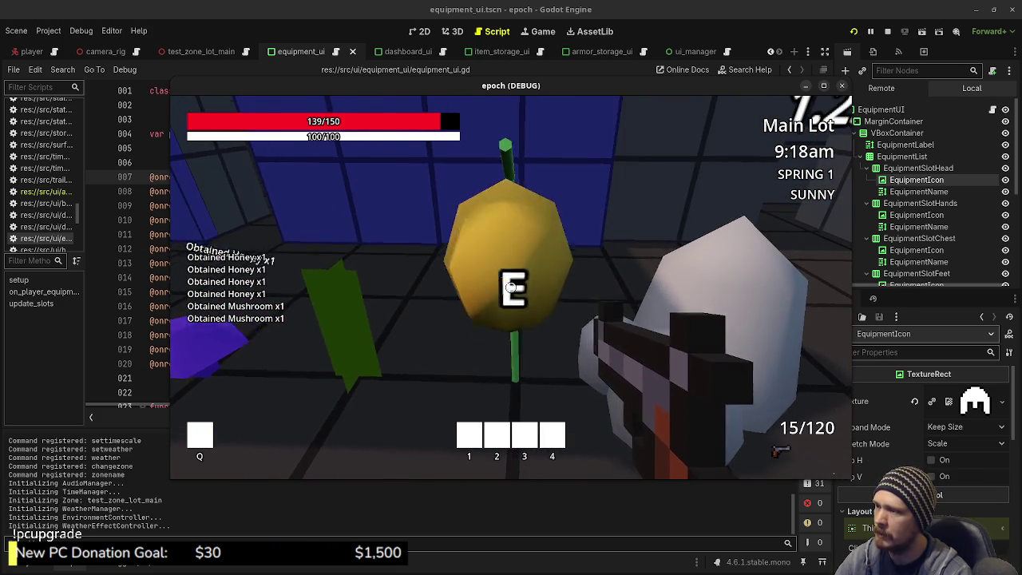
pyautogui.press('e')
pyautogui.press('e')
pyautogui.press('e')
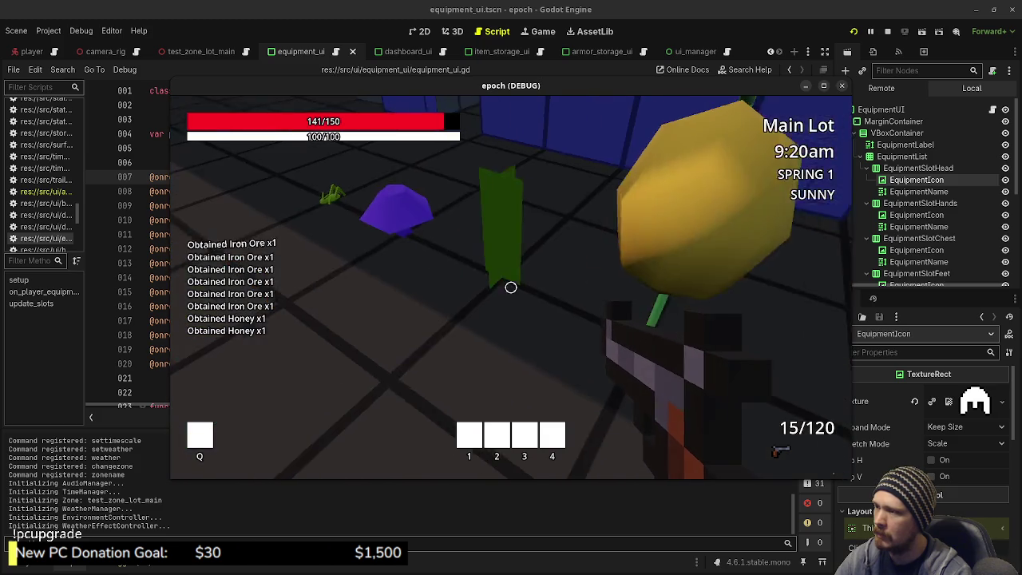
pyautogui.press('e')
pyautogui.press('e')
pyautogui.press('e')
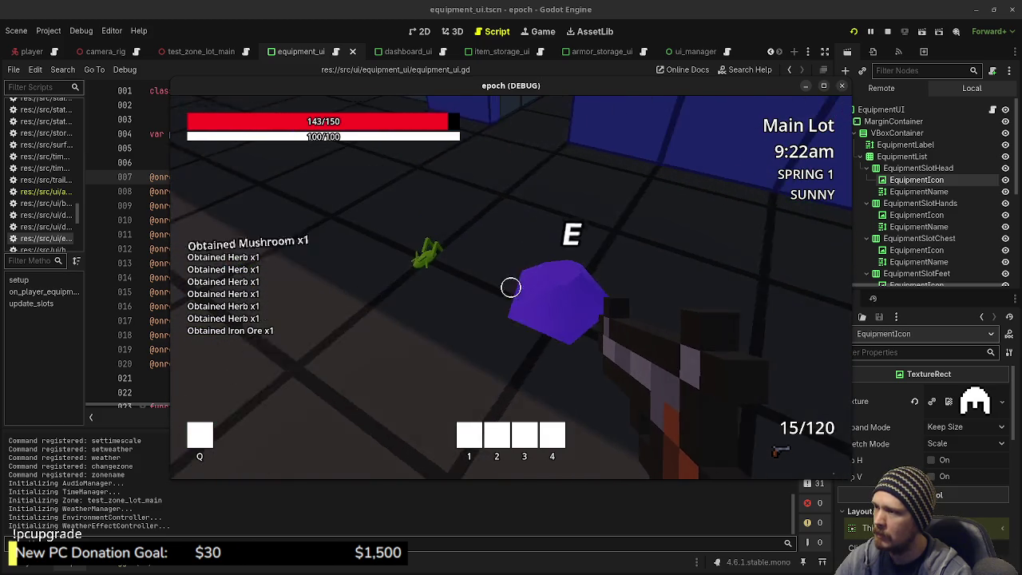
pyautogui.press('e')
pyautogui.press('e')
pyautogui.press('e')
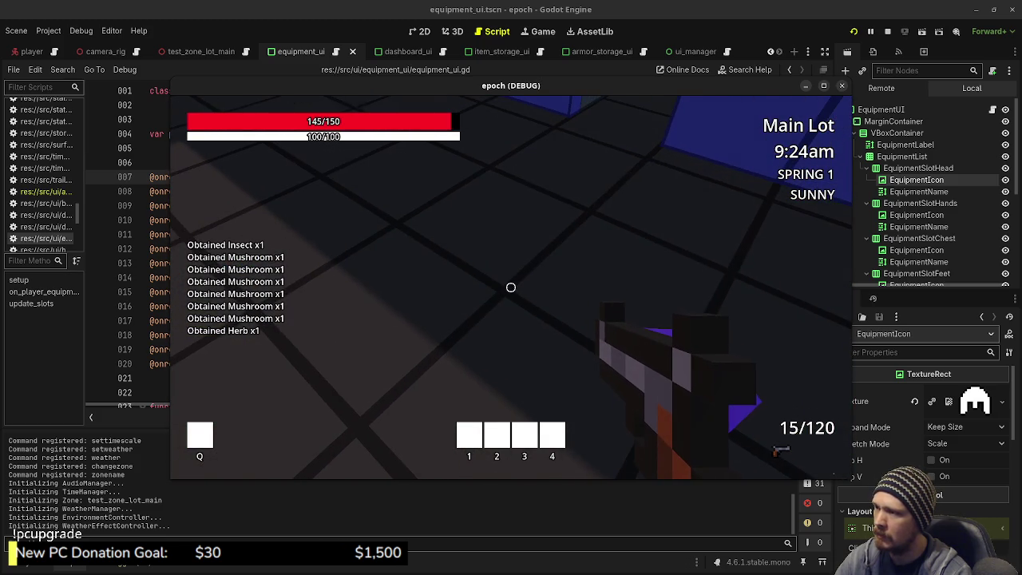
pyautogui.press('e')
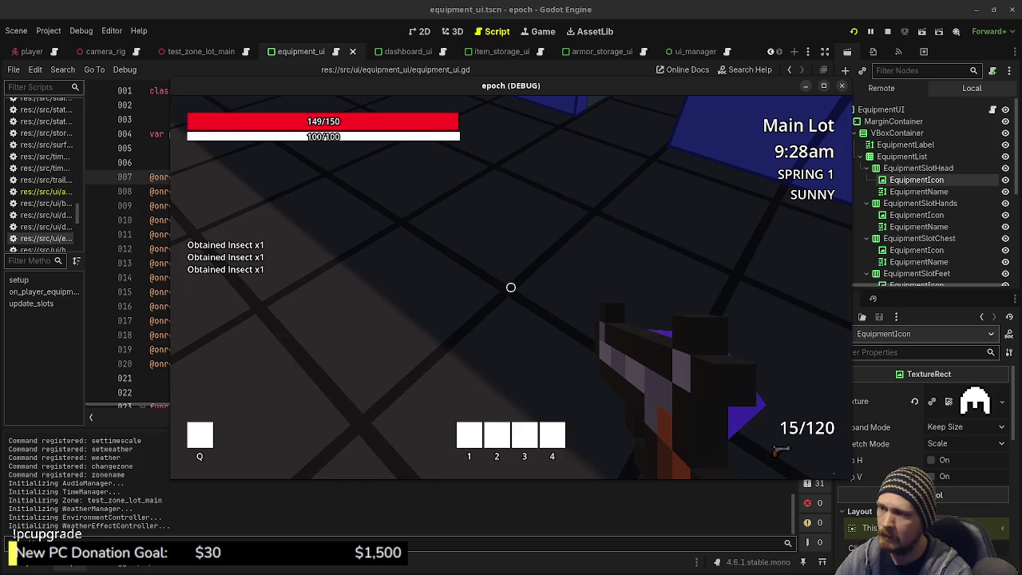
pyautogui.press('Tab')
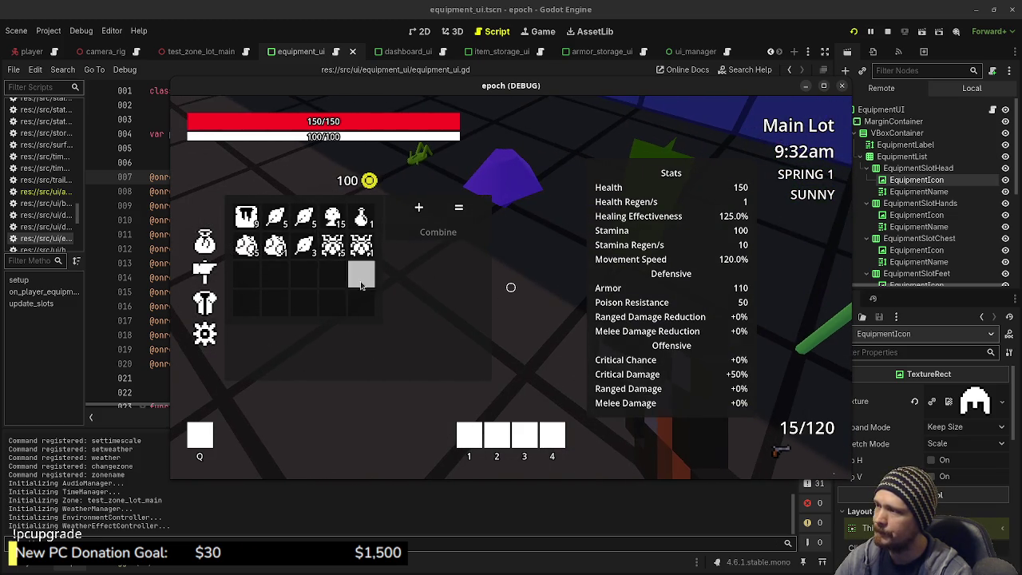
pyautogui.press('Tab')
pyautogui.press('e')
pyautogui.press('e')
pyautogui.press('e')
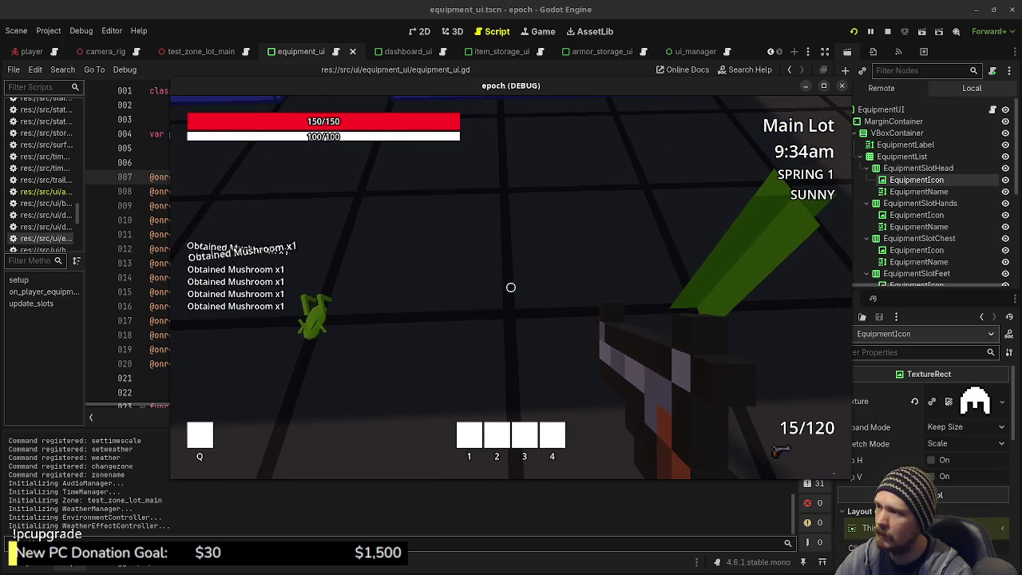
pyautogui.press('Tab')
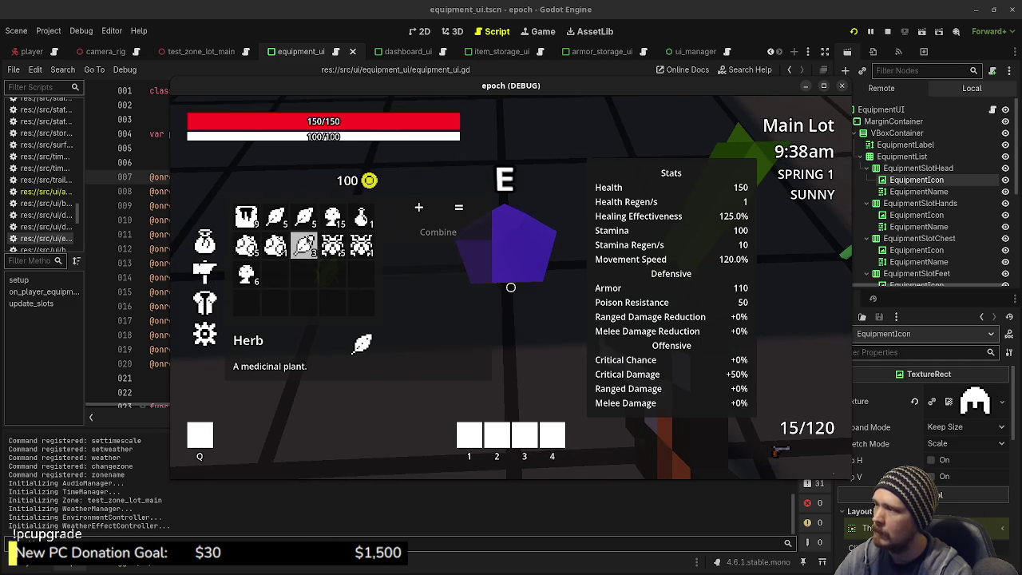
# - Combine a Herb and a Mushroom into a Potion, bringing the potion stack to 2
pyautogui.click(309, 248)
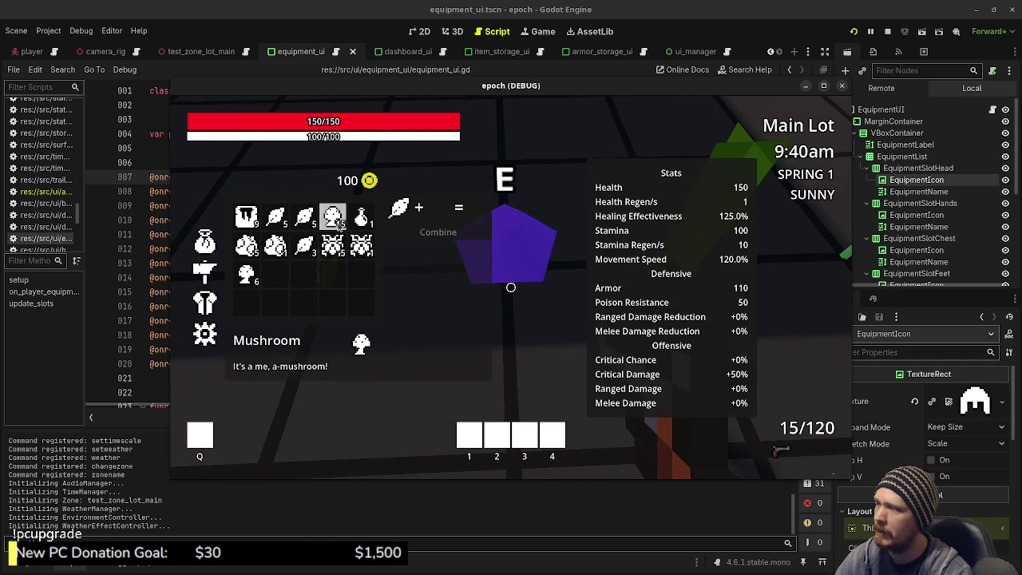
pyautogui.click(339, 223)
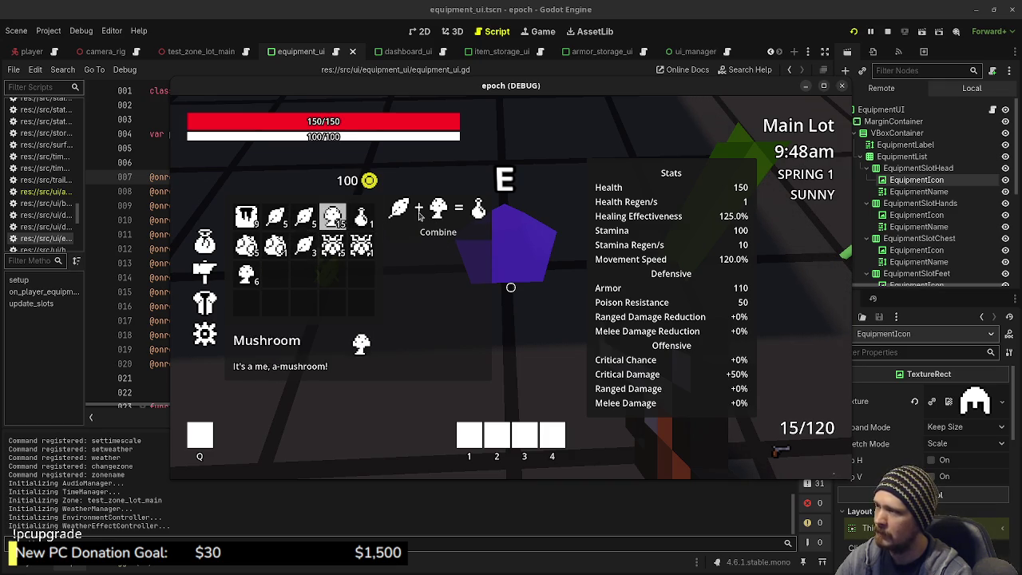
pyautogui.click(305, 245)
pyautogui.click(246, 274)
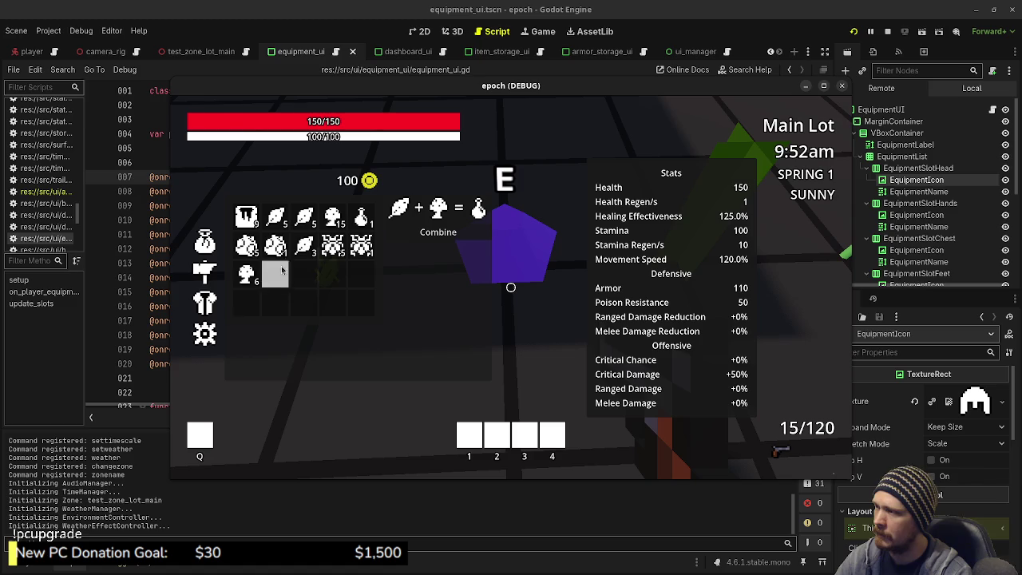
pyautogui.click(420, 236)
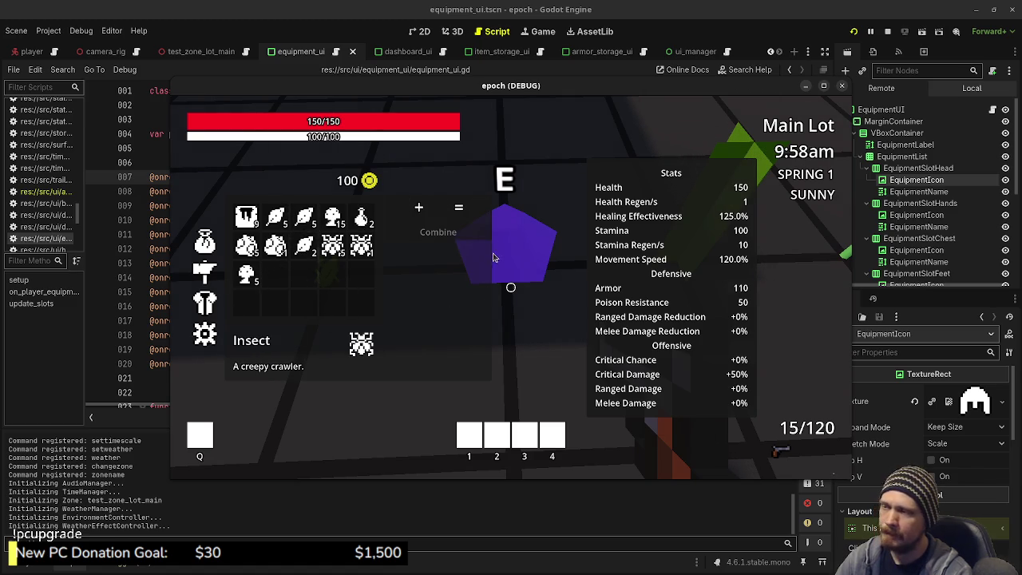
pyautogui.press('Tab')
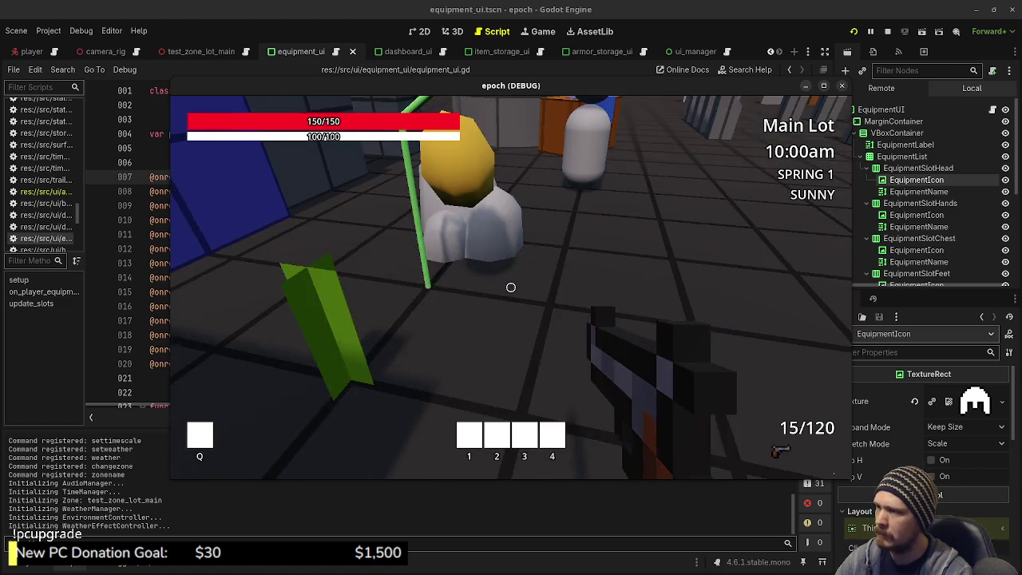
# - Open the chest's Item Storage and step through the backpack slots
pyautogui.press('w')
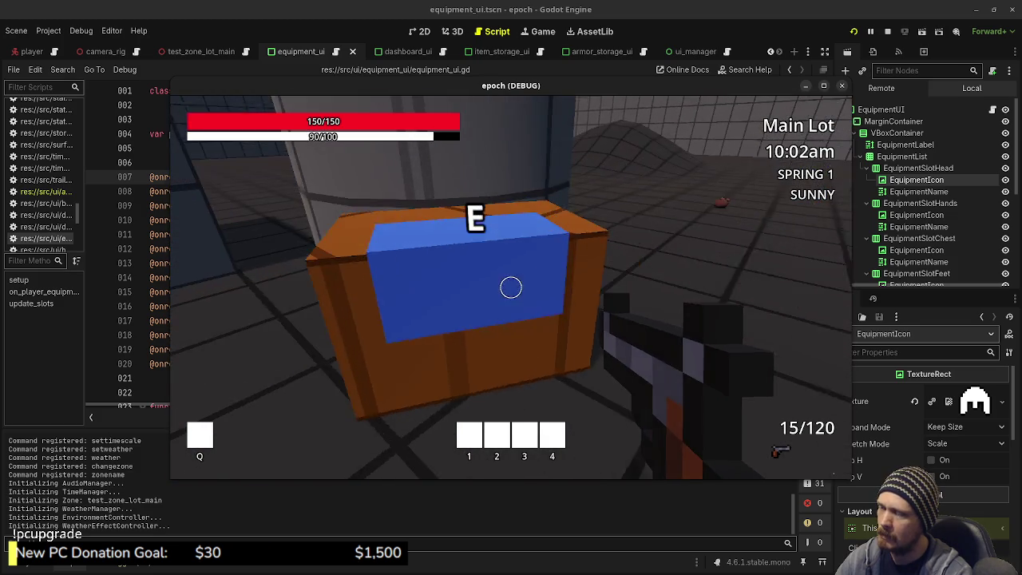
pyautogui.press('e')
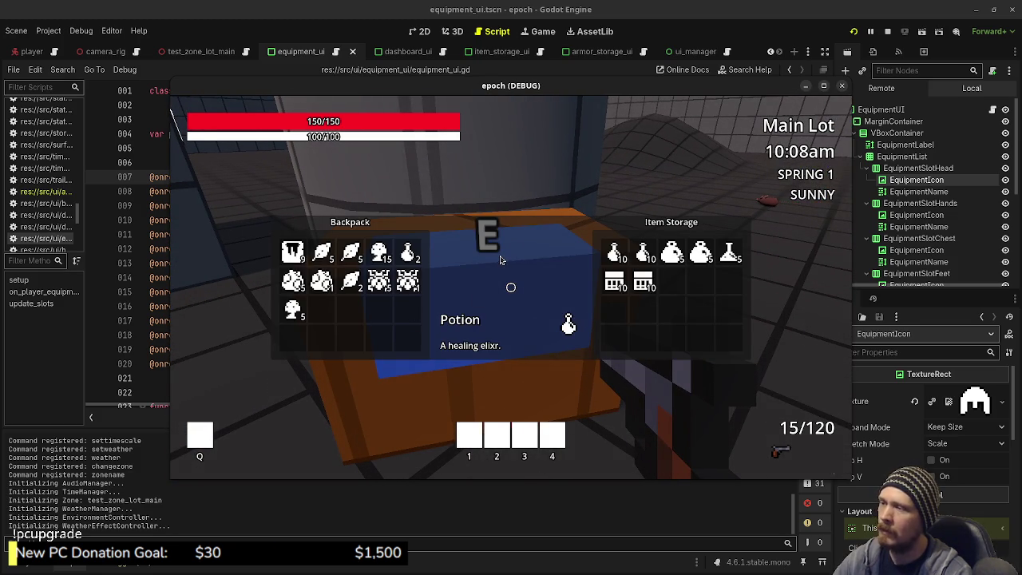
pyautogui.press('e')
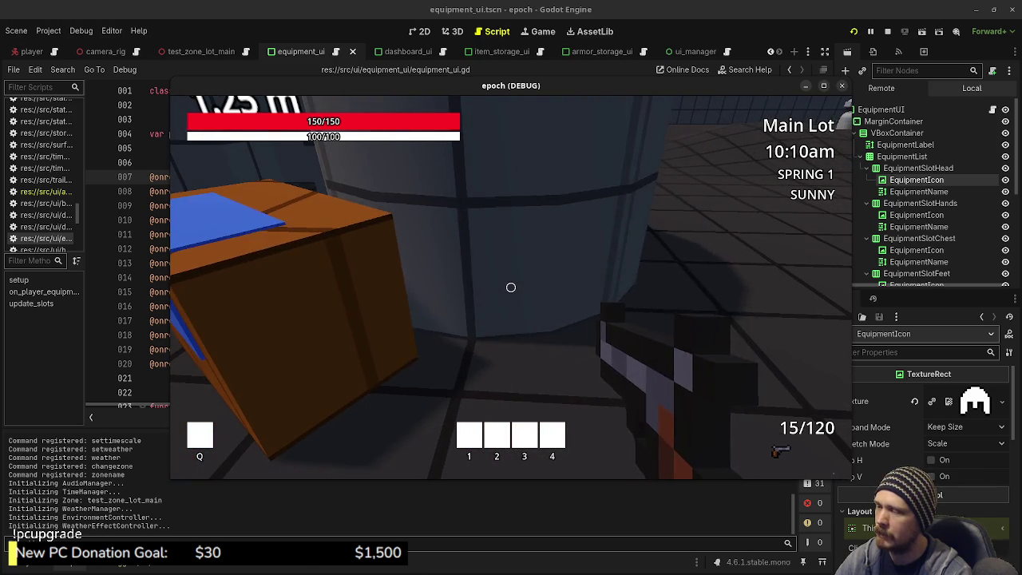
pyautogui.press('Tab')
pyautogui.press('Tab')
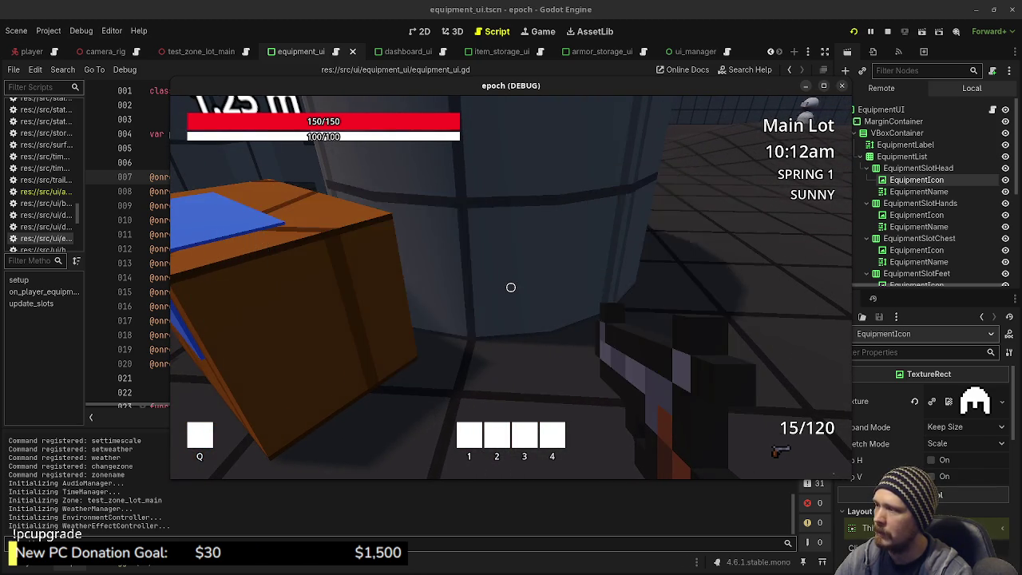
pyautogui.press('e')
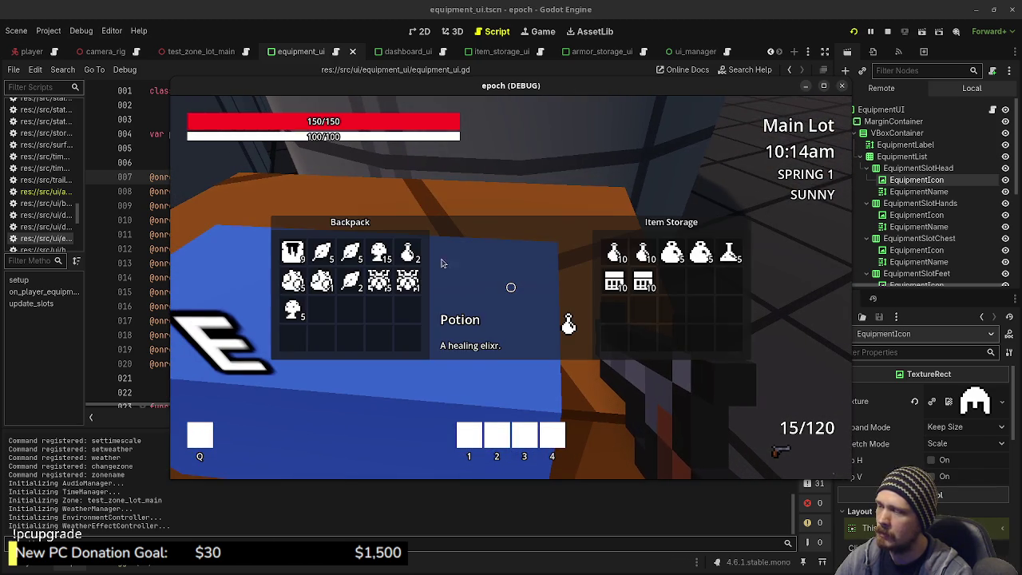
pyautogui.press('Left')
pyautogui.press('Left')
pyautogui.press('Right')
pyautogui.press('Down')
pyautogui.press('Right')
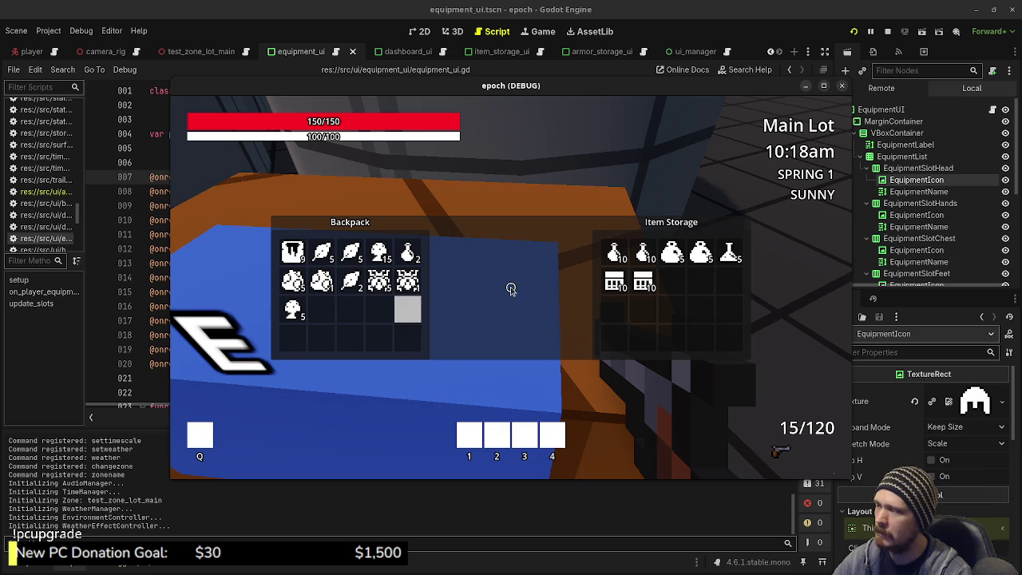
# - View the Equipment list, then stop the running game
pyautogui.press('e')
pyautogui.press('c')
pyautogui.press('Tab')
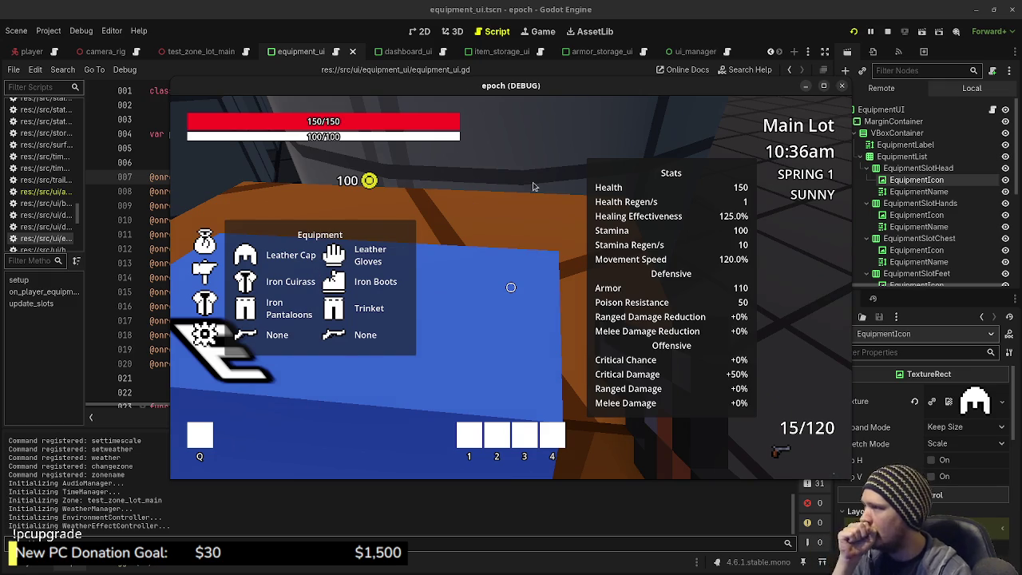
pyautogui.click(887, 31)
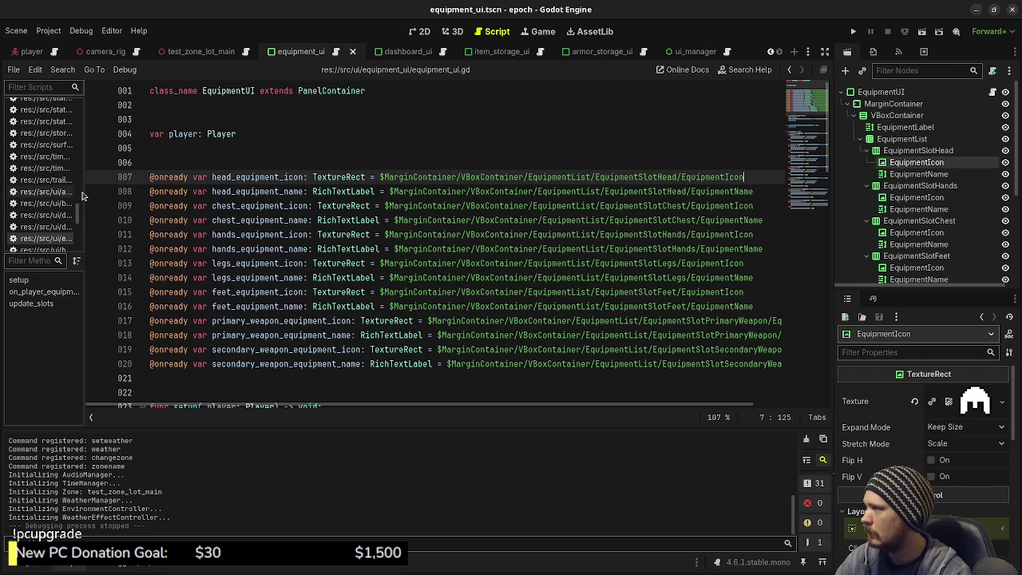
# - In player.gd, declare armor_storage_inventory: ItemInventory below item_storage_inventory and save
pyautogui.moveTo(84, 191); pyautogui.dragTo(233, 191)
pyautogui.scroll(5, 135, 217)
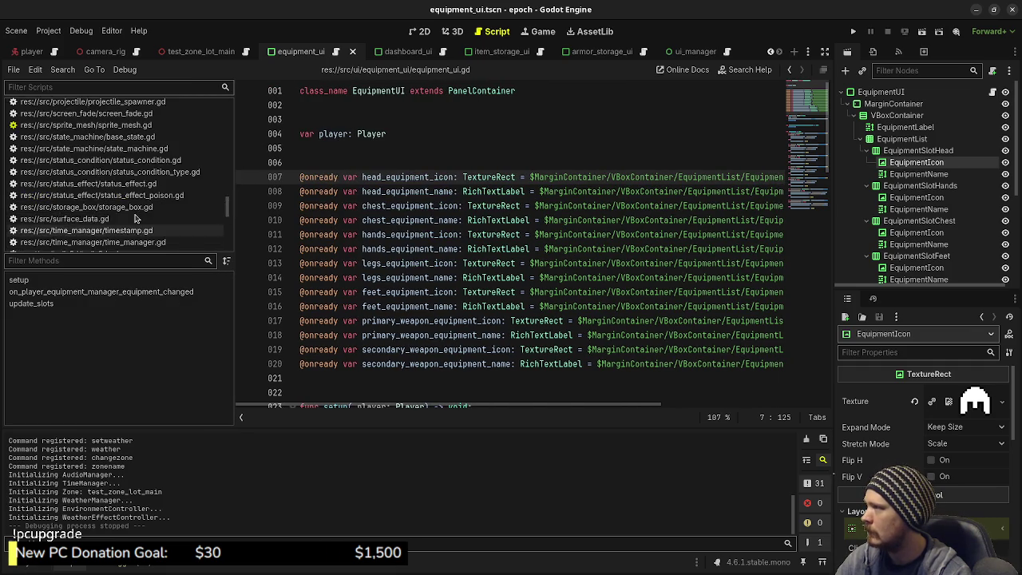
pyautogui.scroll(4, 134, 217)
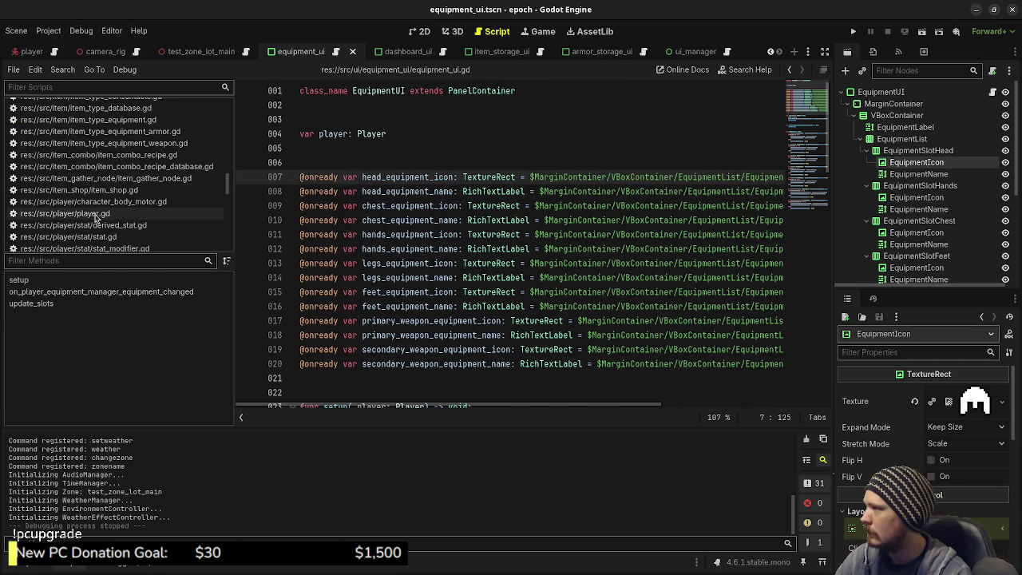
pyautogui.click(132, 214)
pyautogui.scroll(2, 496, 308)
pyautogui.scroll(-6, 508, 250)
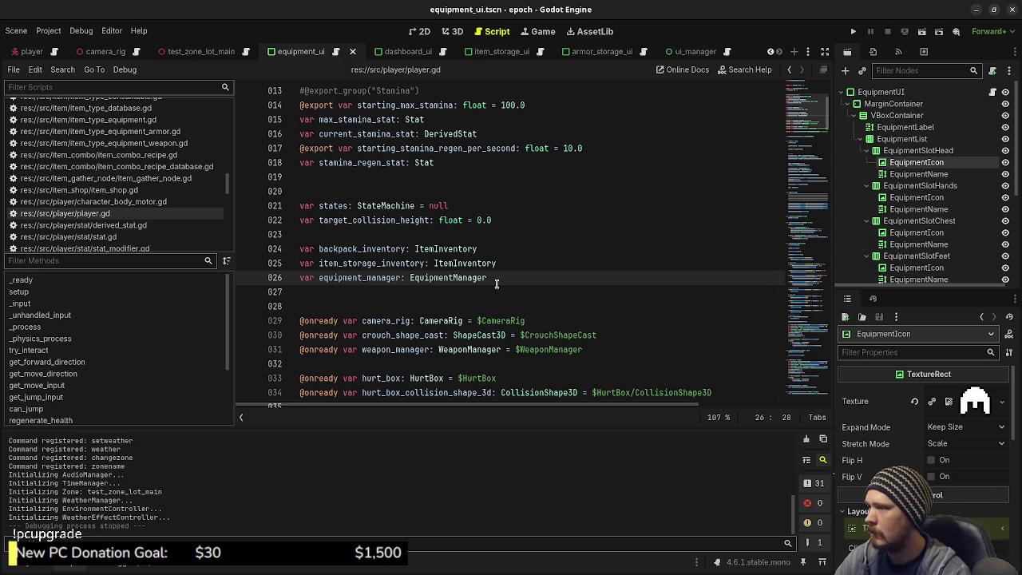
pyautogui.click(528, 266)
pyautogui.press('Return')
pyautogui.write('var armor_storage_')
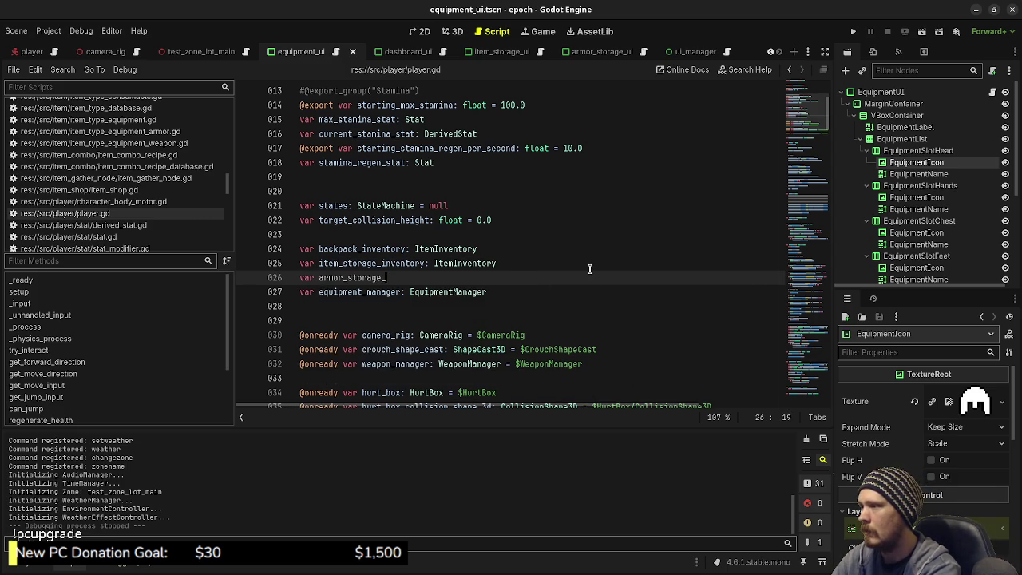
pyautogui.write(': ItemInventory')
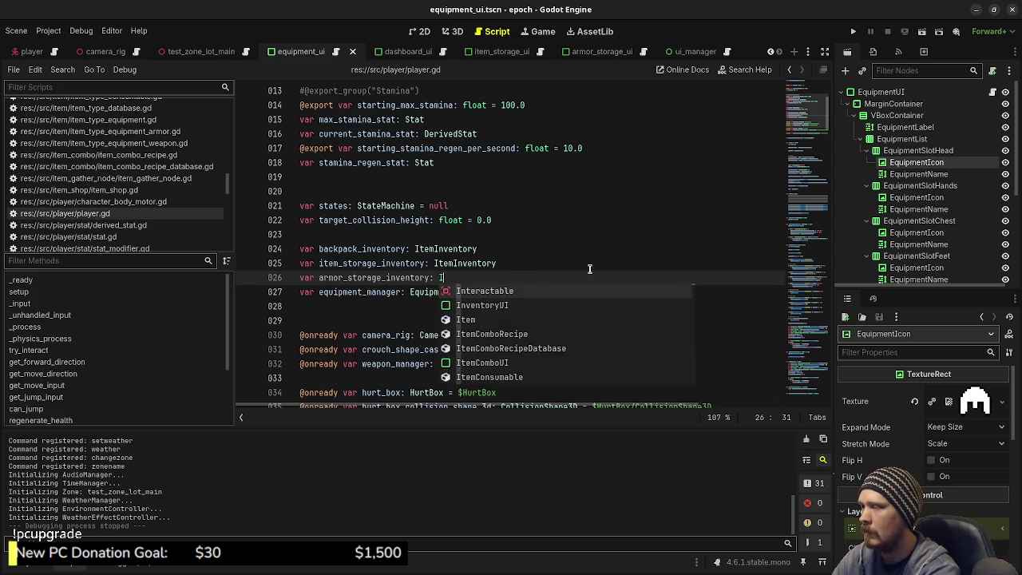
pyautogui.hotkey('ctrl', 's')
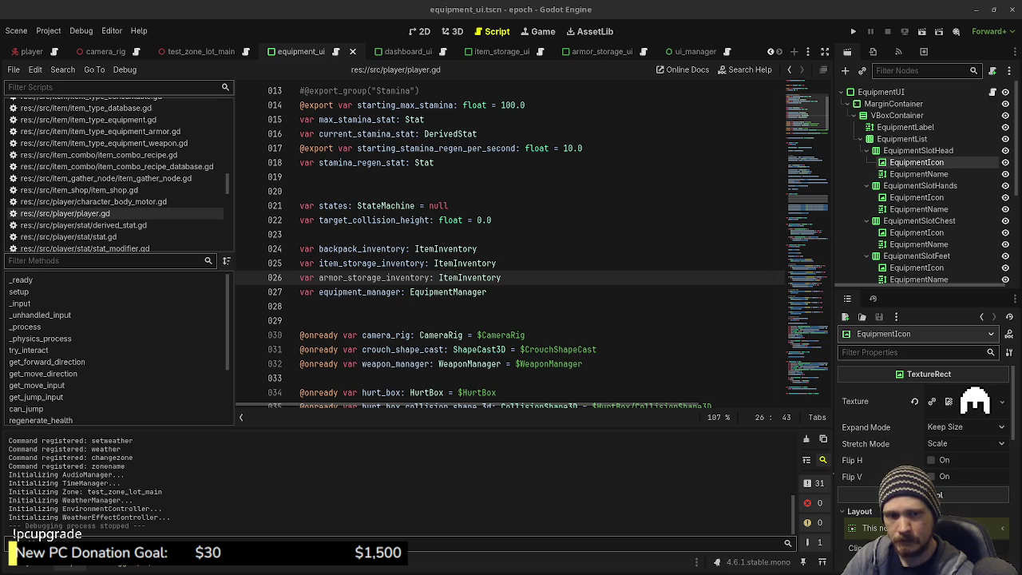
pyautogui.hotkey('alt', 'Tab')
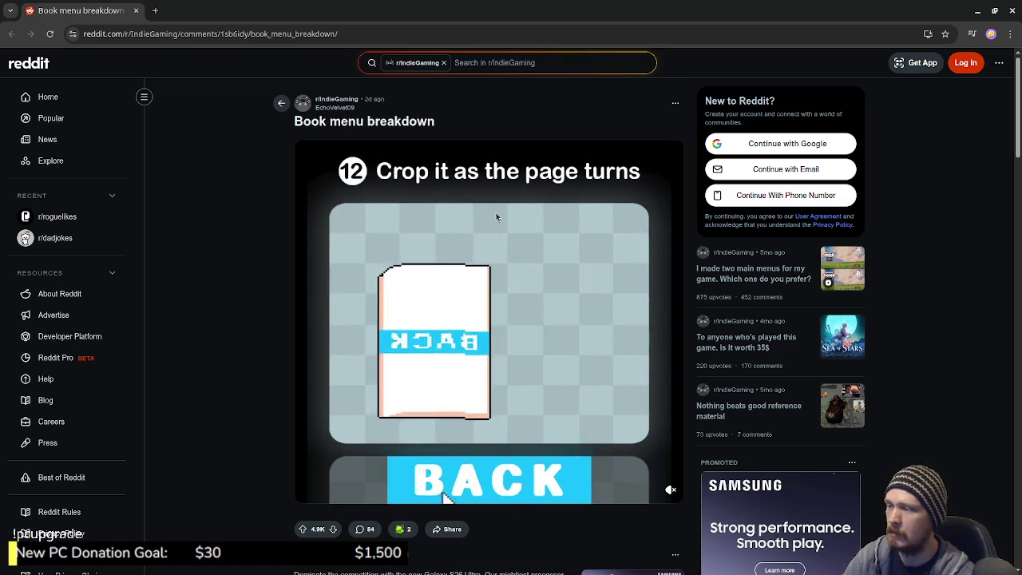
# - Watch the 'Book menu breakdown' video to its 1:53 end and replay it
pyautogui.moveTo(495, 218)
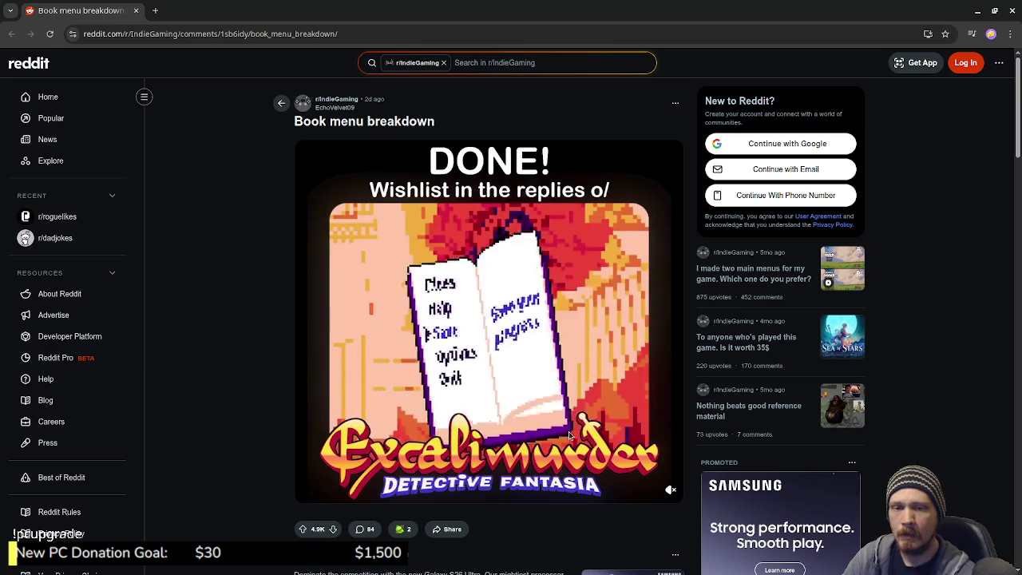
pyautogui.moveTo(546, 409)
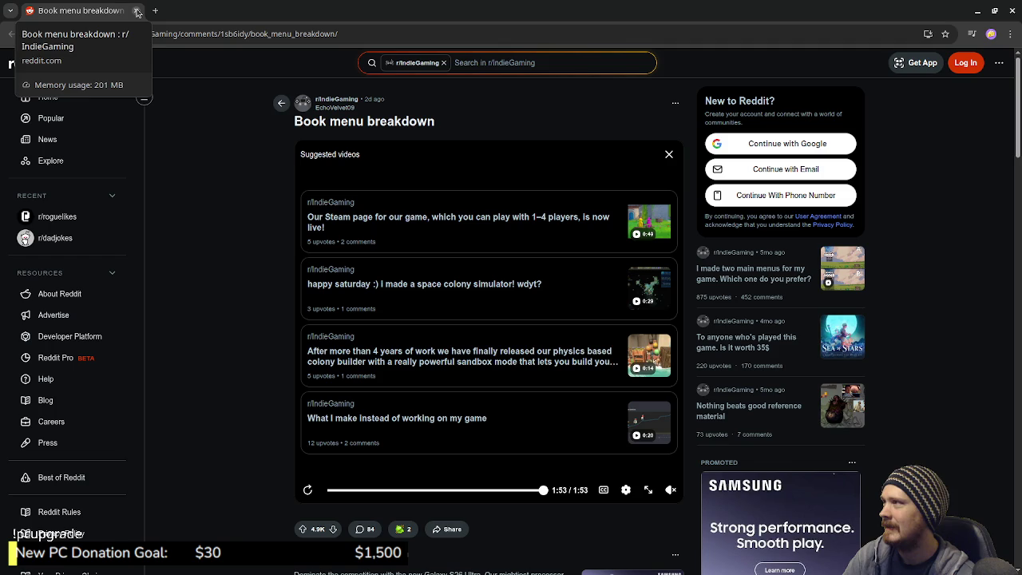
pyautogui.click(308, 491)
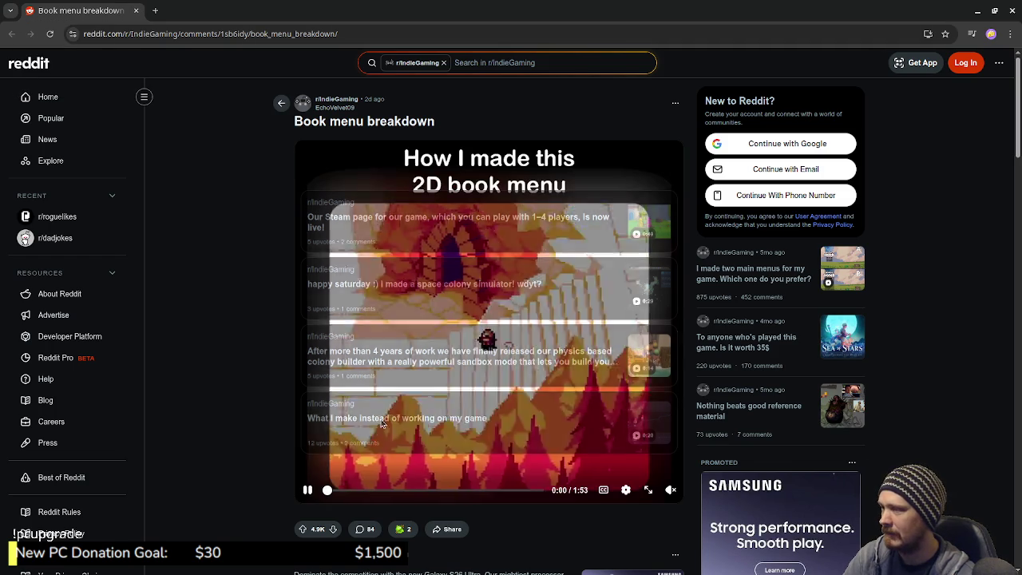
# - Skip the video ahead to the 'Assemble the book' step, then close the Reddit tab
pyautogui.click(359, 490)
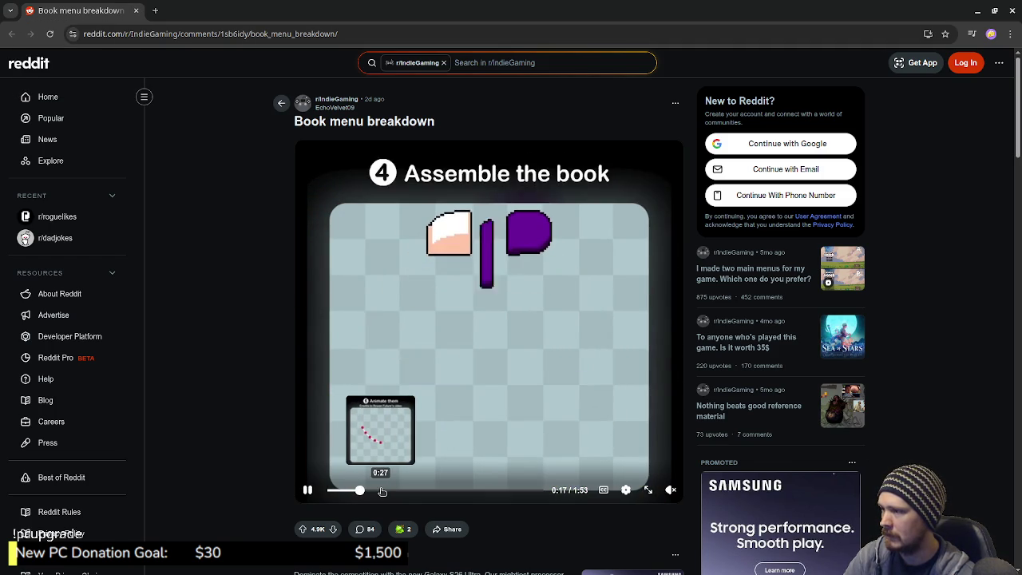
pyautogui.moveTo(383, 490); pyautogui.dragTo(410, 491)
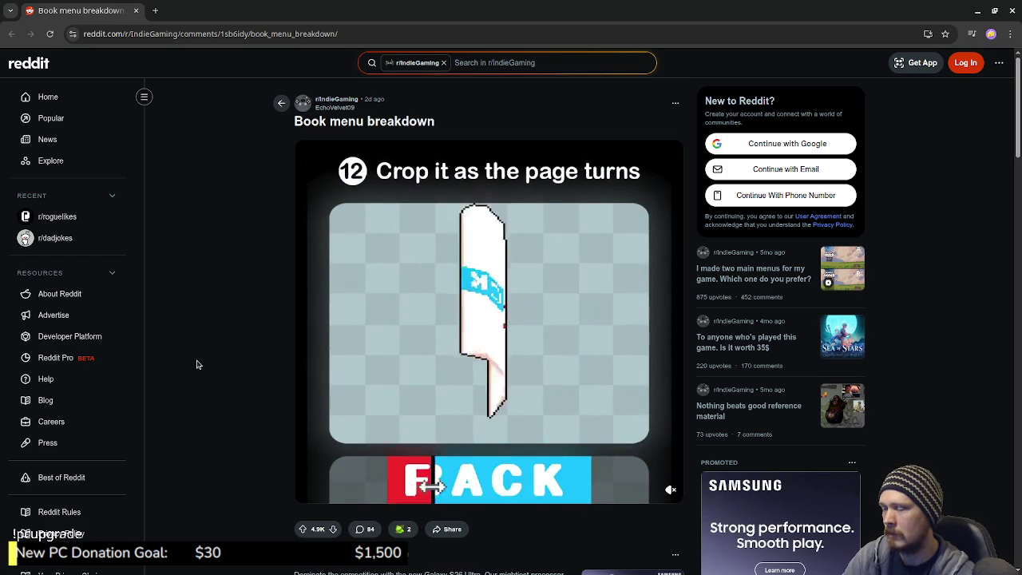
pyautogui.scroll(-2, 248, 328)
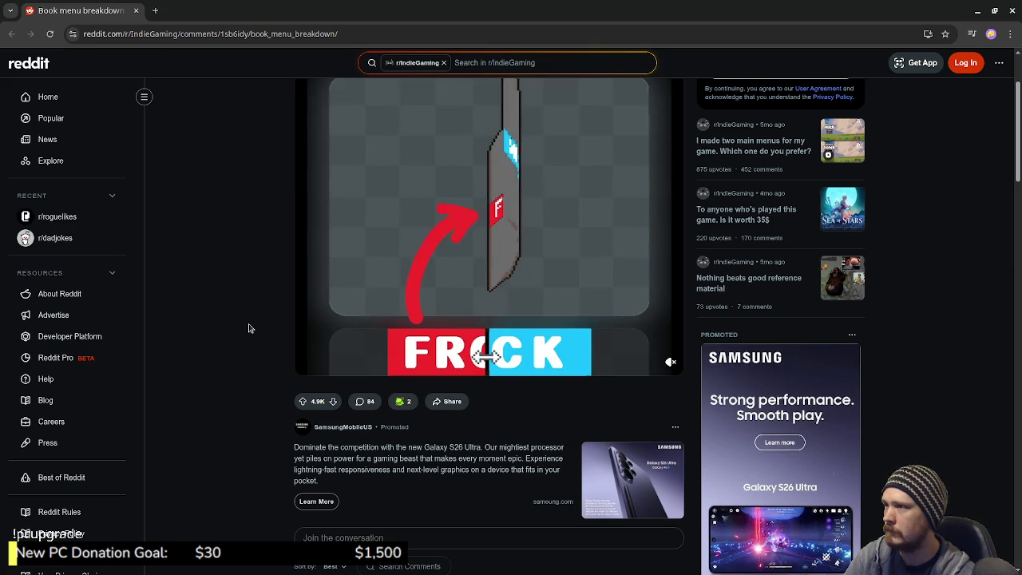
pyautogui.click(137, 10)
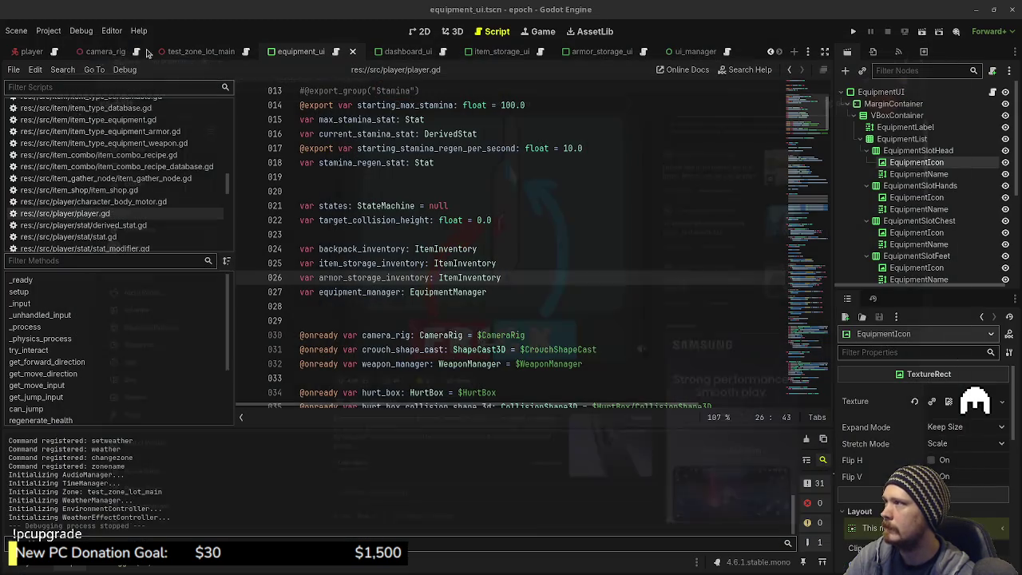
# - Add 'armor_storage_inventory = ItemInventory.new()' after the item_storage_inventory line in _ready, then save
pyautogui.click(539, 292)
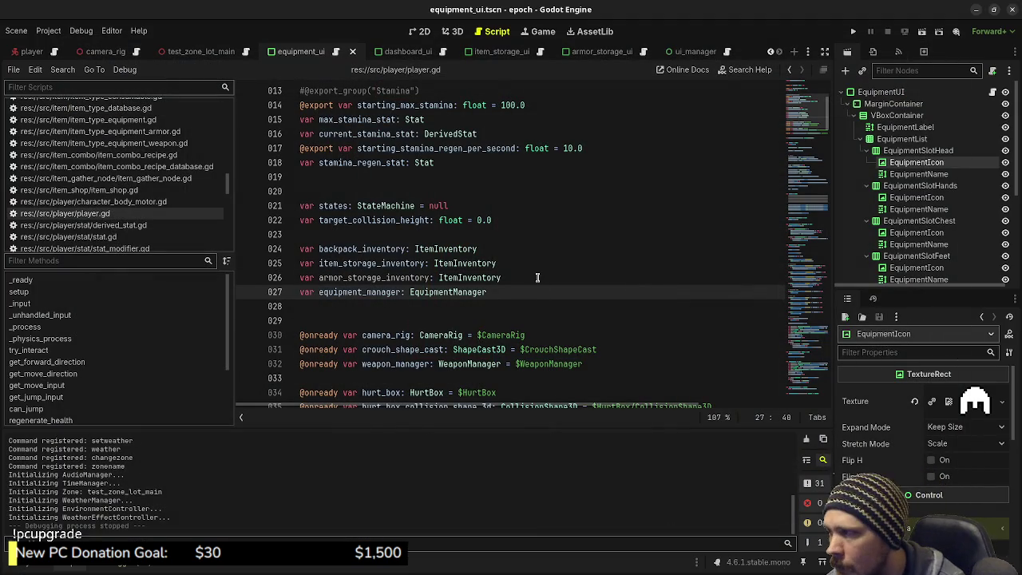
pyautogui.doubleClick(405, 276)
pyautogui.hotkey('ctrl', 'c')
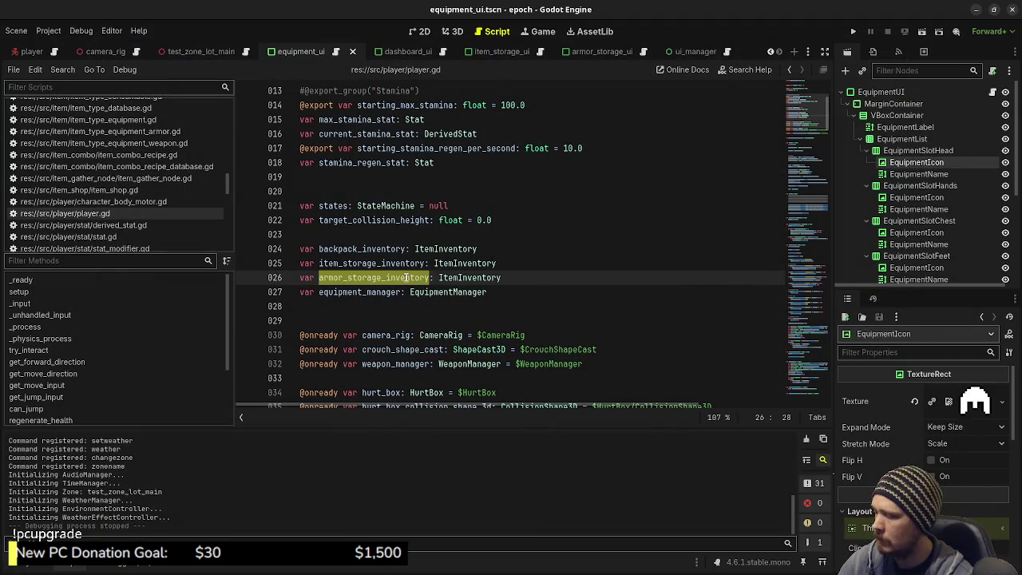
pyautogui.scroll(-10, 452, 277)
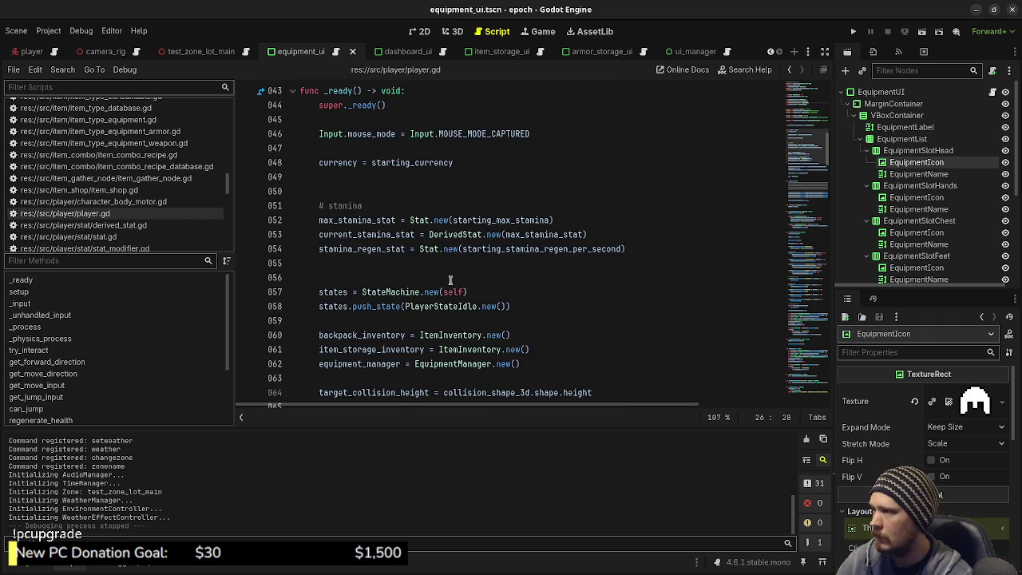
pyautogui.click(538, 350)
pyautogui.press('Return')
pyautogui.hotkey('ctrl', 'v')
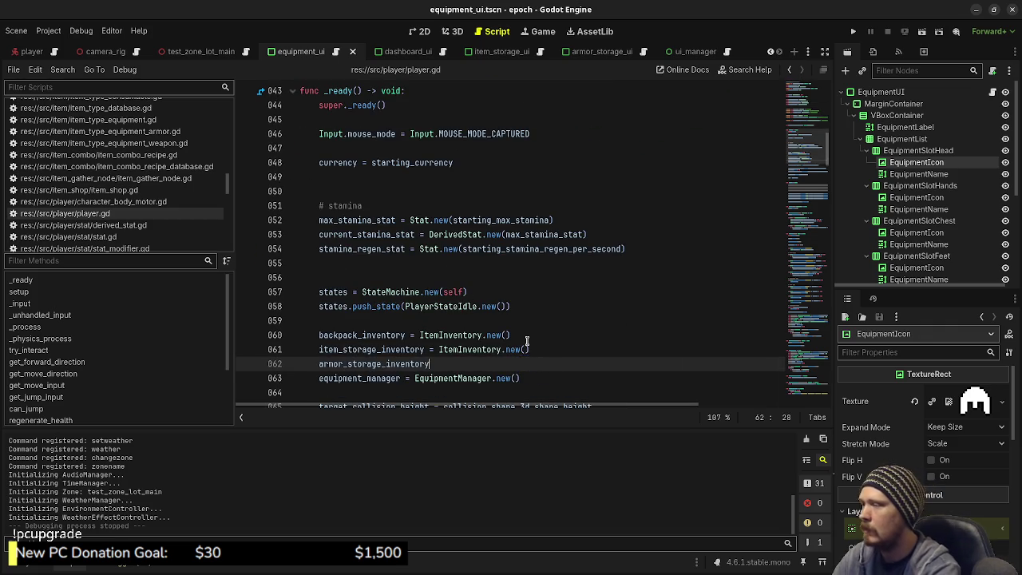
pyautogui.write('= I')
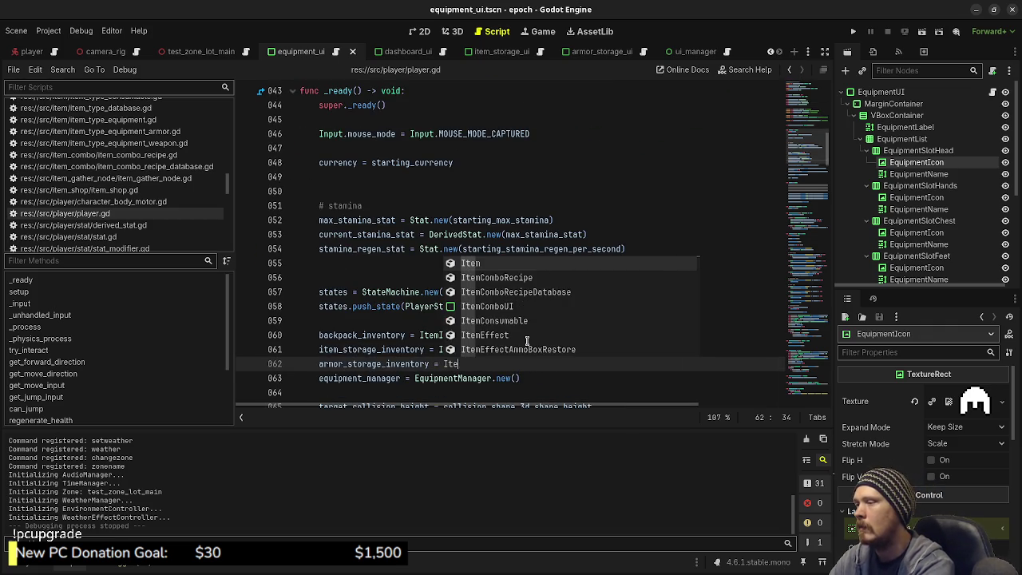
pyautogui.press('BackSpace')
pyautogui.write('Armor')
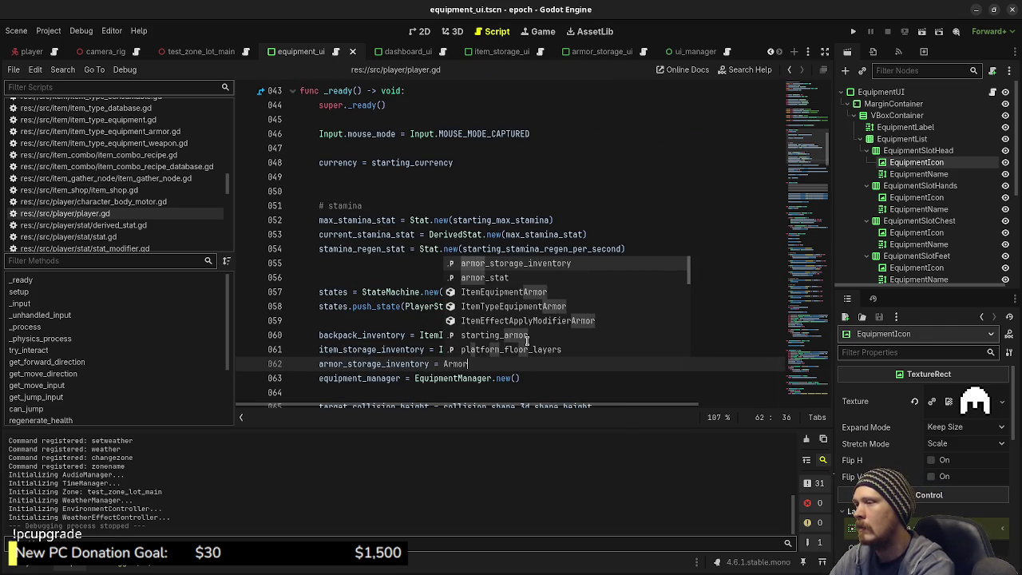
pyautogui.write('St')
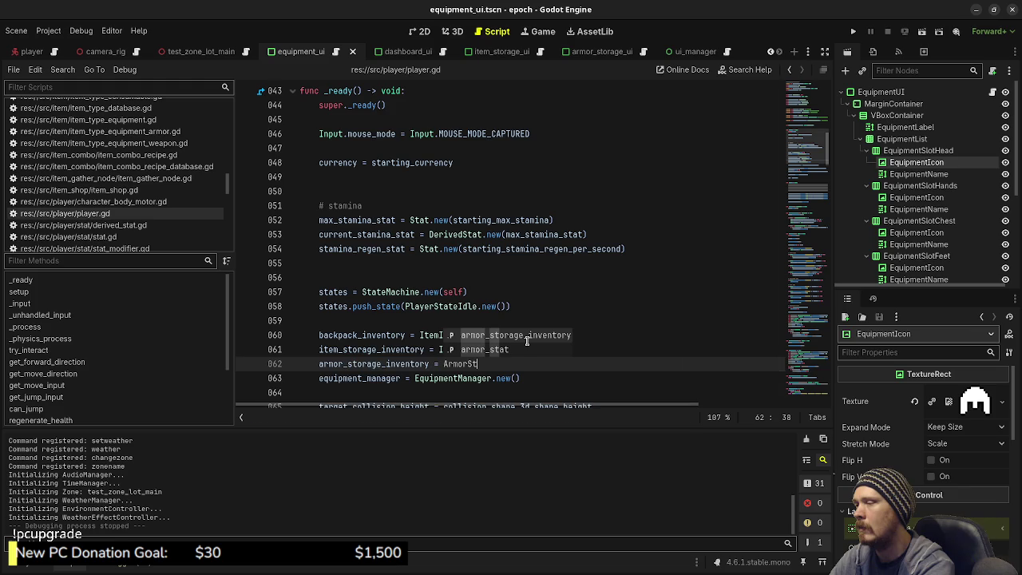
pyautogui.press('BackSpace')
pyautogui.press('BackSpace')
pyautogui.press('BackSpace')
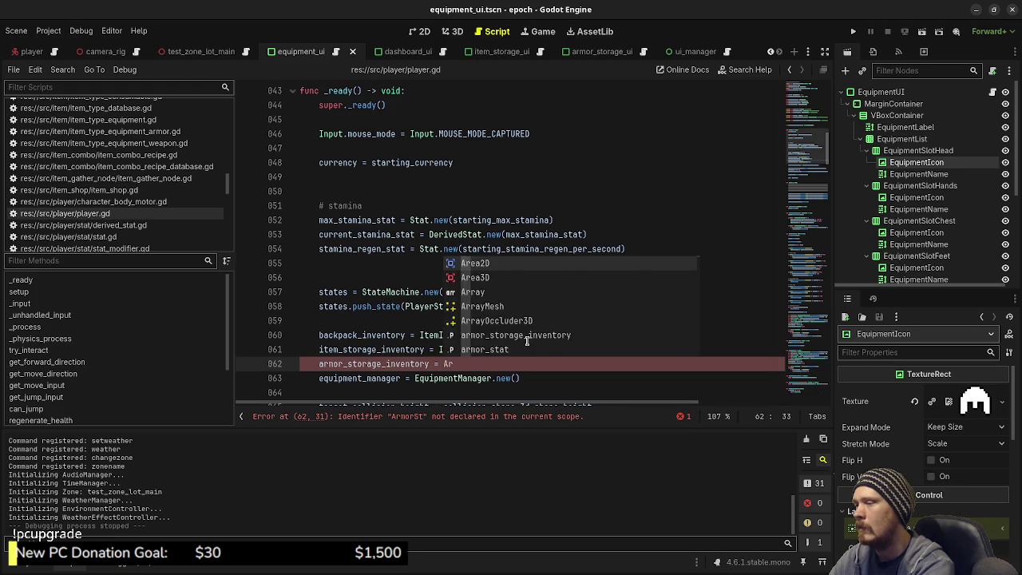
pyautogui.write('ItemInventory.new()')
pyautogui.press('Return')
pyautogui.hotkey('ctrl', 's')
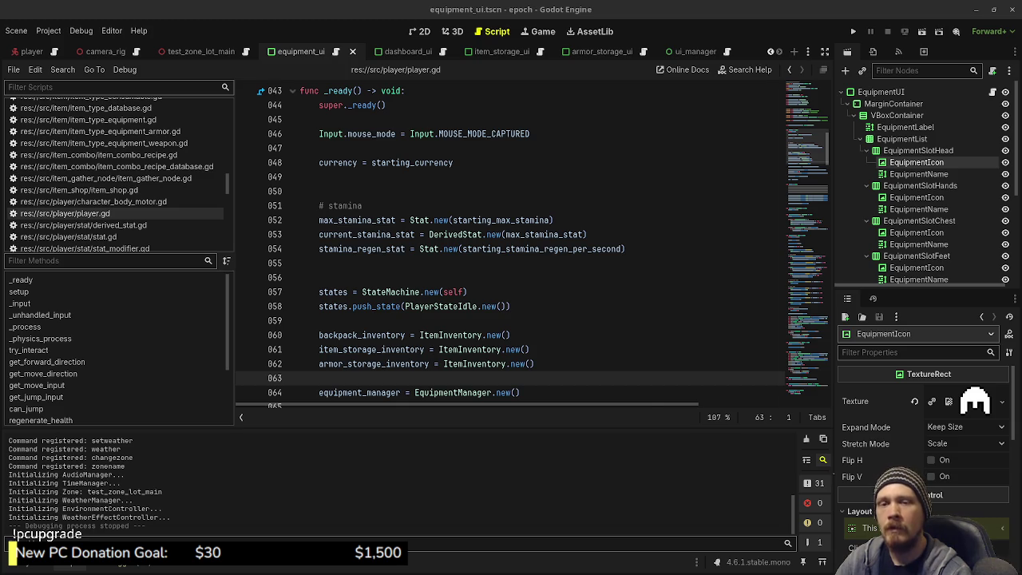
# - Start a new armor_storage_inventory.add_items line below the item storage calls in setup()
pyautogui.click(506, 350)
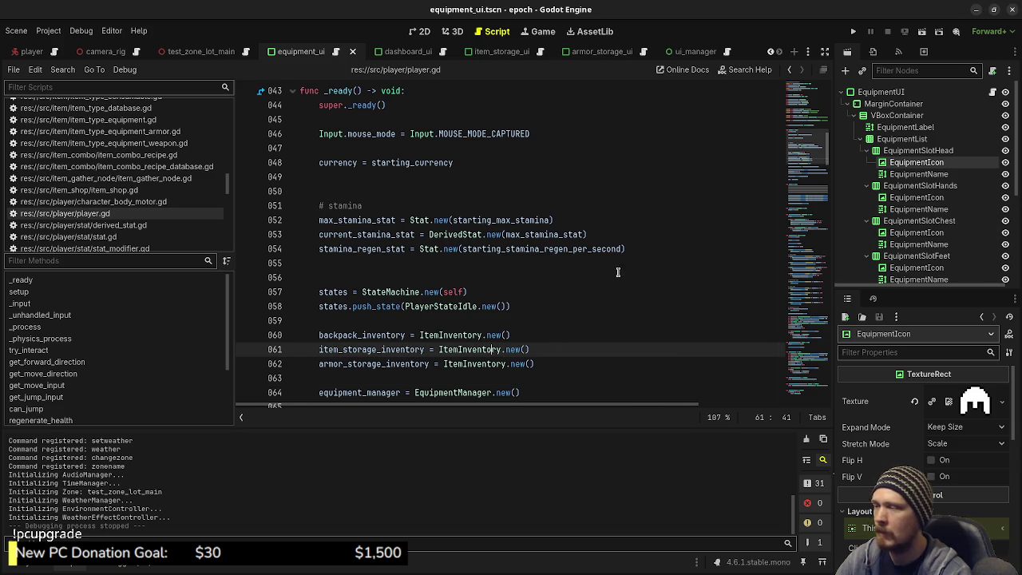
pyautogui.scroll(-2, 607, 277)
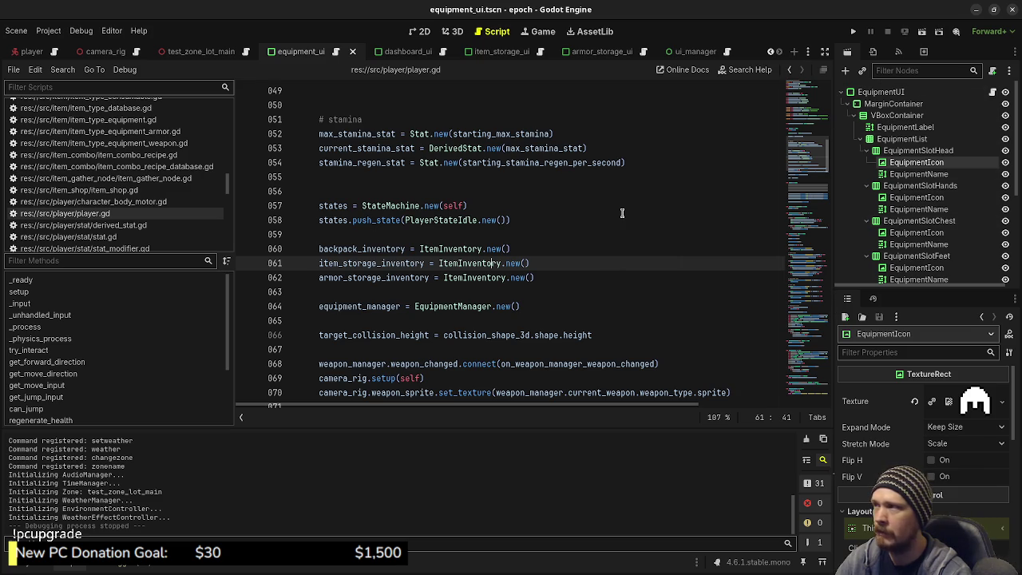
pyautogui.scroll(-7, 562, 256)
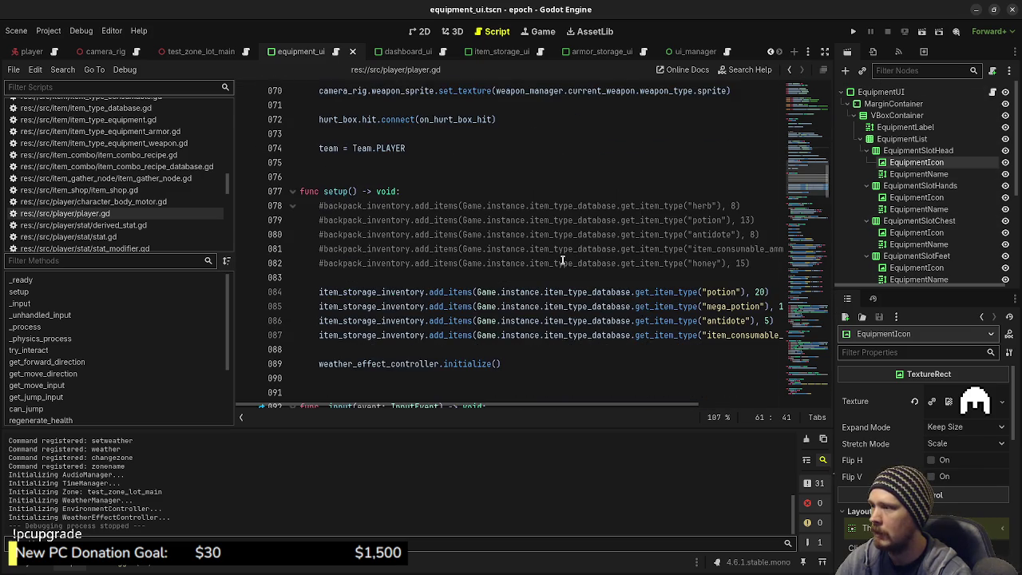
pyautogui.scroll(-2, 562, 261)
pyautogui.scroll(1, 561, 260)
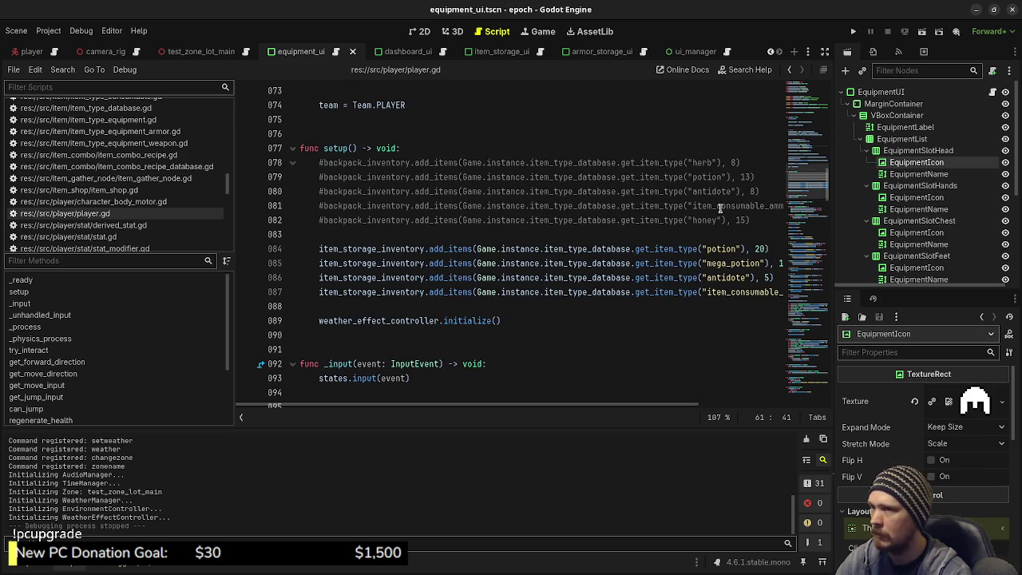
pyautogui.click(826, 53)
pyautogui.click(868, 297)
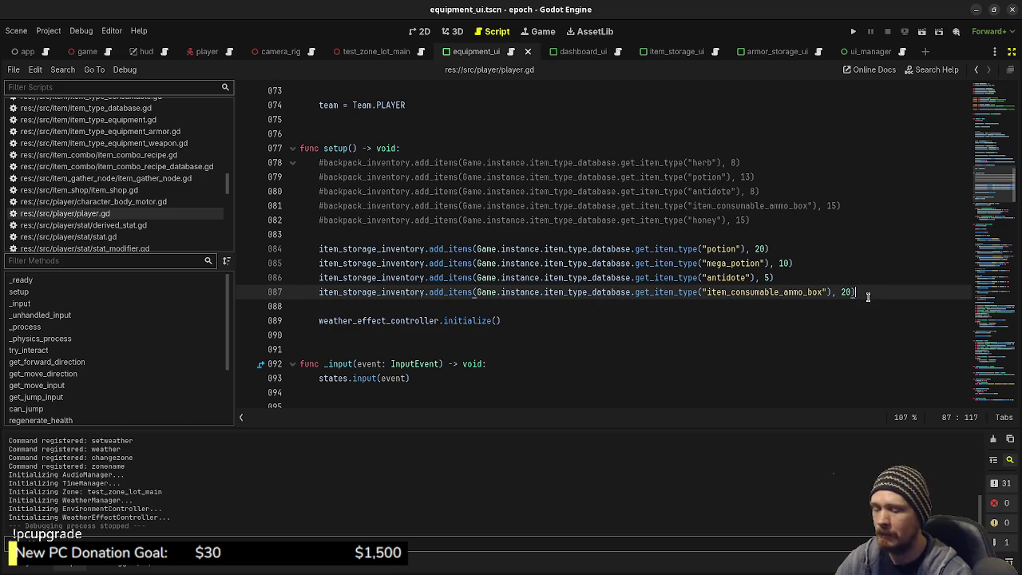
pyautogui.press('Return')
pyautogui.press('Return')
pyautogui.write('rmor_storage_')
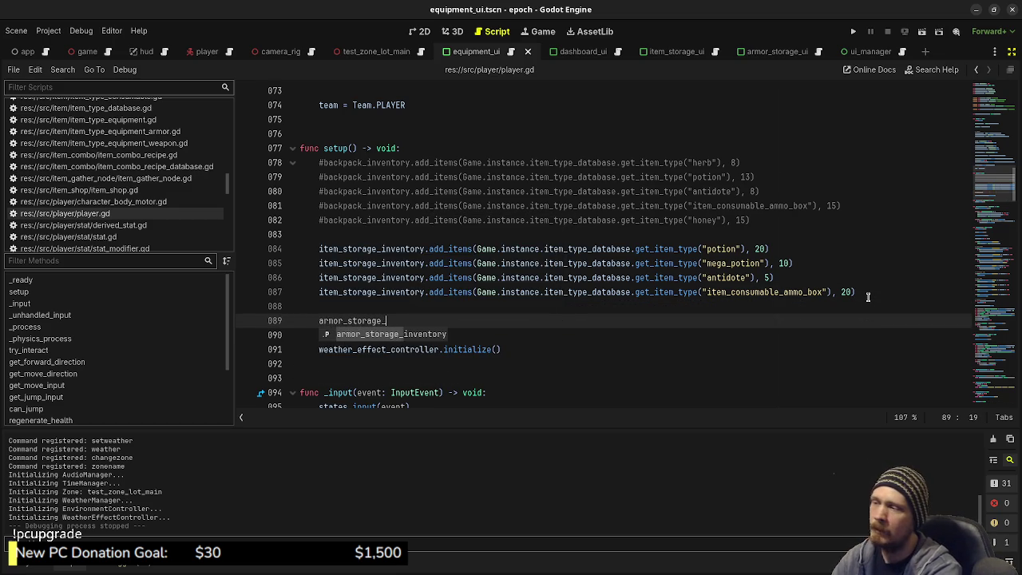
pyautogui.write('inventory.add_it')
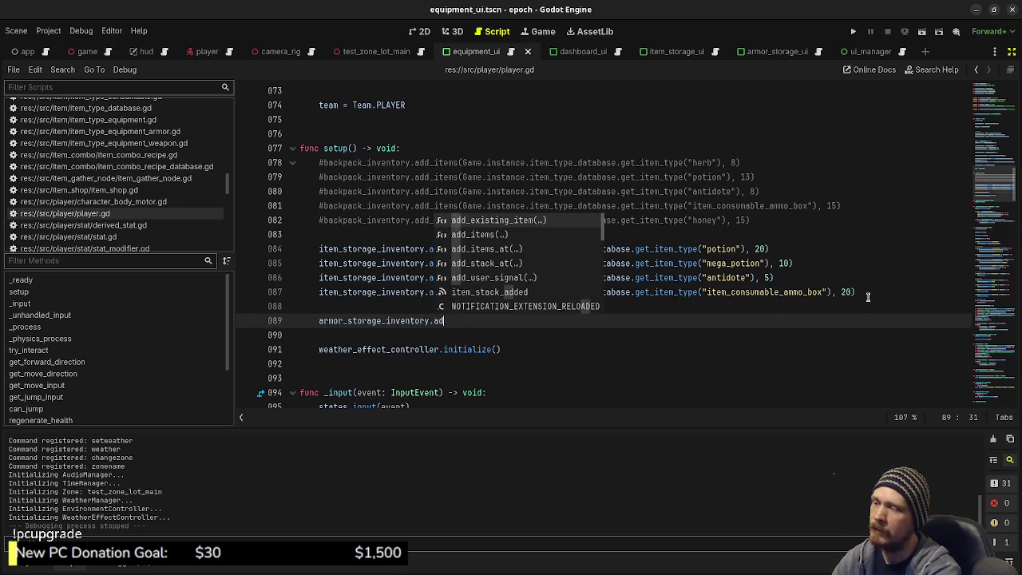
pyautogui.press('Return')
pyautogui.write('Game.isntance')
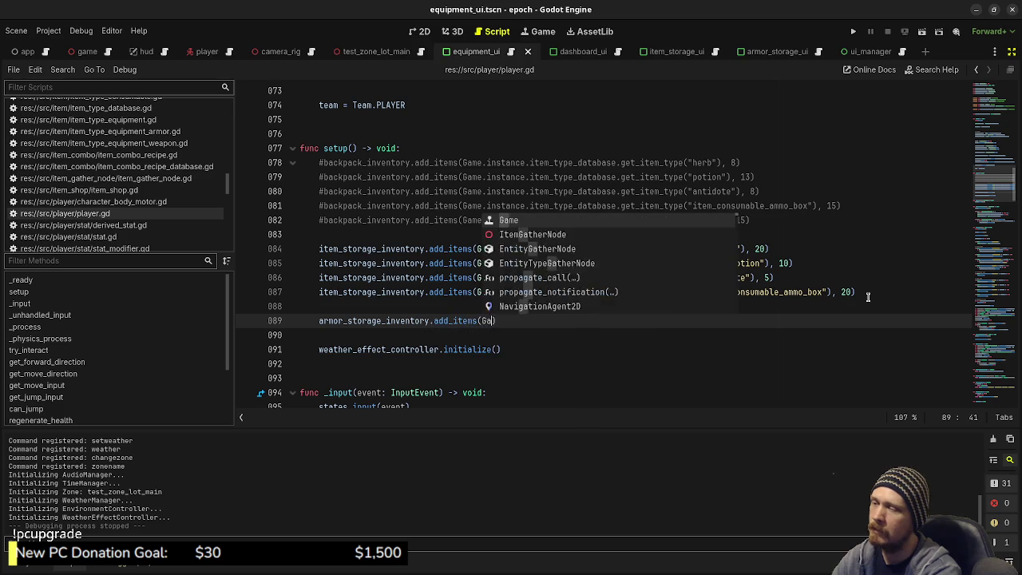
# - Replace it with line 87's add_items call, changing item_consumable_ammo_box to armor_leather_head
pyautogui.moveTo(868, 297); pyautogui.dragTo(356, 292)
pyautogui.hotkey('ctrl', 'c')
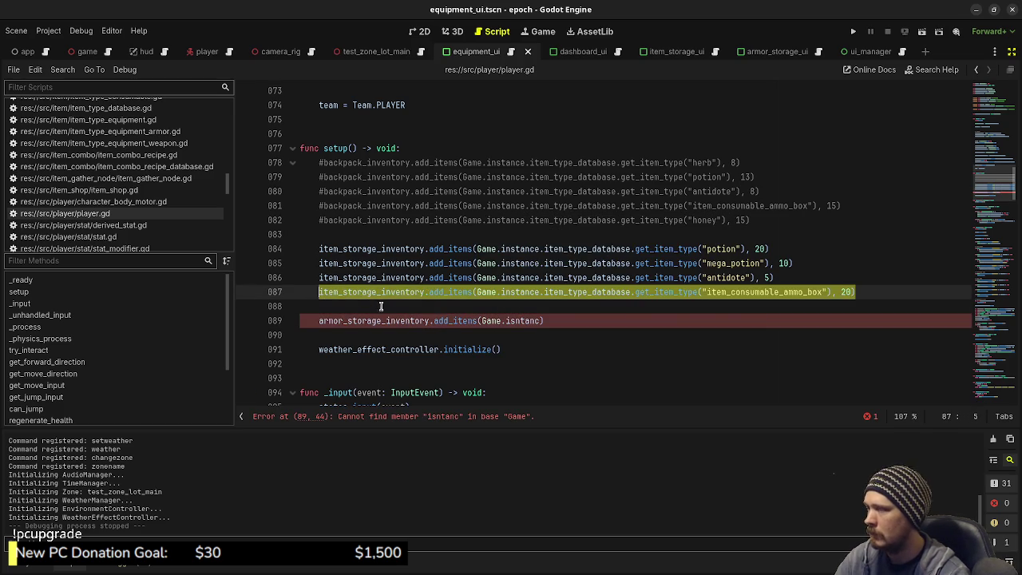
pyautogui.click(463, 306)
pyautogui.moveTo(424, 292); pyautogui.dragTo(872, 289)
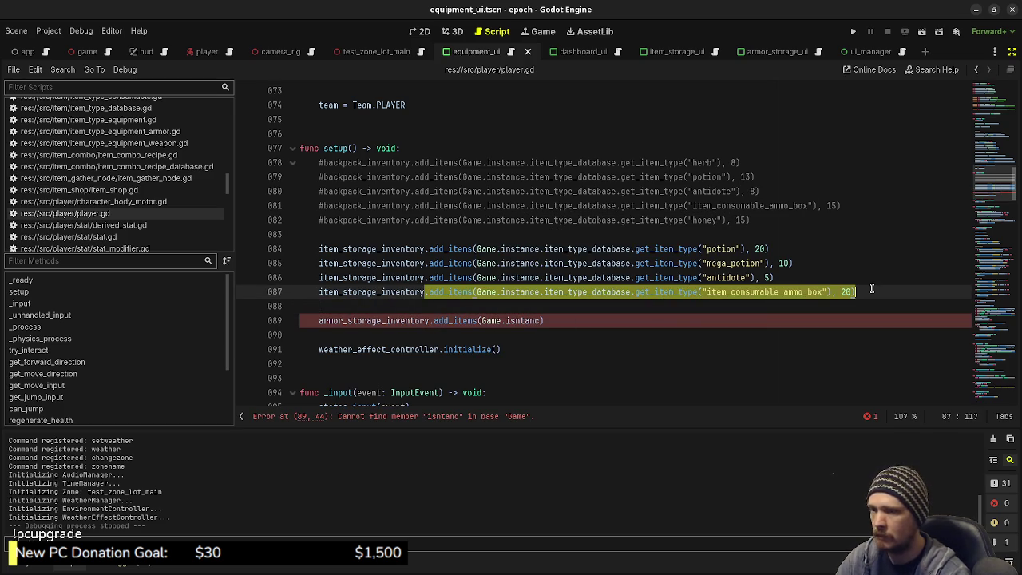
pyautogui.moveTo(544, 329); pyautogui.dragTo(426, 320)
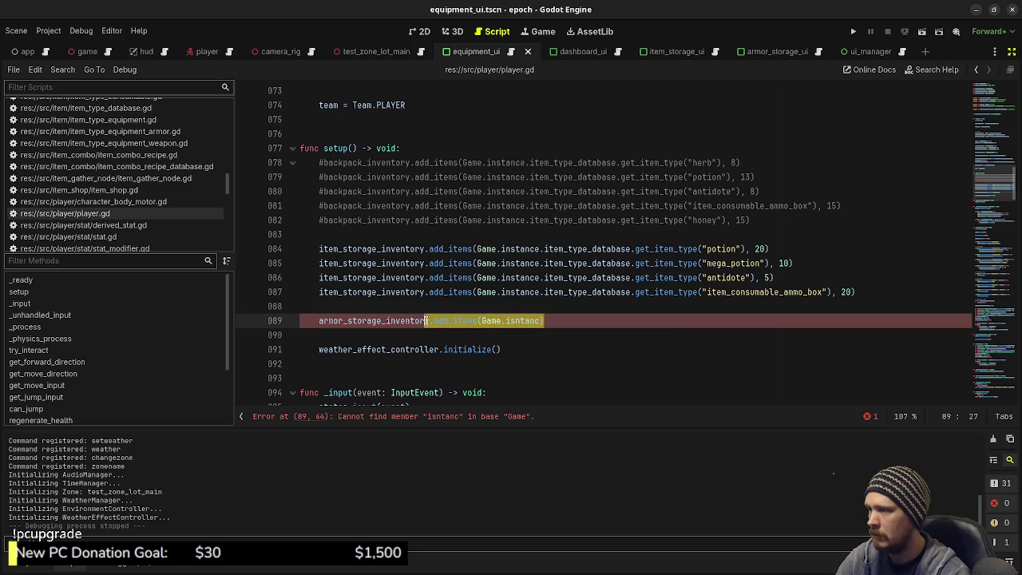
pyautogui.hotkey('ctrl', 'v')
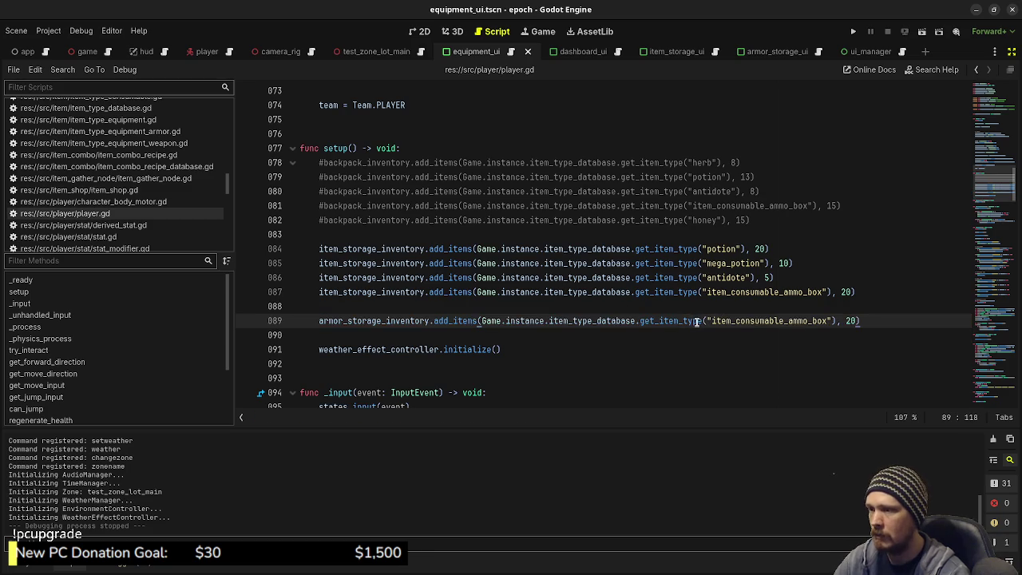
pyautogui.doubleClick(715, 320)
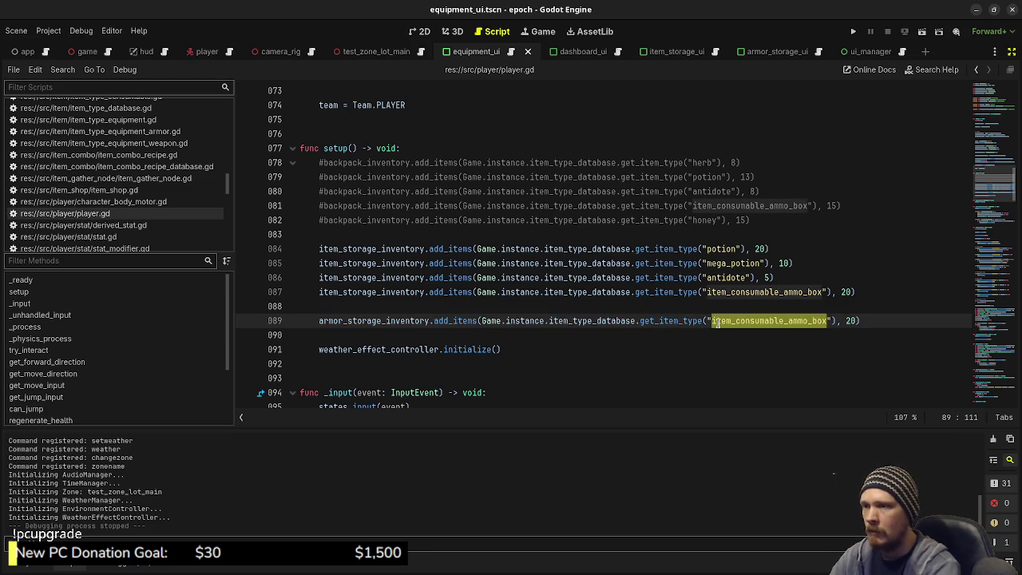
pyautogui.press('BackSpace')
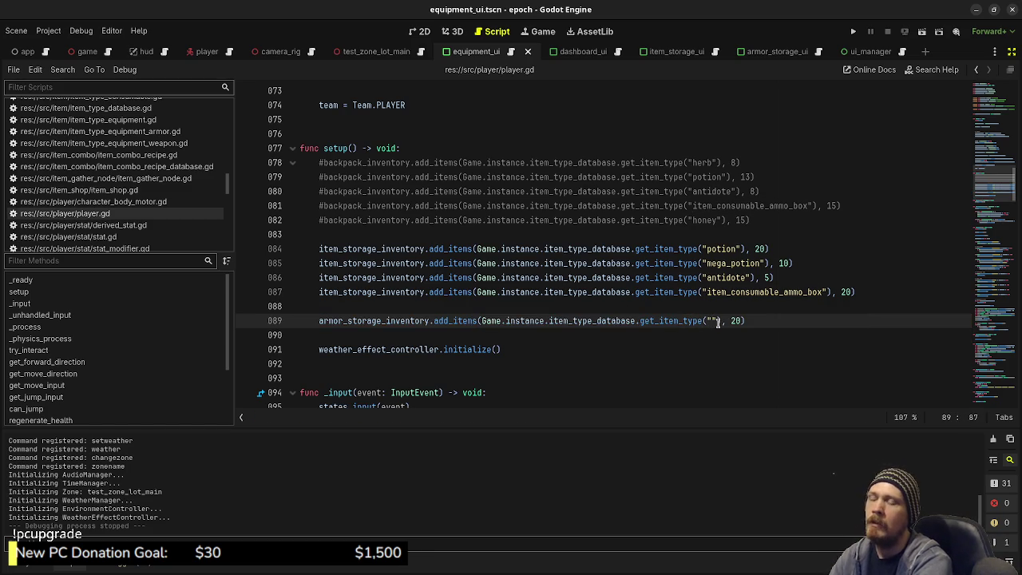
pyautogui.write('armor_leather_head')
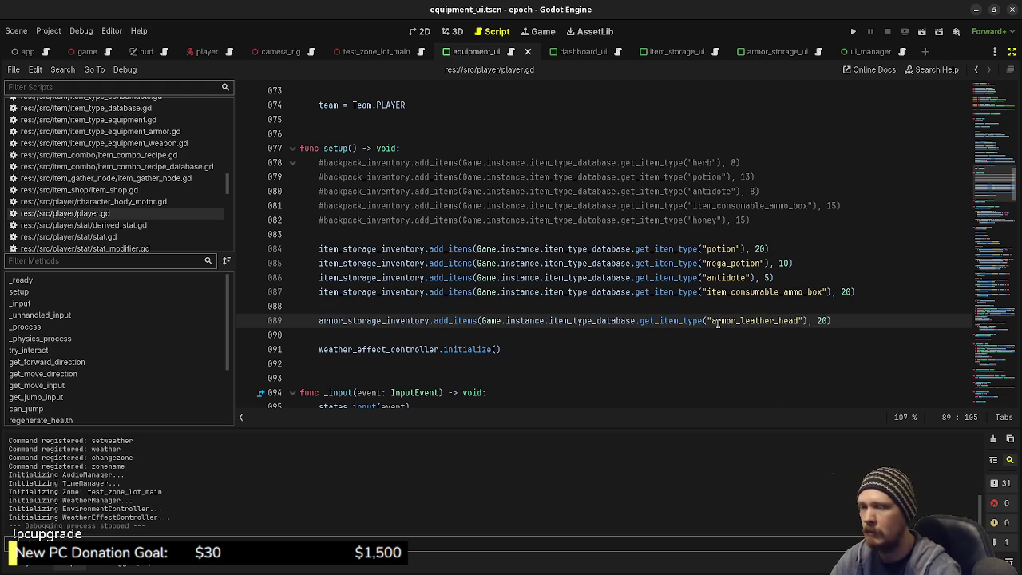
# - Browse the equipment folder in the FileSystem to see the armor files
pyautogui.click(44, 566)
pyautogui.scroll(2, 68, 482)
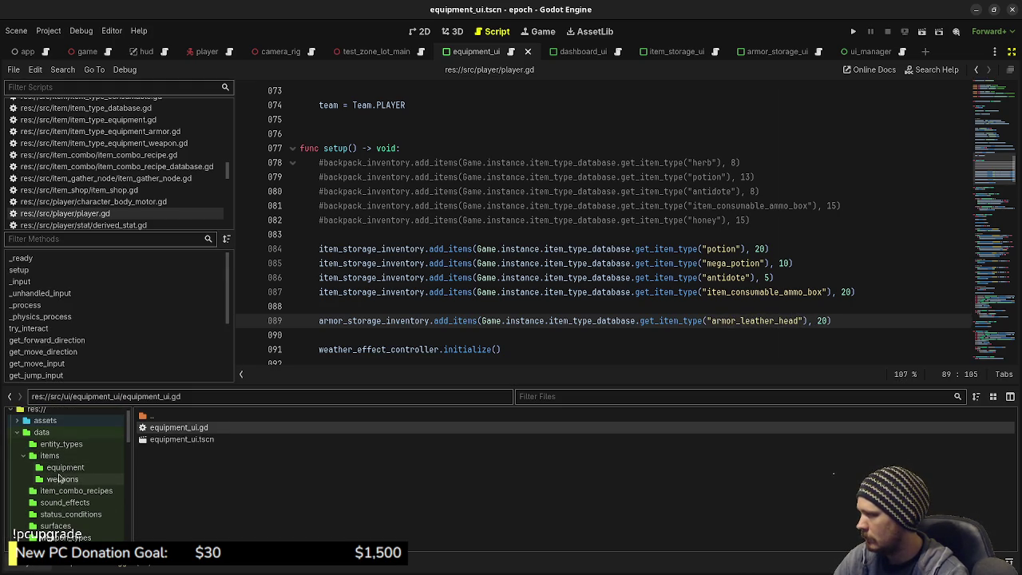
pyautogui.click(64, 467)
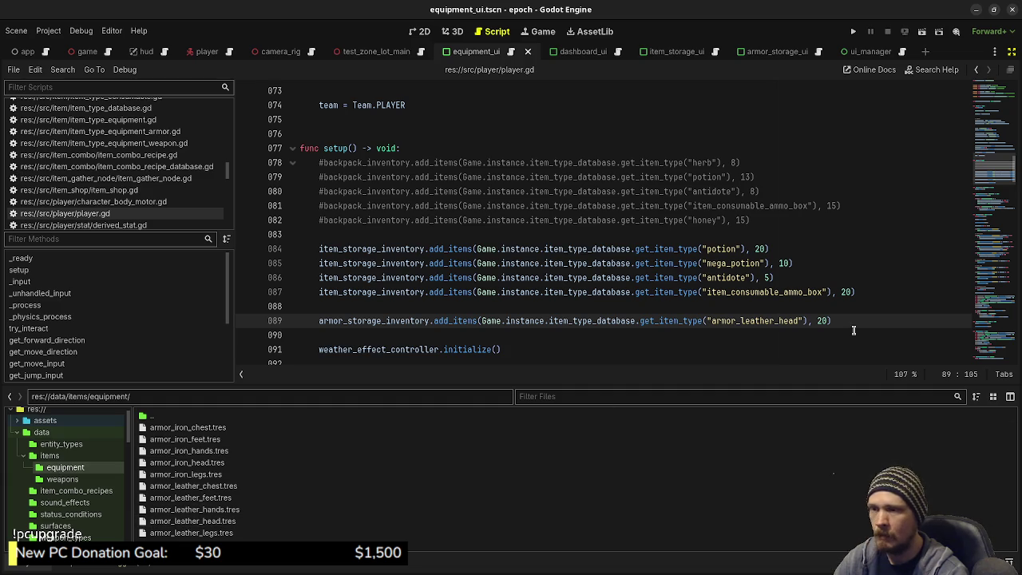
# - Remove the ', 20' count from the armor_leather_head line 89 and copy the line
pyautogui.click(825, 320)
pyautogui.press('BackSpace')
pyautogui.press('BackSpace')
pyautogui.press('BackSpace')
pyautogui.press('Delete')
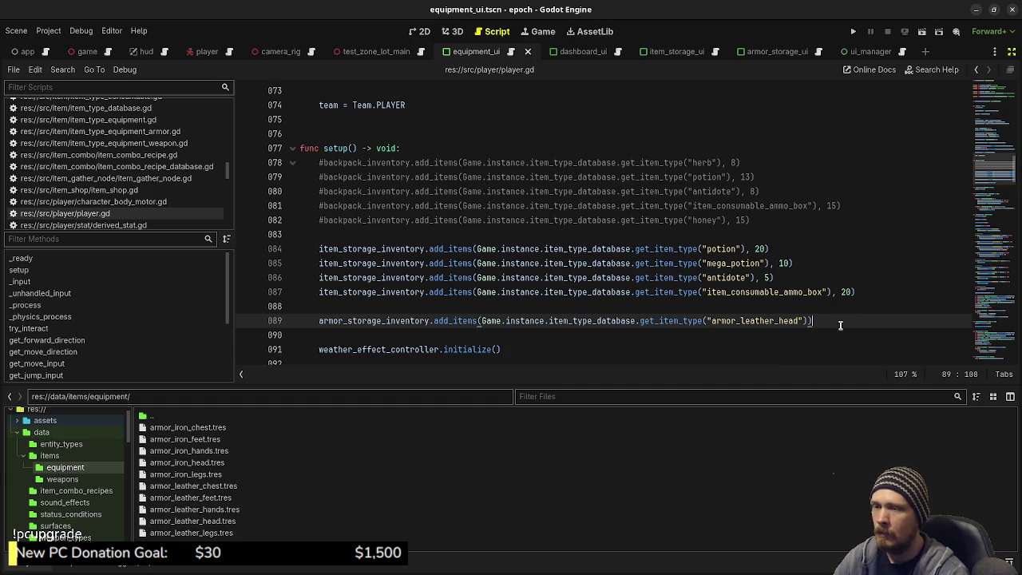
pyautogui.moveTo(834, 321); pyautogui.dragTo(322, 321)
pyautogui.hotkey('ctrl', 'c')
# - Paste four more copies of the armor_leather_head line below it and save the script
pyautogui.press('End')
pyautogui.press('Return')
pyautogui.hotkey('ctrl', 'v')
pyautogui.press('Return')
pyautogui.hotkey('ctrl', 'v')
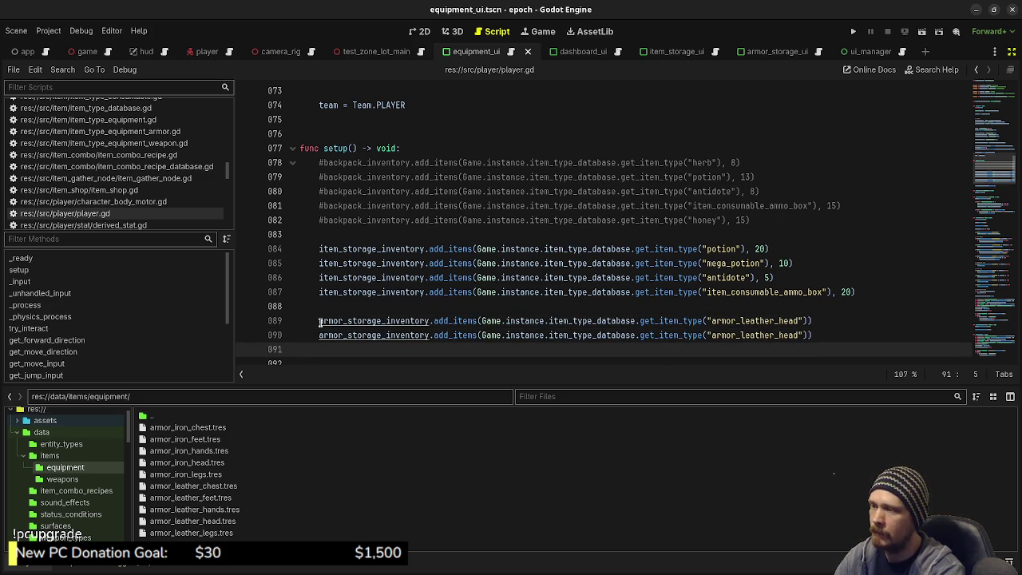
pyautogui.press('Return')
pyautogui.hotkey('ctrl', 'v')
pyautogui.press('Return')
pyautogui.hotkey('ctrl', 'v')
pyautogui.hotkey('ctrl', 's')
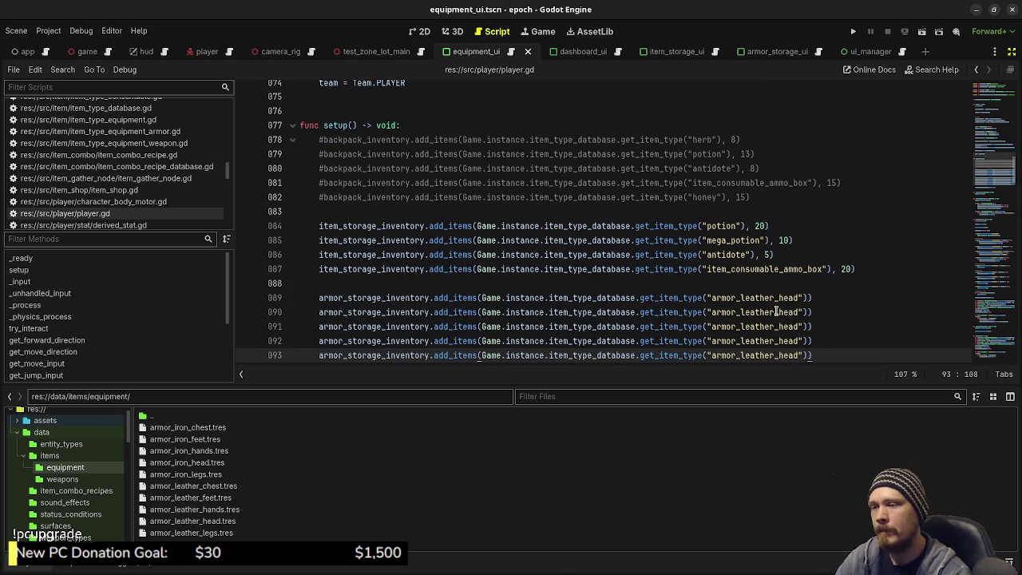
pyautogui.moveTo(778, 311); pyautogui.dragTo(797, 311)
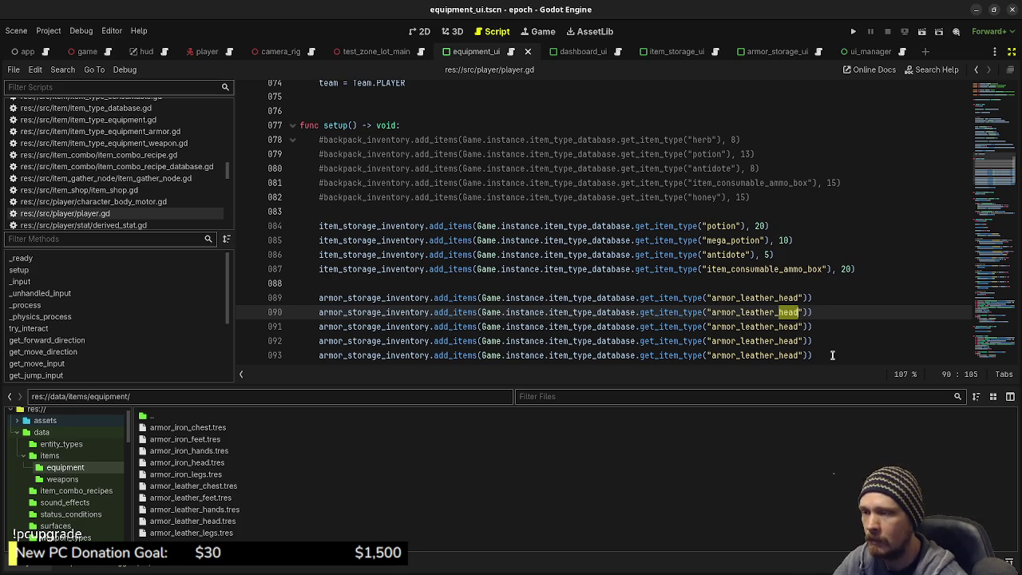
pyautogui.click(827, 355)
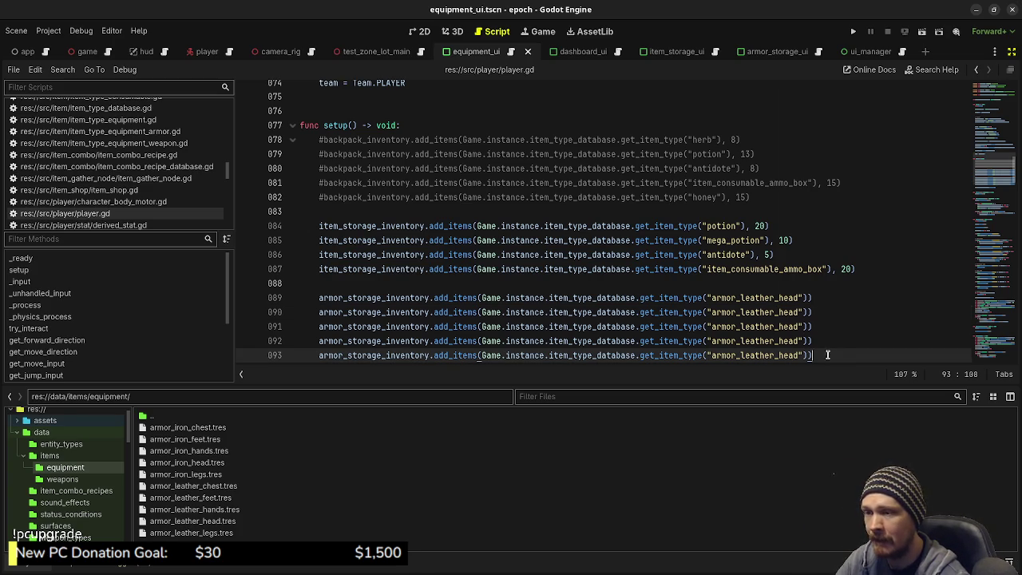
# - Change 'head' to chest, legs and feet on lines 90–92, then select line 93's head
pyautogui.scroll(-1, 738, 327)
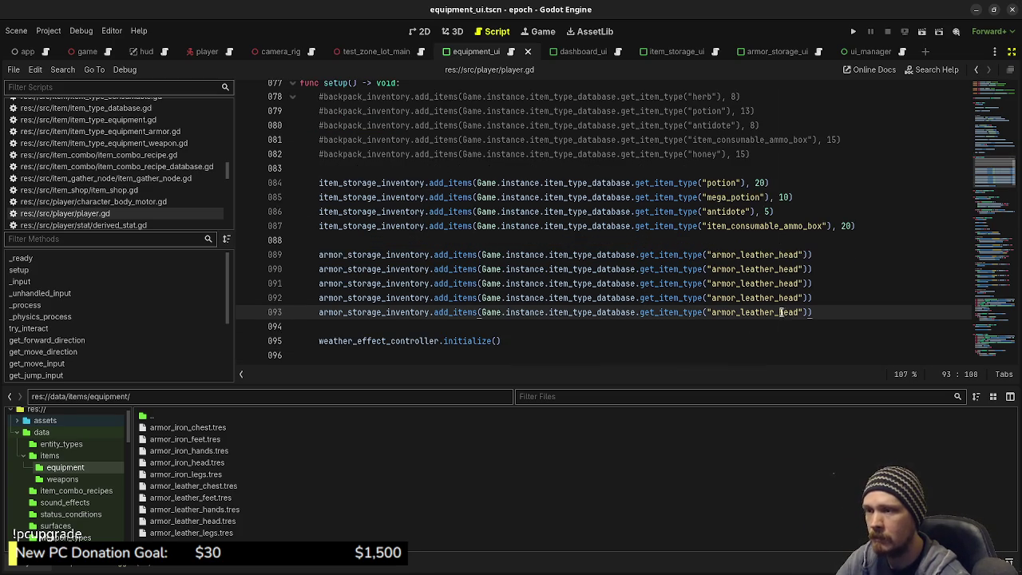
pyautogui.doubleClick(779, 269)
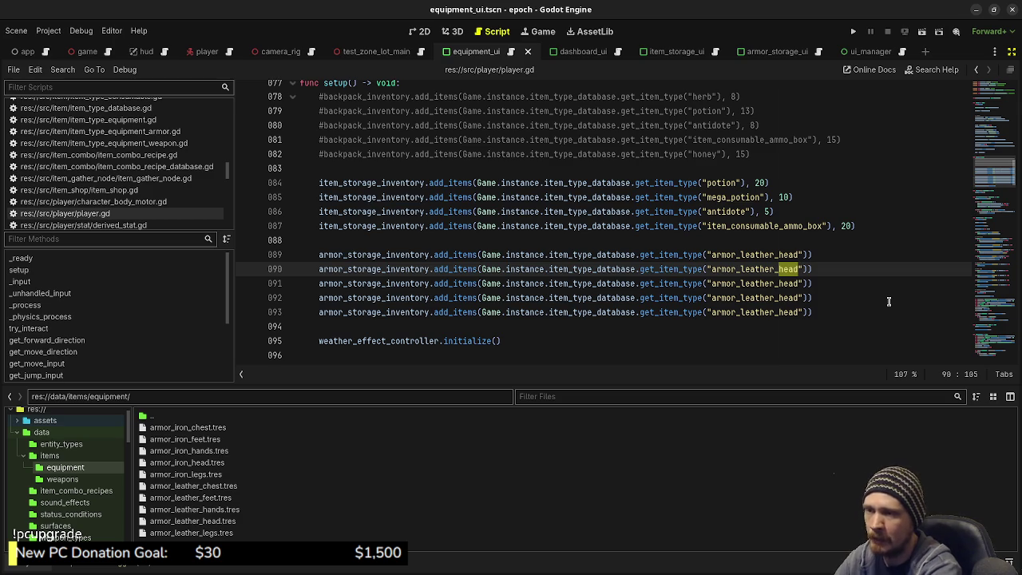
pyautogui.write('chest')
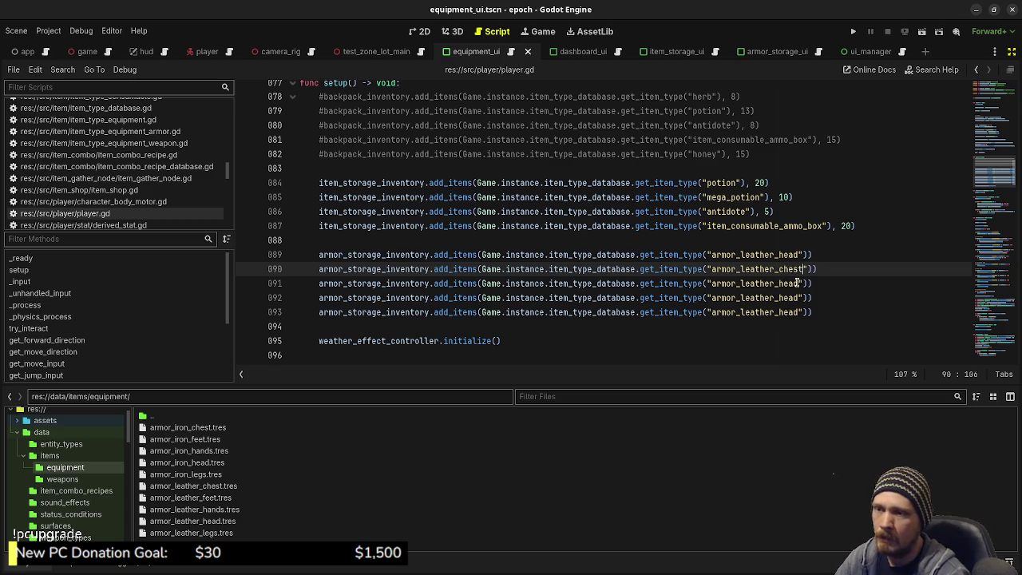
pyautogui.doubleClick(786, 283)
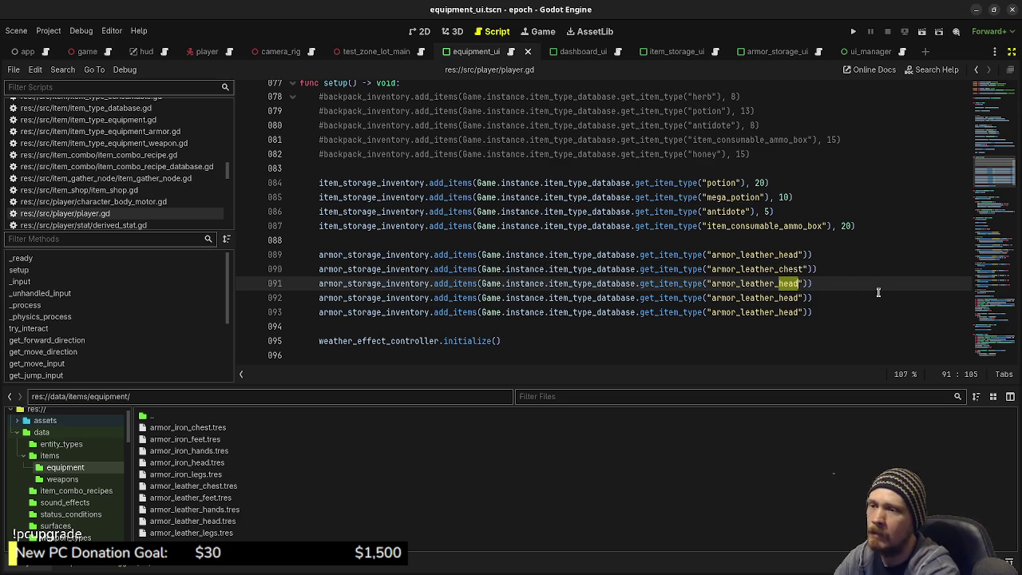
pyautogui.write('legs')
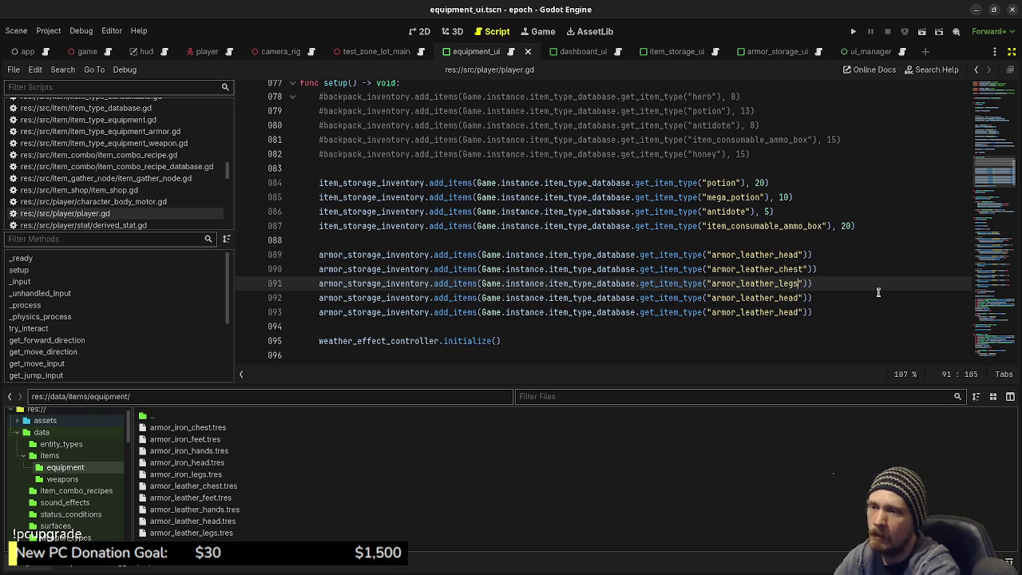
pyautogui.doubleClick(781, 298)
pyautogui.write('feet')
pyautogui.doubleClick(791, 312)
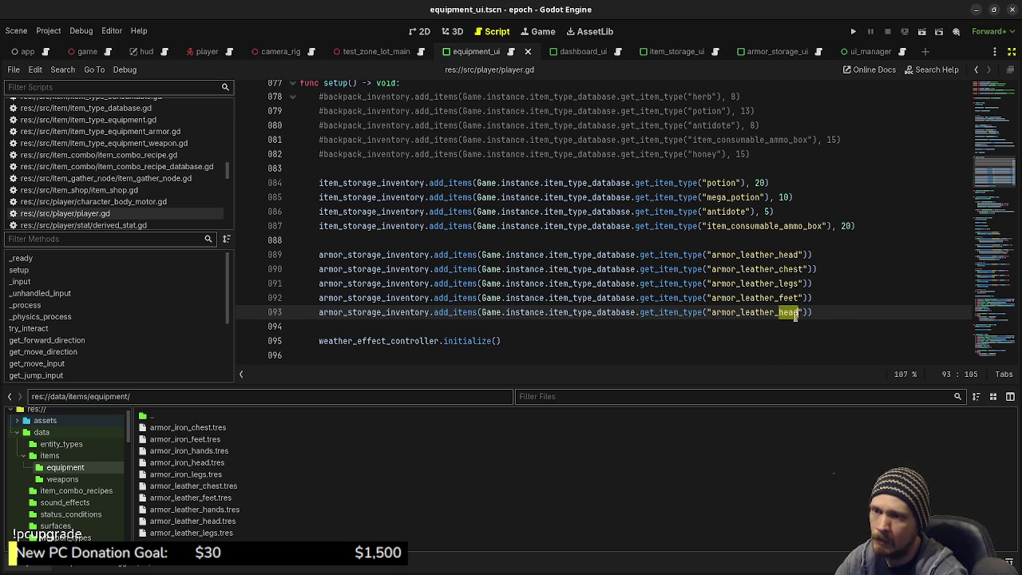
# - Make line 93 armor_leather_hands, save, and add armor_storage_inventory.debug_print() below the armor lines
pyautogui.write('hands')
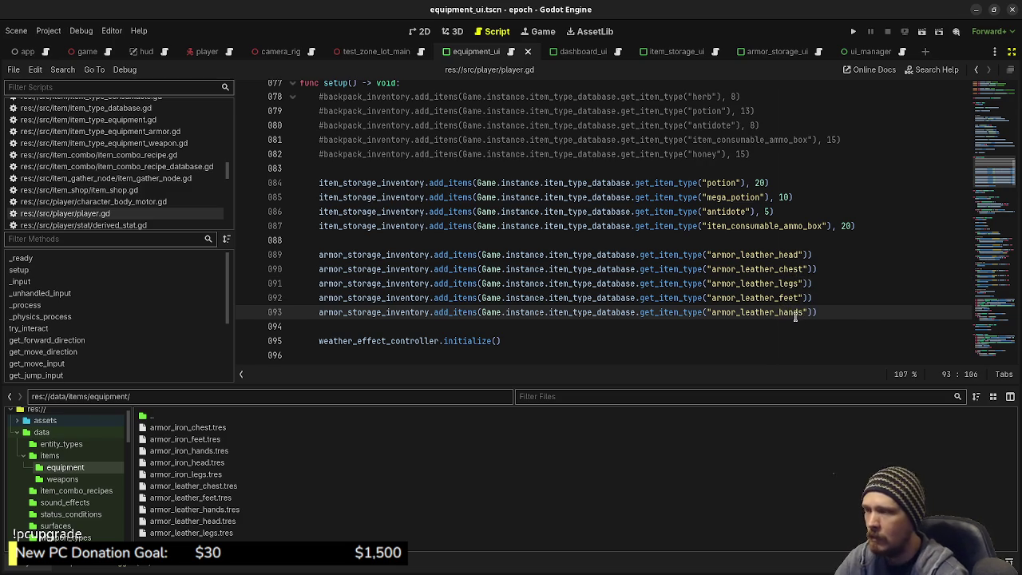
pyautogui.hotkey('ctrl', 's')
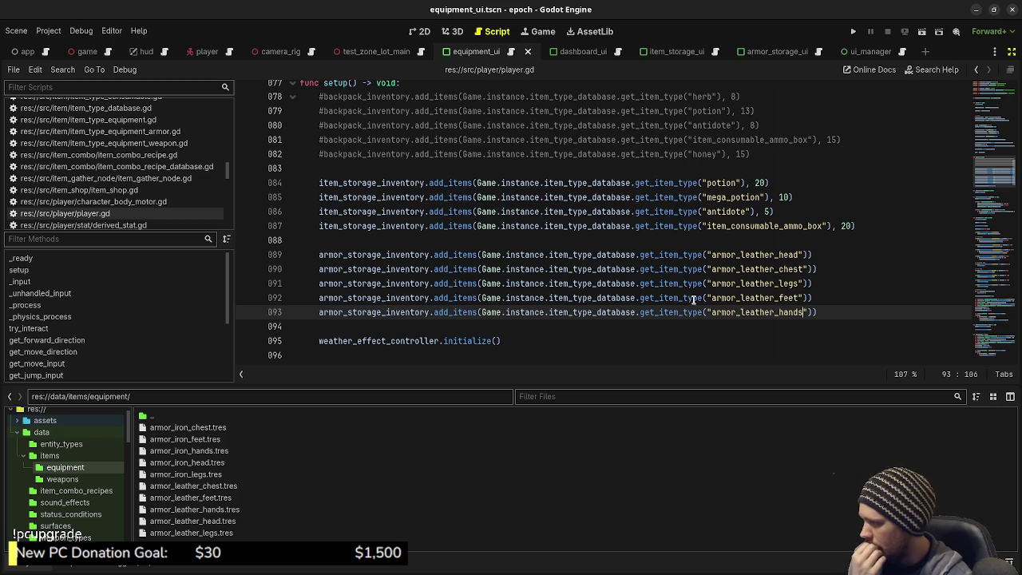
pyautogui.click(808, 256)
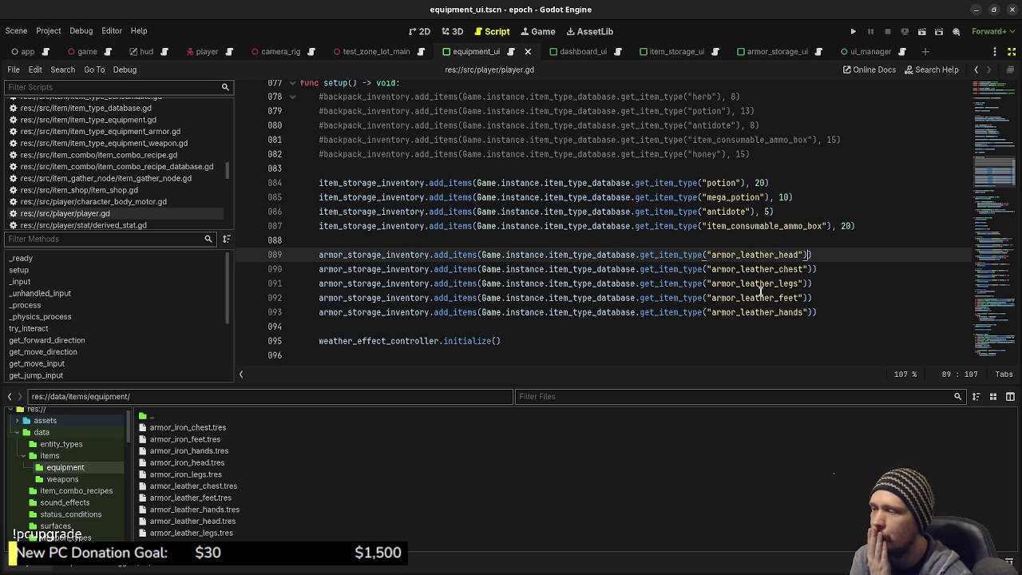
pyautogui.click(840, 314)
pyautogui.press('Return')
pyautogui.press('Return')
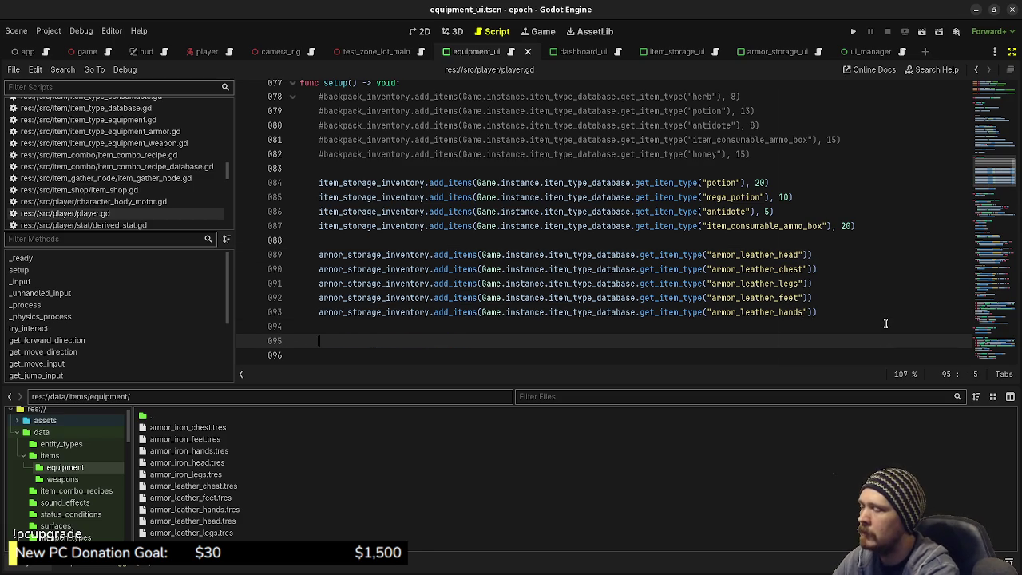
pyautogui.write('armor_stor')
pyautogui.press('Return')
pyautogui.write('.debu')
pyautogui.press('Return')
# - Save the script, jump to the debug_print definition, and run the game
pyautogui.hotkey('ctrl', 's')
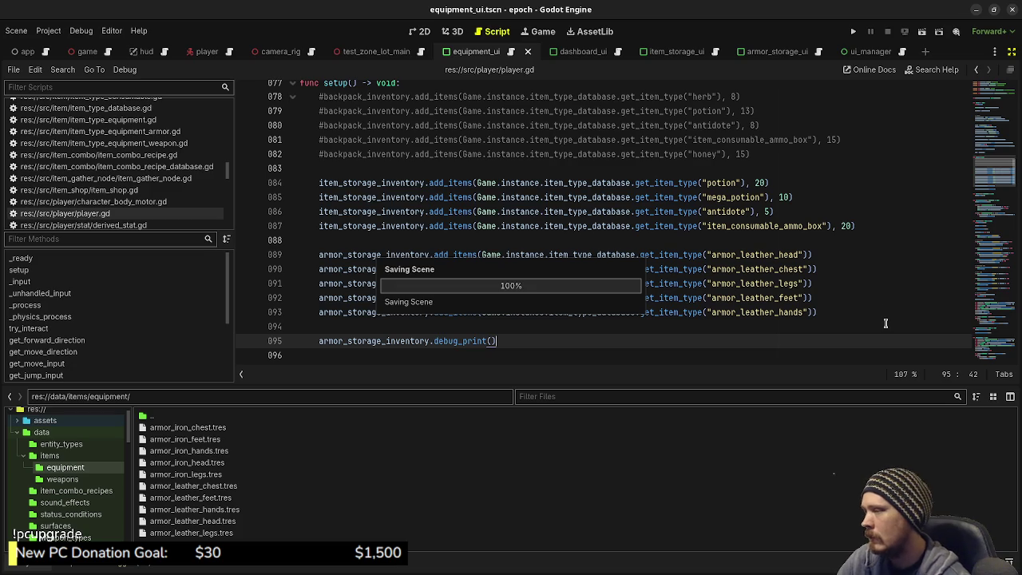
pyautogui.keyDown('ctrl'); pyautogui.click(464, 342); pyautogui.keyUp('ctrl')
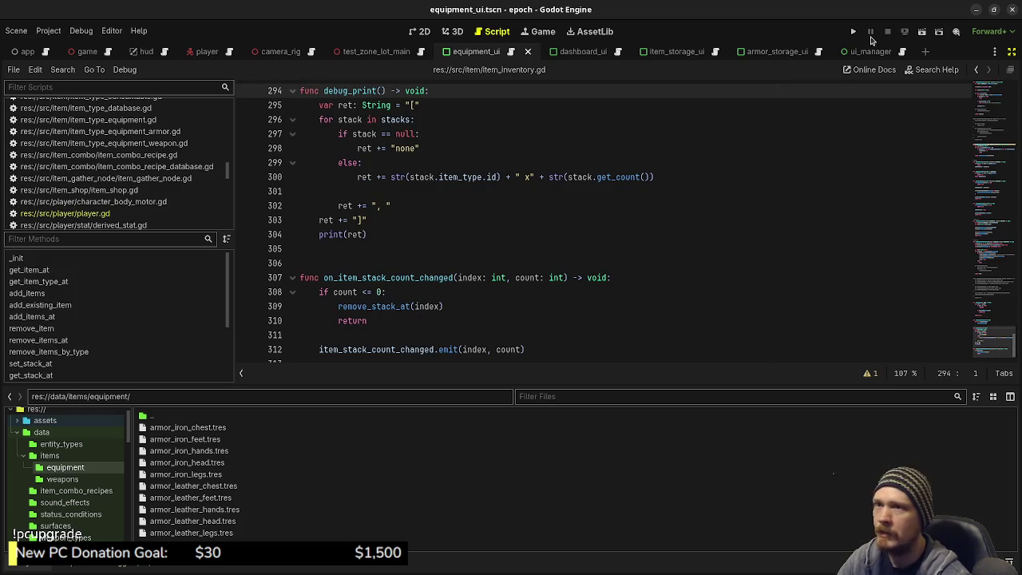
pyautogui.click(855, 31)
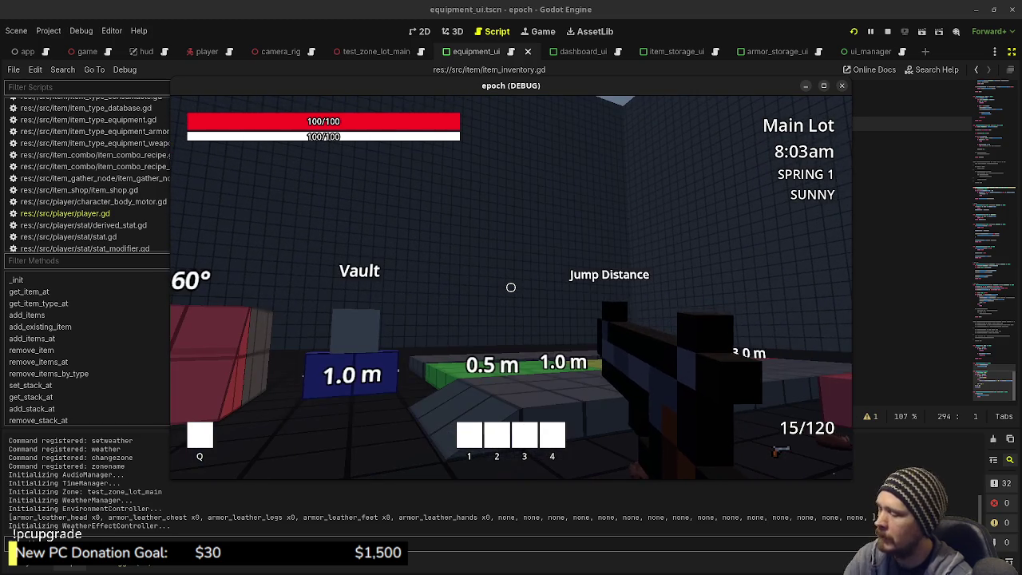
# - Restart the game, check the inventory, collect a purple mushroom and a green herb, then stop
pyautogui.click(888, 32)
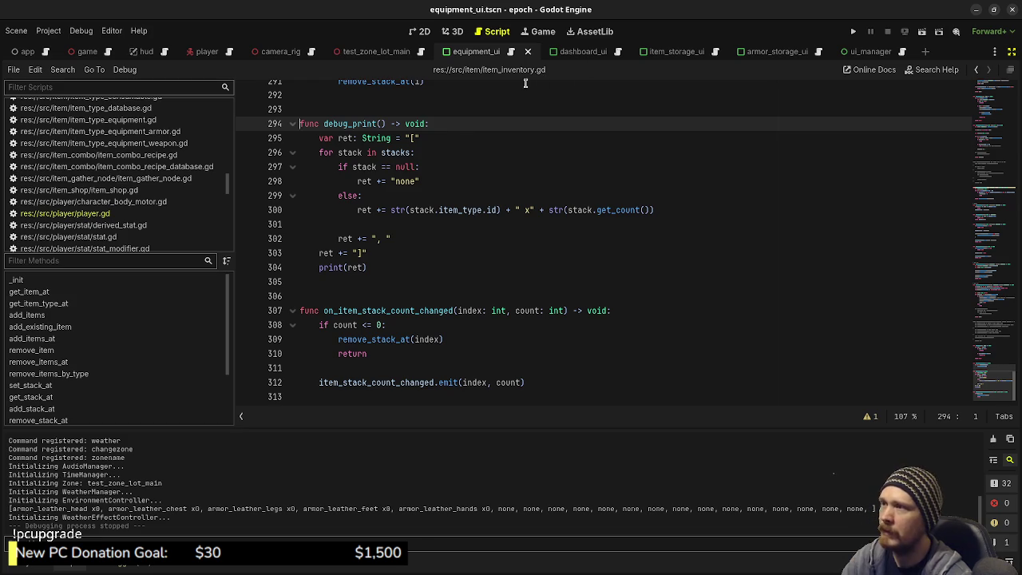
pyautogui.click(852, 31)
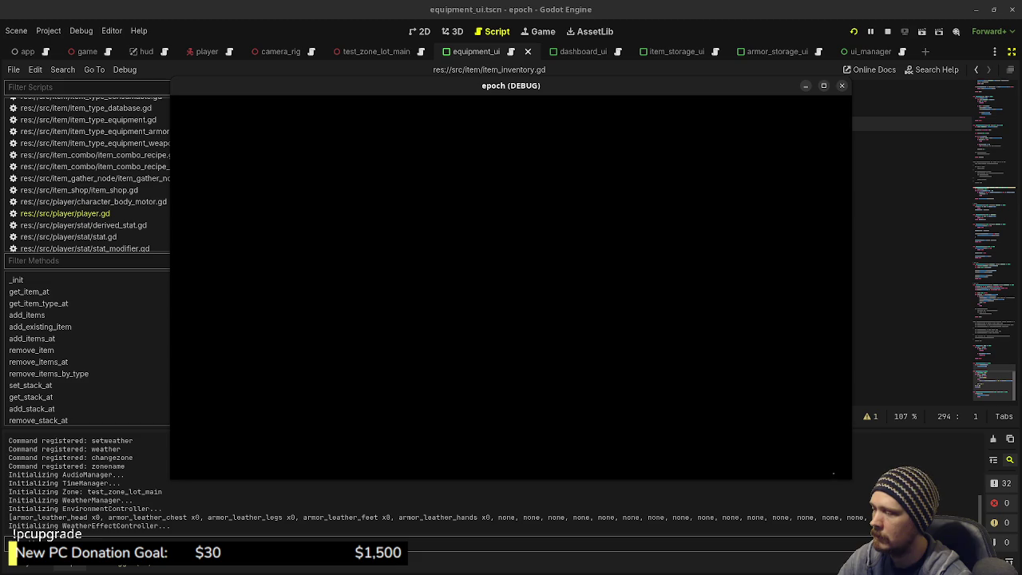
pyautogui.press('i')
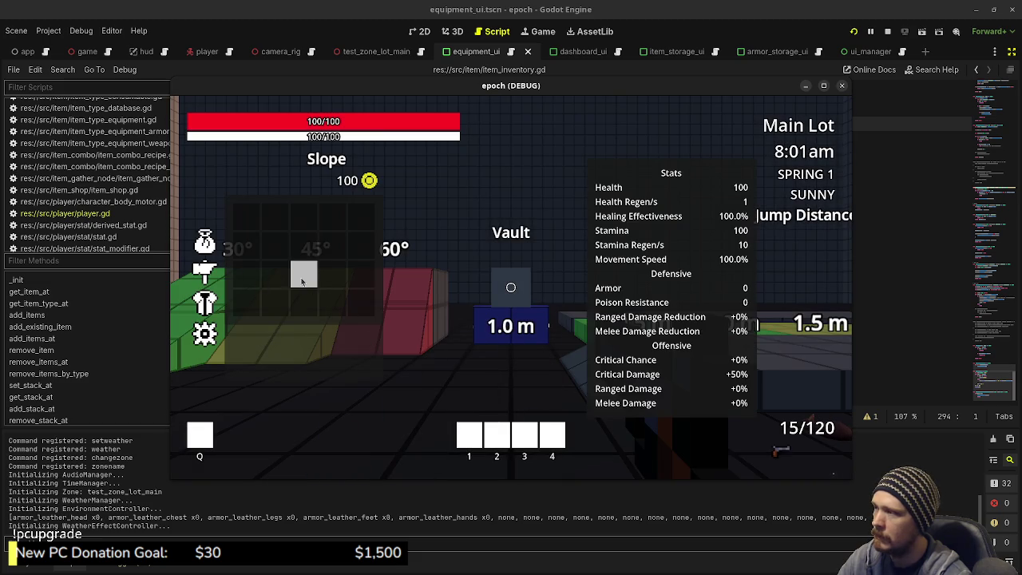
pyautogui.press('i')
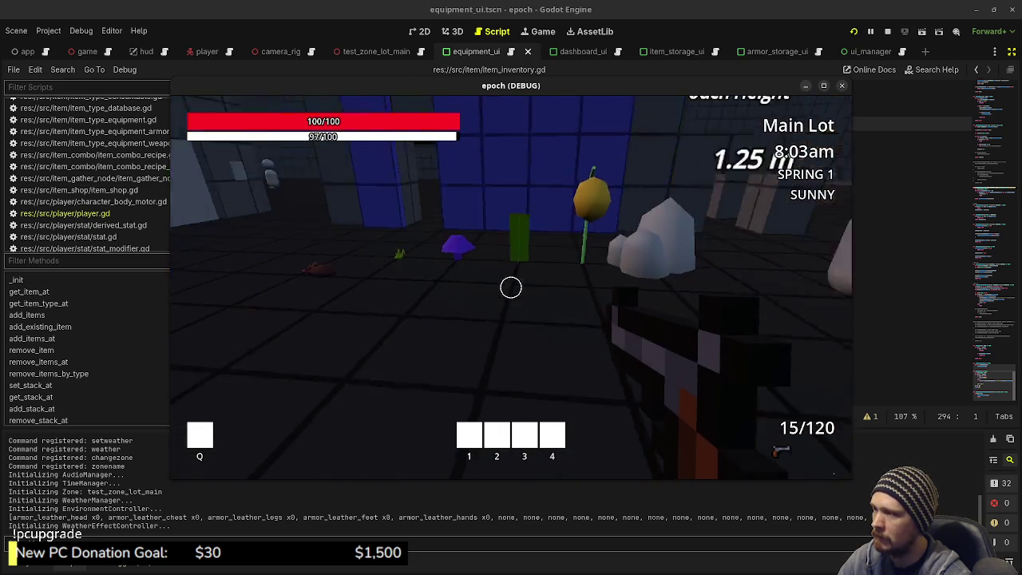
pyautogui.press('e')
pyautogui.press('e')
pyautogui.press('e')
pyautogui.press('i')
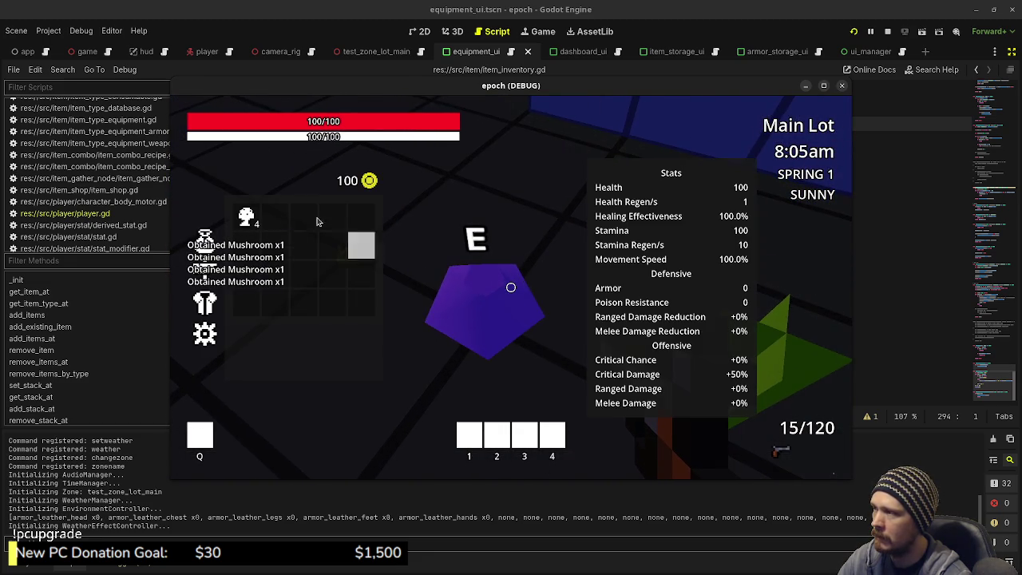
pyautogui.press('w')
pyautogui.press('e')
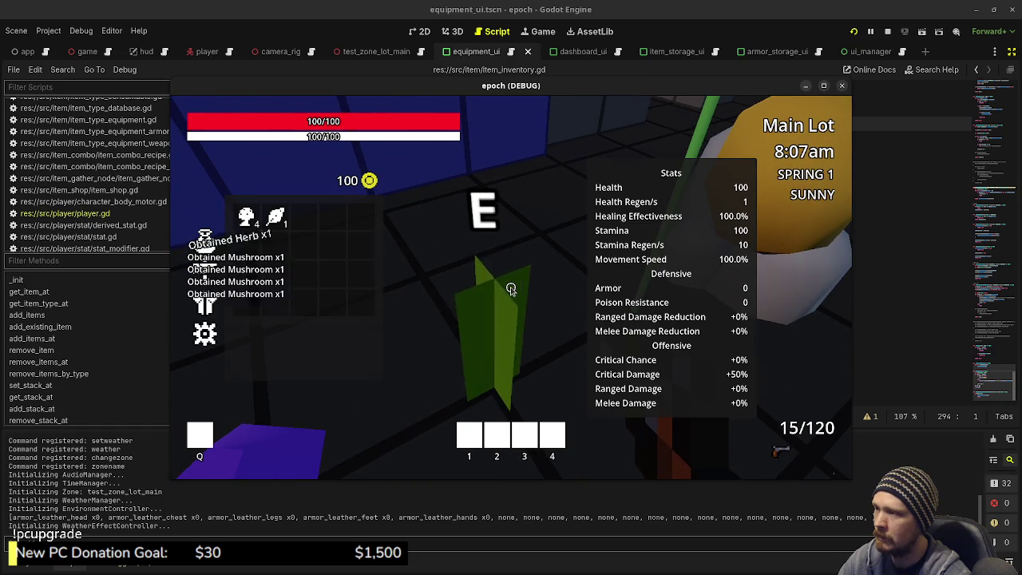
pyautogui.click(887, 31)
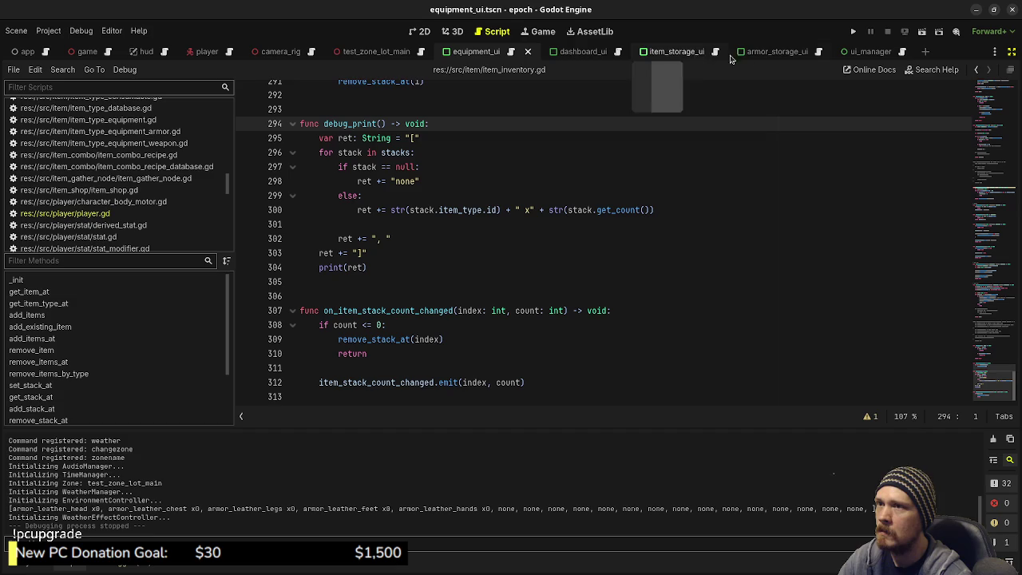
pyautogui.click(754, 55)
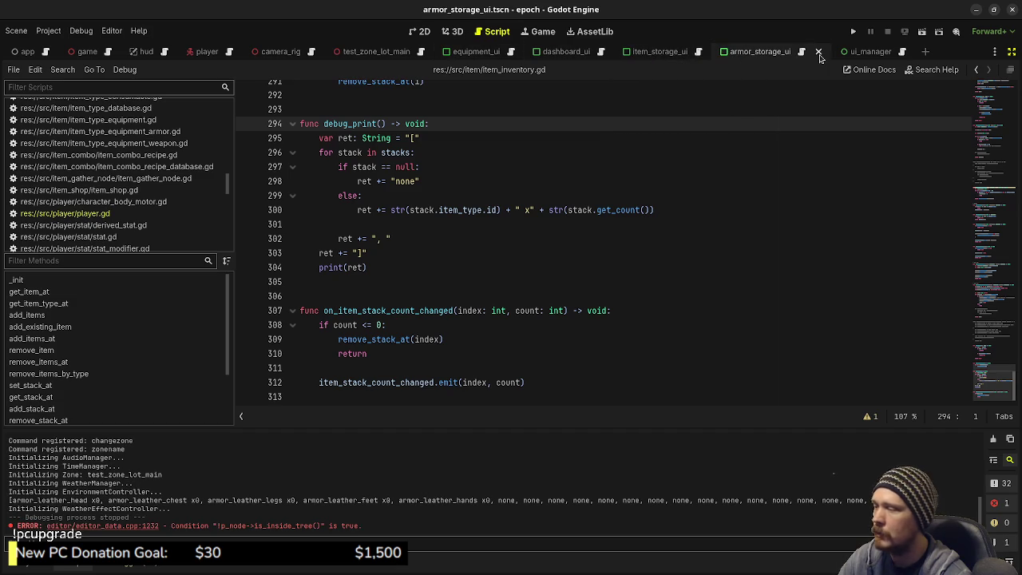
pyautogui.click(449, 31)
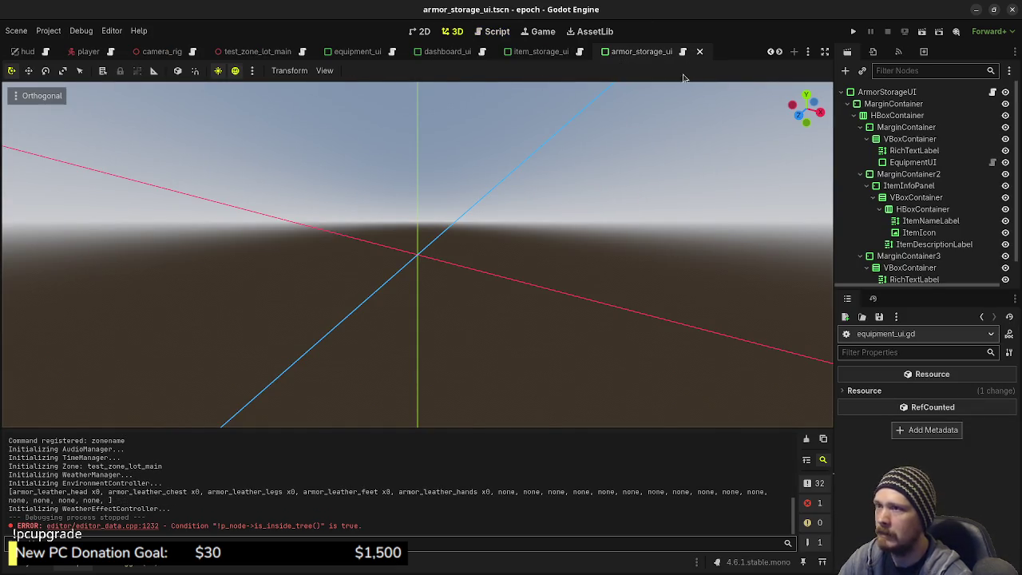
pyautogui.click(8, 563)
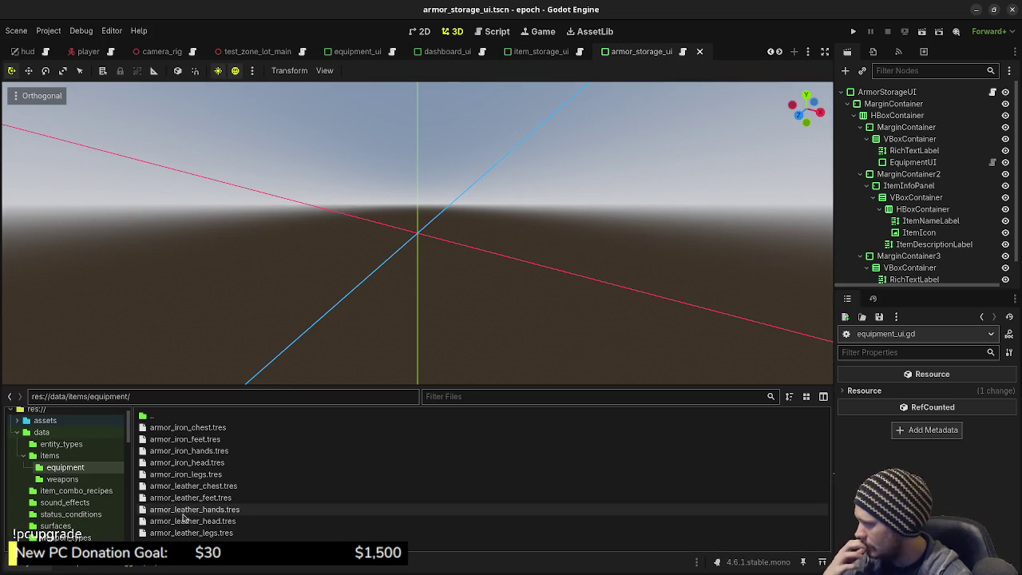
pyautogui.scroll(-2, 88, 507)
pyautogui.scroll(-4, 87, 503)
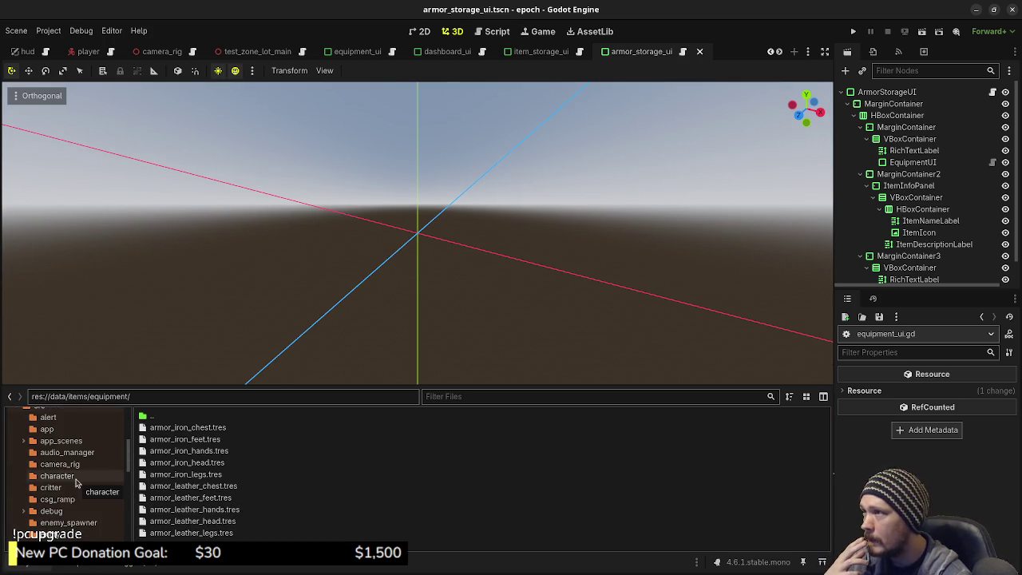
pyautogui.scroll(-2, 72, 491)
pyautogui.scroll(-1, 69, 495)
pyautogui.scroll(2, 70, 496)
pyautogui.scroll(-5, 69, 496)
pyautogui.scroll(-5, 69, 496)
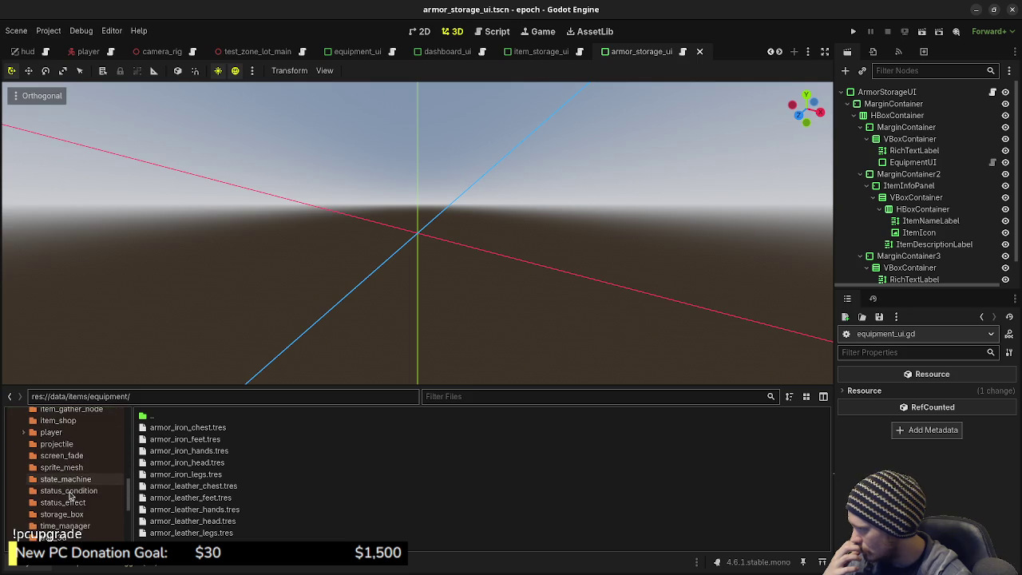
pyautogui.click(74, 492)
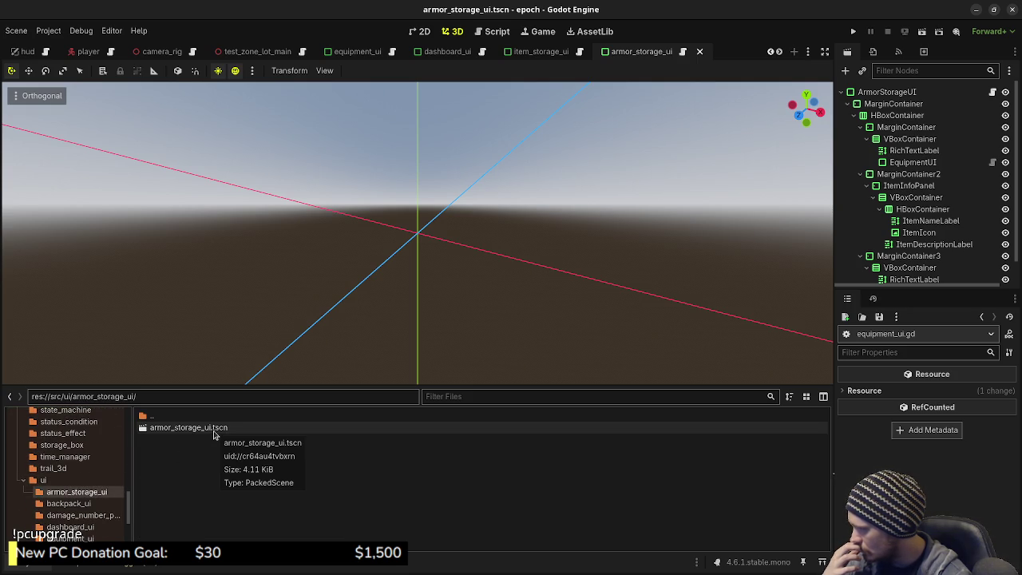
pyautogui.hotkey('alt', 'Tab')
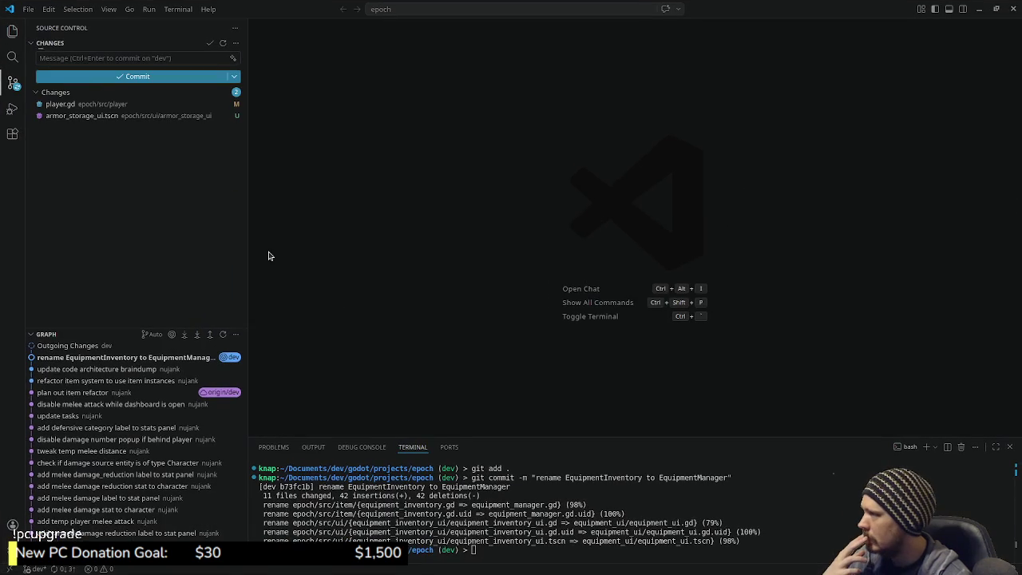
pyautogui.click(979, 8)
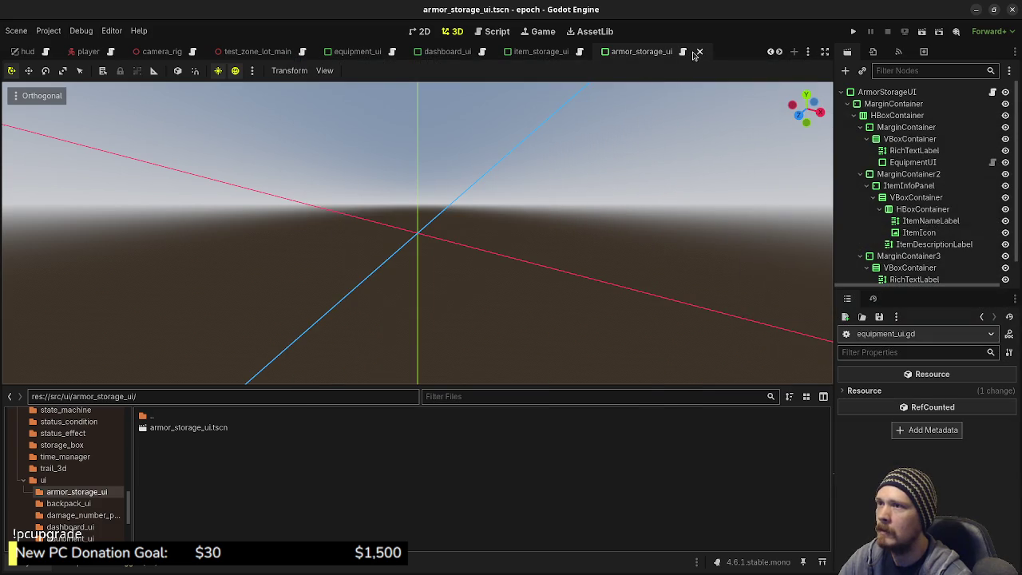
# - Close the armor_storage_ui scene and delete armor_storage_ui.tscn from the FileSystem
pyautogui.click(700, 52)
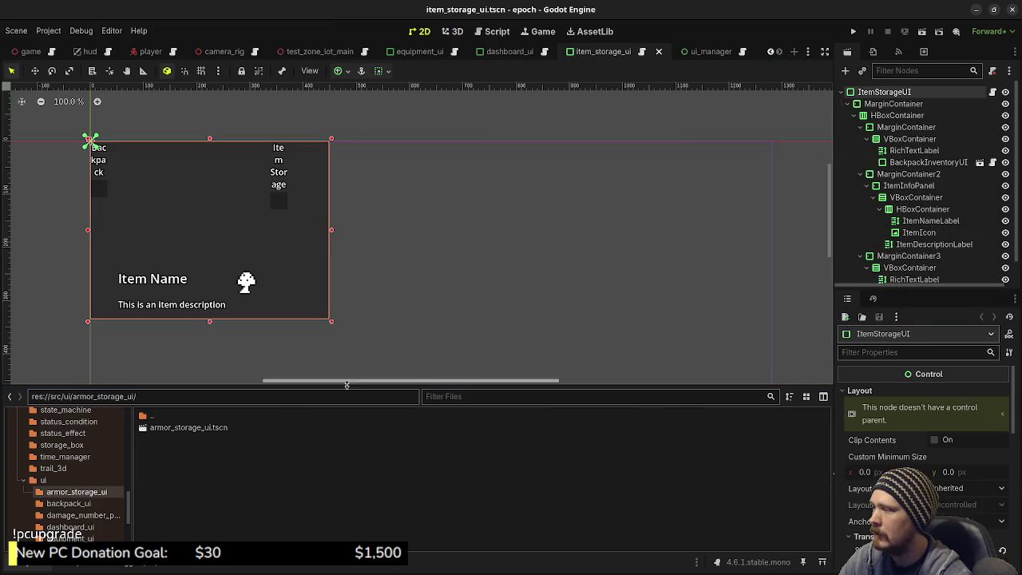
pyautogui.rightClick(203, 431)
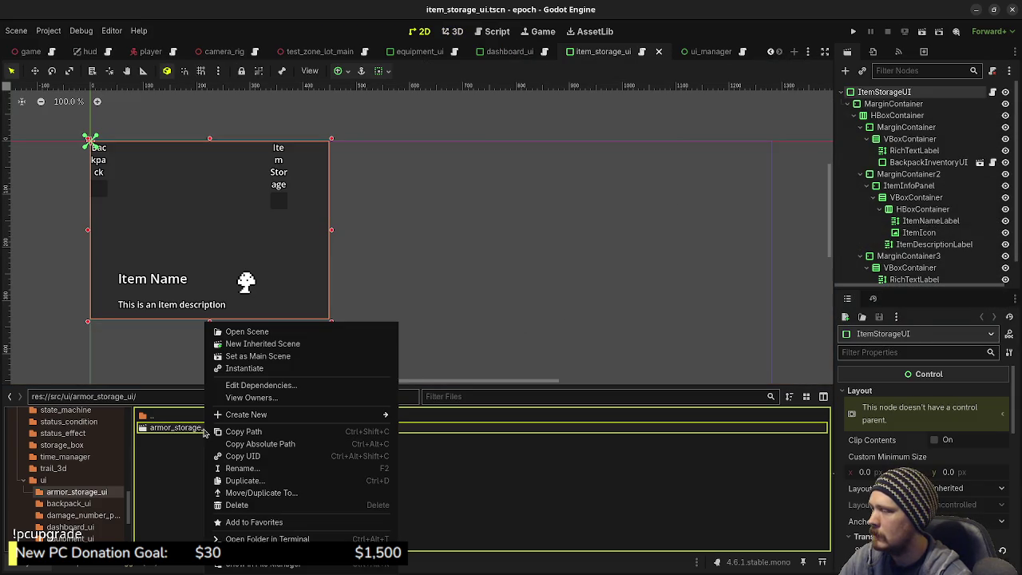
pyautogui.click(272, 508)
pyautogui.click(589, 391)
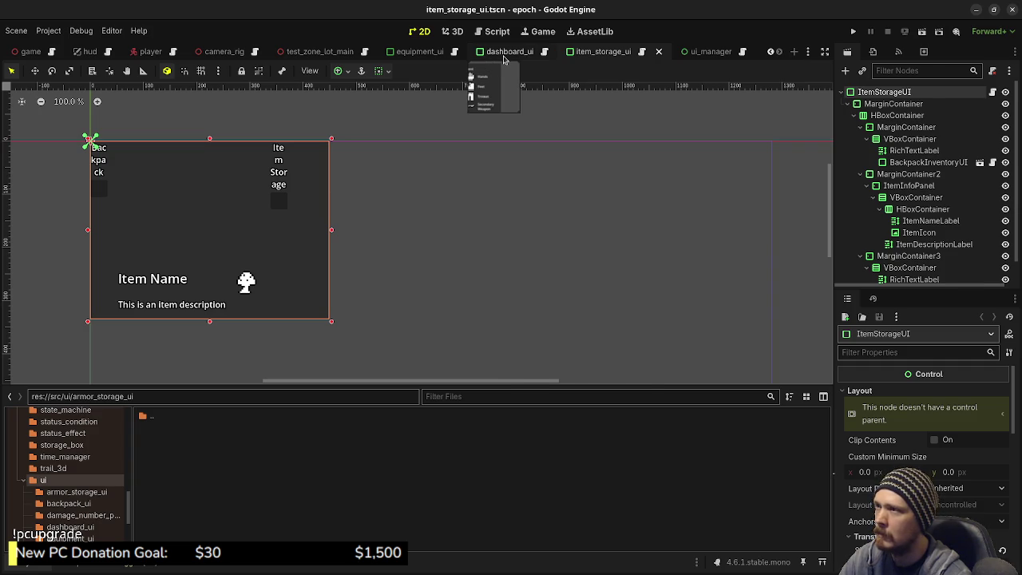
# - Save the dashboard_ui scene, show the Output log, and run the project
pyautogui.click(504, 53)
pyautogui.hotkey('ctrl', 's')
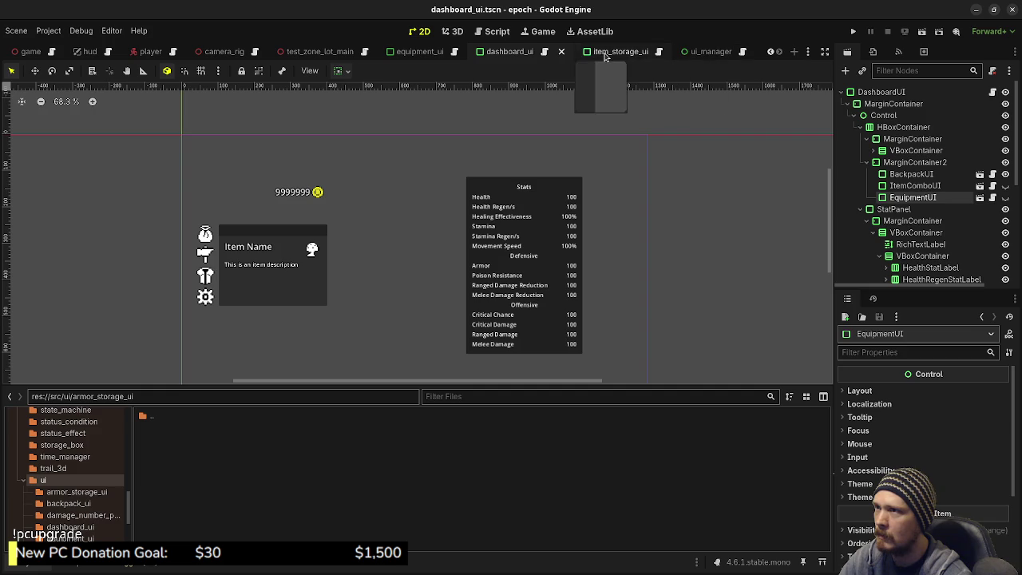
pyautogui.click(83, 567)
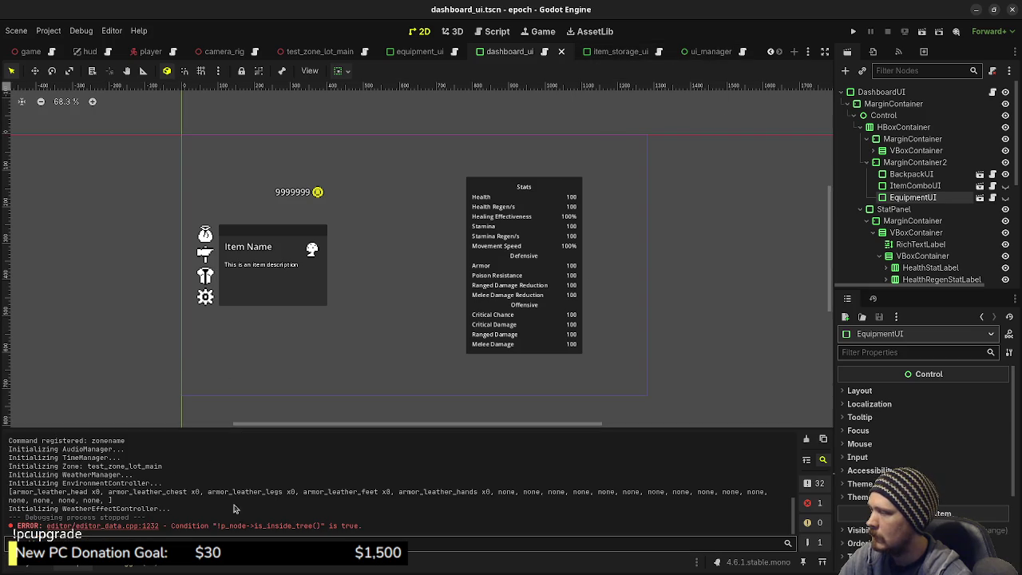
pyautogui.click(853, 31)
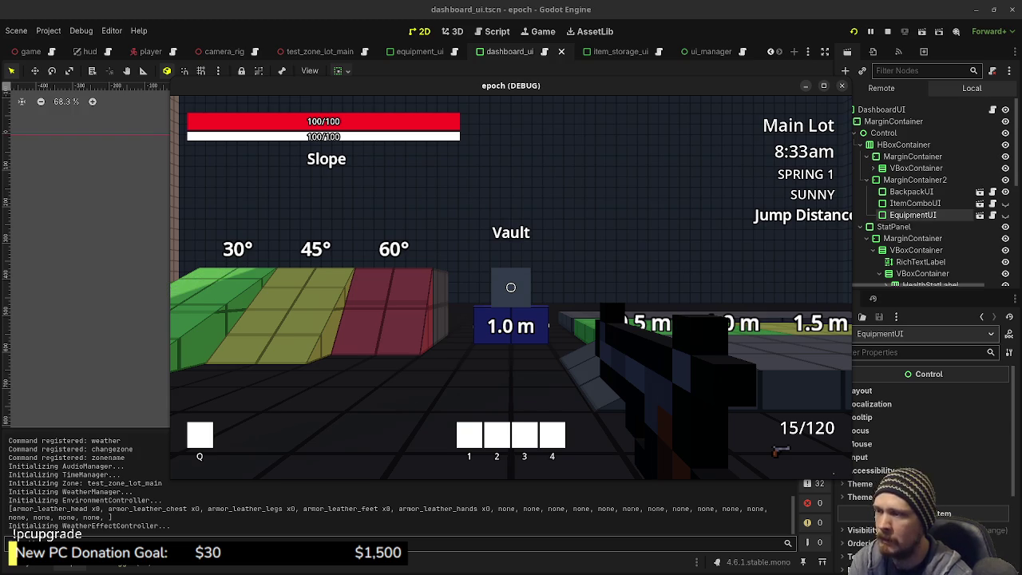
# - Walk around, collect the herb and mushroom, toggle the inventory, and open the storage crate
pyautogui.press('a')
pyautogui.press('w')
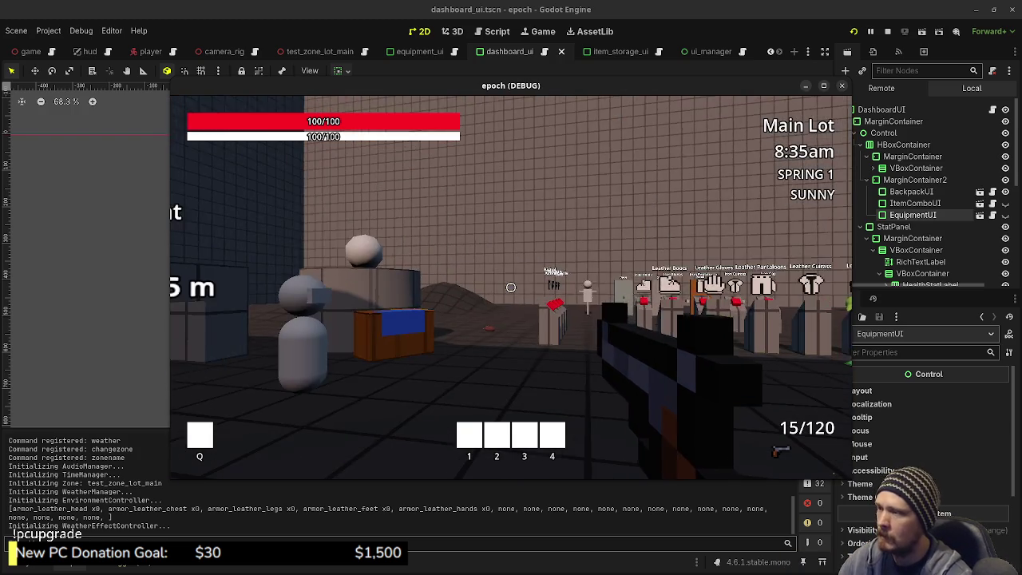
pyautogui.press('w')
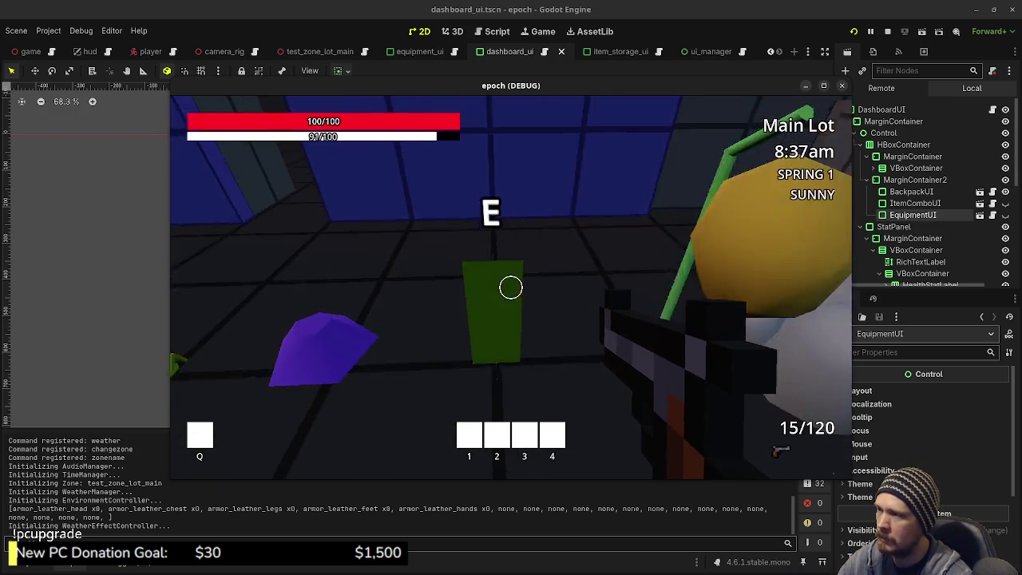
pyautogui.press('e')
pyautogui.press('e')
pyautogui.press('Tab')
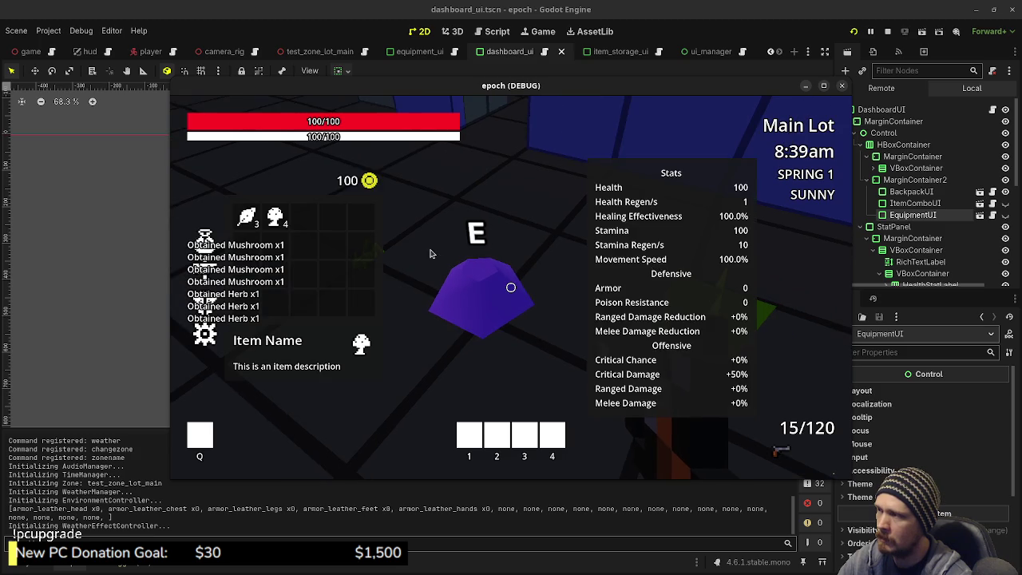
pyautogui.press('Tab')
pyautogui.press('w')
pyautogui.press('w')
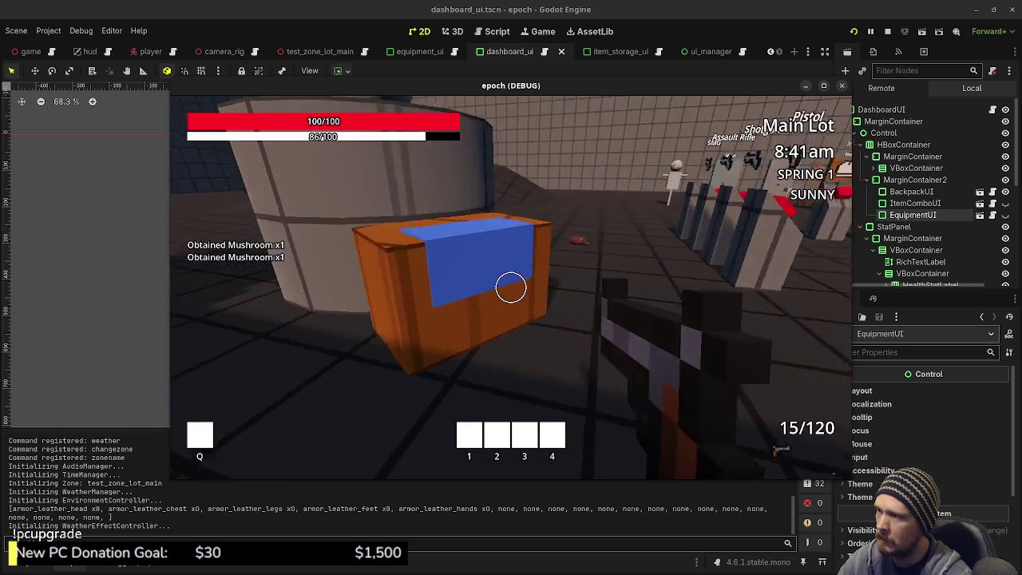
pyautogui.press('e')
pyautogui.press('e')
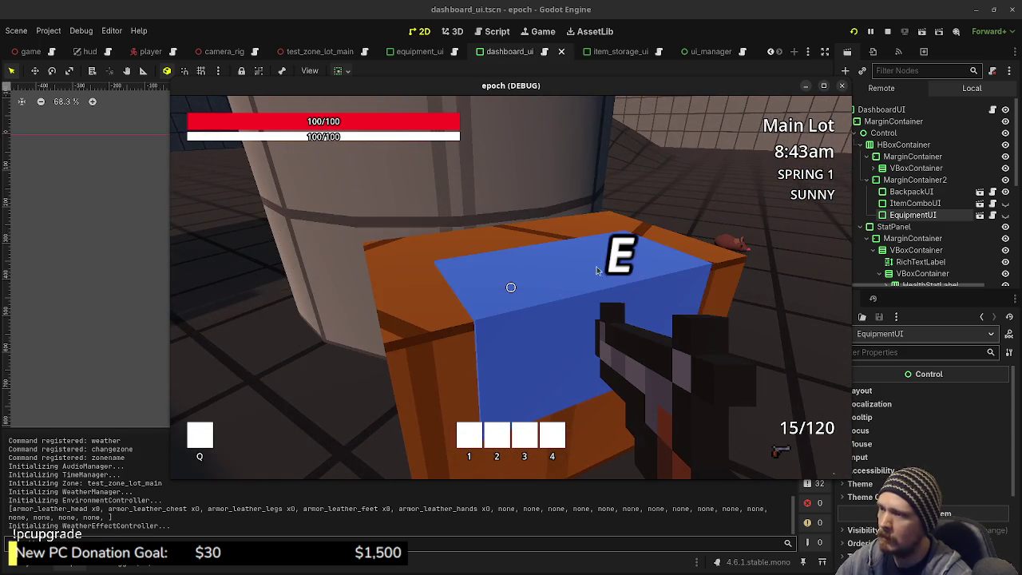
# - Switch weapons, open the inventory panel's Equipment list, then stop the game
pyautogui.press('w')
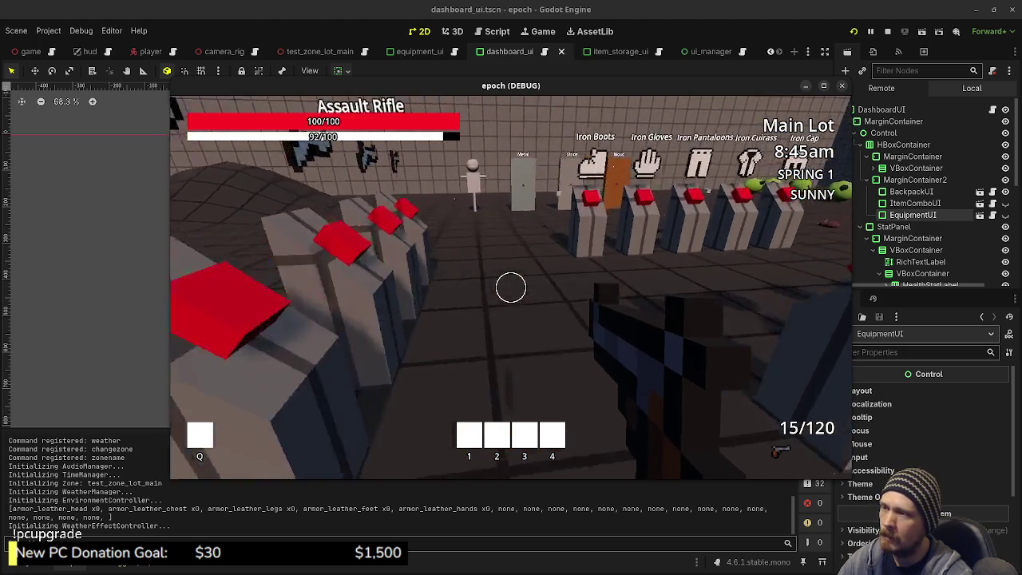
pyautogui.press('w')
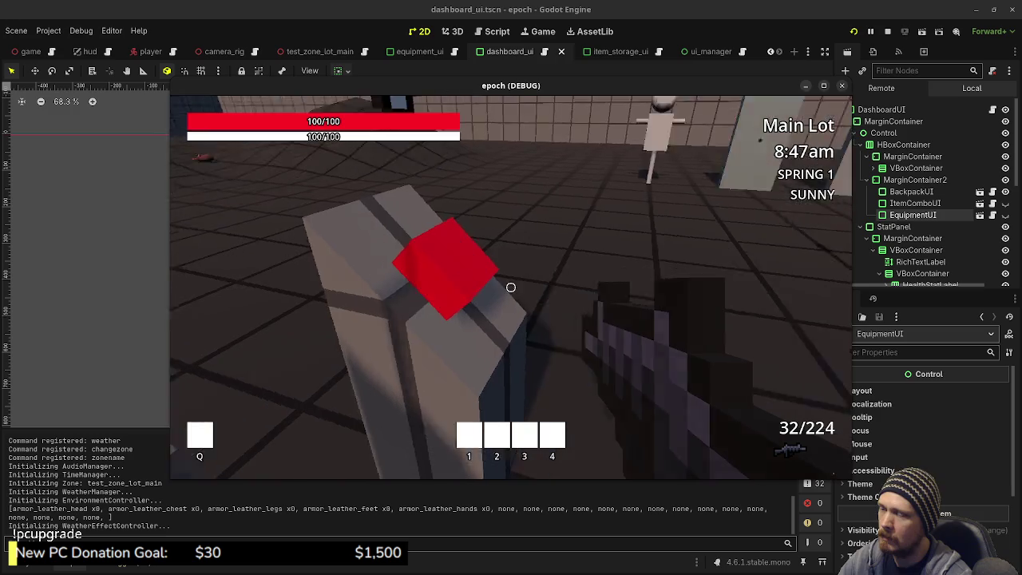
pyautogui.press('w')
pyautogui.scroll(-1, 511, 288)
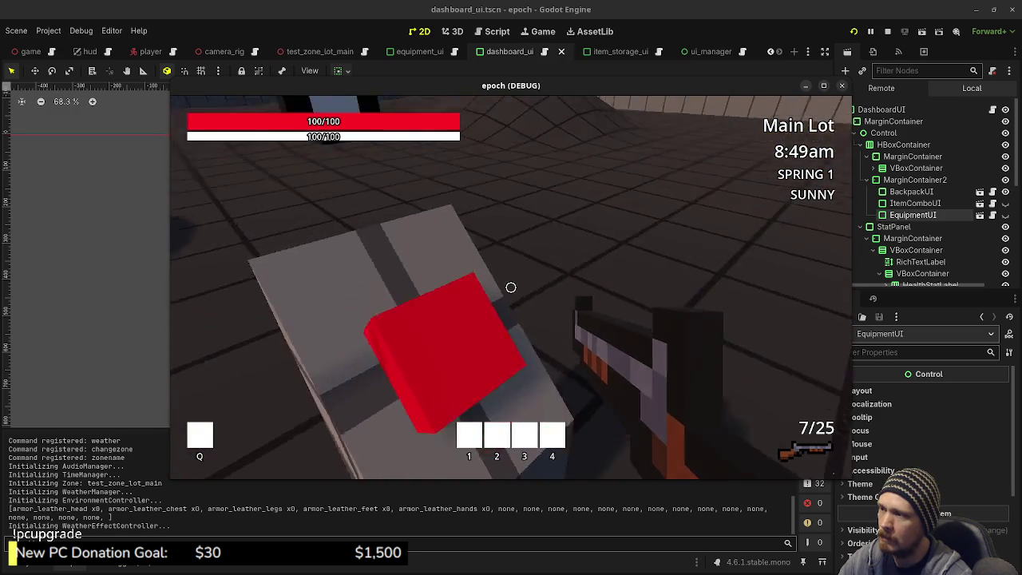
pyautogui.scroll(-1, 511, 287)
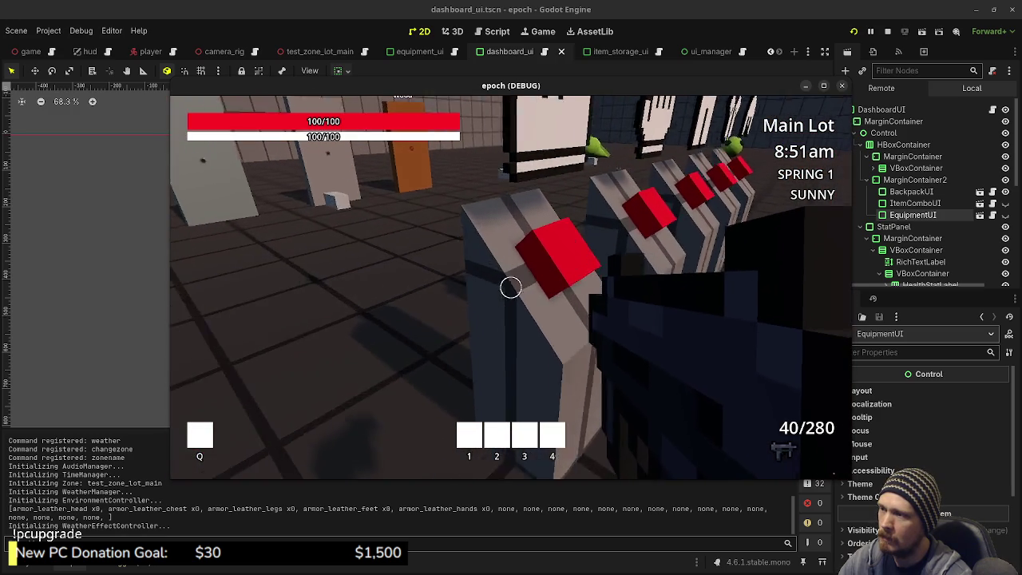
pyautogui.press('Tab')
pyautogui.press('Tab')
pyautogui.press('Tab')
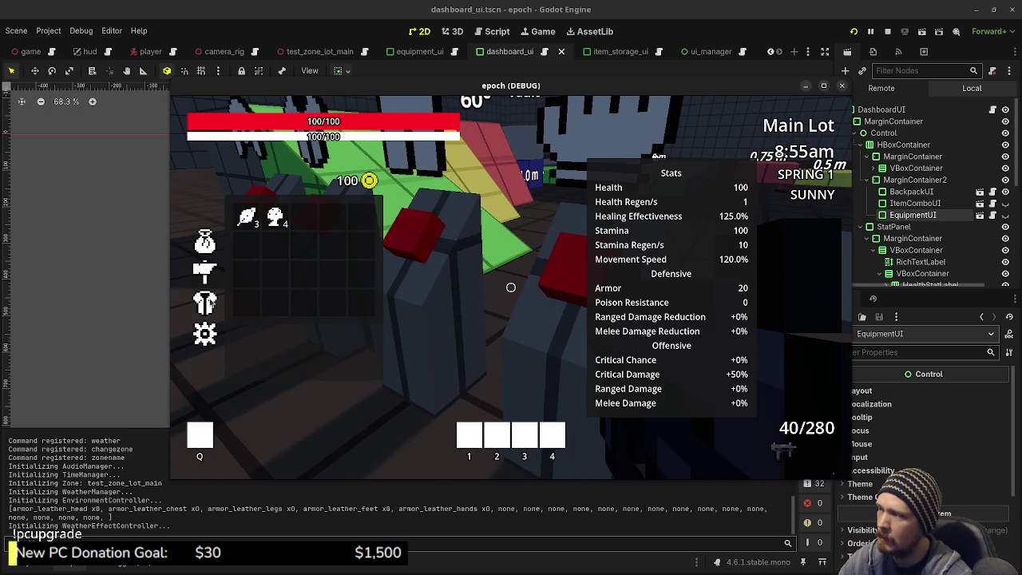
pyautogui.click(205, 302)
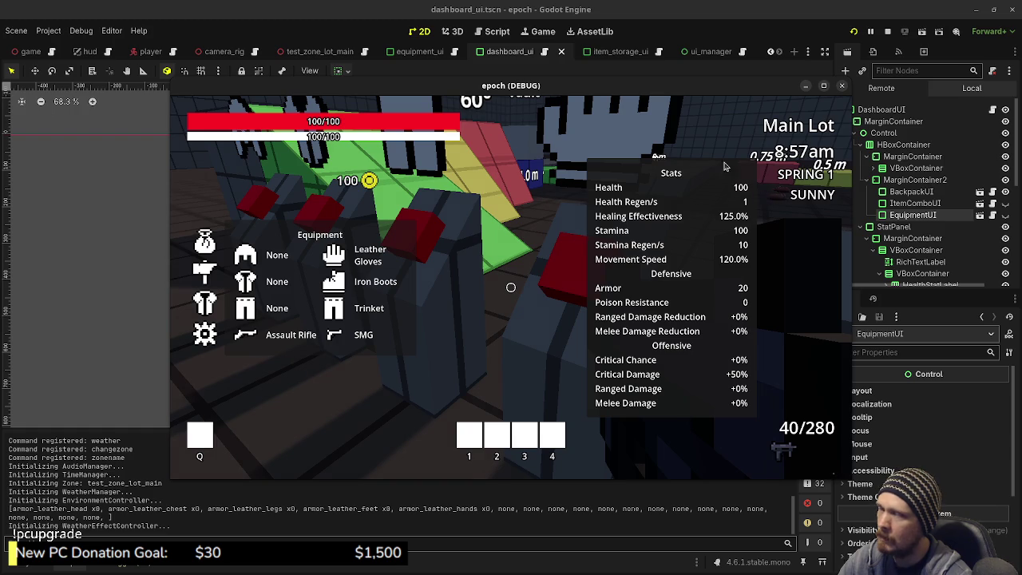
pyautogui.click(887, 31)
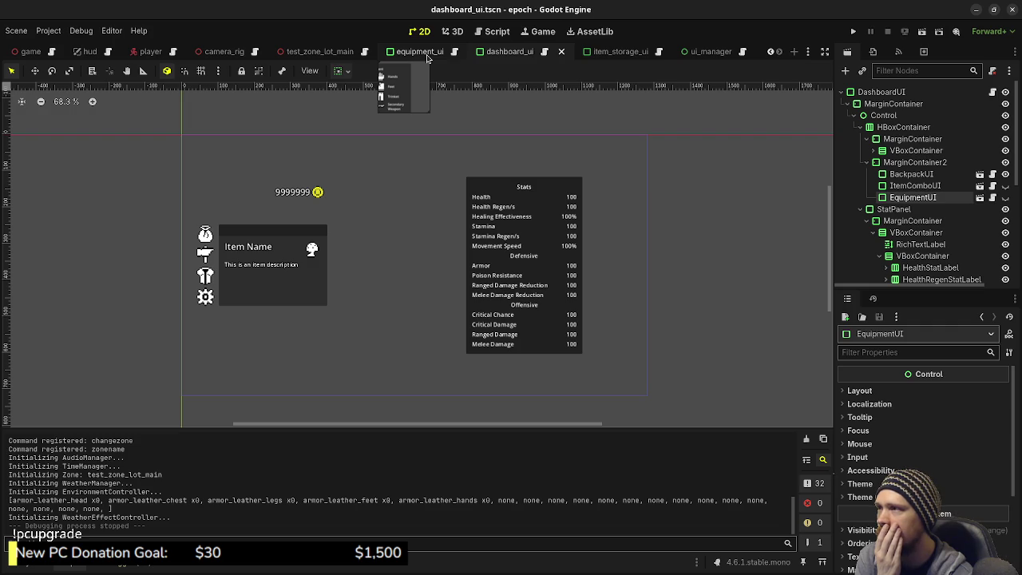
# - Close the equipment_ui scene and move the ui_manager tab next to test_zone_lot_main
pyautogui.click(427, 55)
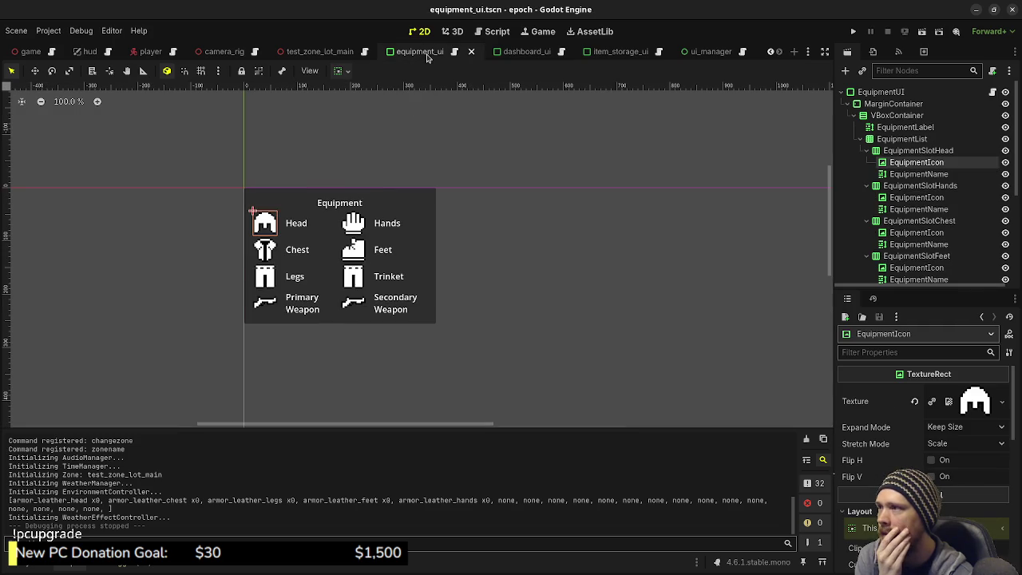
pyautogui.middleClick(427, 55)
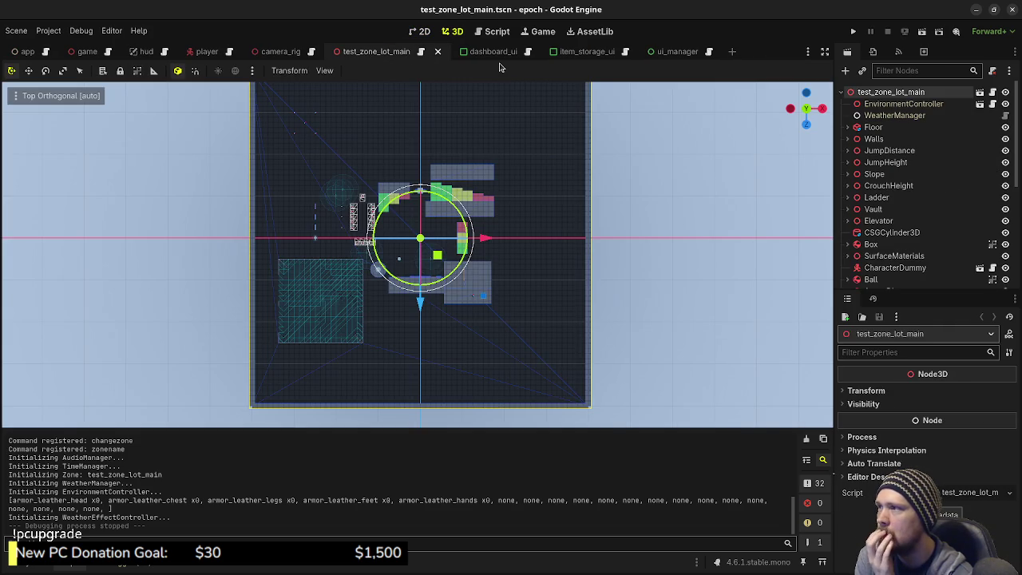
pyautogui.click(670, 52)
pyautogui.moveTo(540, 58); pyautogui.dragTo(469, 56)
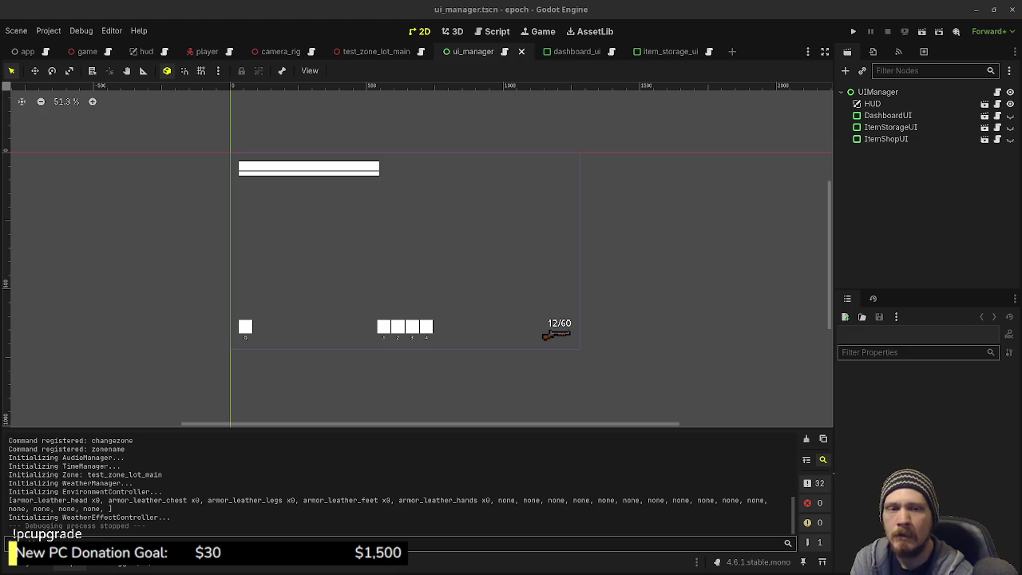
pyautogui.hotkey('alt', 'Tab')
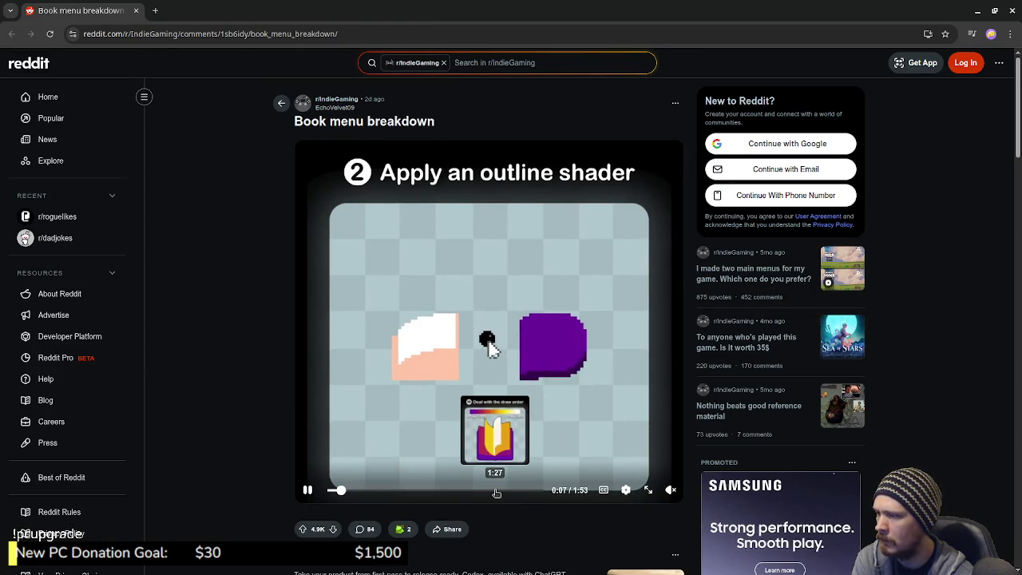
# - Seek the Book menu breakdown video to 1:28, 'Deal with the draw order', and pause it
pyautogui.click(496, 491)
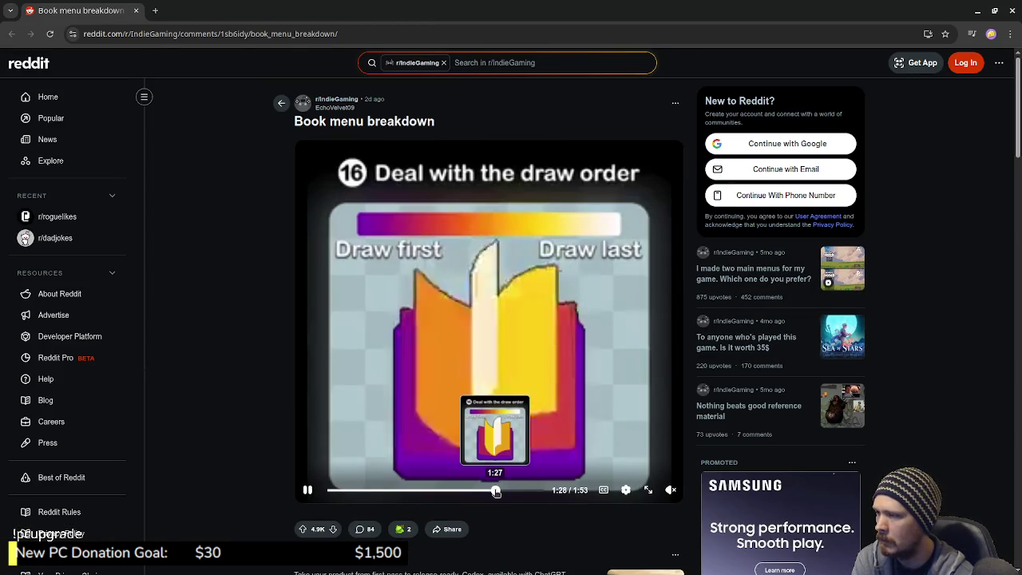
pyautogui.click(542, 376)
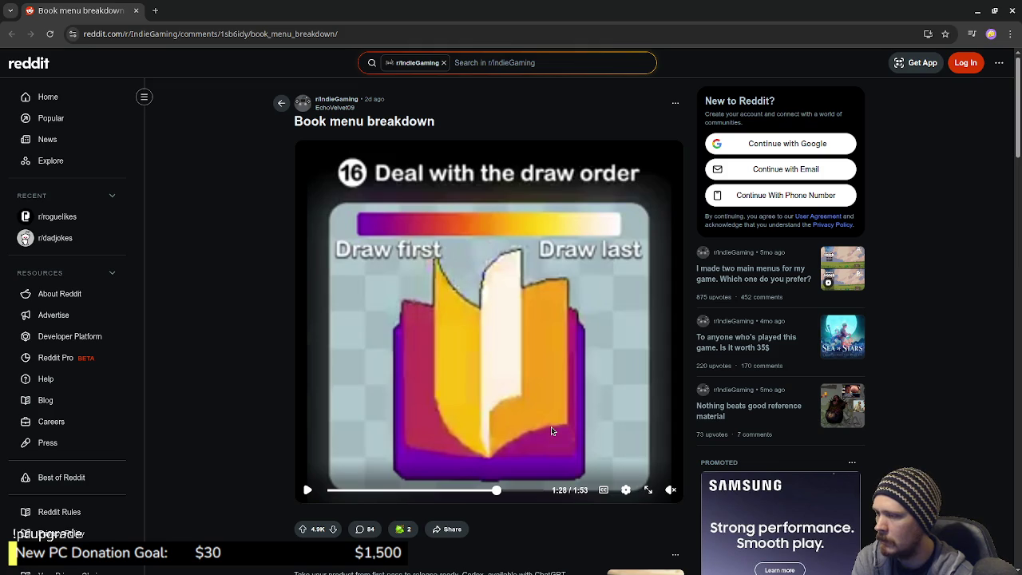
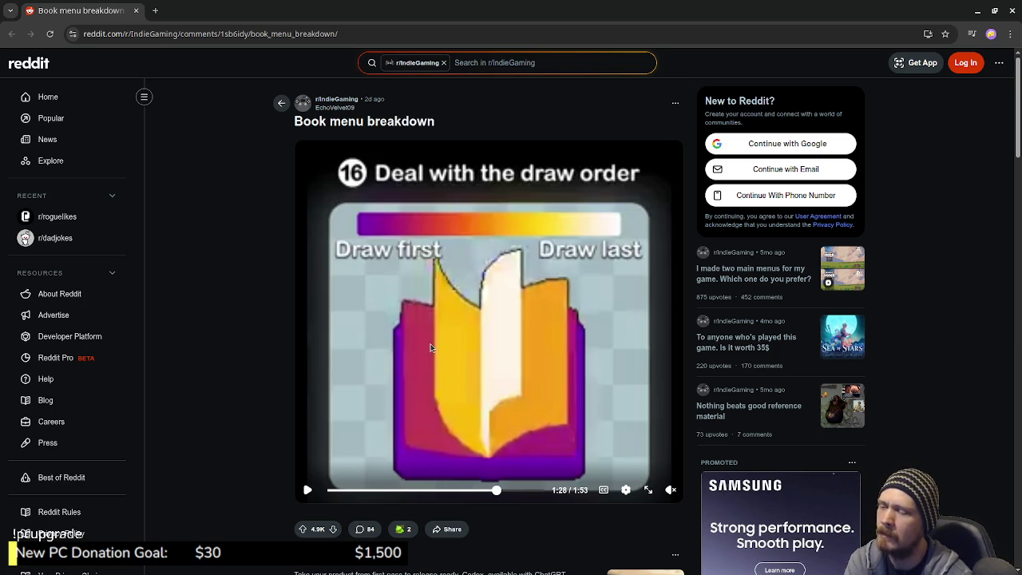
# - Close the Reddit post and start a new empty scene in Godot
pyautogui.click(135, 12)
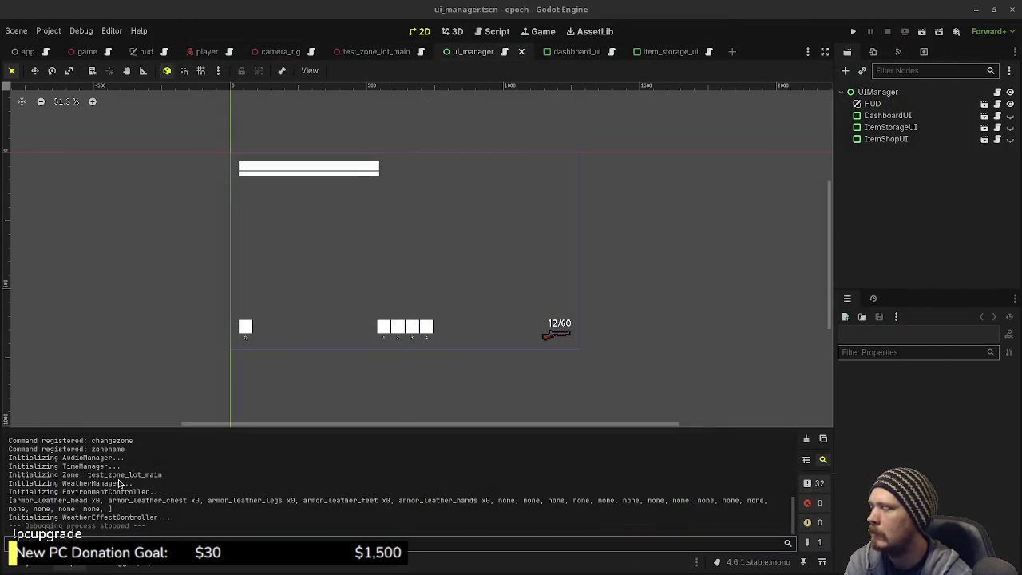
pyautogui.click(731, 51)
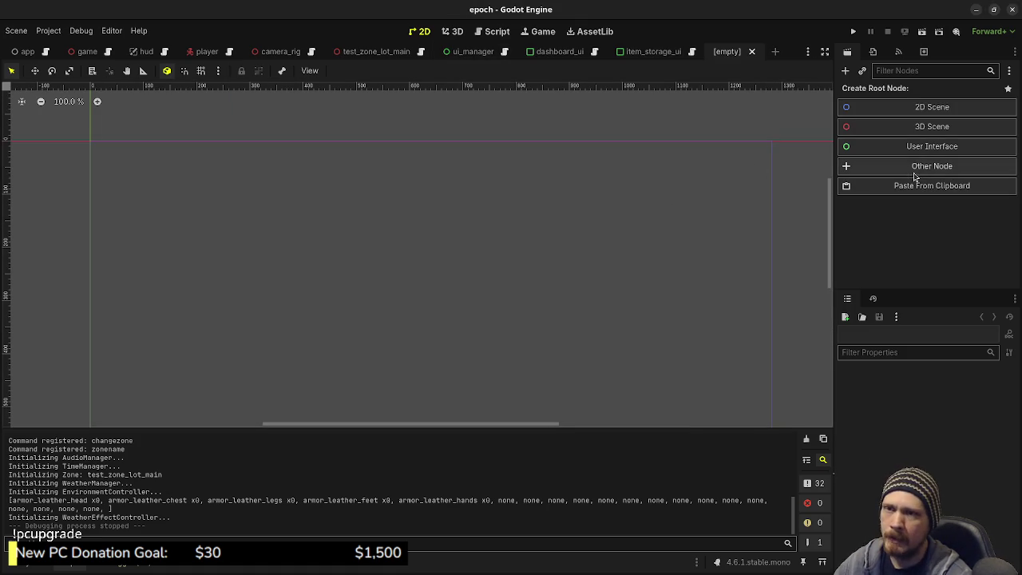
# - Create the new scene with a PanelContainer root node
pyautogui.hotkey('alt', 'f')
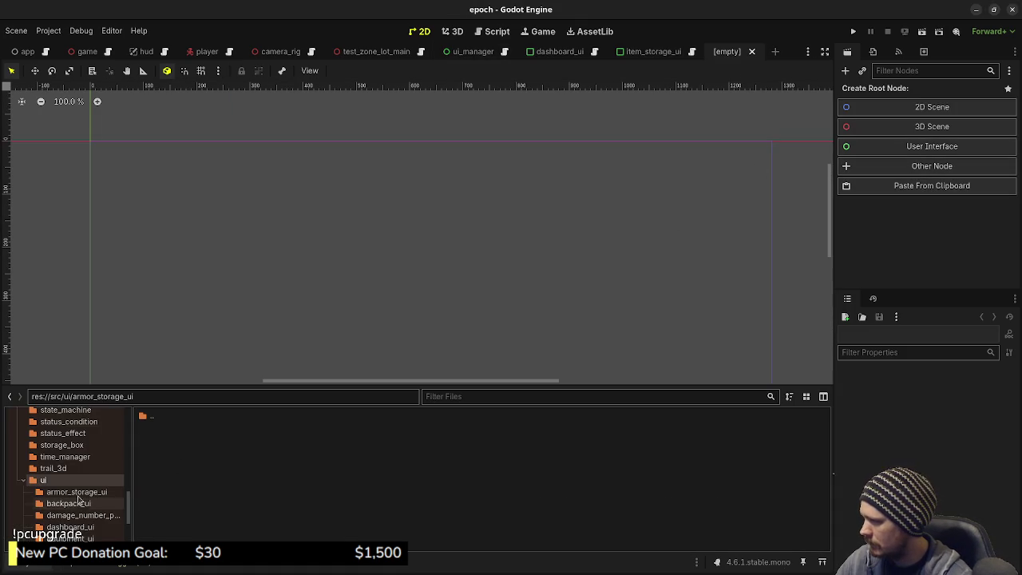
pyautogui.click(76, 492)
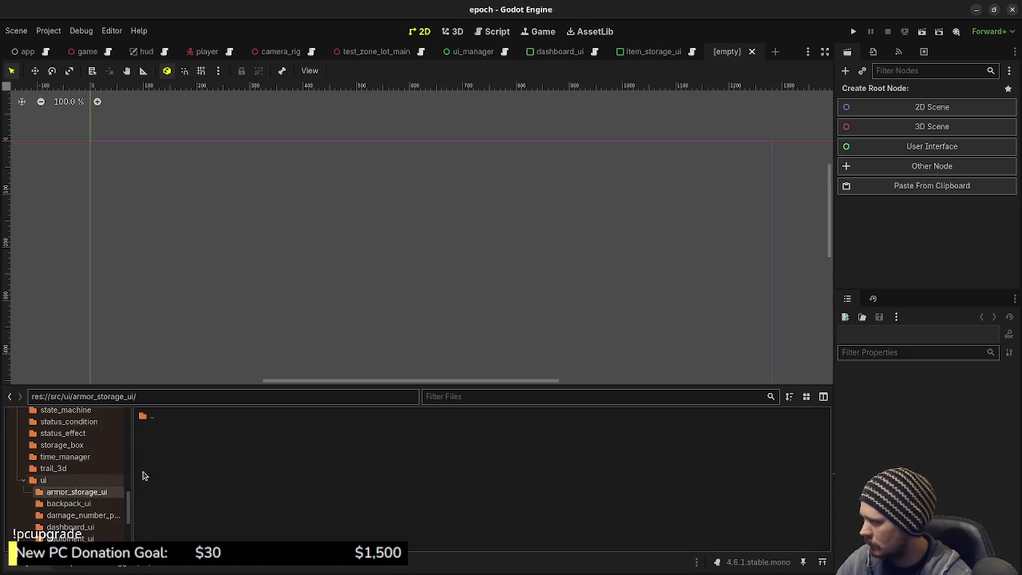
pyautogui.click(928, 169)
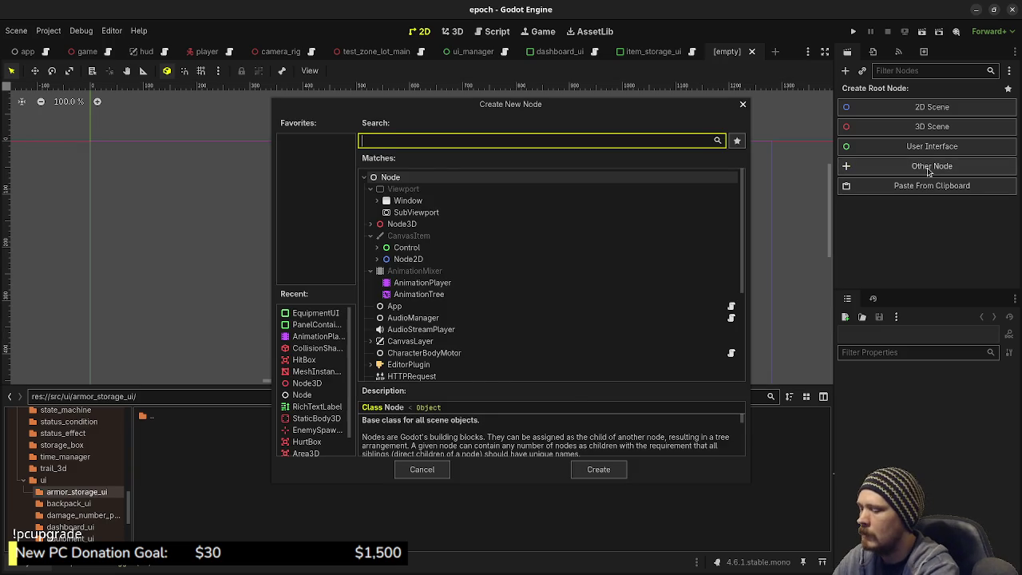
pyautogui.write('panelcont')
pyautogui.press('Return')
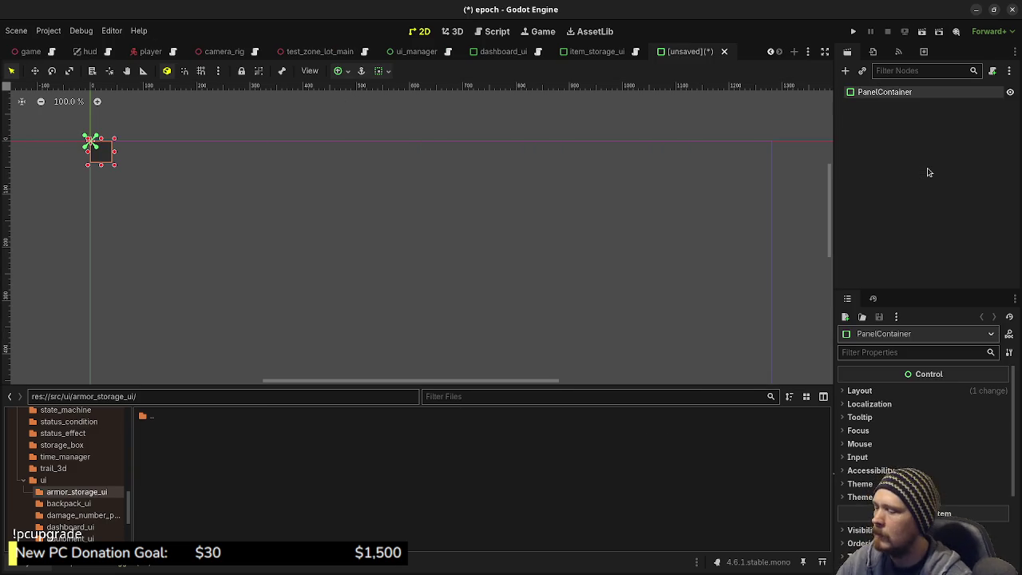
# - Rename the root node to ArmorStorageUI
pyautogui.press('F2')
pyautogui.write('ItemSlot')
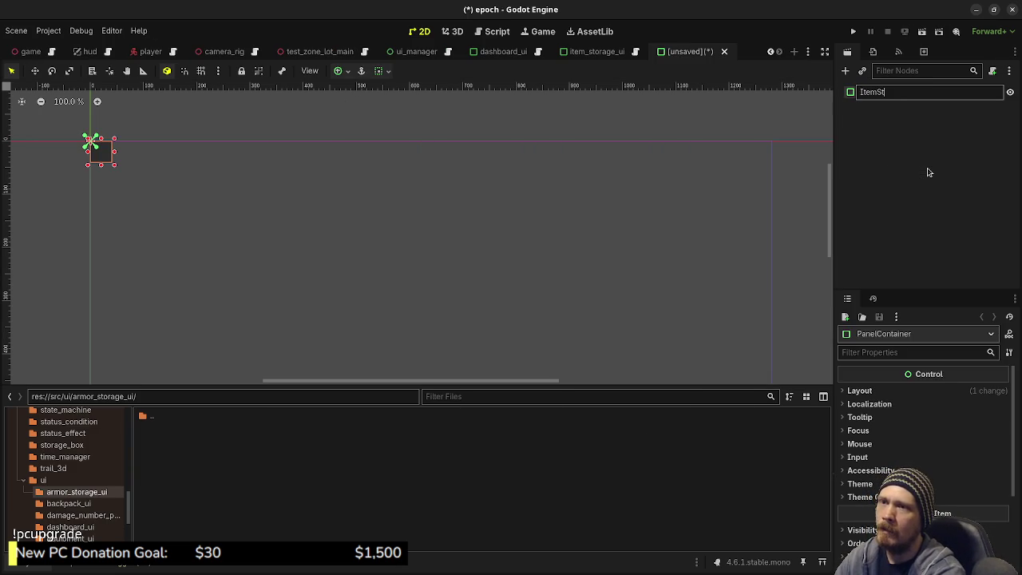
pyautogui.press('BackSpace')
pyautogui.press('BackSpace')
pyautogui.press('BackSpace')
pyautogui.write('ArmorStorage_')
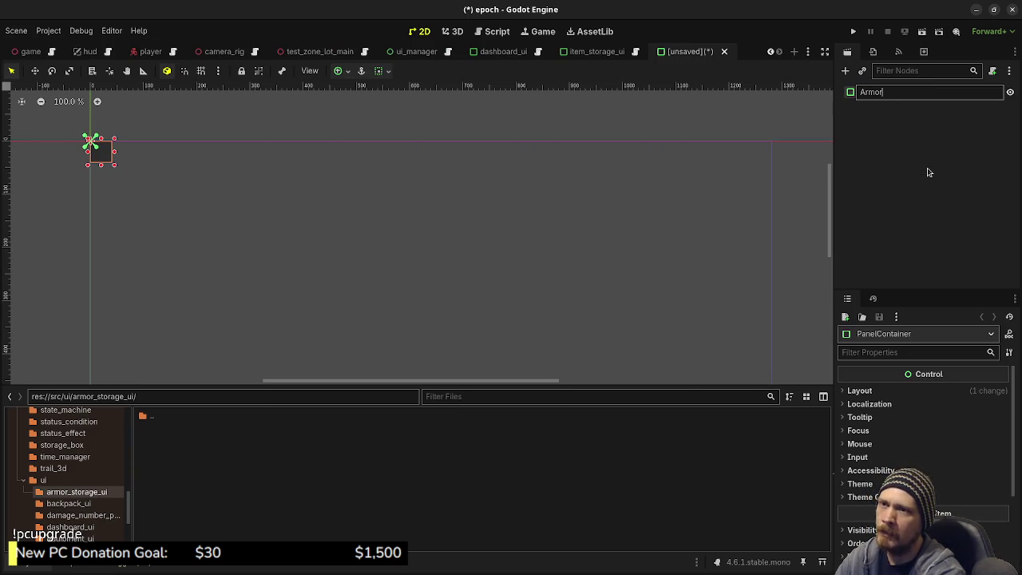
pyautogui.press('BackSpace')
pyautogui.write('UI')
pyautogui.press('Return')
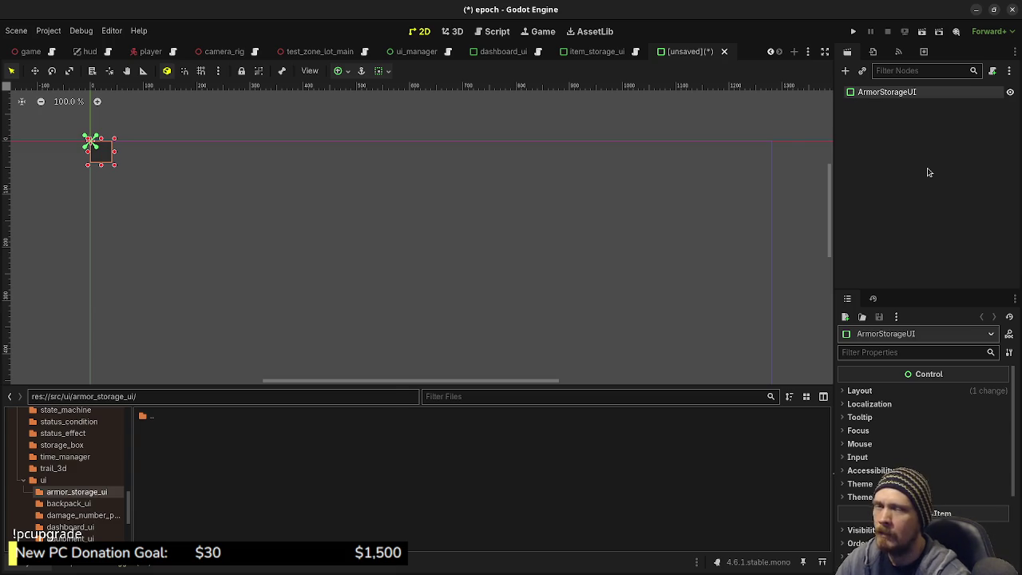
# - Save the scene as armor_storage_ui.tscn in src/ui/armor_storage_ui
pyautogui.hotkey('ctrl', 's')
pyautogui.doubleClick(523, 182)
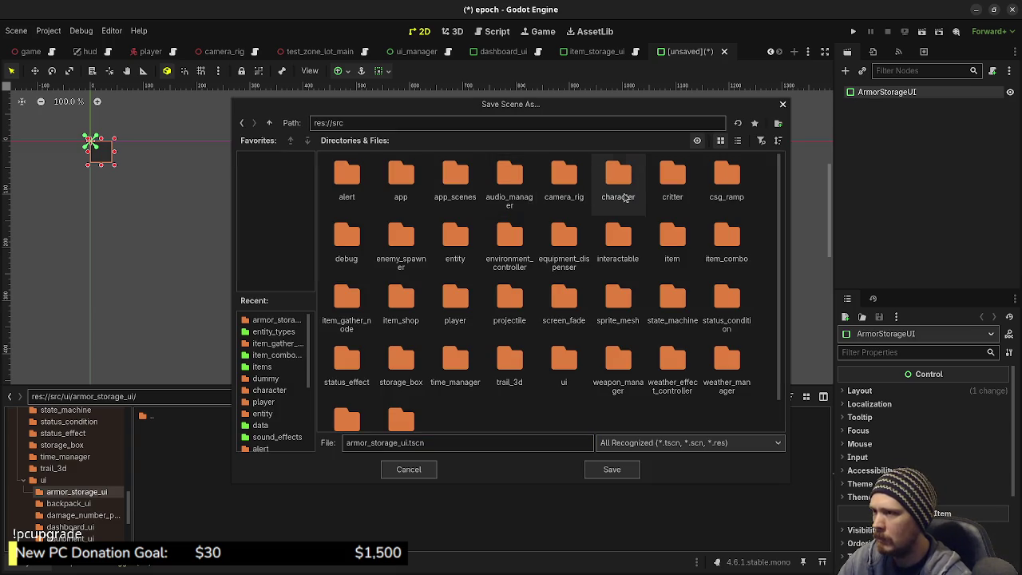
pyautogui.doubleClick(557, 367)
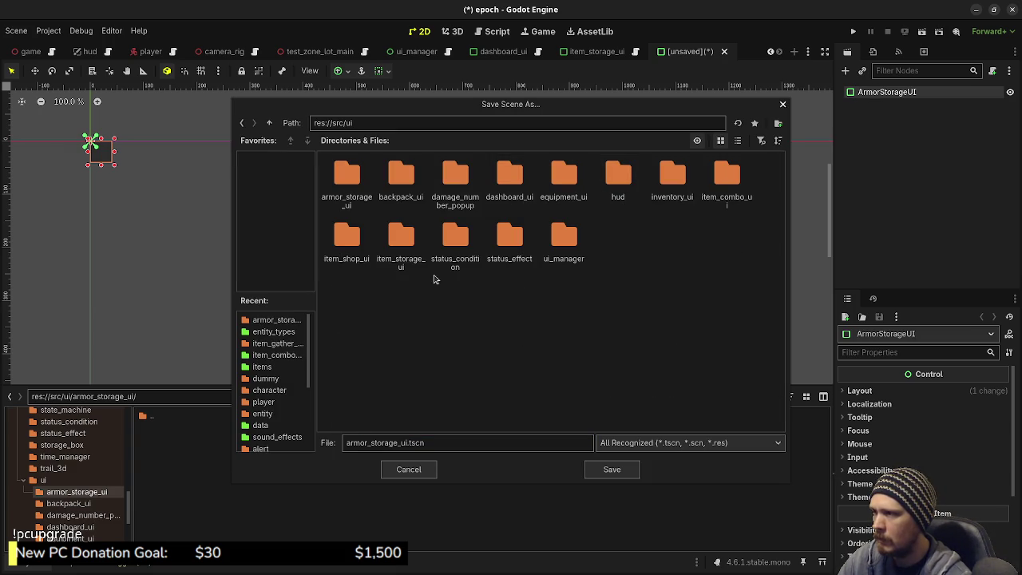
pyautogui.doubleClick(348, 186)
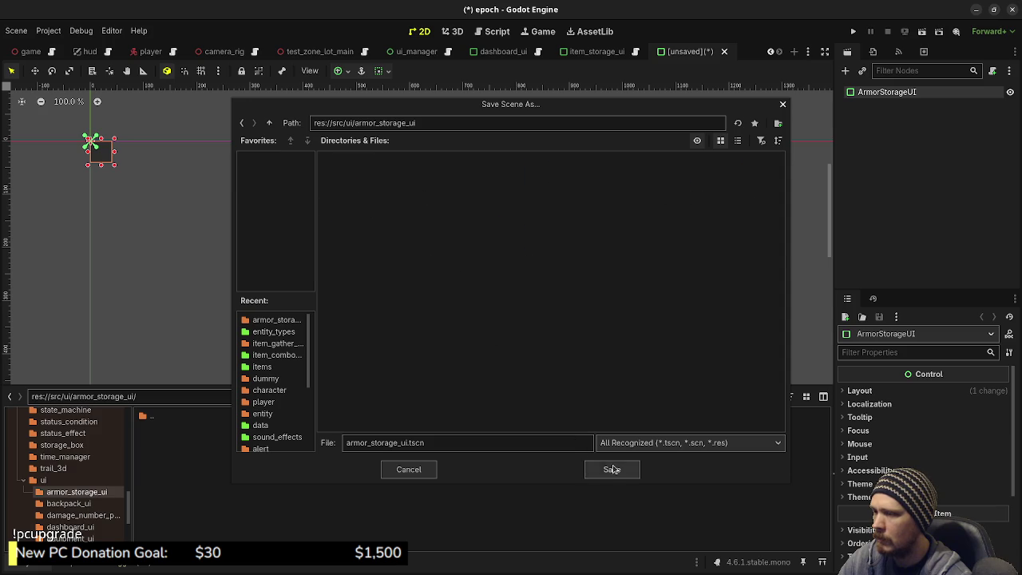
pyautogui.click(611, 469)
# - Attach armor_storage_ui.gd, correct its class_name to ArmorStorageUI, and save the script
pyautogui.click(992, 70)
pyautogui.click(555, 411)
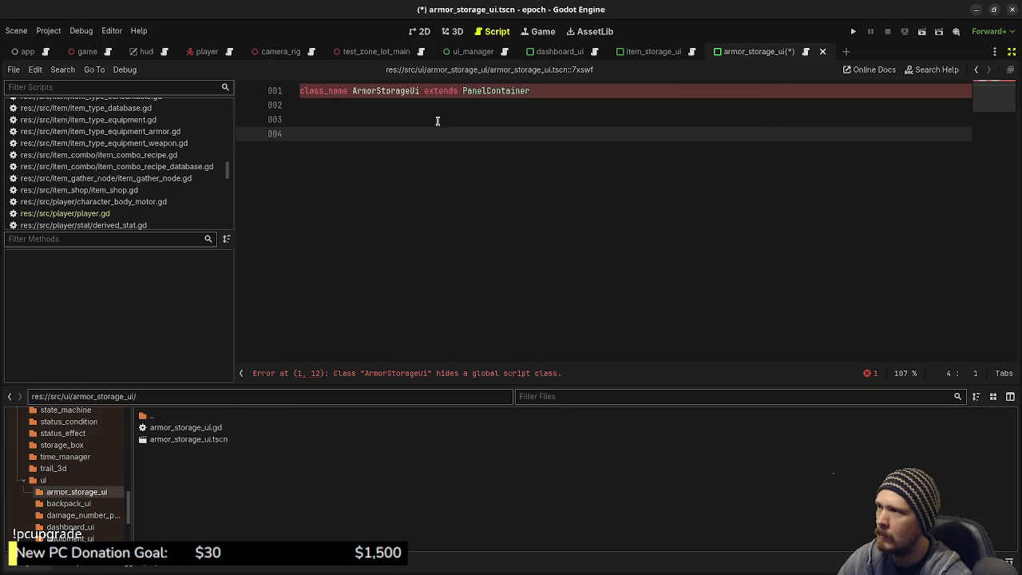
pyautogui.press('Up')
pyautogui.press('Up')
pyautogui.press('Up')
pyautogui.press('End')
pyautogui.press('BackSpace')
pyautogui.write('I')
pyautogui.hotkey('ctrl', 's')
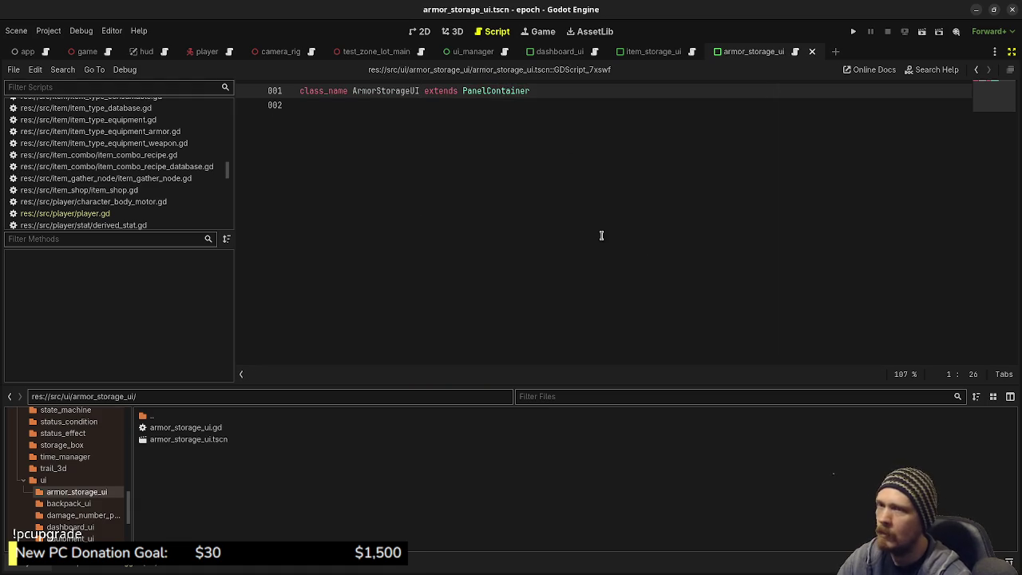
# - Return to the 2D scene view with the scene and inspector docks showing
pyautogui.click(1008, 52)
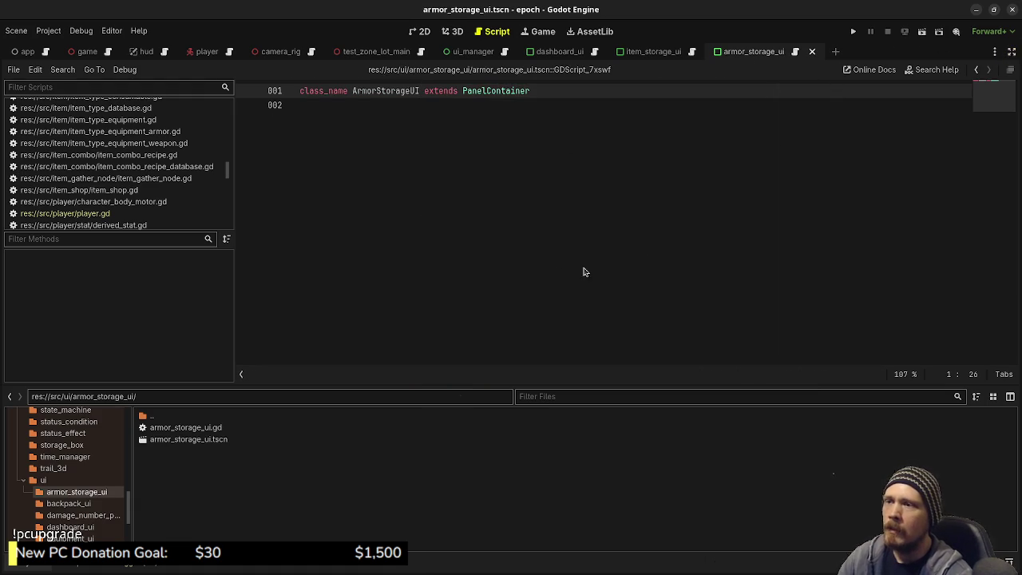
pyautogui.click(452, 31)
pyautogui.click(424, 31)
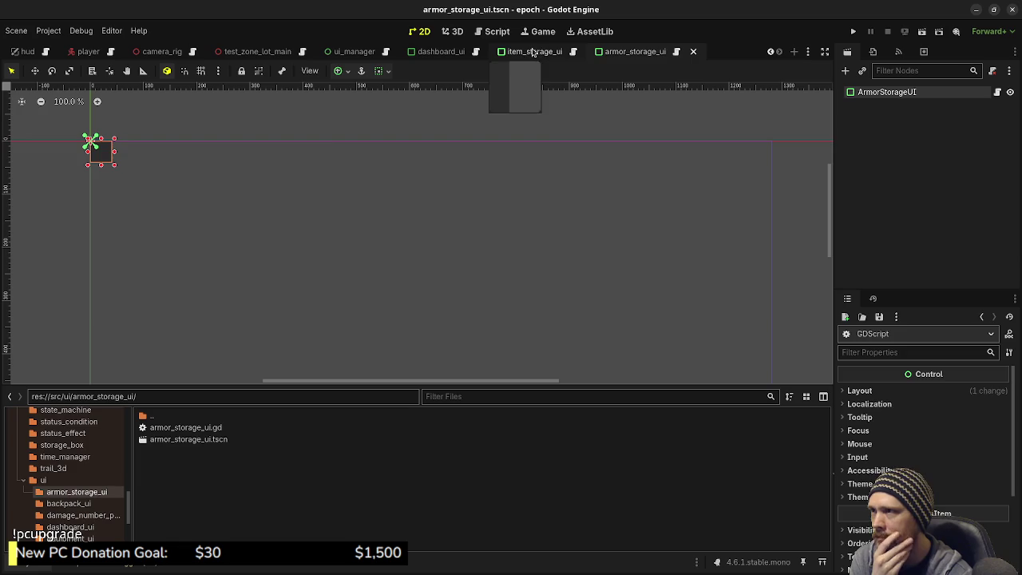
pyautogui.click(535, 52)
pyautogui.click(884, 91)
pyautogui.rightClick(884, 93)
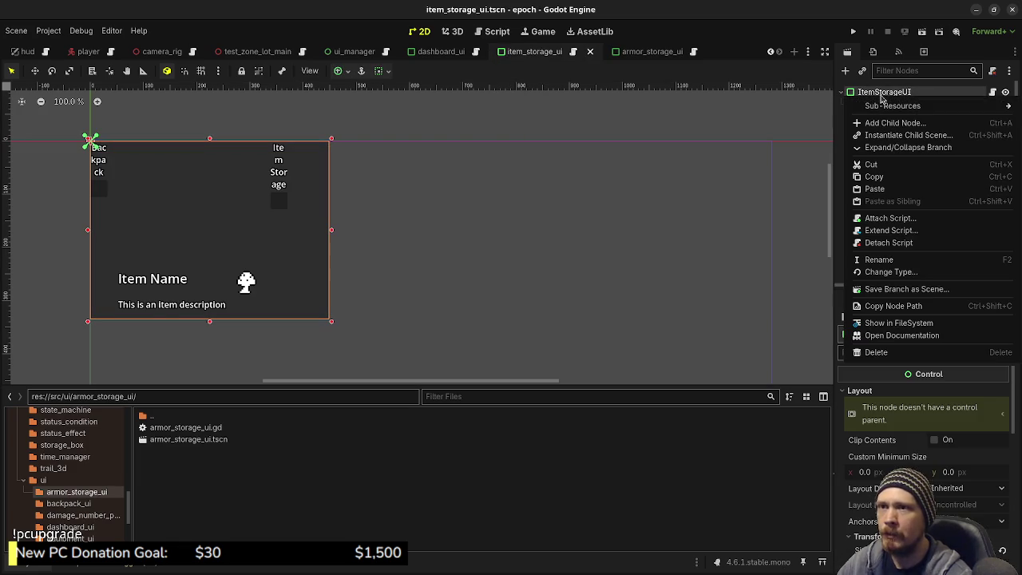
pyautogui.click(844, 433)
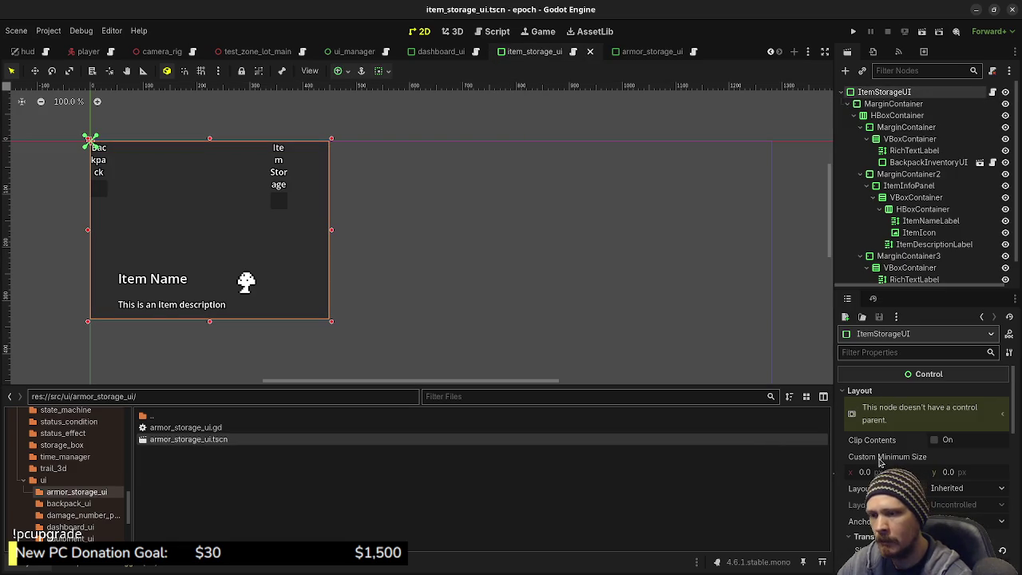
pyautogui.scroll(-2, 884, 468)
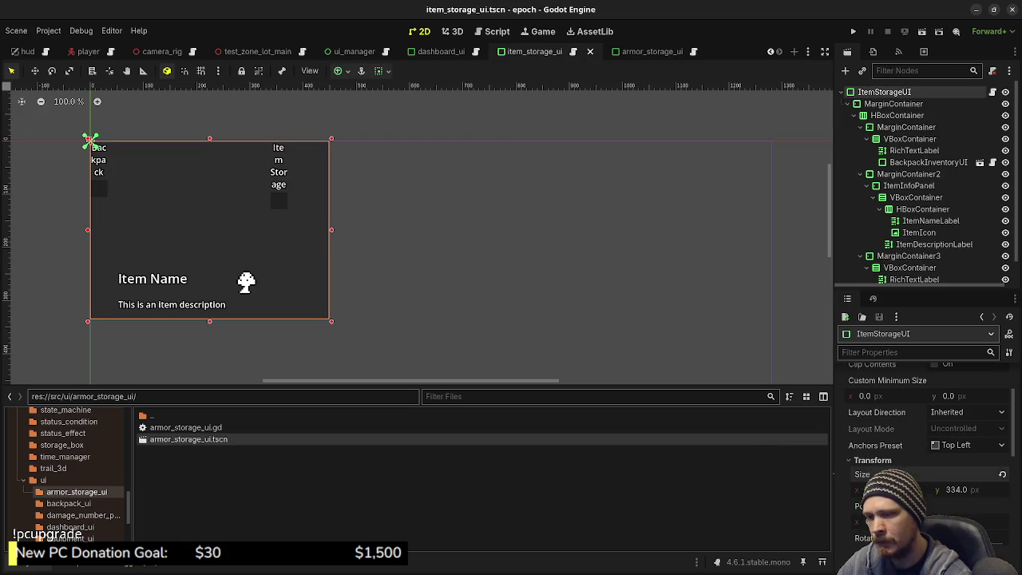
pyautogui.click(645, 53)
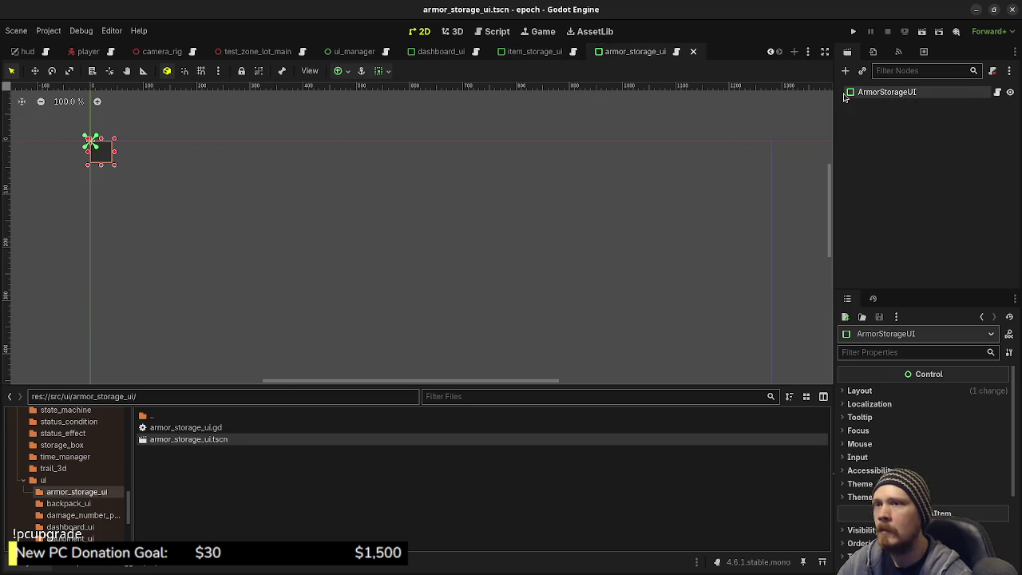
pyautogui.rightClick(881, 94)
pyautogui.click(858, 431)
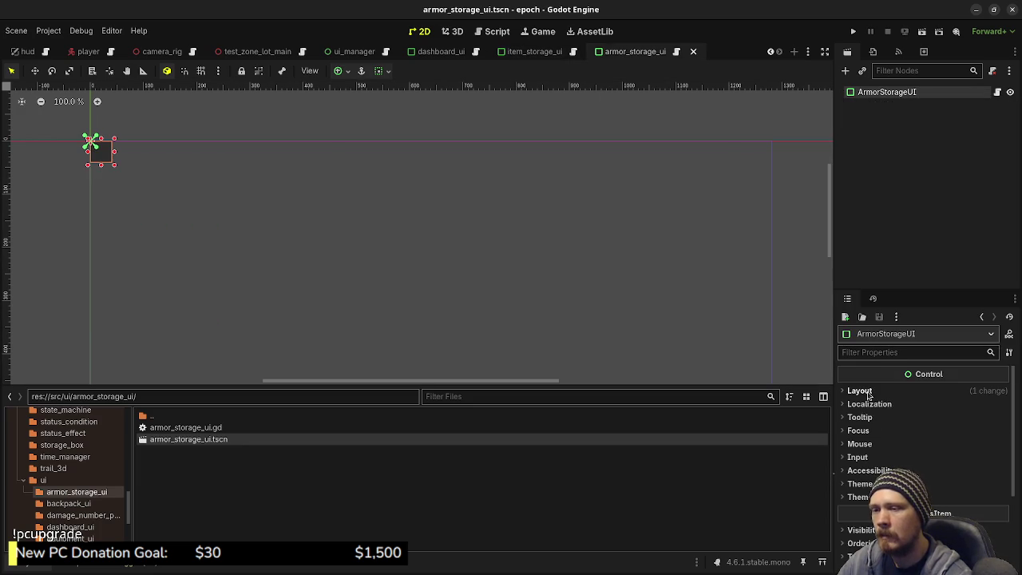
pyautogui.click(859, 390)
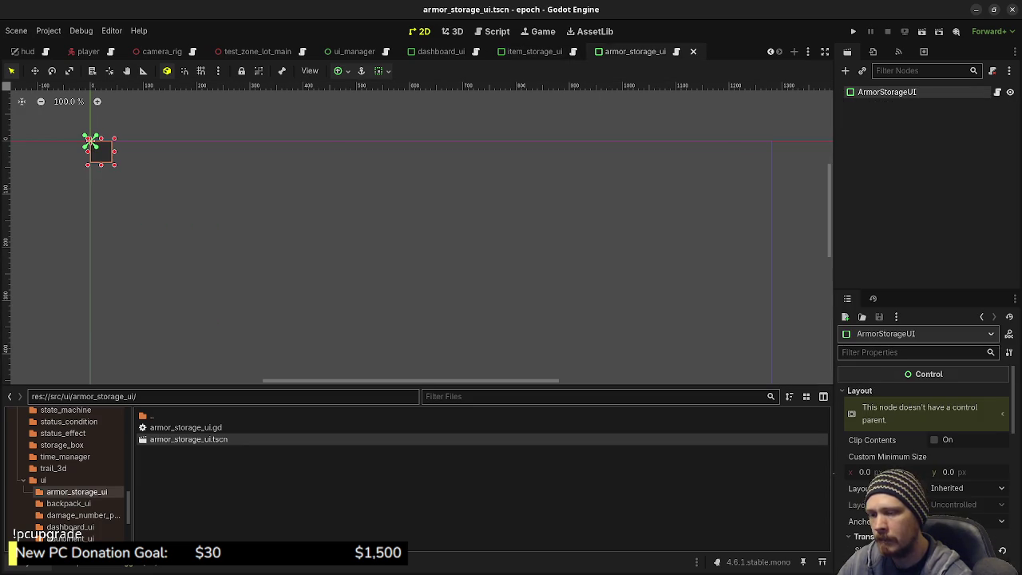
pyautogui.rightClick(866, 483)
pyautogui.click(886, 500)
pyautogui.hotkey('ctrl', 's')
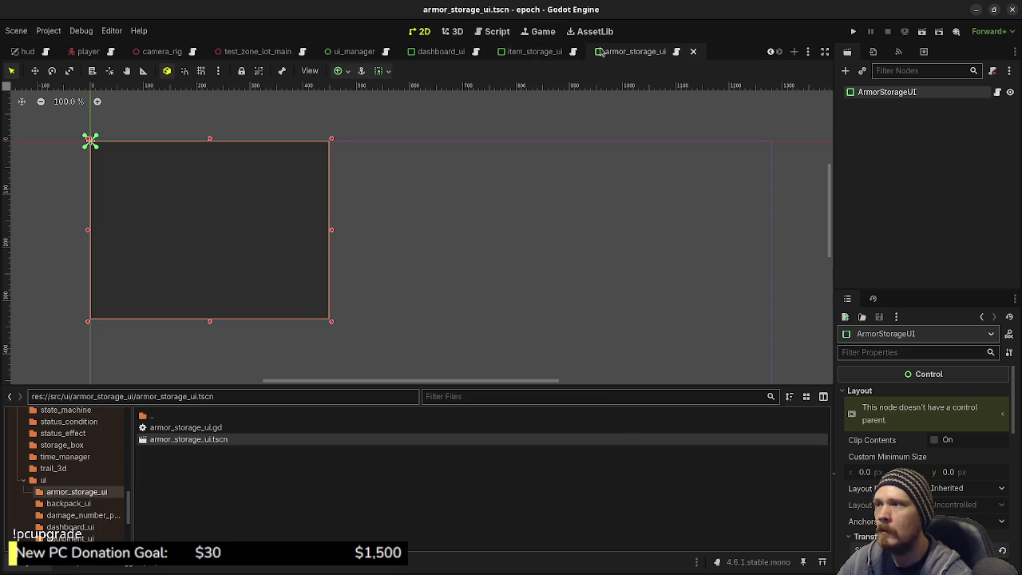
pyautogui.click(531, 51)
pyautogui.click(853, 115)
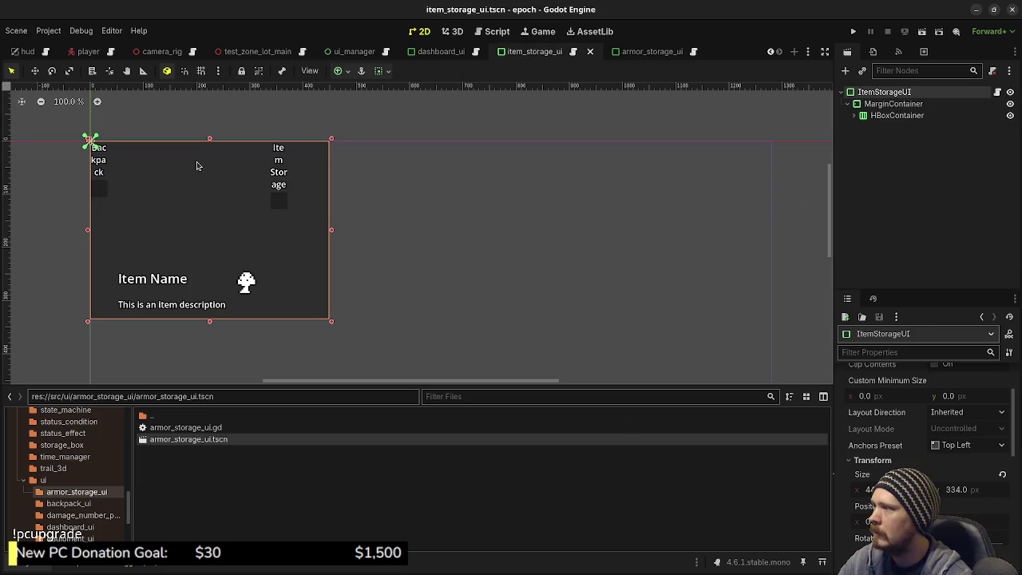
pyautogui.click(855, 116)
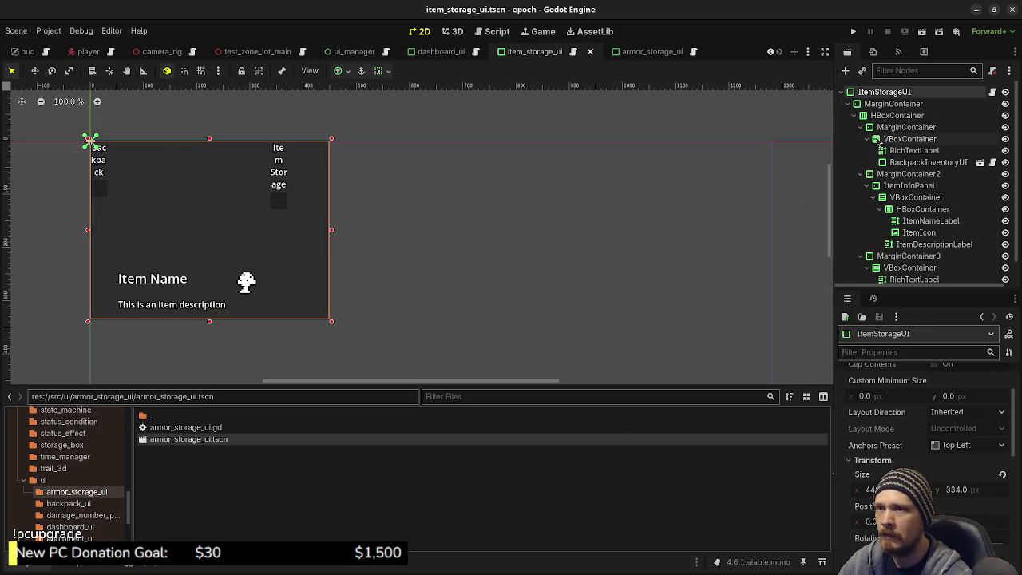
pyautogui.click(897, 128)
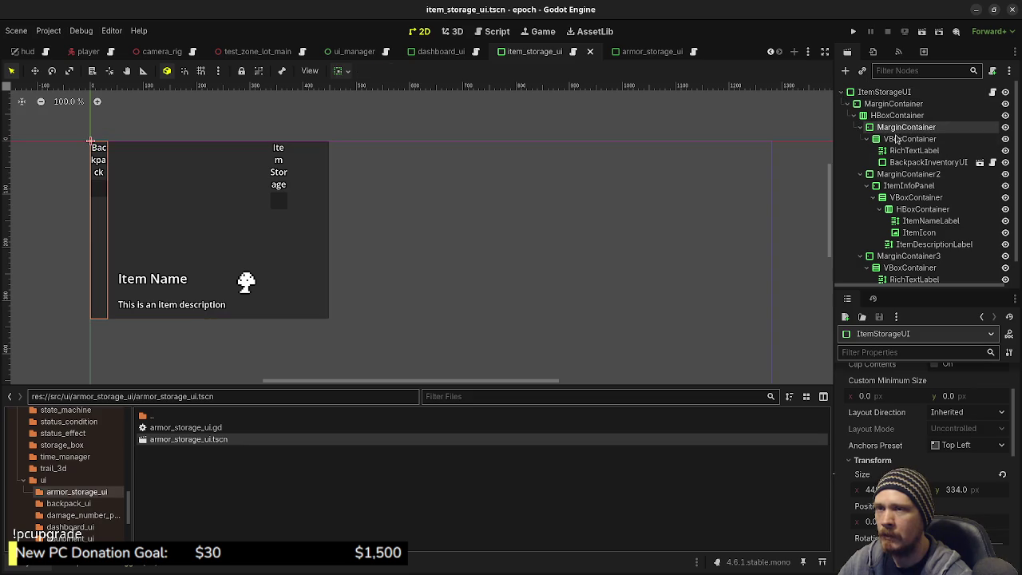
pyautogui.click(902, 139)
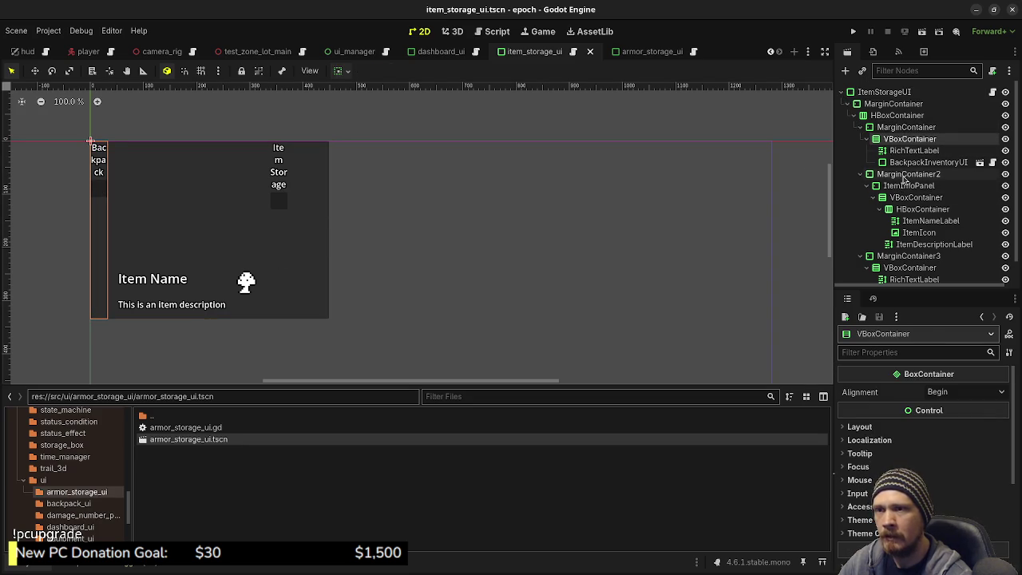
pyautogui.click(902, 174)
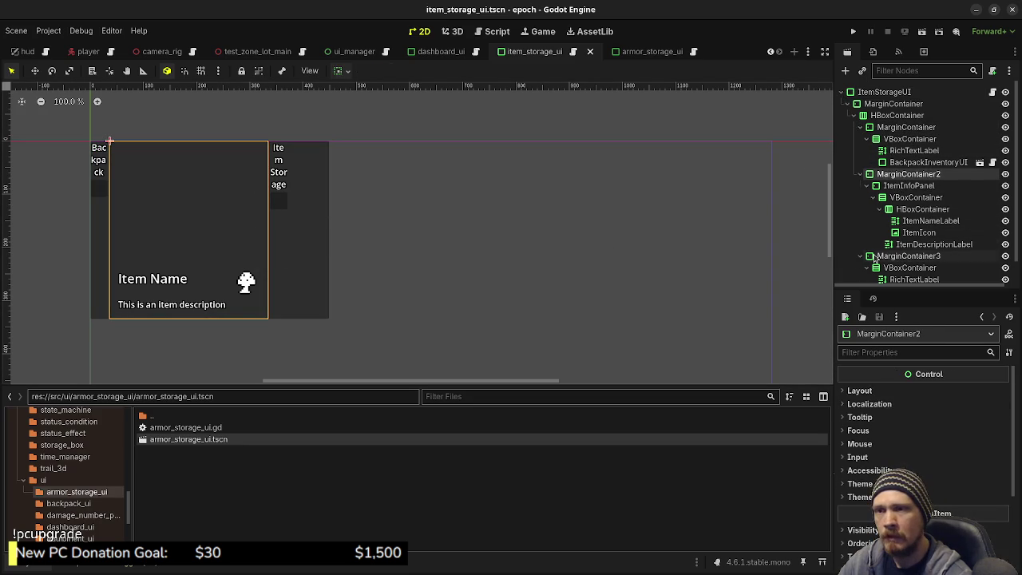
pyautogui.click(906, 256)
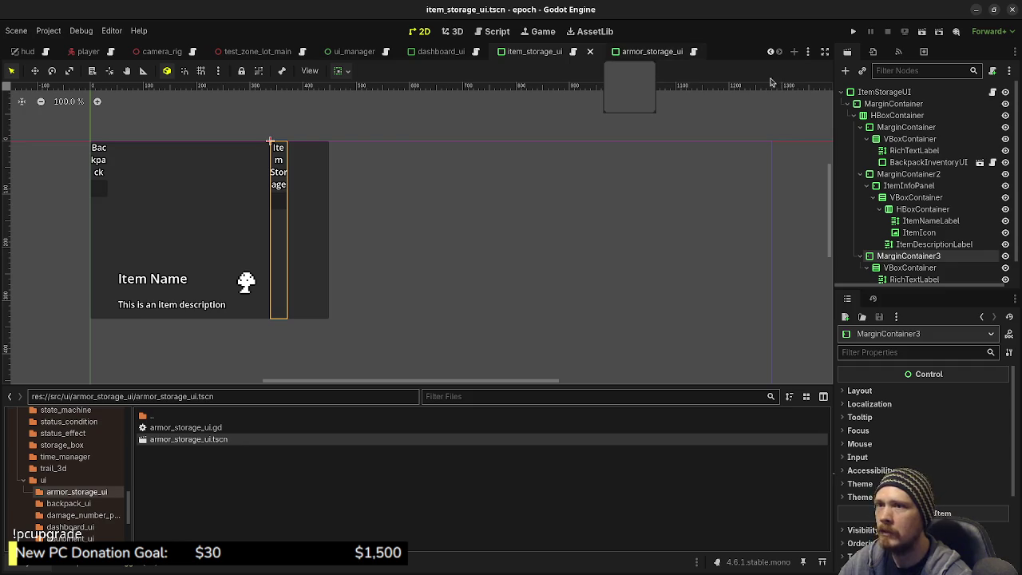
pyautogui.click(649, 55)
# - Add a MarginContainer under ArmorStorageUI and an HBoxContainer inside it
pyautogui.hotkey('ctrl', 'a')
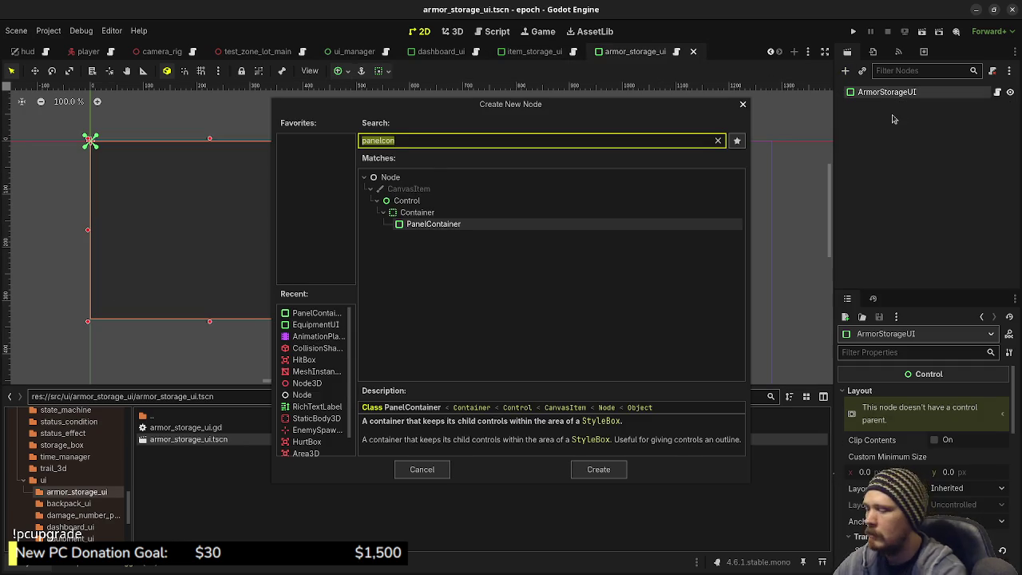
pyautogui.write('margin')
pyautogui.press('Return')
pyautogui.hotkey('ctrl', 'a')
pyautogui.write('hbox')
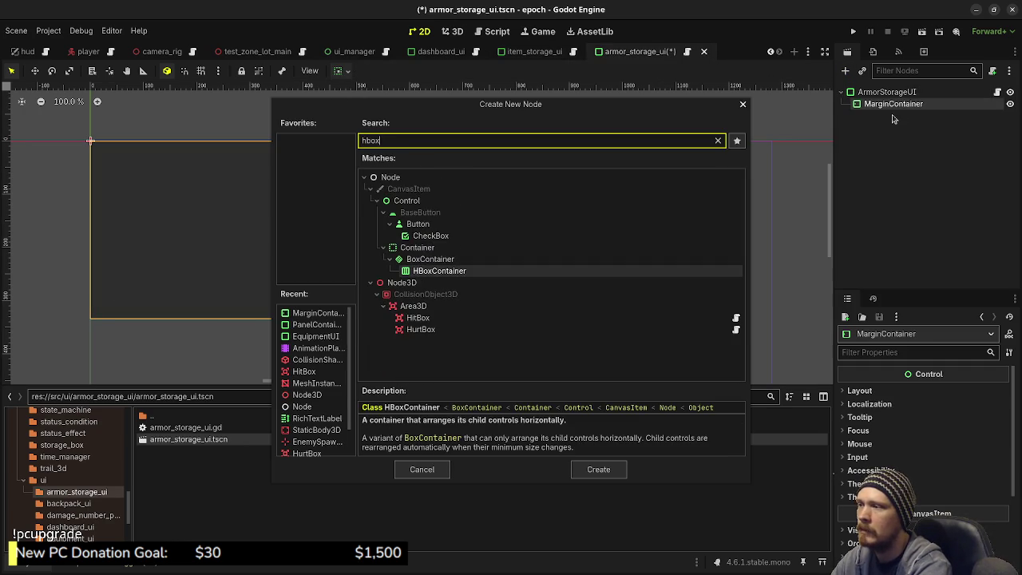
pyautogui.press('Return')
# - Add a MarginContainer inside the HBoxContainer and duplicate it into three columns
pyautogui.hotkey('ctrl', 'a')
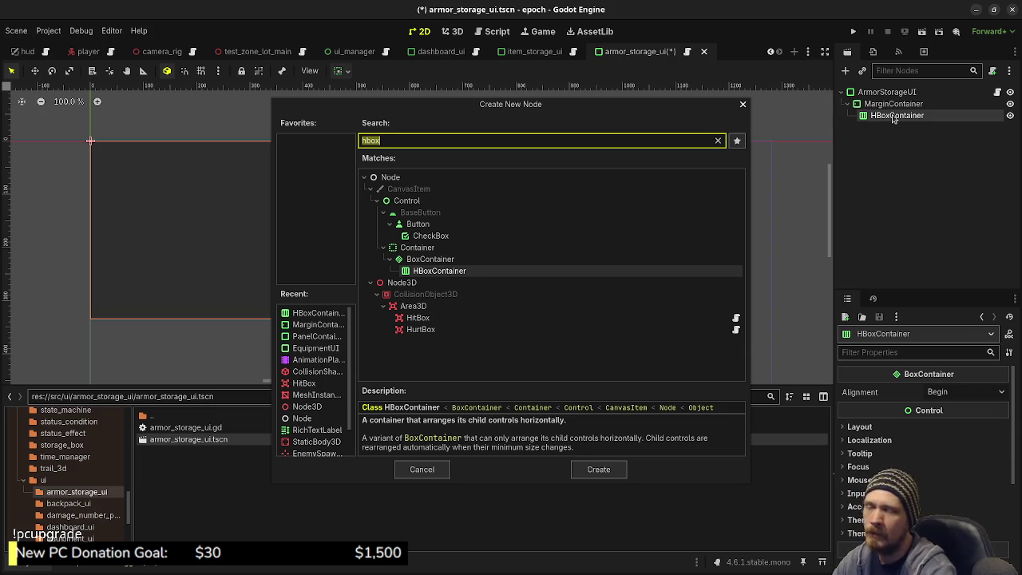
pyautogui.click(422, 469)
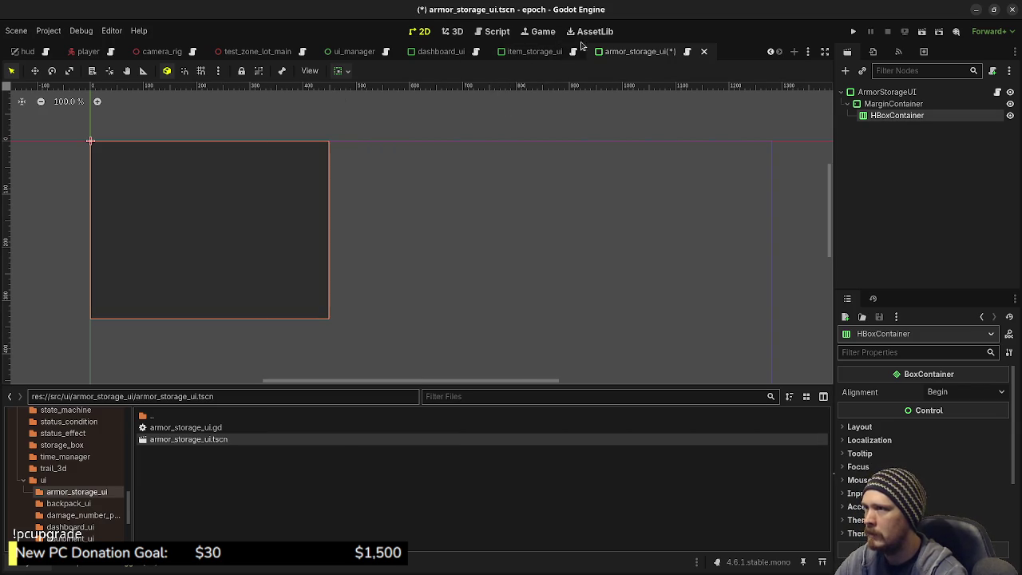
pyautogui.click(534, 52)
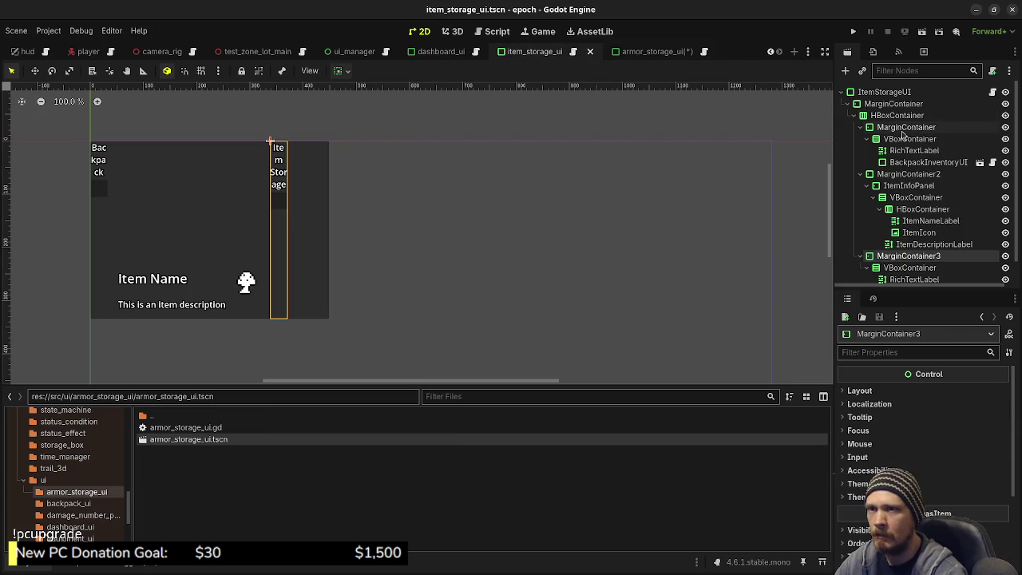
pyautogui.click(639, 51)
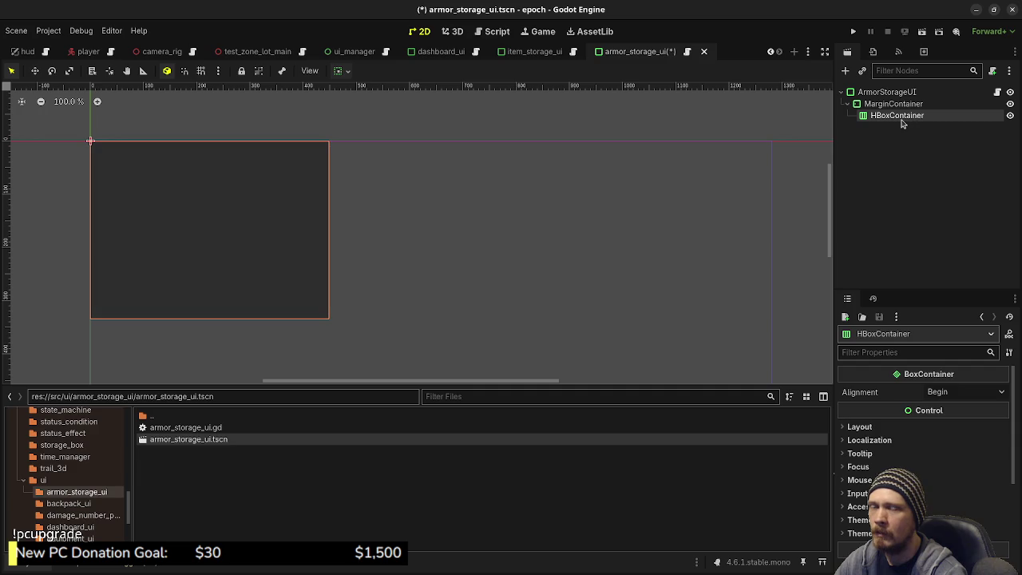
pyautogui.hotkey('ctrl', 'a')
pyautogui.write('mar')
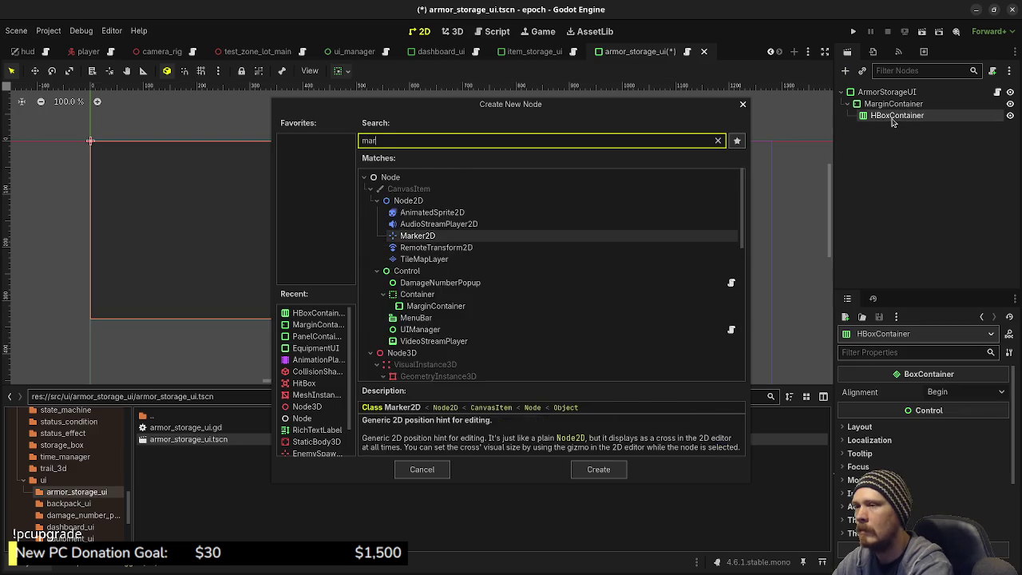
pyautogui.write('gin')
pyautogui.press('Return')
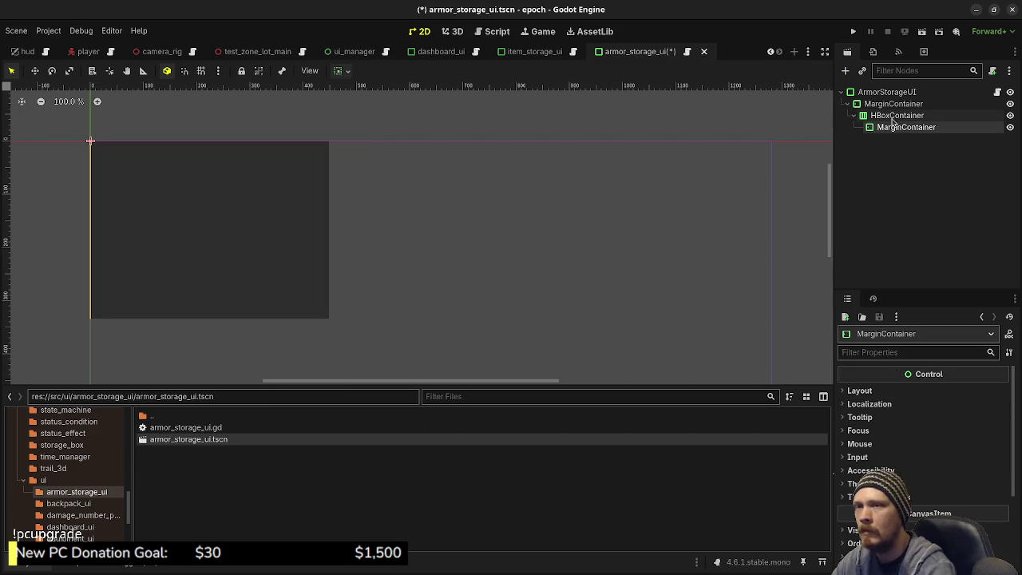
pyautogui.hotkey('ctrl', 'd')
pyautogui.hotkey('ctrl', 'd')
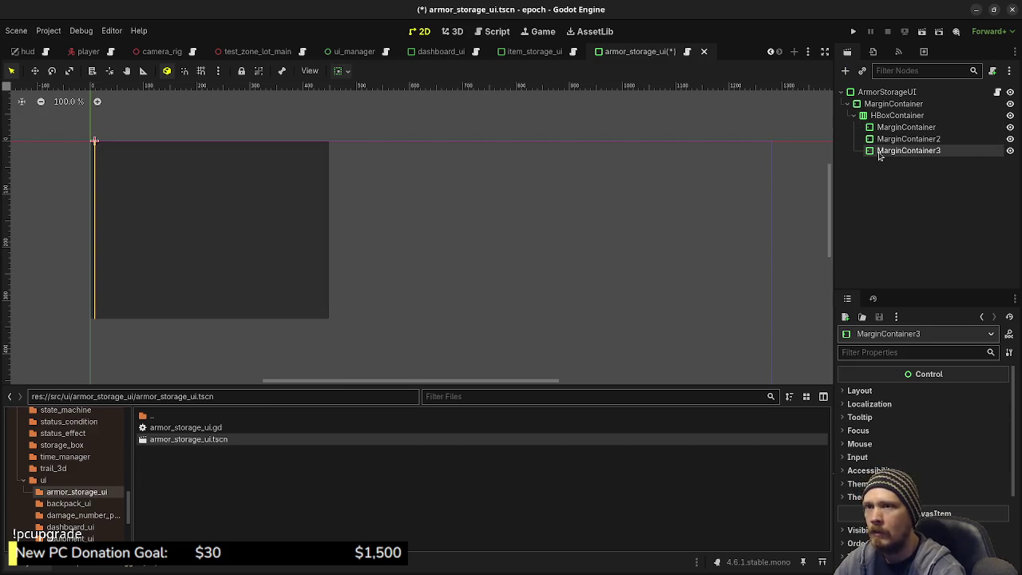
# - In the item storage scene, select the Backpack column's VBoxContainer for copying
pyautogui.click(535, 51)
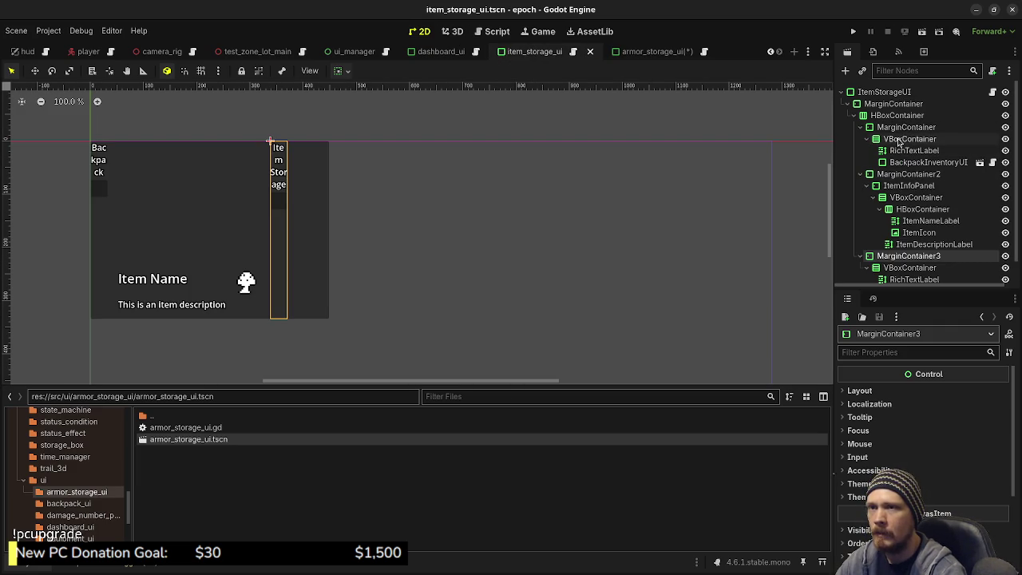
pyautogui.click(900, 140)
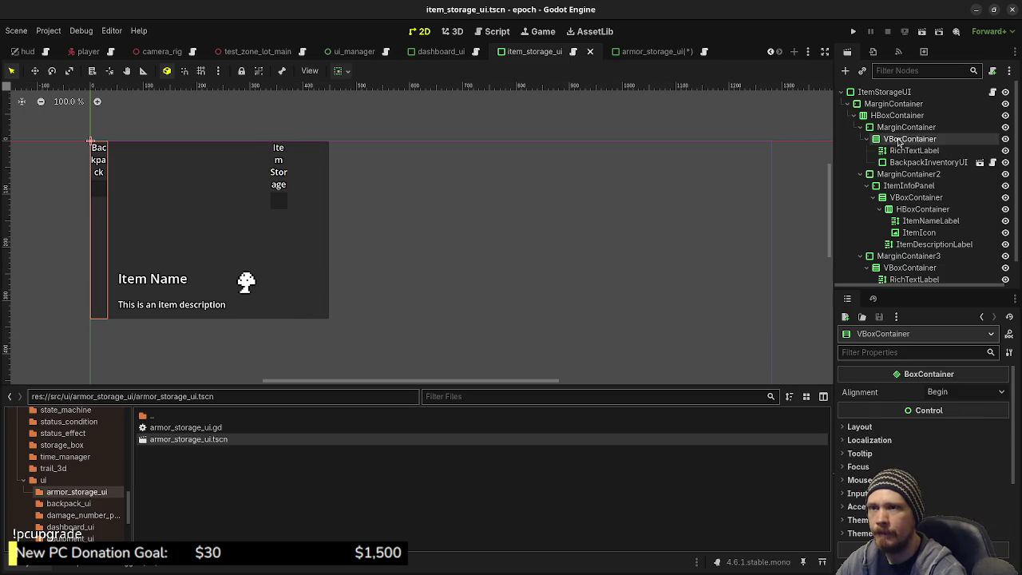
pyautogui.rightClick(900, 142)
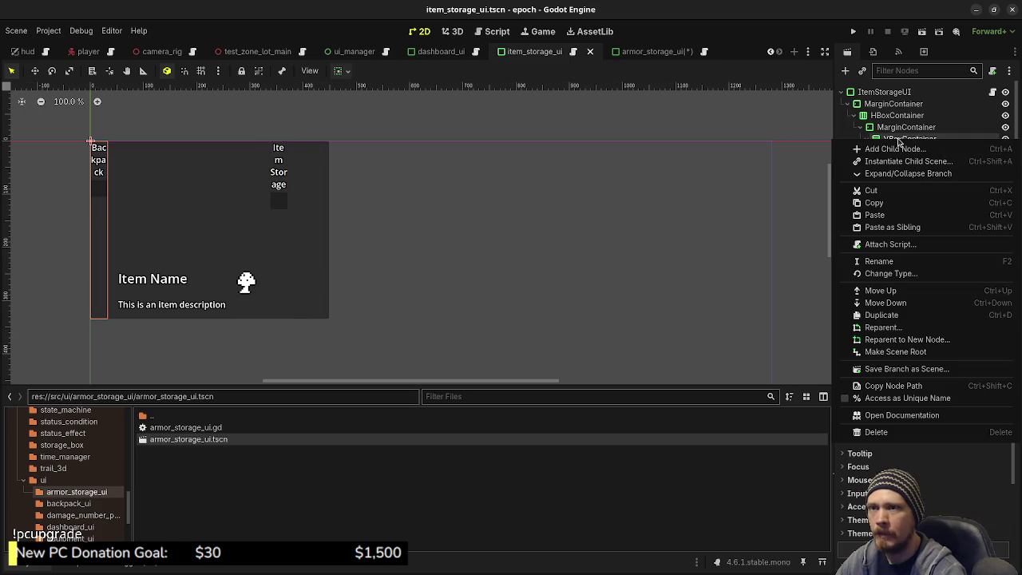
# - Paste the copied Backpack VBoxContainer into ArmorStorageUI's first MarginContainer and save
pyautogui.click(878, 203)
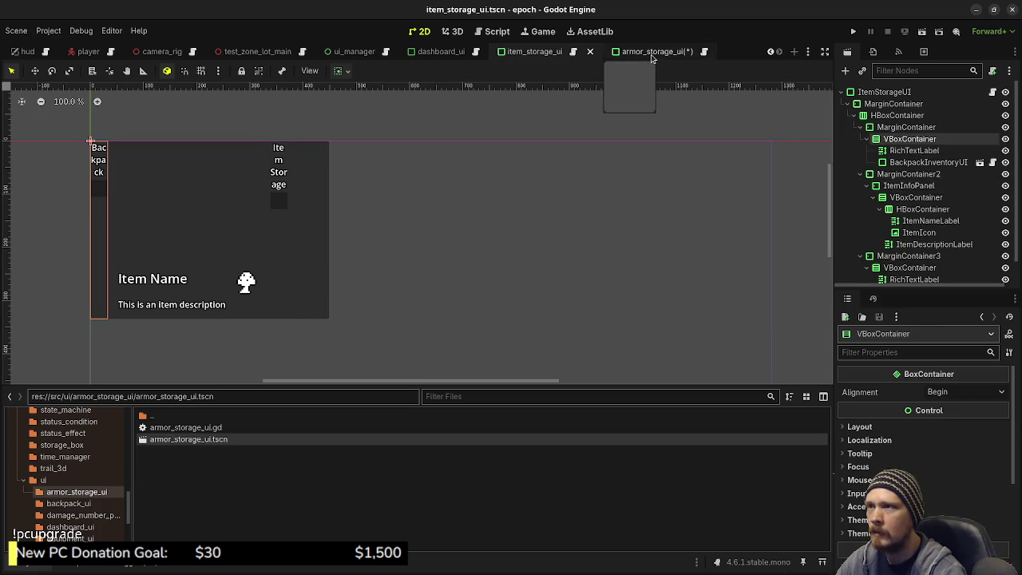
pyautogui.click(651, 53)
pyautogui.moveTo(898, 152); pyautogui.dragTo(889, 129)
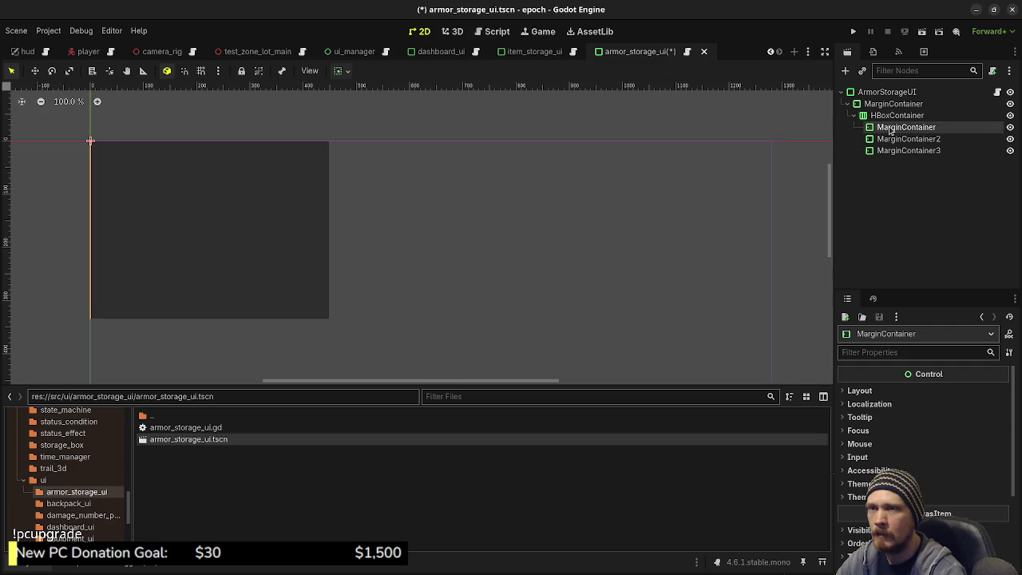
pyautogui.rightClick(888, 129)
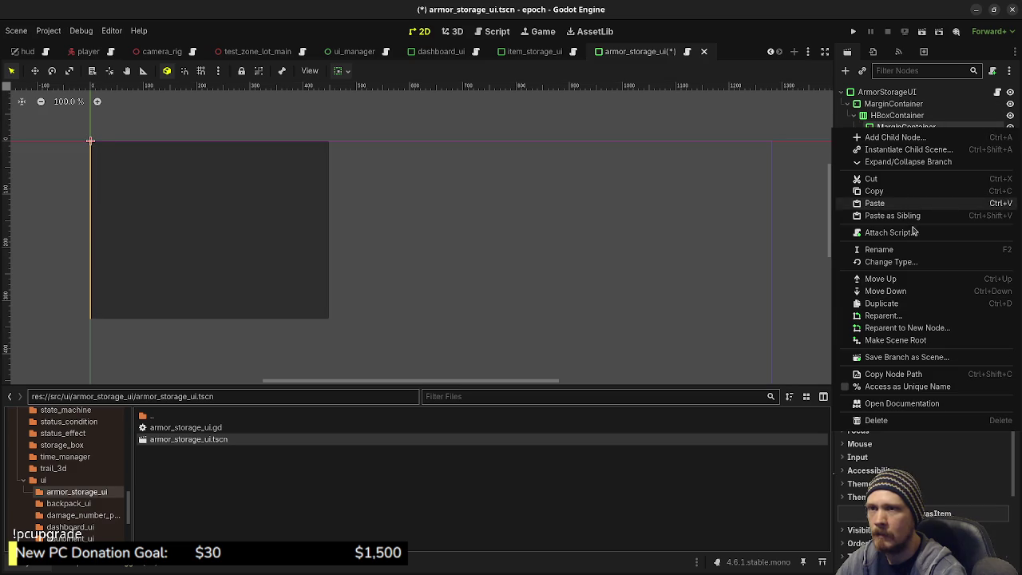
pyautogui.click(882, 204)
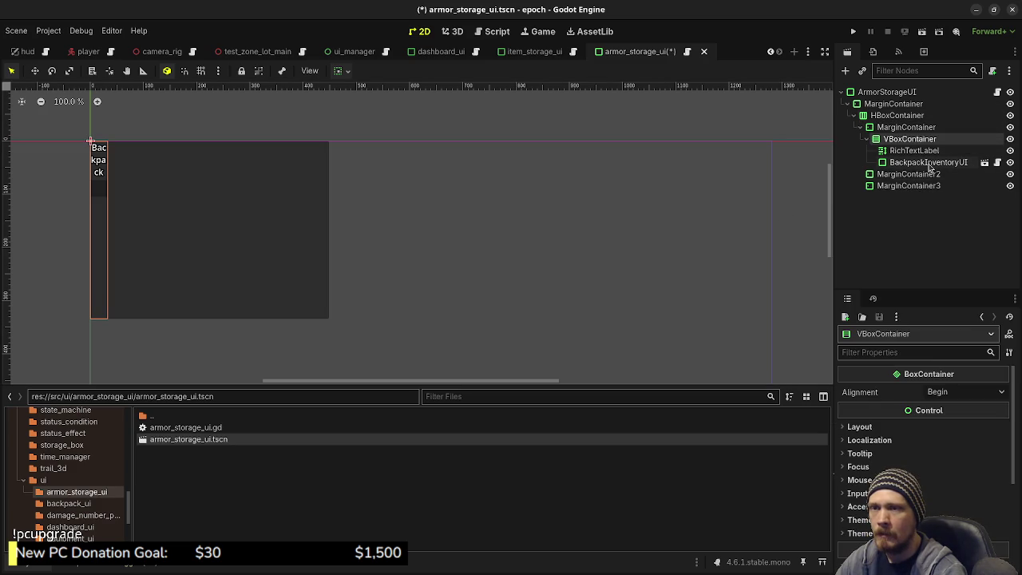
pyautogui.hotkey('ctrl', 's')
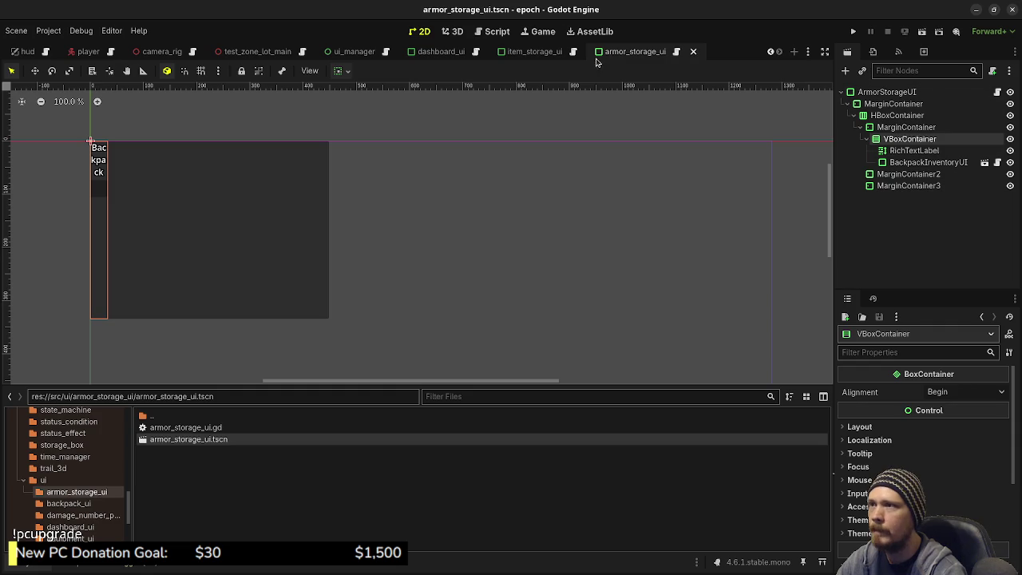
# - Compare the item storage scene's MarginContainer margin overrides, HBoxContainer and column settings
pyautogui.click(531, 51)
pyautogui.click(892, 104)
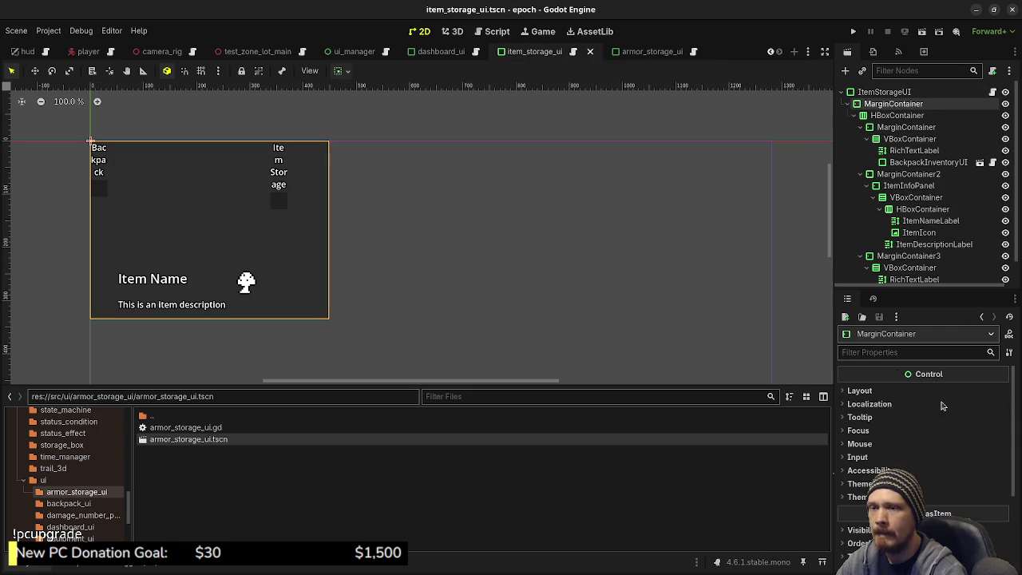
pyautogui.click(918, 497)
pyautogui.click(899, 509)
pyautogui.scroll(-3, 902, 503)
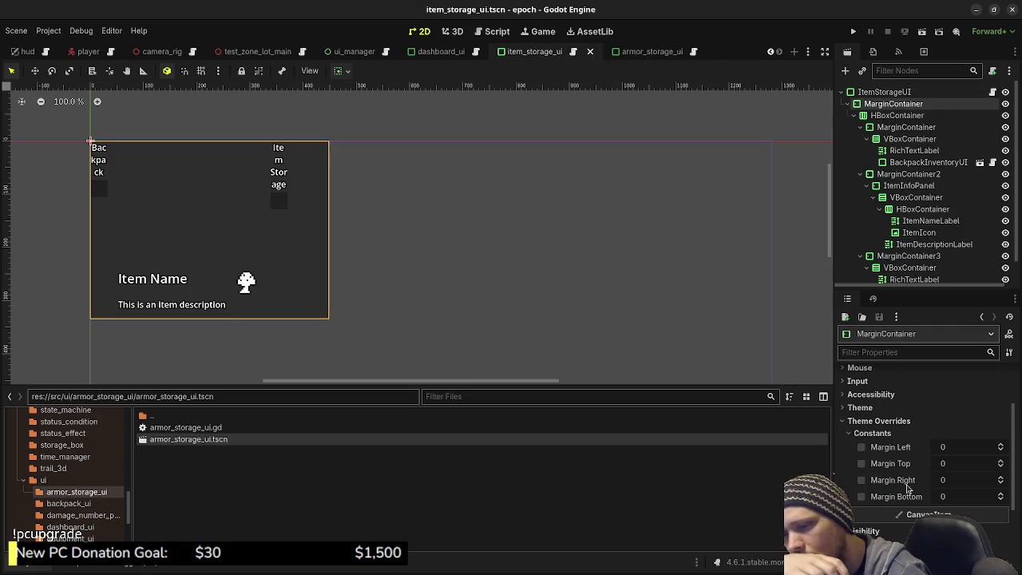
pyautogui.click(903, 433)
pyautogui.click(883, 420)
pyautogui.scroll(3, 914, 455)
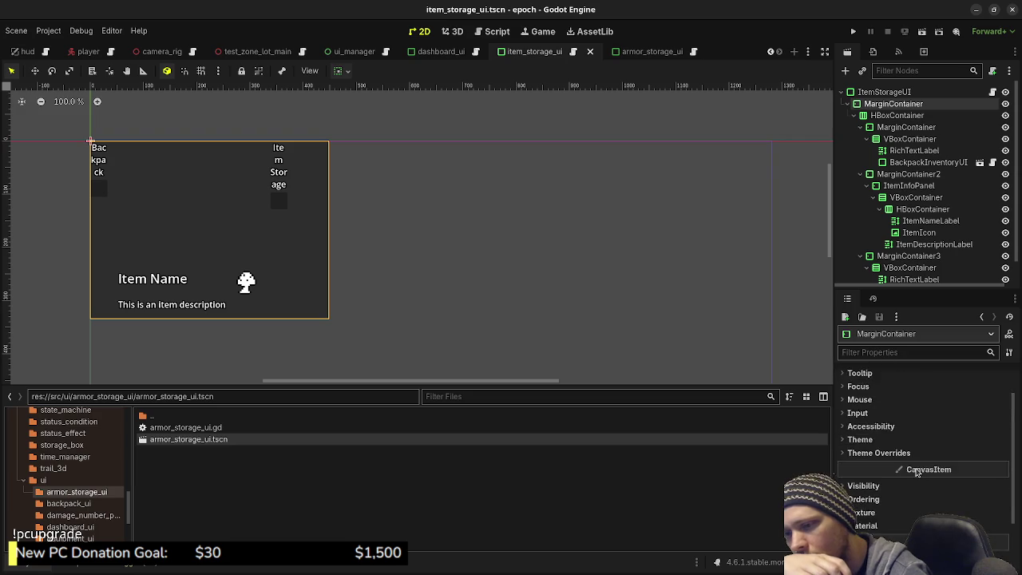
pyautogui.click(896, 115)
pyautogui.scroll(-5, 926, 423)
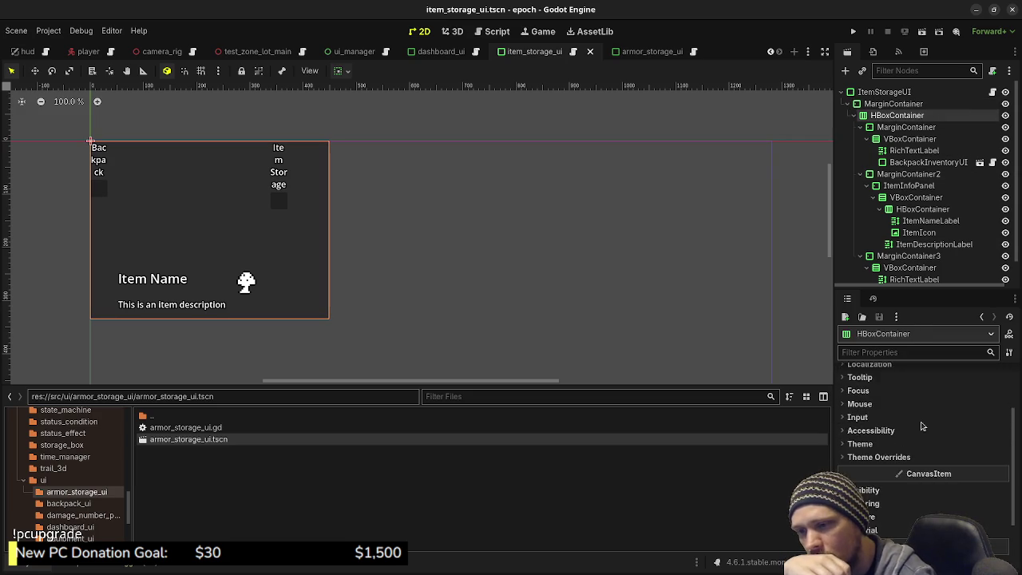
pyautogui.click(899, 127)
pyautogui.scroll(-5, 929, 434)
pyautogui.scroll(5, 928, 433)
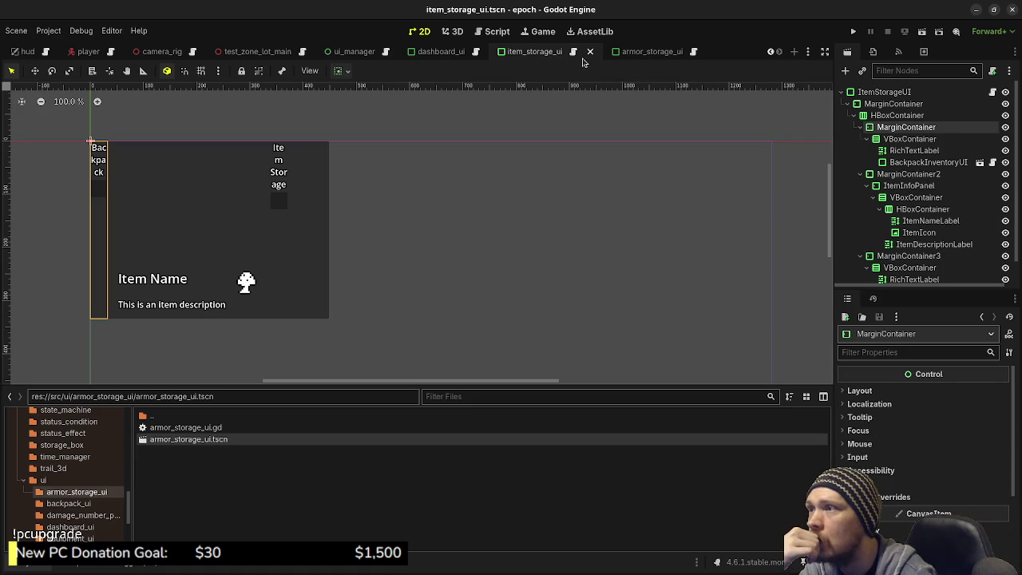
# - Back in armor storage, select the BackpackInventoryUI instance for removal
pyautogui.click(652, 52)
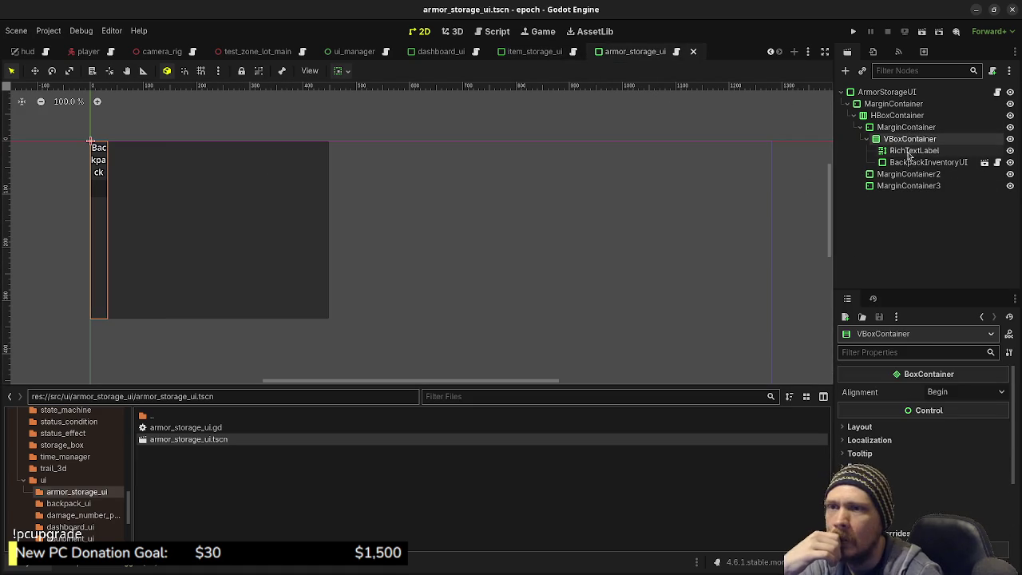
pyautogui.click(898, 163)
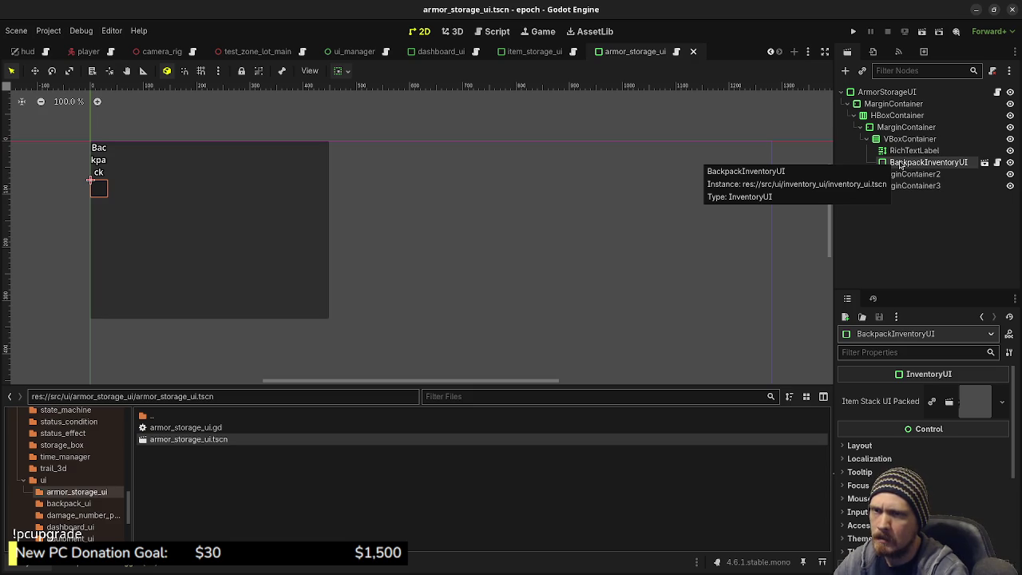
pyautogui.rightClick(900, 164)
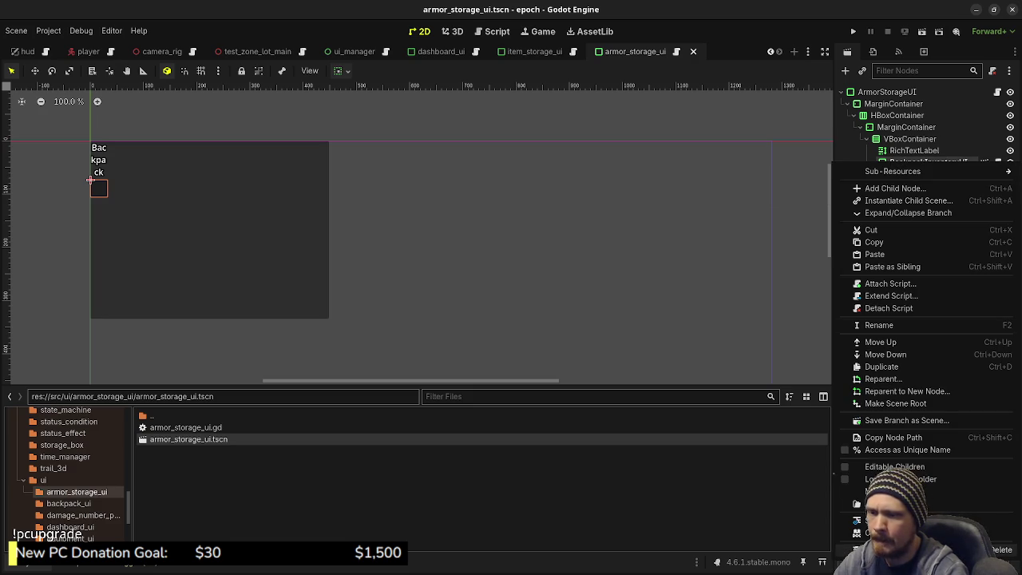
# - Delete BackpackInventoryUI, instance equipment_ui.tscn under the Backpack VBoxContainer, save, then open dashboard_ui
pyautogui.click(1000, 550)
pyautogui.click(544, 307)
pyautogui.click(908, 139)
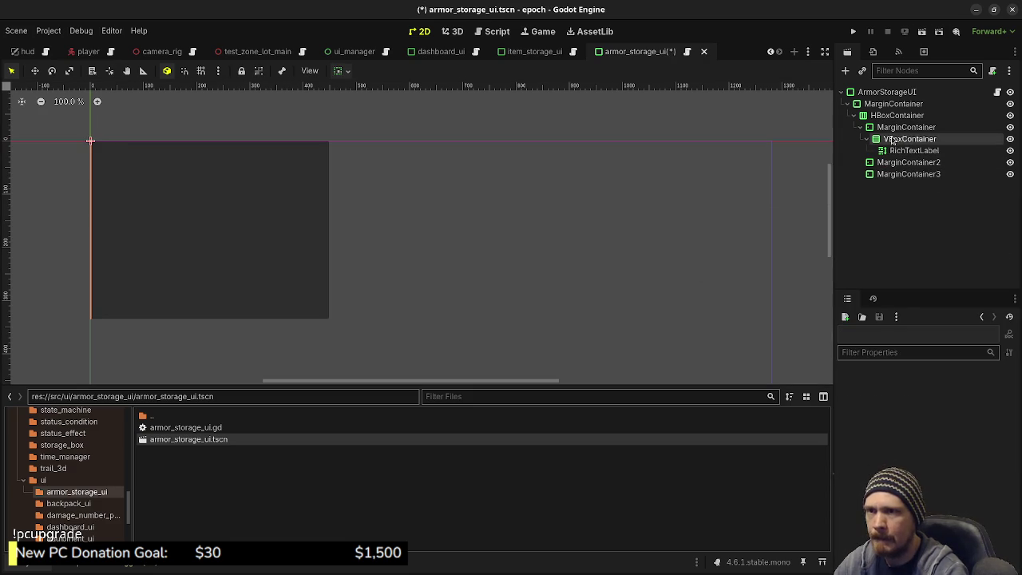
pyautogui.click(863, 70)
pyautogui.write('equipment')
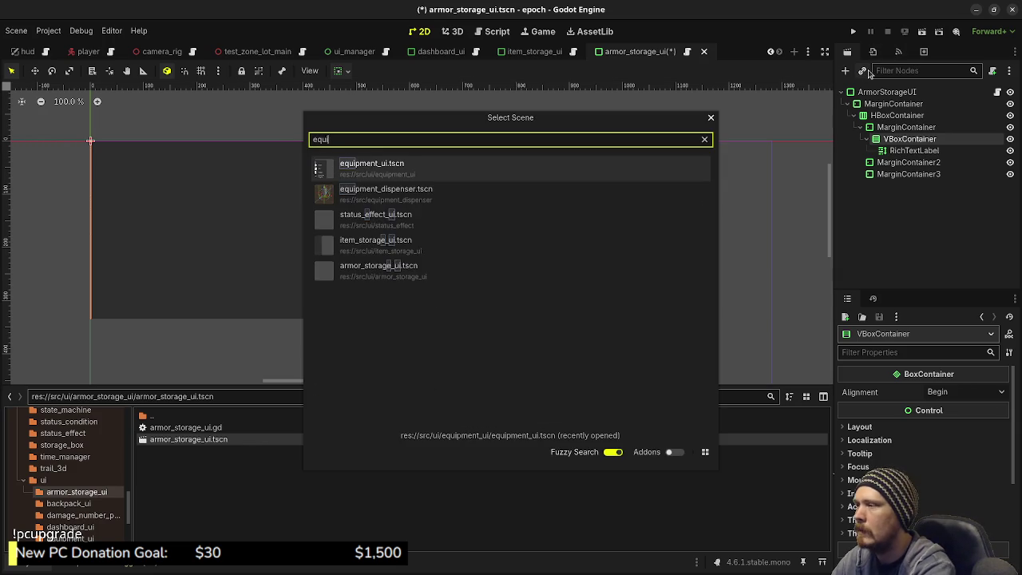
pyautogui.press('Return')
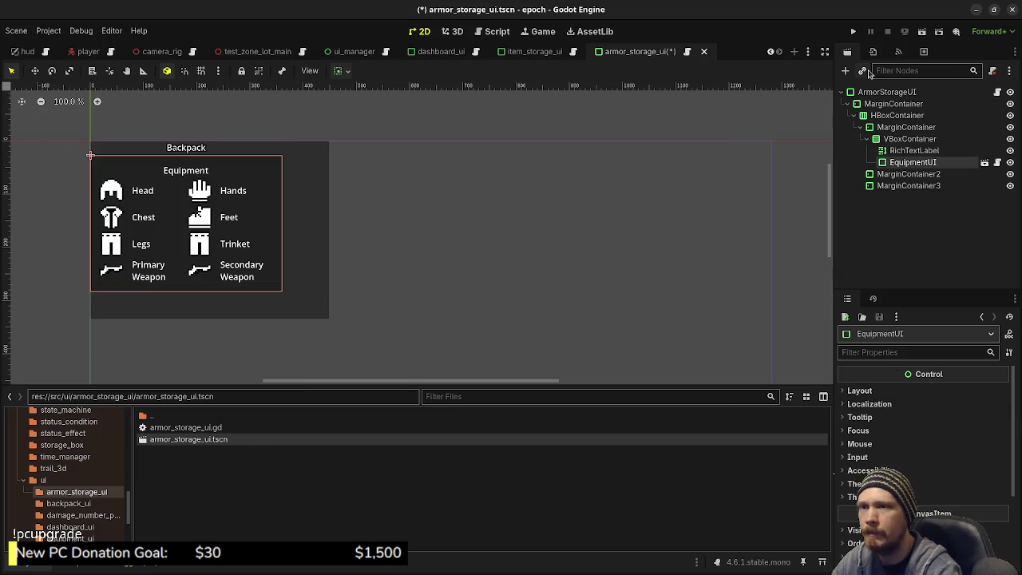
pyautogui.hotkey('ctrl', 's')
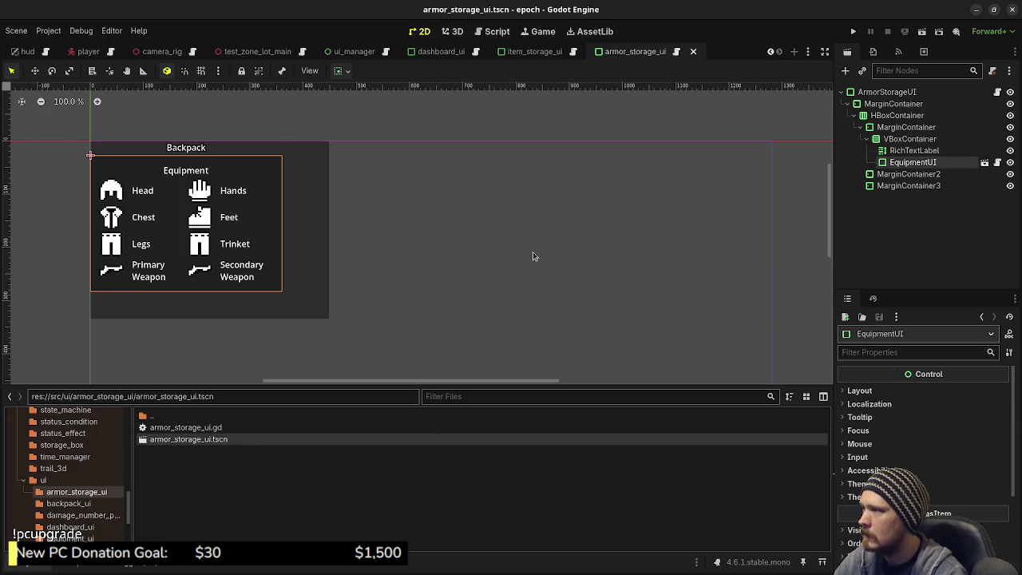
pyautogui.hotkey('ctrl', 's')
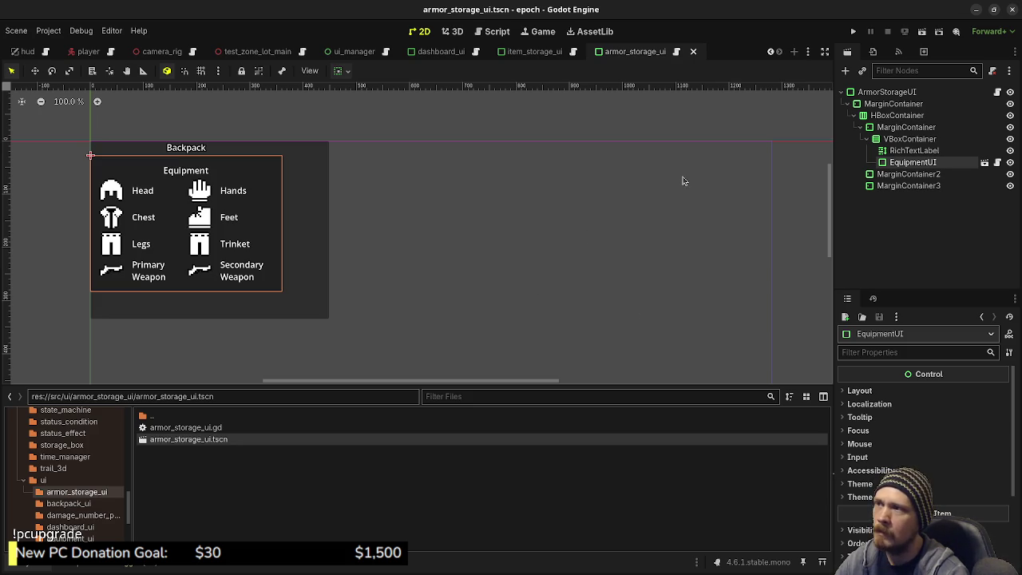
pyautogui.click(446, 52)
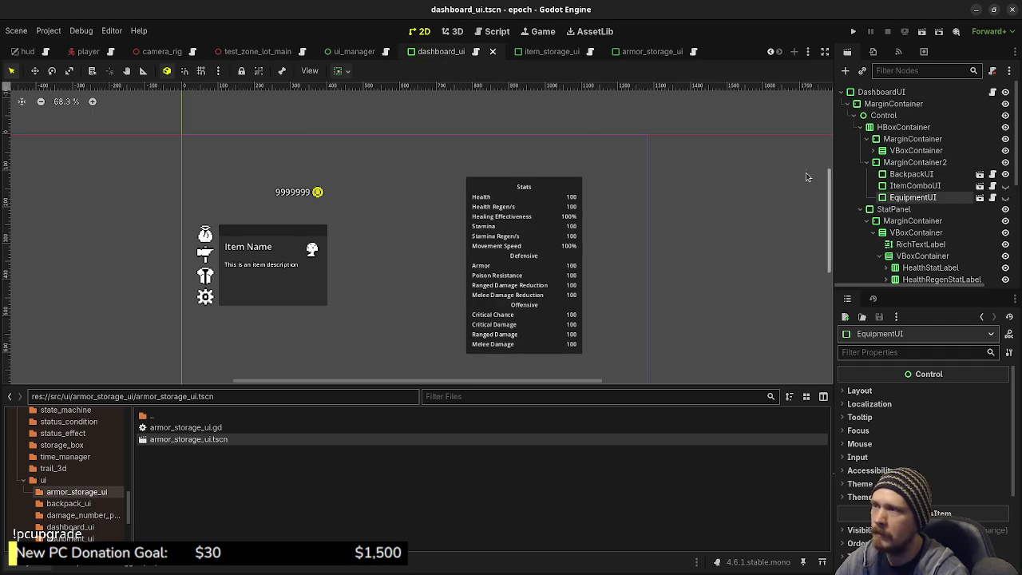
# - Instance armor_storage_ui.tscn as a child of UIManager in the ui_manager scene
pyautogui.click(351, 51)
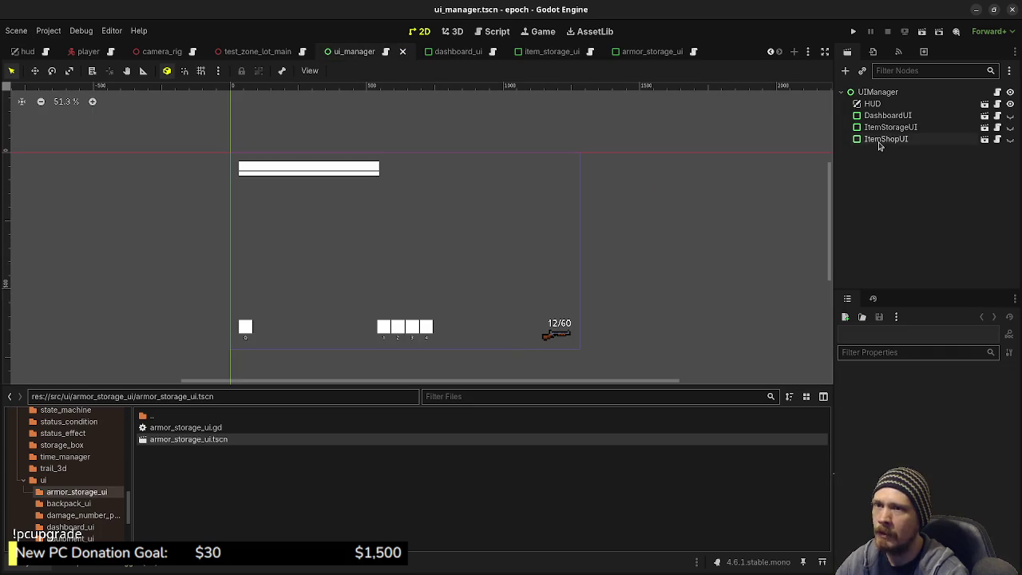
pyautogui.click(877, 92)
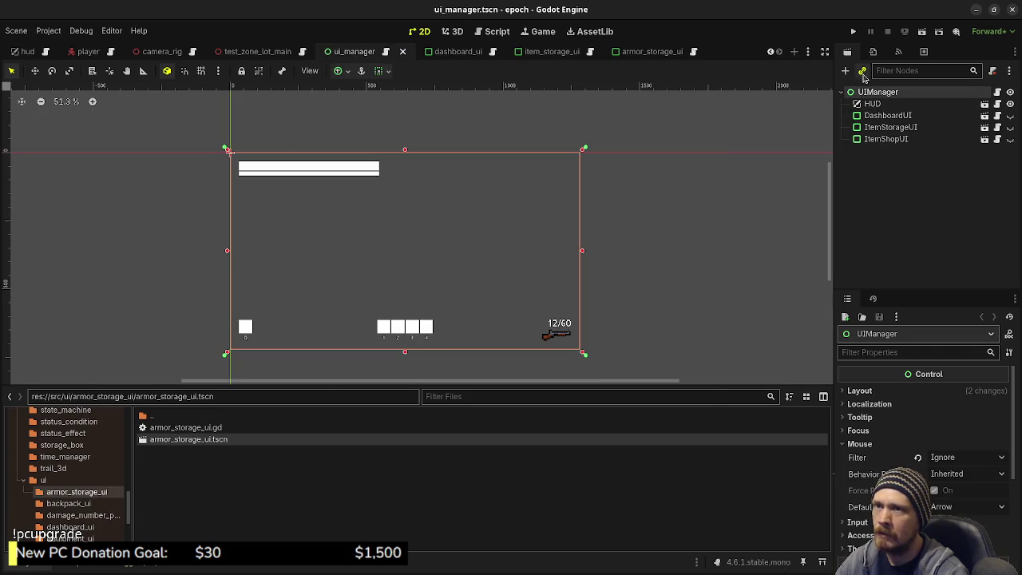
pyautogui.click(862, 71)
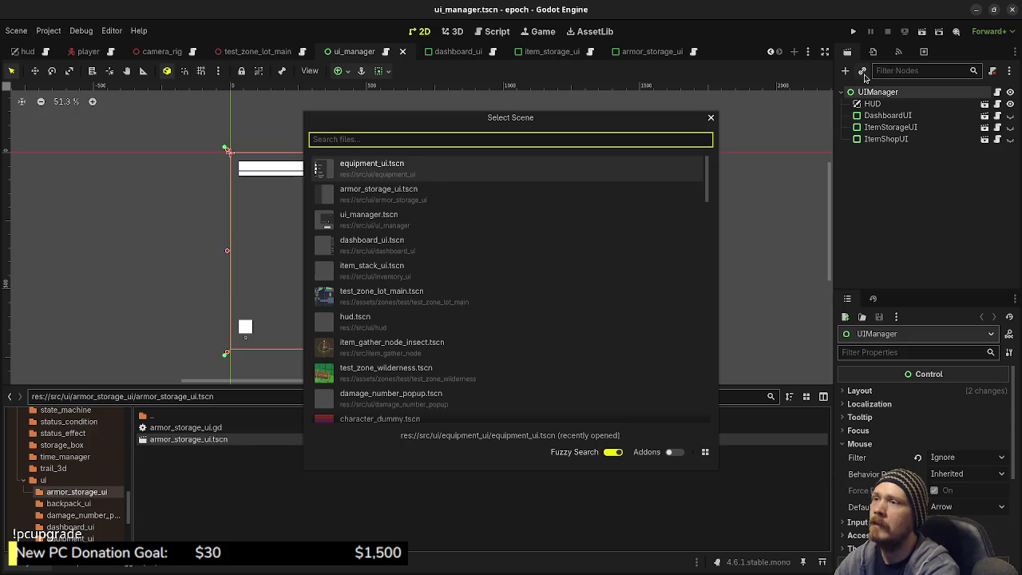
pyautogui.write('armor')
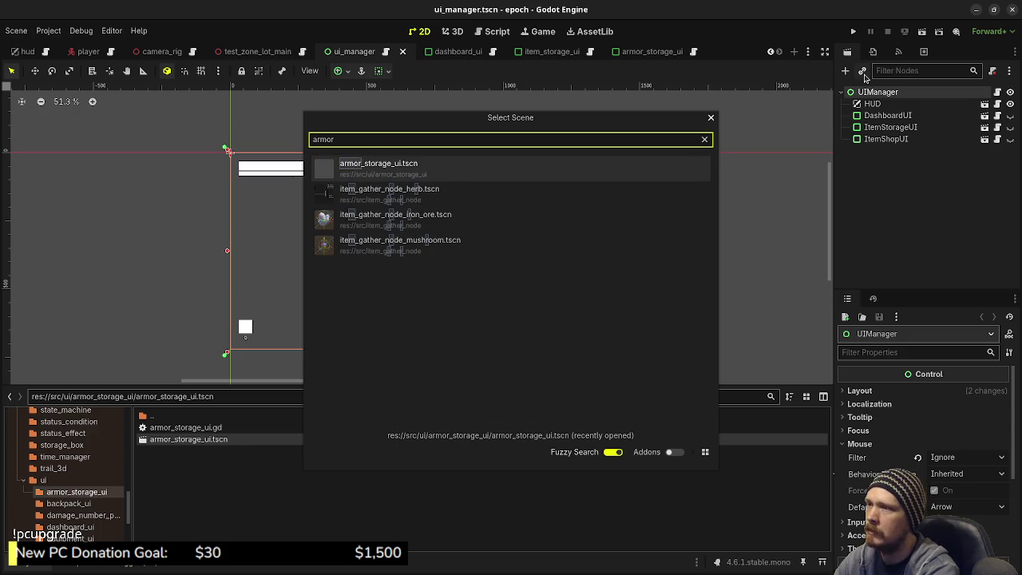
pyautogui.click(424, 175)
# - Centre ArmorStorageUI with the Center anchor preset, save, and hide it by default
pyautogui.click(902, 152)
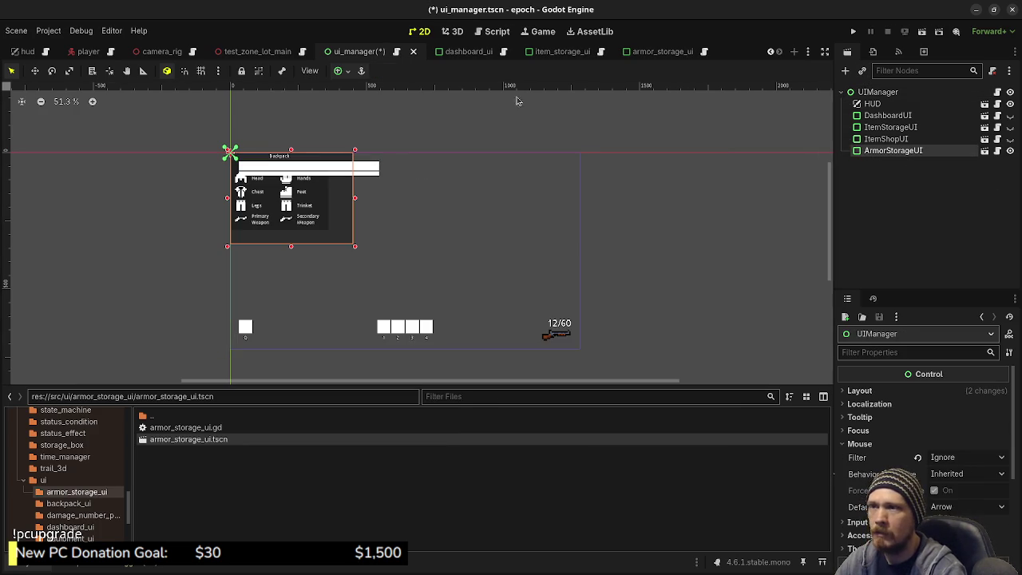
pyautogui.click(337, 71)
pyautogui.click(363, 131)
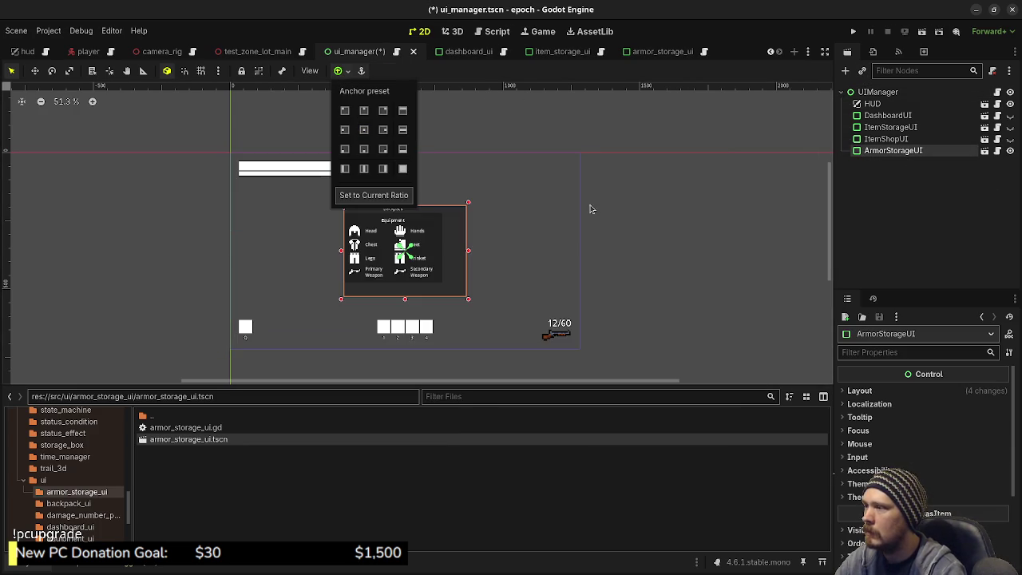
pyautogui.click(978, 195)
pyautogui.hotkey('ctrl', 's')
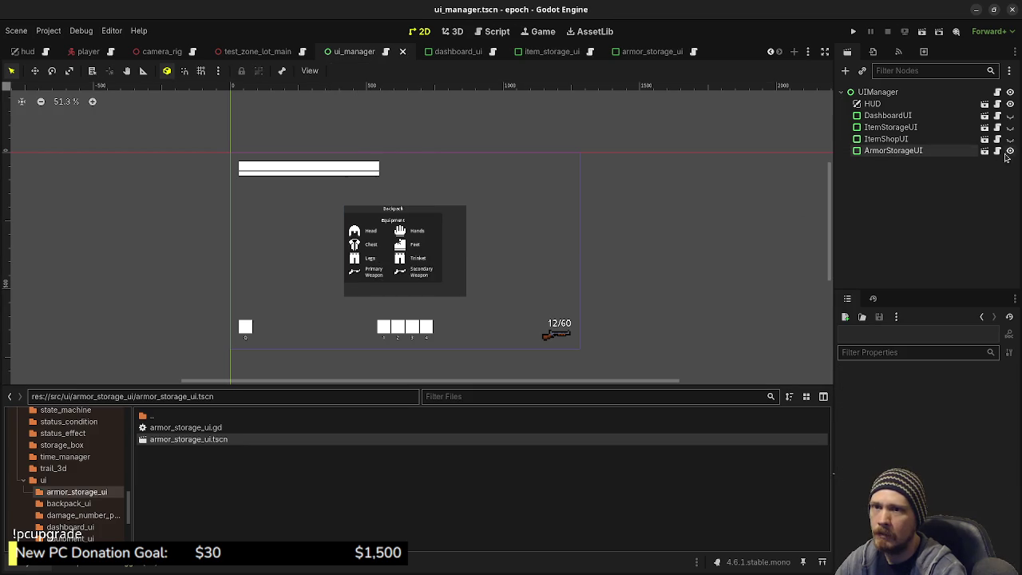
pyautogui.click(1010, 150)
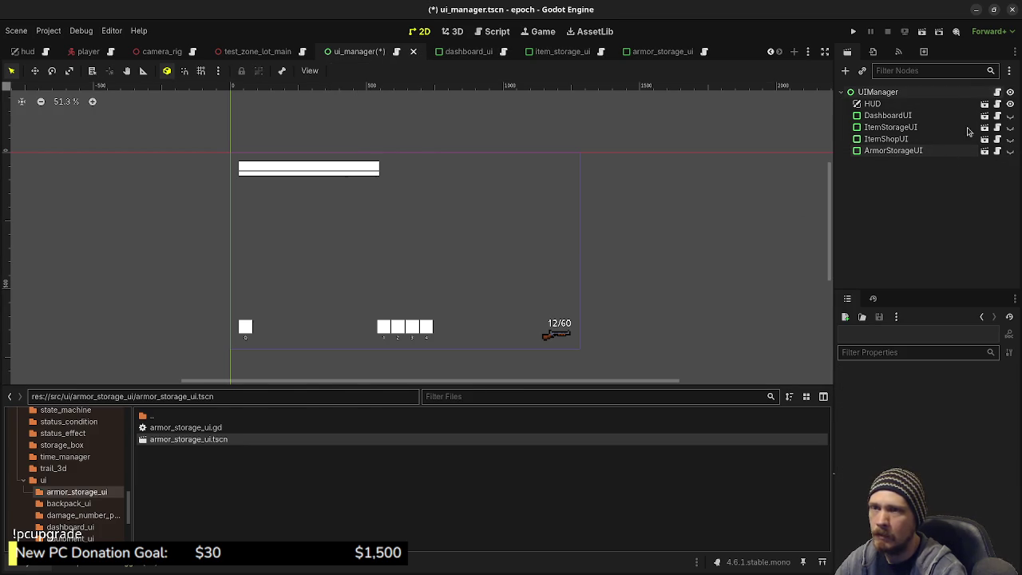
pyautogui.click(998, 92)
pyautogui.scroll(8, 483, 253)
pyautogui.scroll(7, 483, 254)
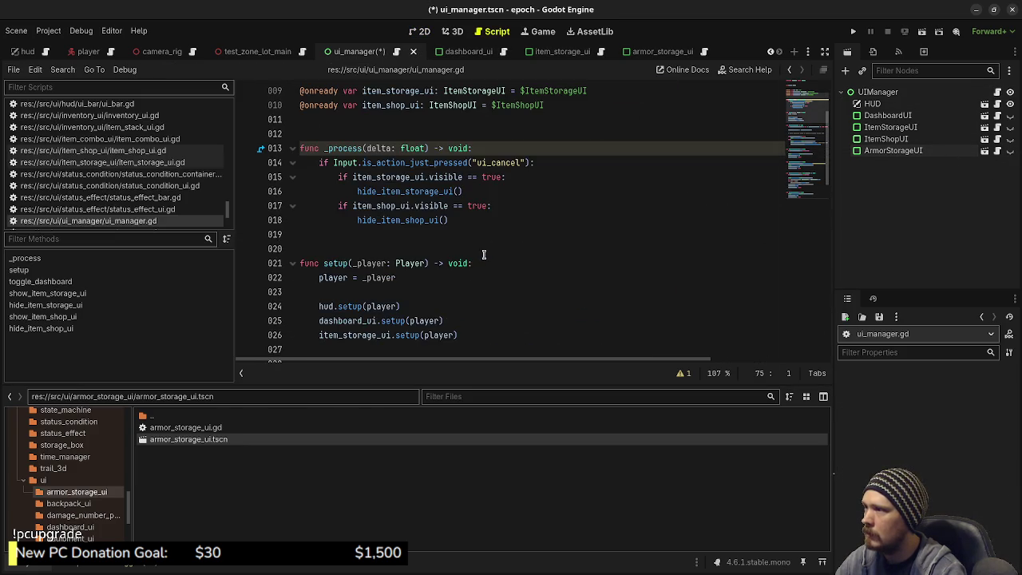
pyautogui.scroll(3, 457, 306)
pyautogui.click(546, 225)
pyautogui.click(618, 206)
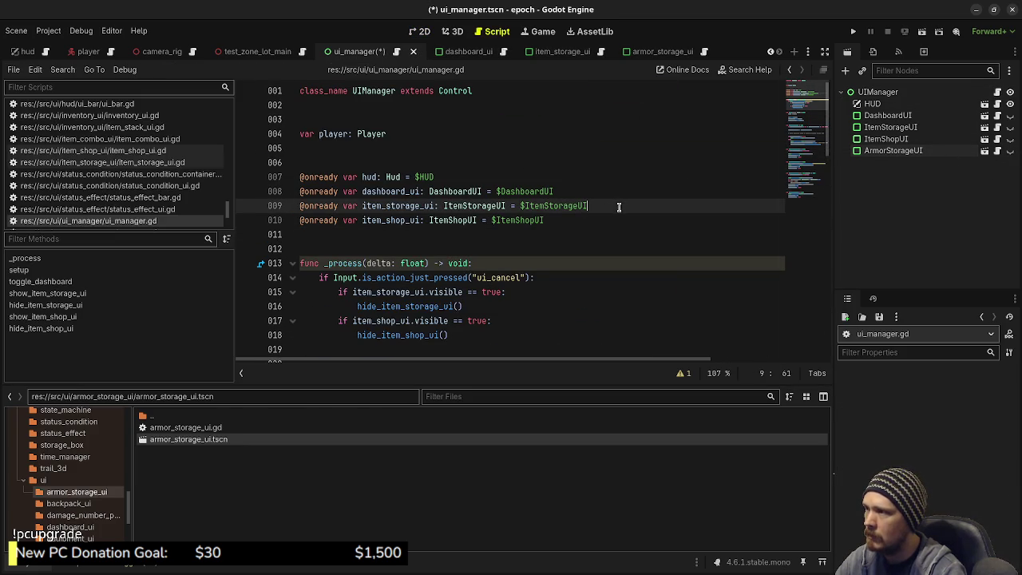
pyautogui.press('Return')
pyautogui.write('@onread')
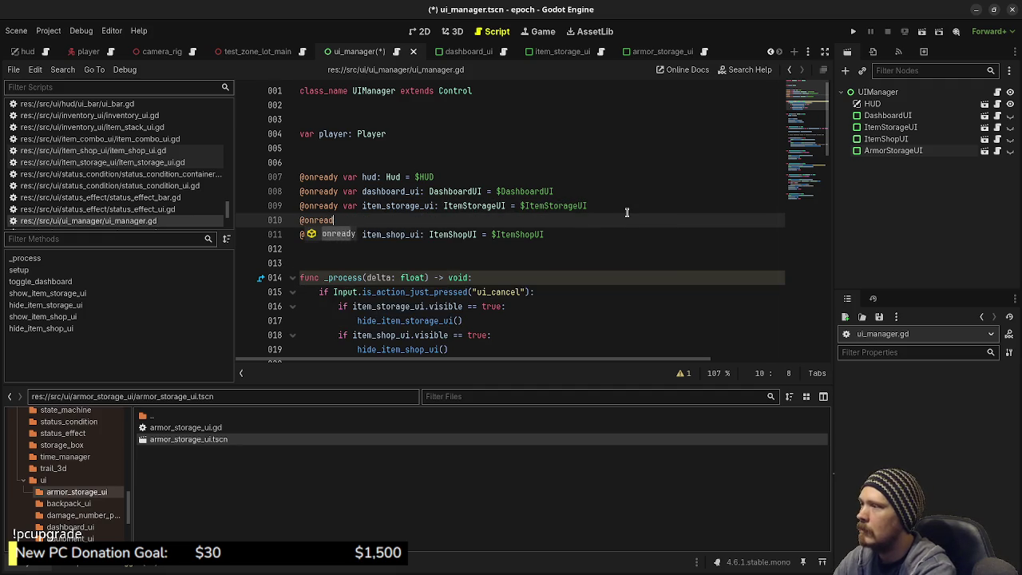
pyautogui.write('y var armor_storage_ui: ')
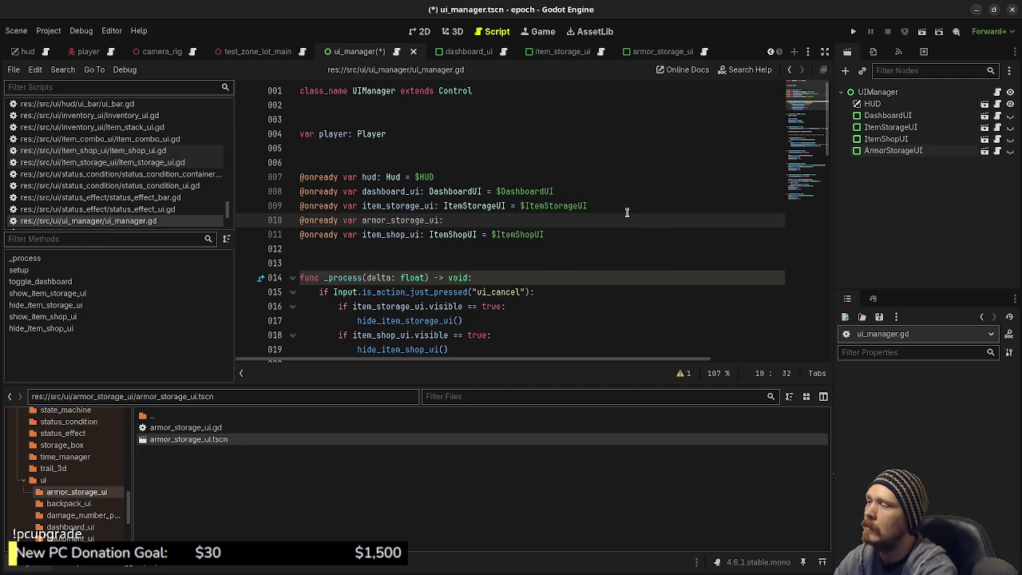
pyautogui.write('Item')
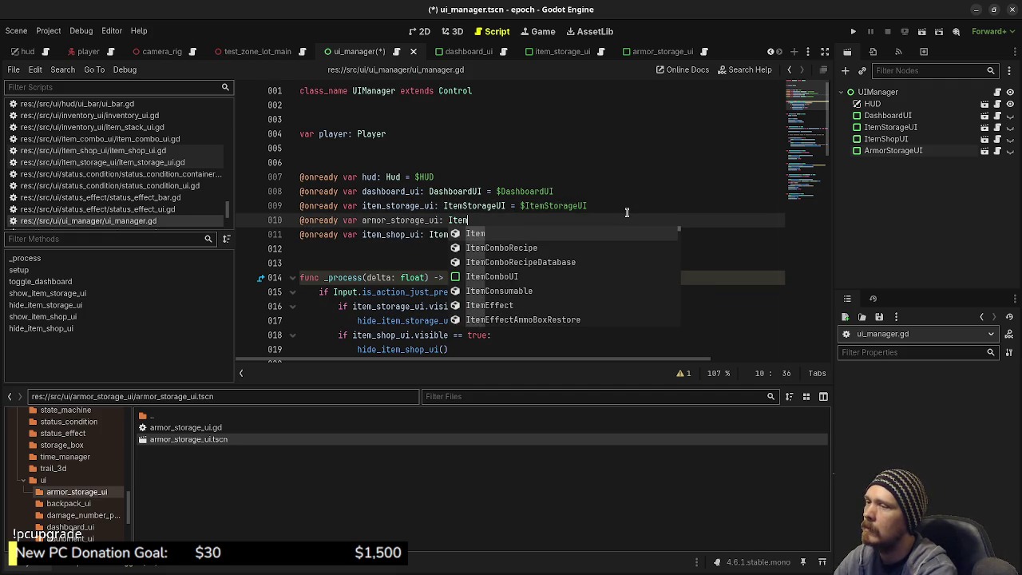
pyautogui.press('BackSpace')
pyautogui.press('BackSpace')
pyautogui.press('BackSpace')
pyautogui.write('Armor')
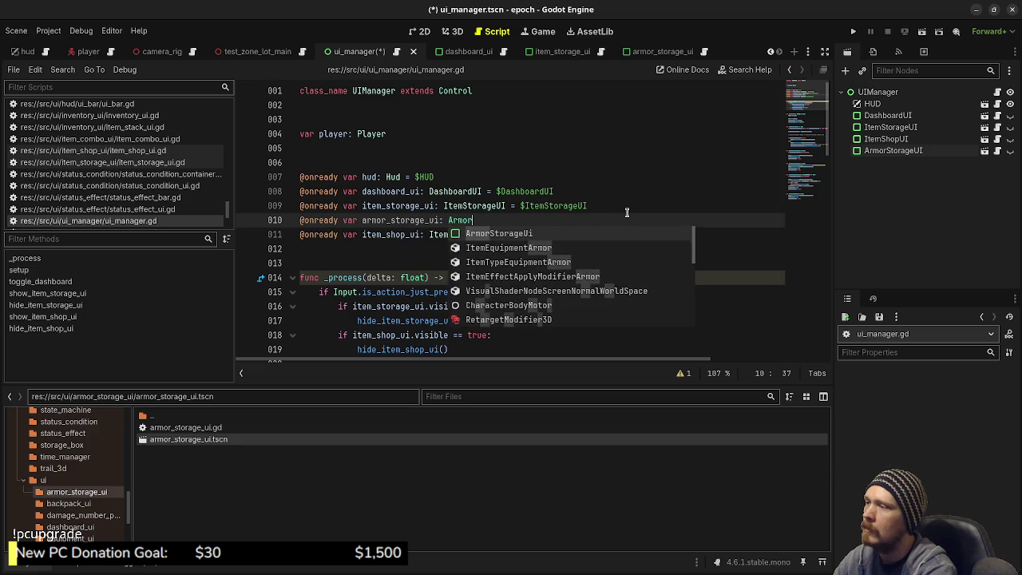
pyautogui.write('StorageUI')
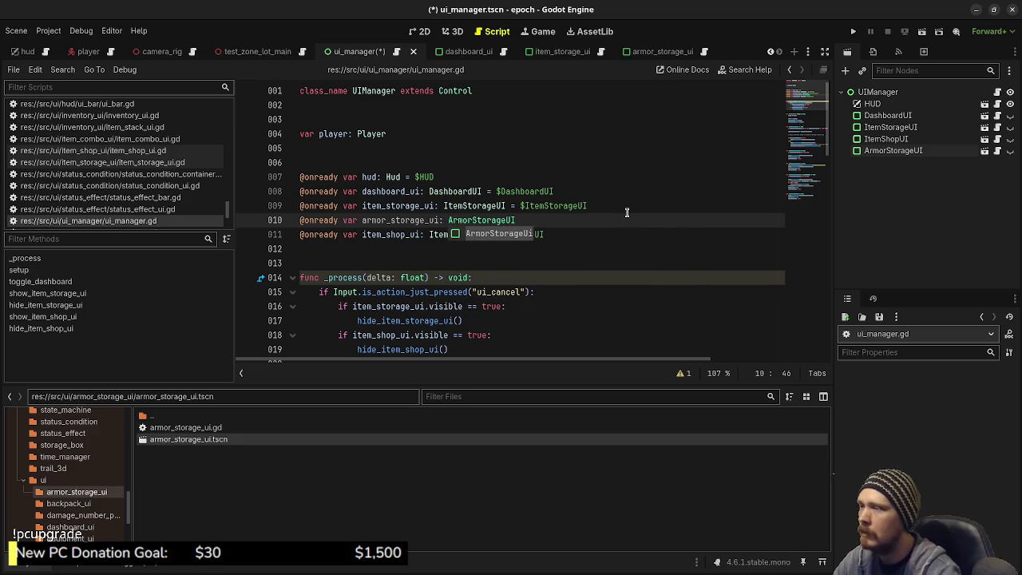
pyautogui.click(659, 152)
# - Verify the ArmorStorageUI class_name in armor_storage_ui's script, save, and return to ui_manager.gd
pyautogui.click(650, 51)
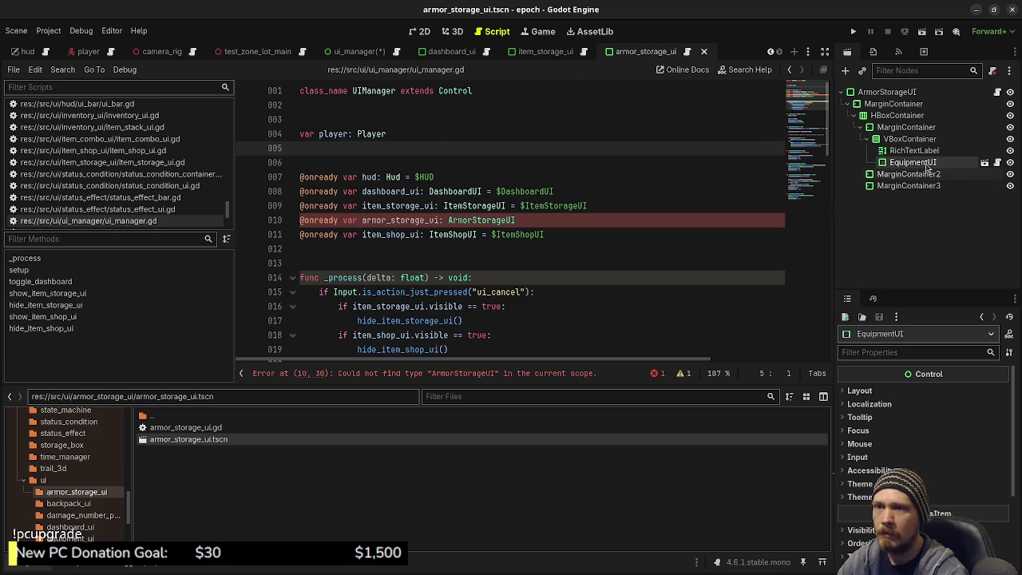
pyautogui.click(996, 95)
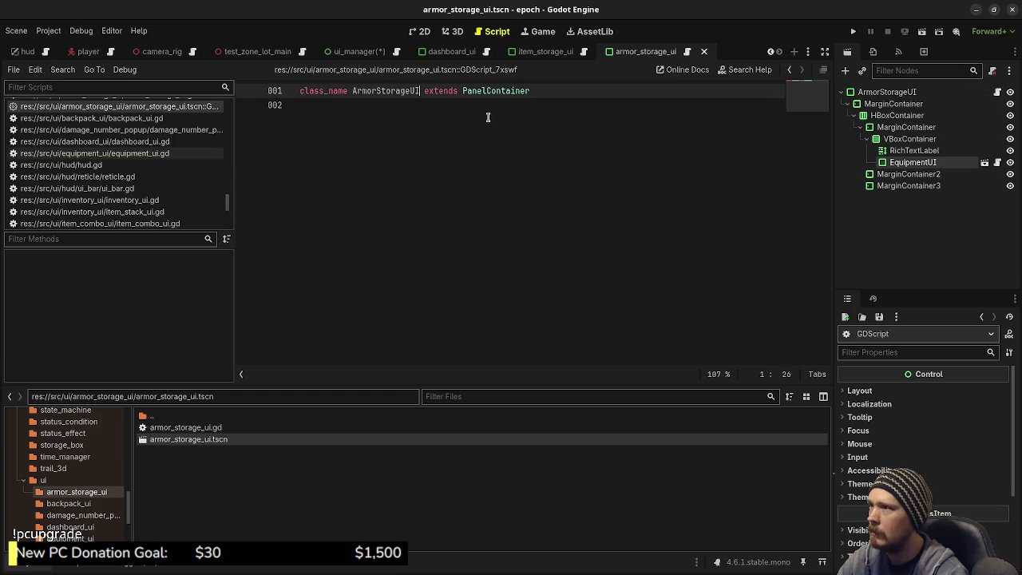
pyautogui.click(440, 119)
pyautogui.hotkey('ctrl', 's')
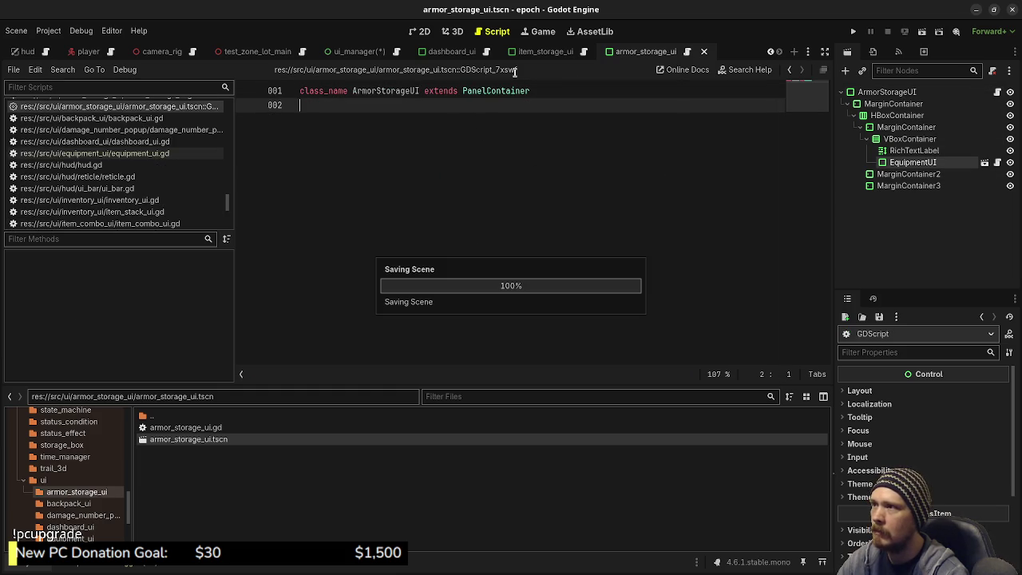
pyautogui.click(351, 51)
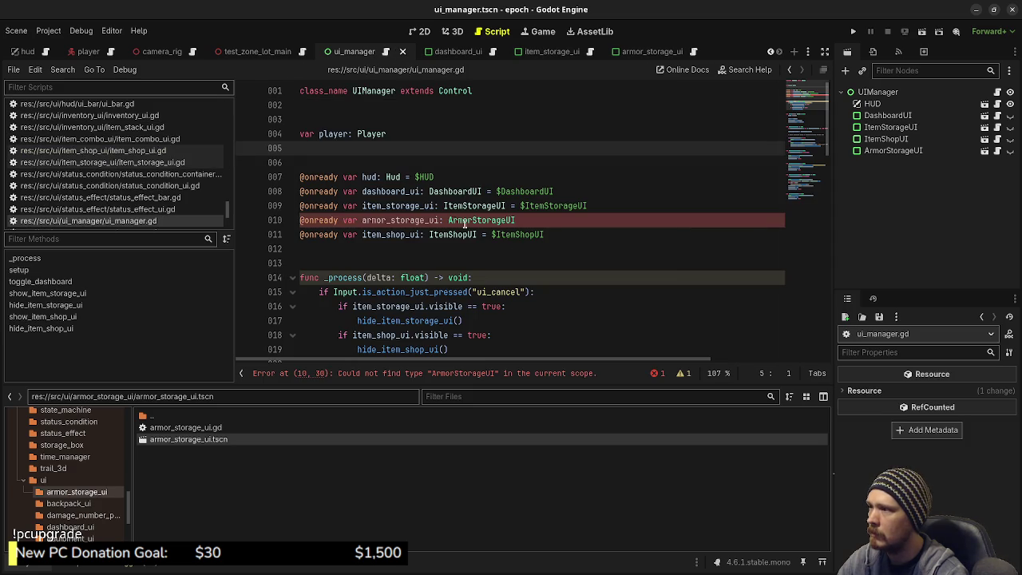
pyautogui.click(557, 224)
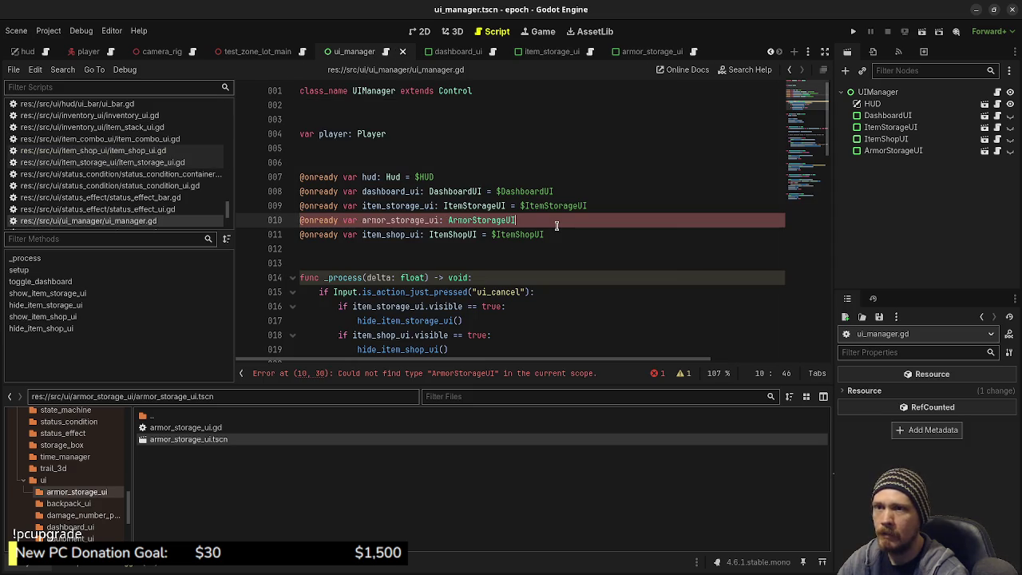